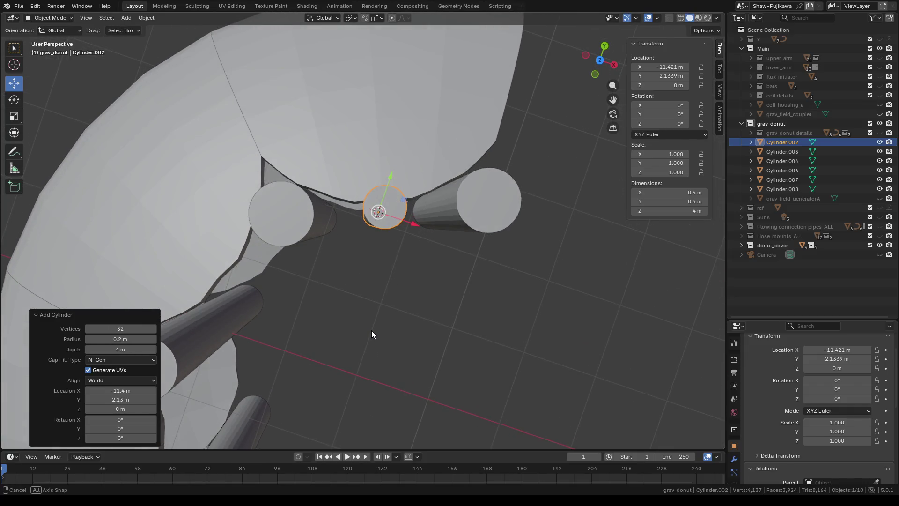
pyautogui.scroll(3, 431, 316)
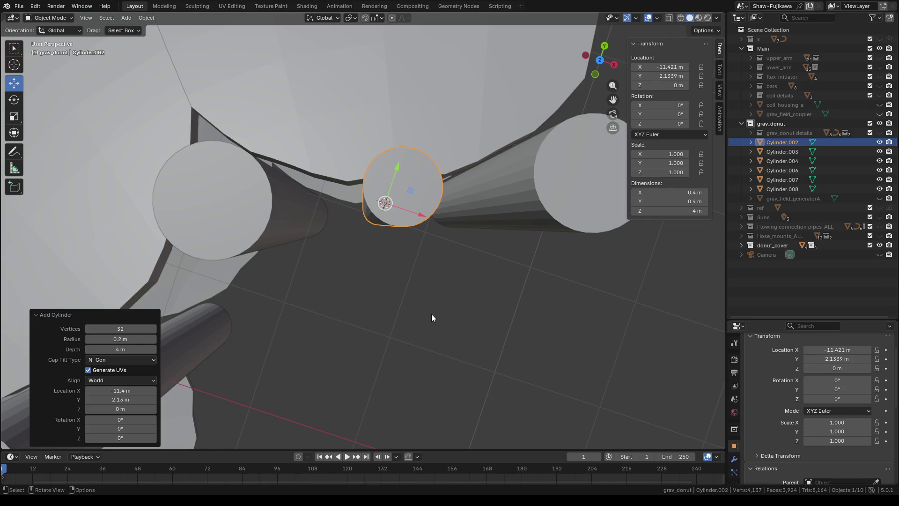
# Step: View the new thin cylinder from straight above with the Measure tool active, back in Object Mode
pyautogui.press('Tab')
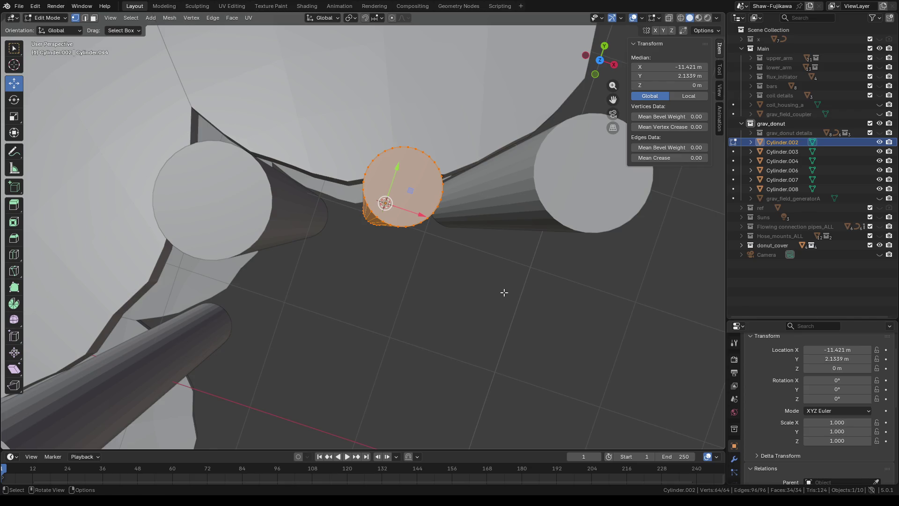
pyautogui.click(601, 61)
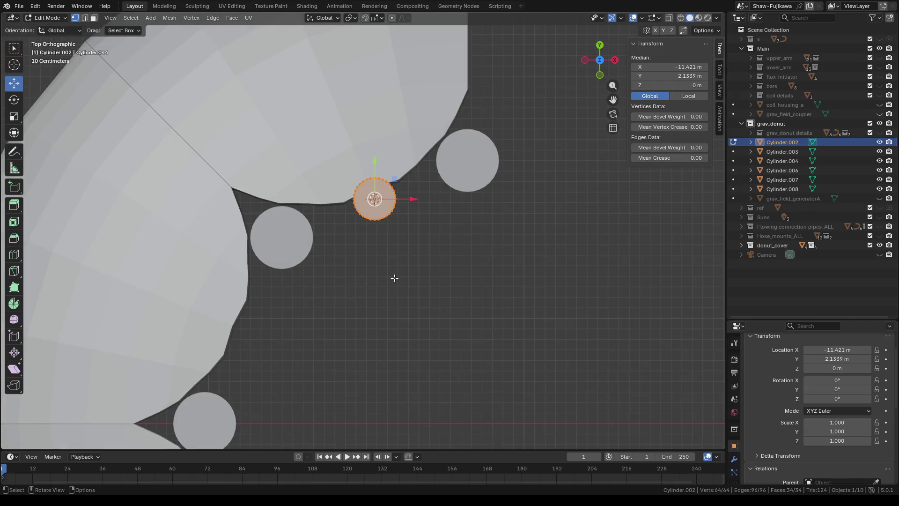
pyautogui.scroll(4, 394, 278)
pyautogui.keyDown('shift'); pyautogui.moveTo(367, 267); pyautogui.dragTo(325, 353, button='middle'); pyautogui.keyUp('shift')
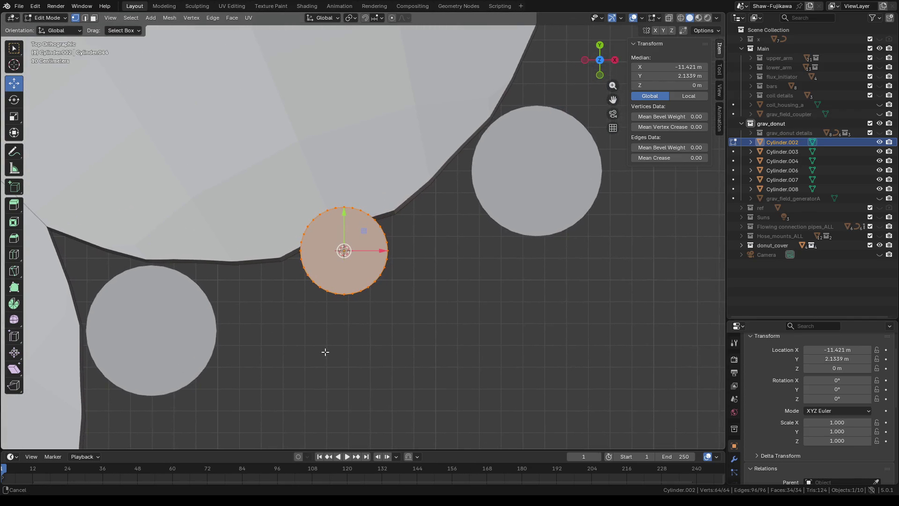
pyautogui.scroll(-1, 454, 292)
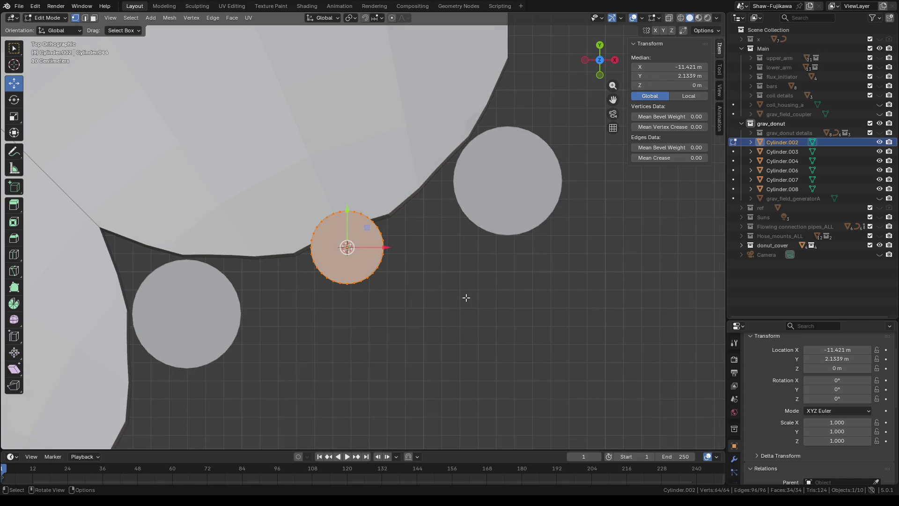
pyautogui.click(14, 169)
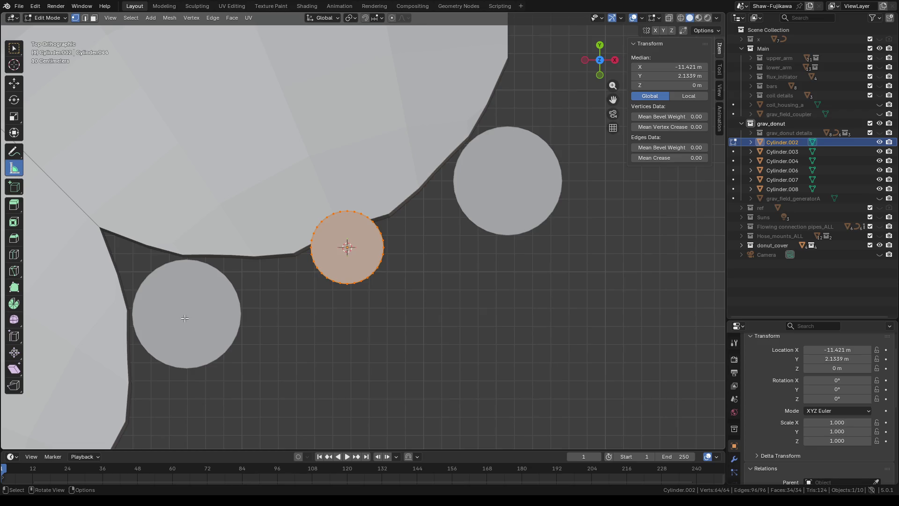
pyautogui.press('Tab')
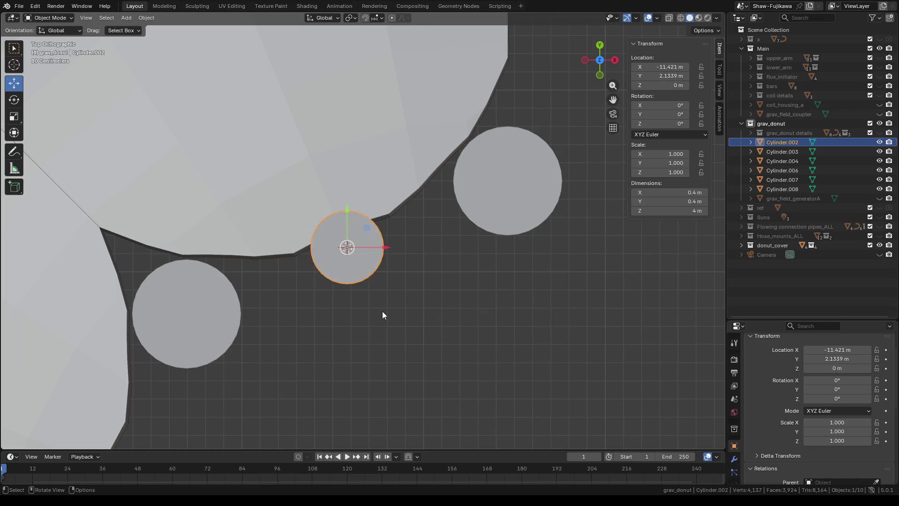
# Step: Measure roughly 1.92 m between the centres of the two large cylinders
pyautogui.click(191, 311)
pyautogui.keyDown('shift'); pyautogui.click(507, 191); pyautogui.keyUp('shift')
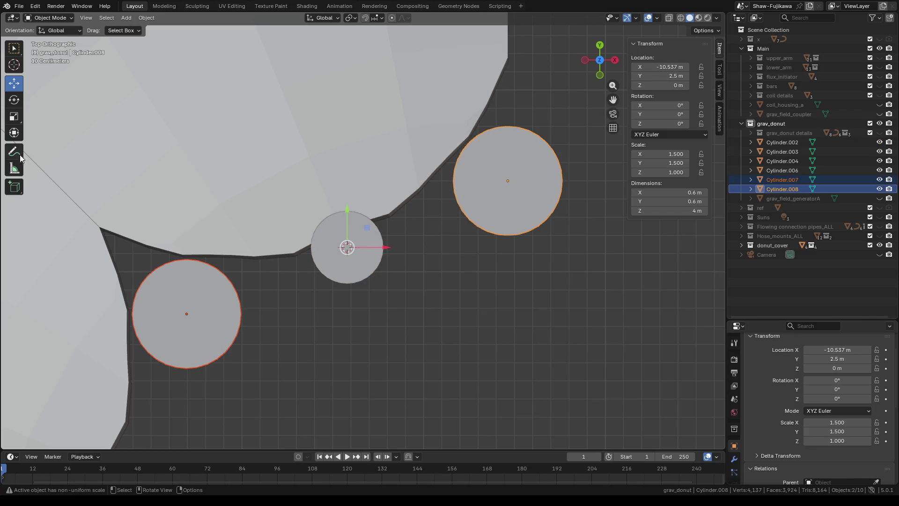
pyautogui.click(14, 169)
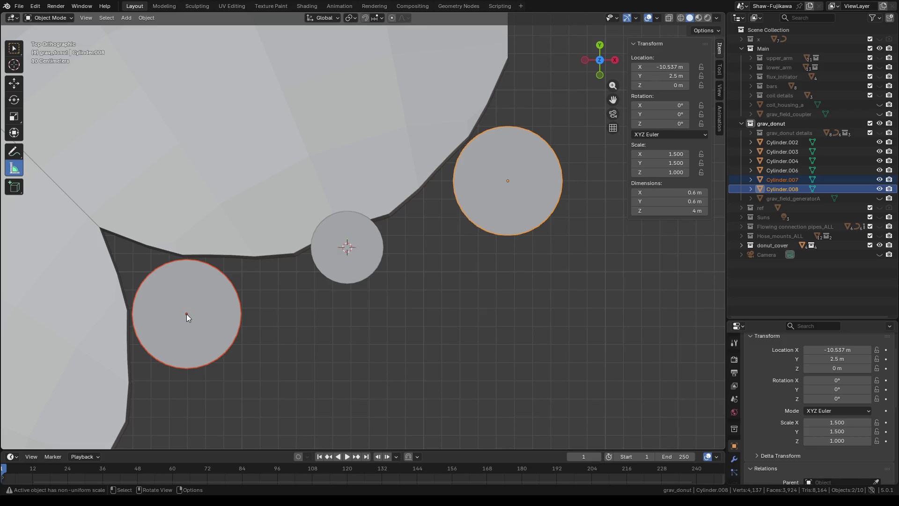
pyautogui.moveTo(186, 314); pyautogui.dragTo(510, 181)
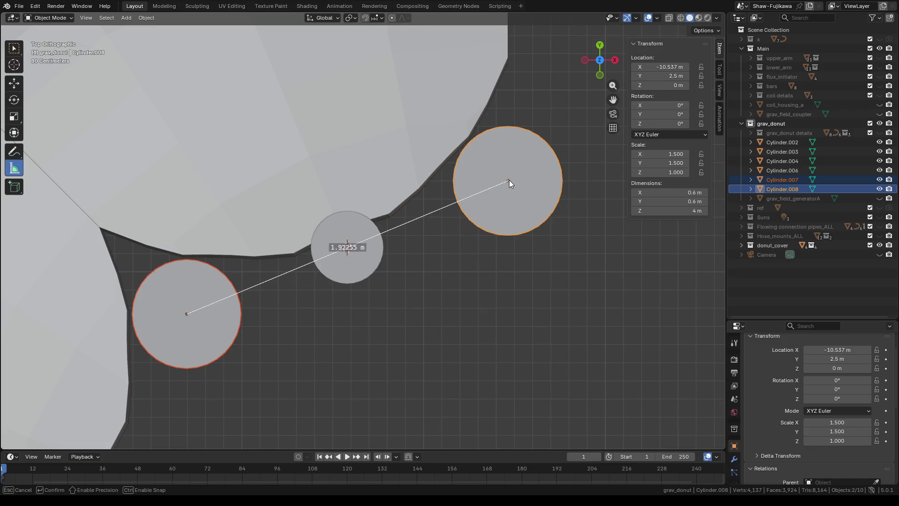
# Step: Open the thin middle cylinder's mesh for editing, inspect its sides, and clear its selection in top view
pyautogui.click(362, 281)
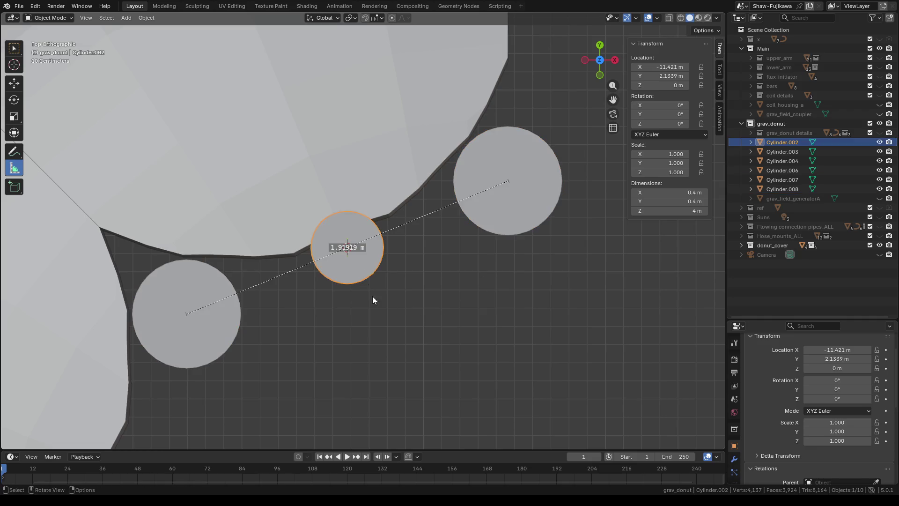
pyautogui.press('Tab')
pyautogui.scroll(1, 316, 315)
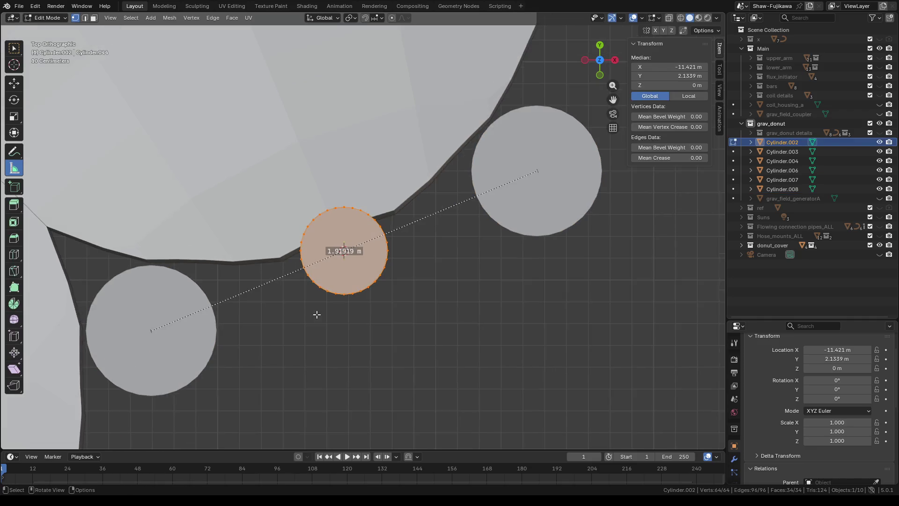
pyautogui.scroll(1, 317, 314)
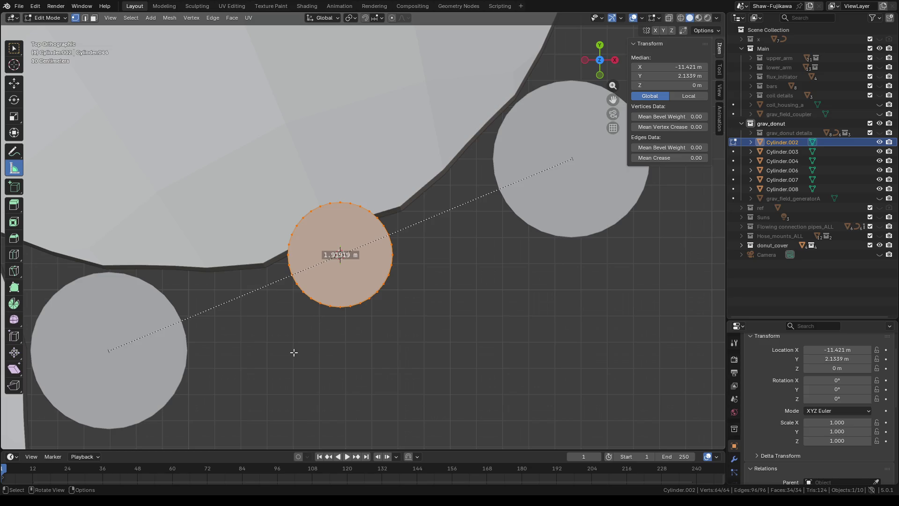
pyautogui.keyDown('shift'); pyautogui.moveTo(297, 353); pyautogui.dragTo(333, 342, button='middle'); pyautogui.keyUp('shift')
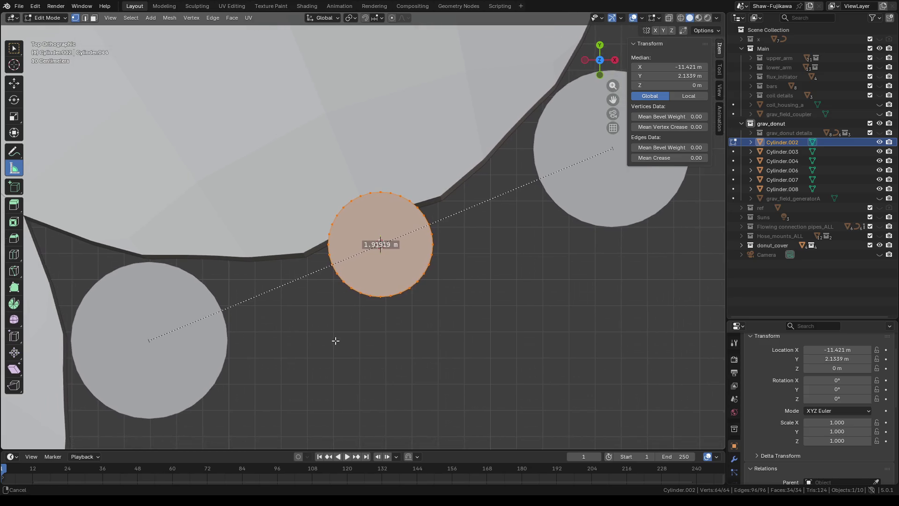
pyautogui.moveTo(321, 271)
pyautogui.mouseDown(button='middle')
pyautogui.moveTo(397, 337)
pyautogui.moveTo(426, 331)
pyautogui.moveTo(426, 345)
pyautogui.moveTo(457, 313)
pyautogui.mouseUp(button='middle')
pyautogui.click(599, 59)
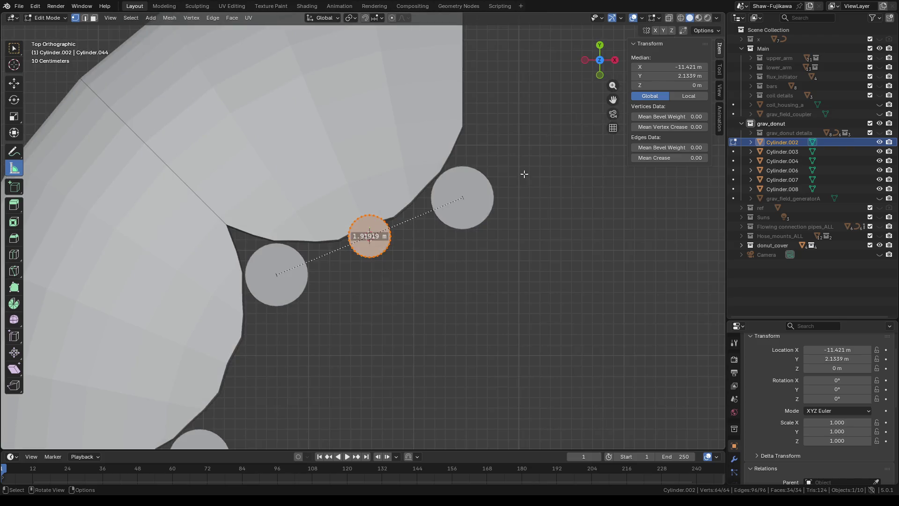
pyautogui.hotkey('alt', 'a')
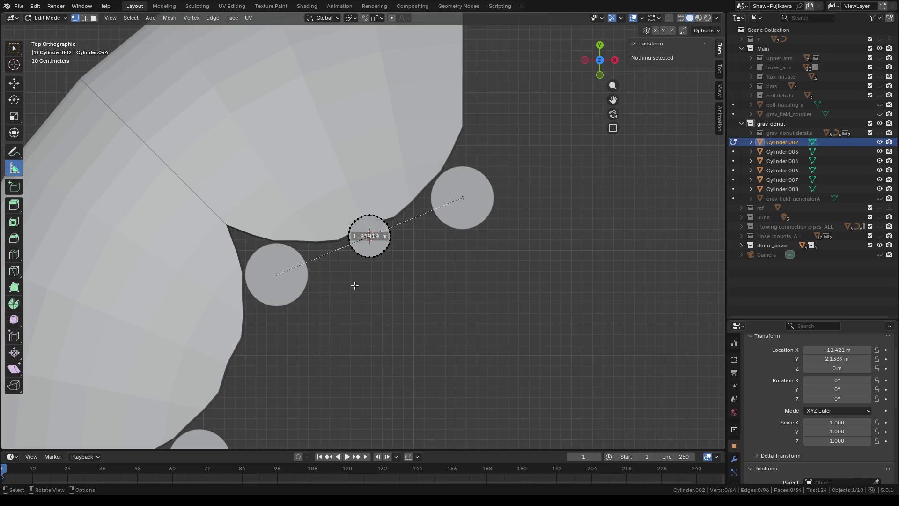
pyautogui.scroll(4, 355, 283)
# Step: Show the scene as wireframe and discard a stray short measurement at the cylinder rim
pyautogui.click(680, 20)
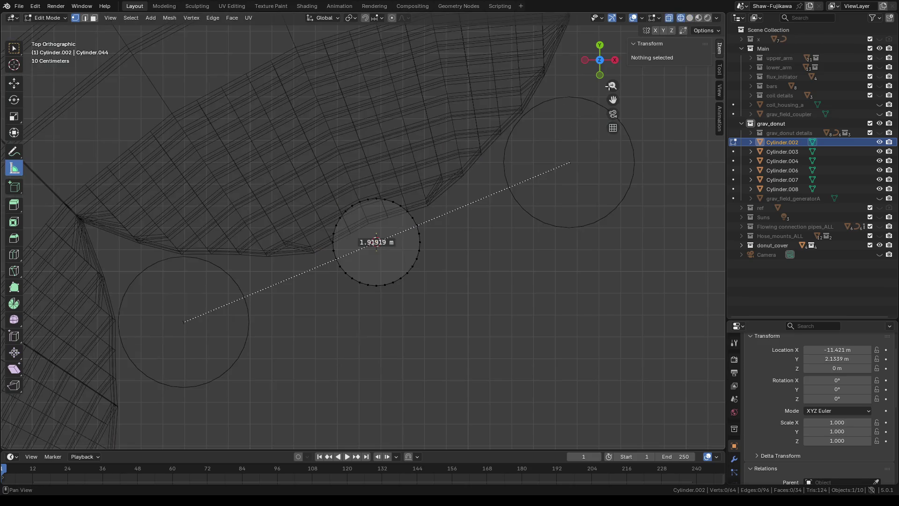
pyautogui.scroll(3, 353, 279)
pyautogui.moveTo(306, 276); pyautogui.dragTo(331, 283)
pyautogui.press('ctrl')
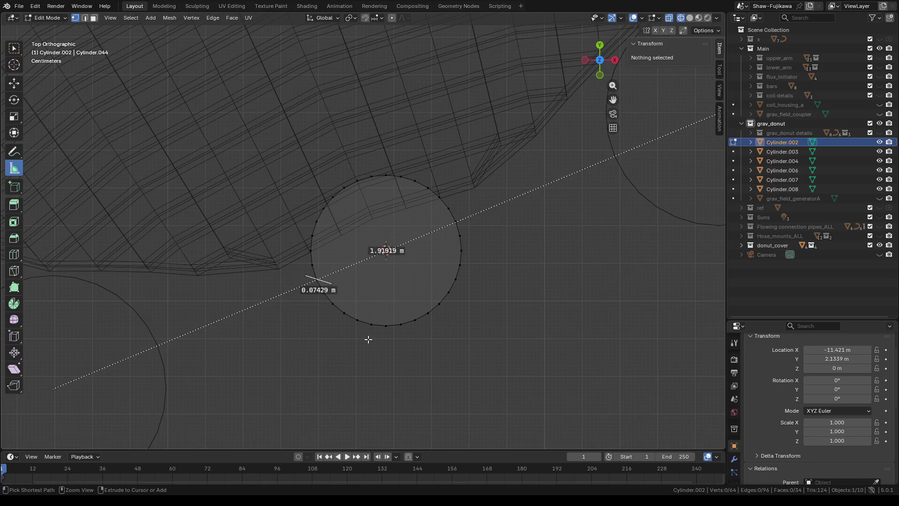
pyautogui.press('a')
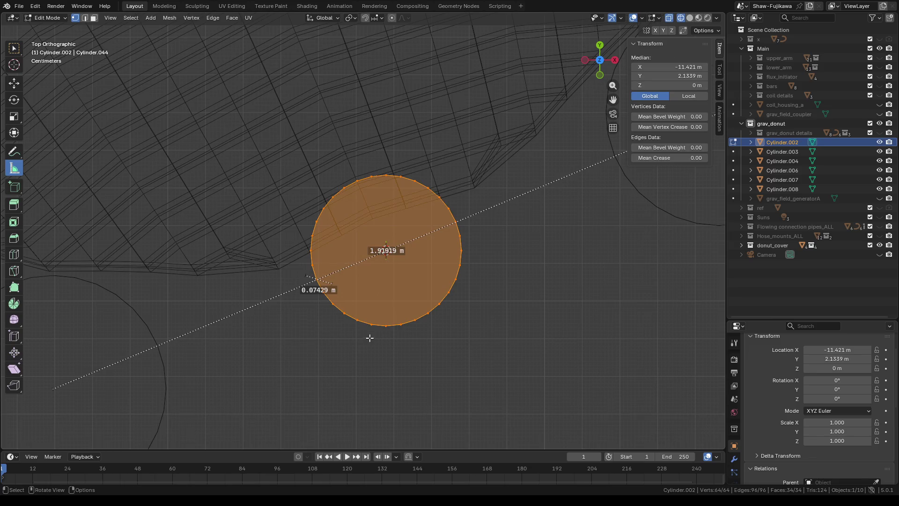
pyautogui.click(315, 290)
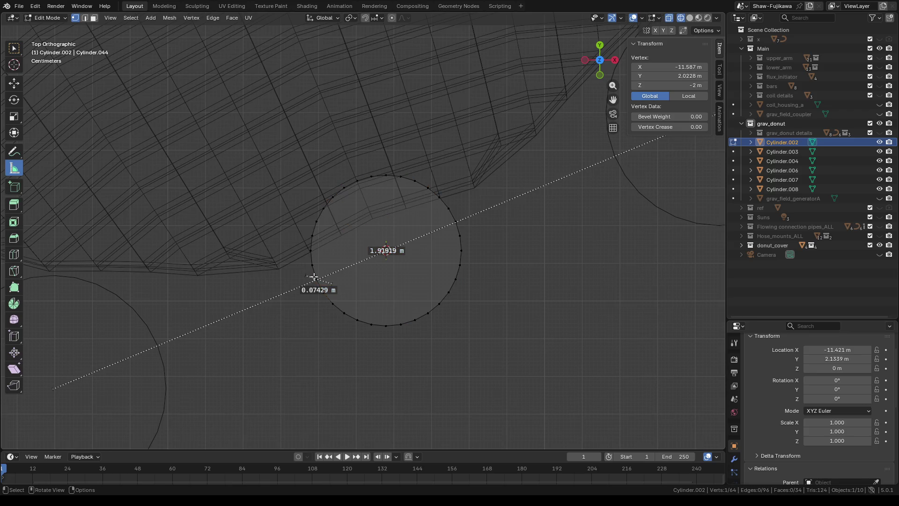
pyautogui.keyDown('ctrl'); pyautogui.moveTo(313, 277); pyautogui.dragTo(310, 278); pyautogui.keyUp('ctrl')
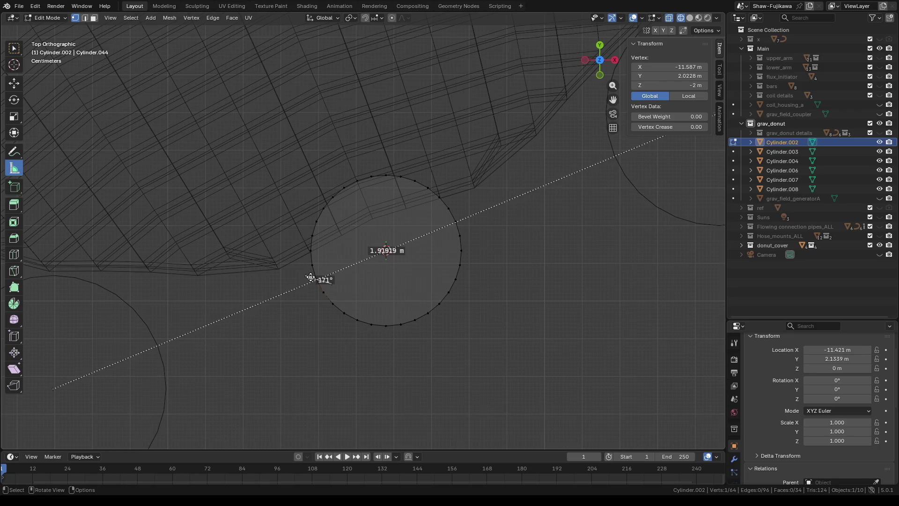
pyautogui.hotkey('ctrl', 'z')
pyautogui.hotkey('ctrl', 'z')
# Step: Box-select the rim vertex on the measurement line and verify it from below and above
pyautogui.click(14, 47)
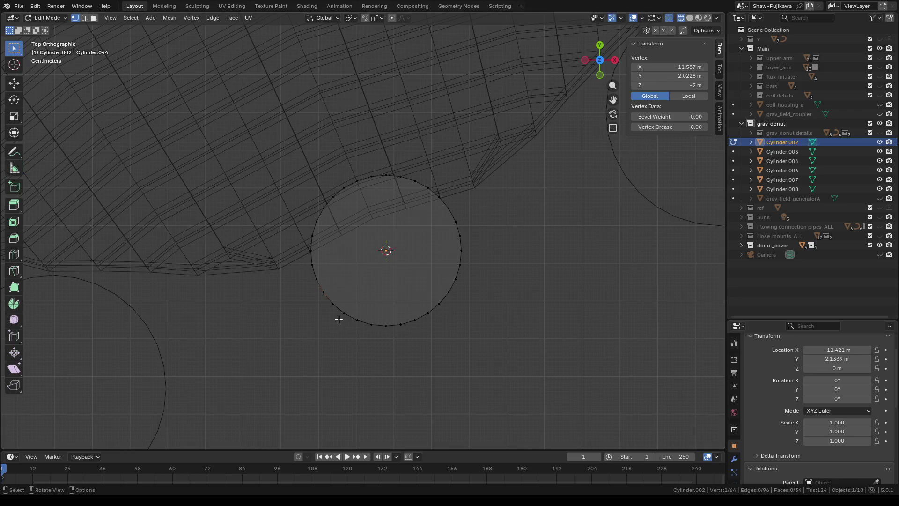
pyautogui.scroll(-2, 338, 318)
pyautogui.click(14, 168)
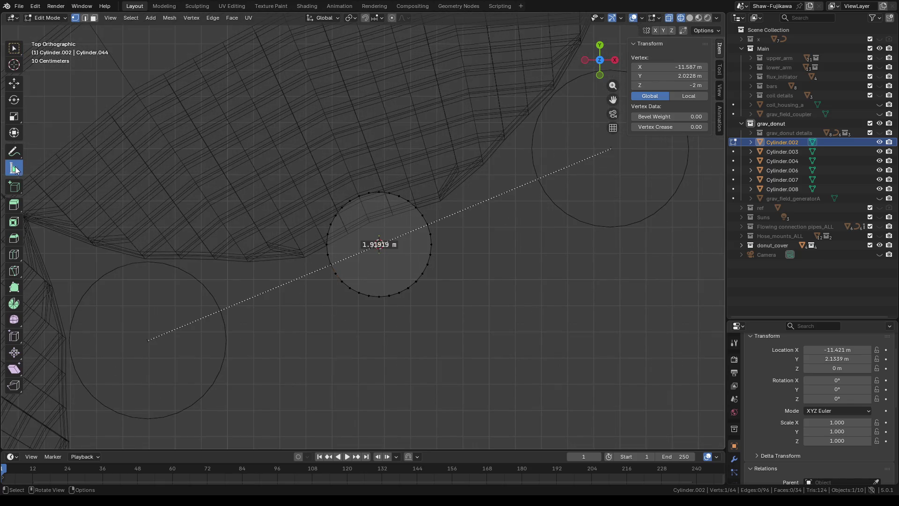
pyautogui.click(14, 48)
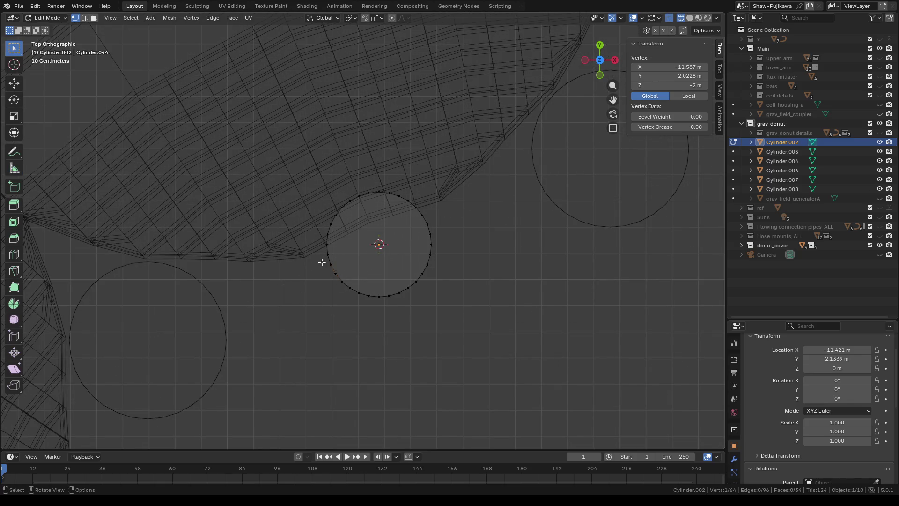
pyautogui.moveTo(338, 267); pyautogui.dragTo(330, 278)
pyautogui.moveTo(386, 373)
pyautogui.mouseDown(button='middle')
pyautogui.moveTo(408, 344)
pyautogui.moveTo(524, 261)
pyautogui.mouseUp(button='middle')
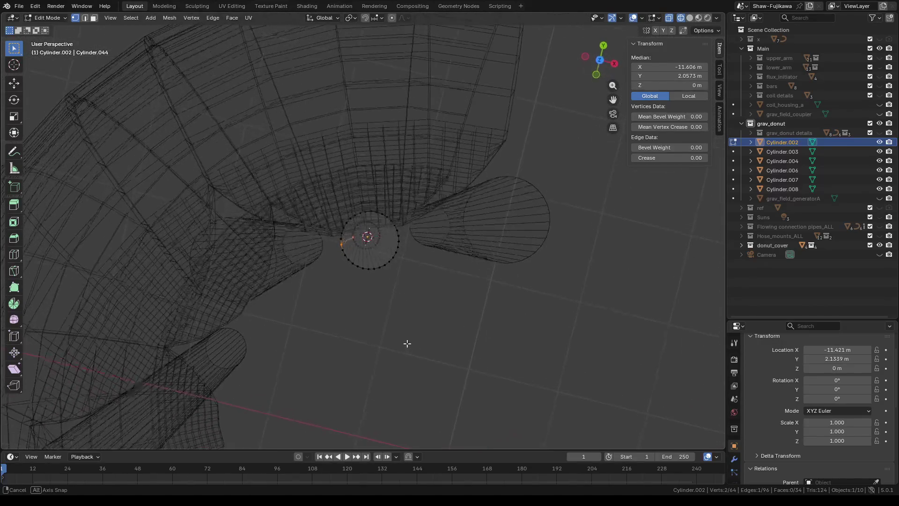
pyautogui.click(603, 66)
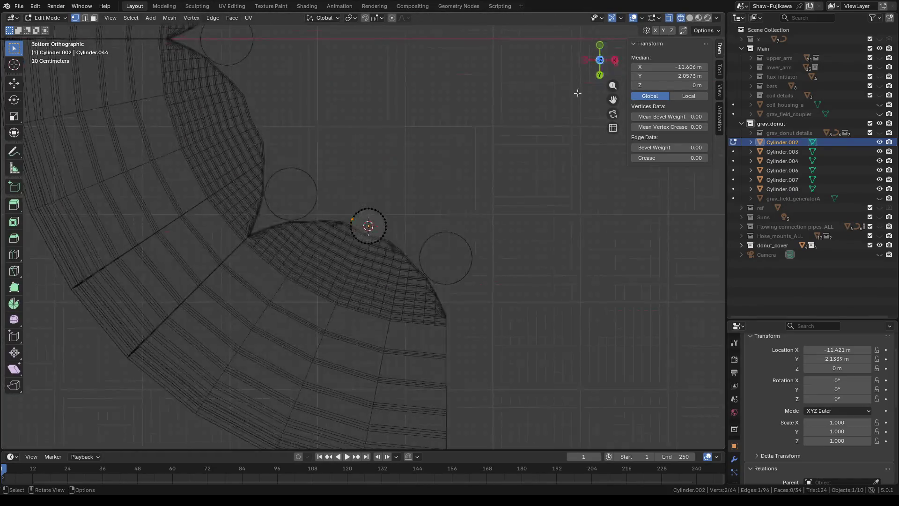
pyautogui.click(600, 61)
# Step: Snap the 3D cursor to the selected rim vertex and return to Object Mode
pyautogui.rightClick(410, 289)
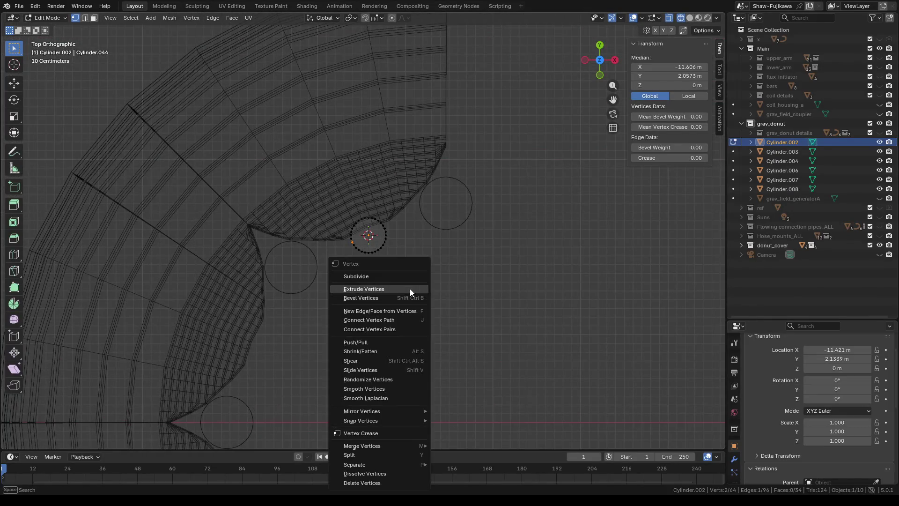
pyautogui.moveTo(361, 420)
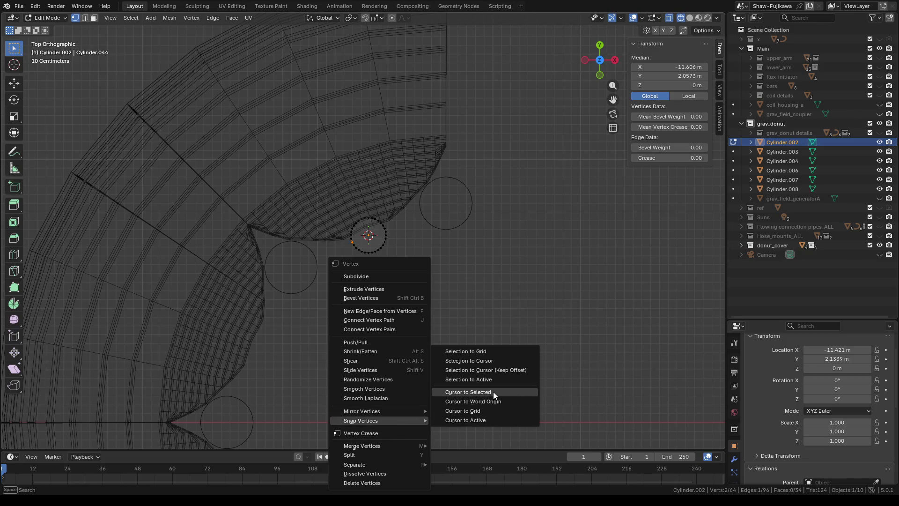
pyautogui.click(492, 391)
pyautogui.scroll(1, 440, 309)
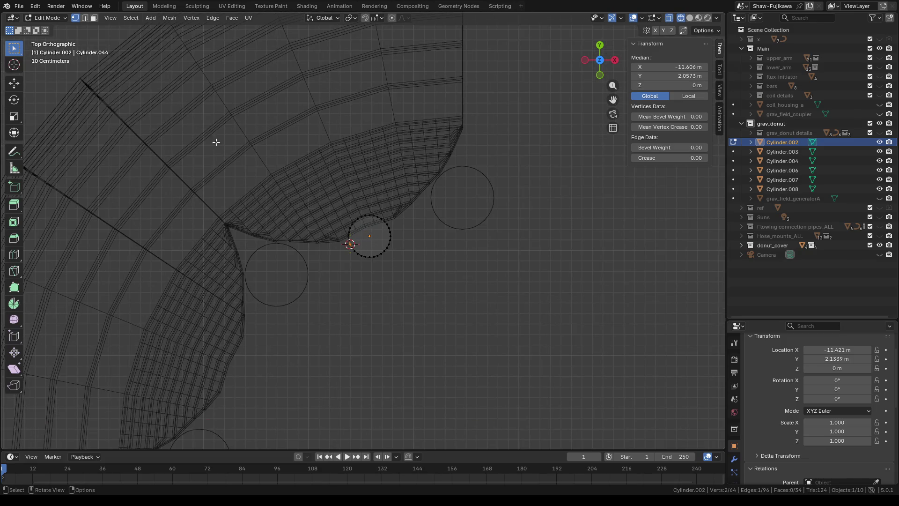
pyautogui.press('Tab')
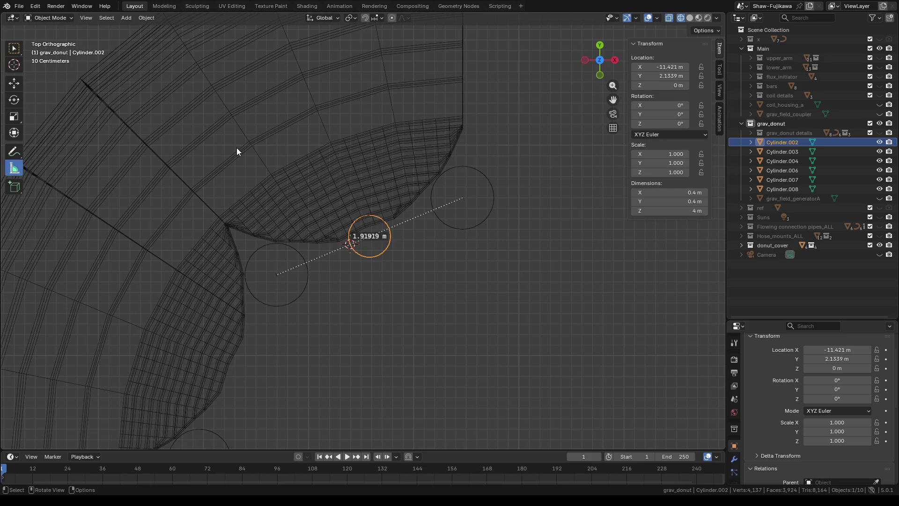
# Step: Add a cylinder at the 3D cursor with a 0.05 m radius, then deselect it
pyautogui.click(129, 18)
pyautogui.moveTo(141, 29)
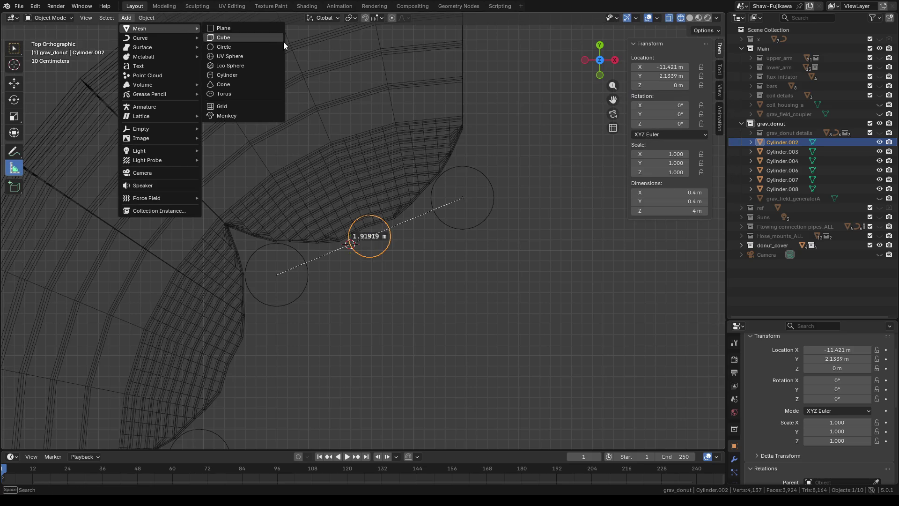
pyautogui.click(233, 75)
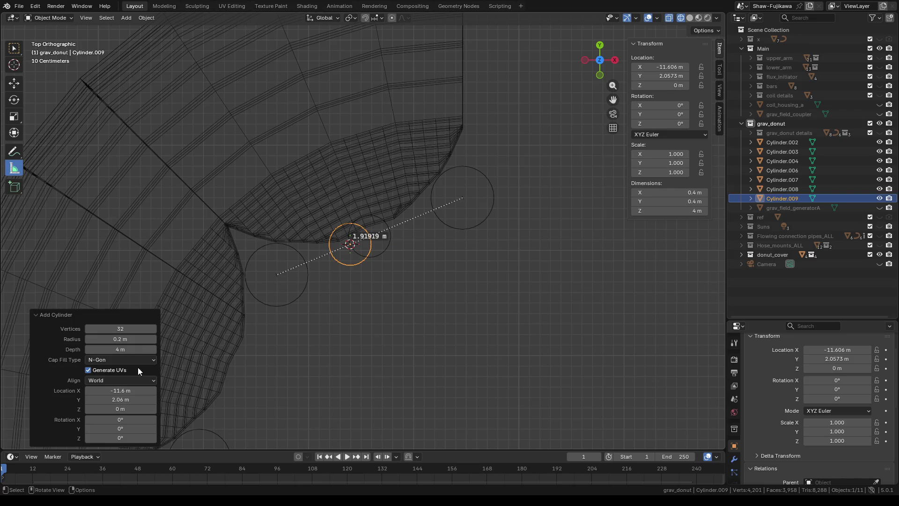
pyautogui.click(128, 338)
pyautogui.press('BackSpace')
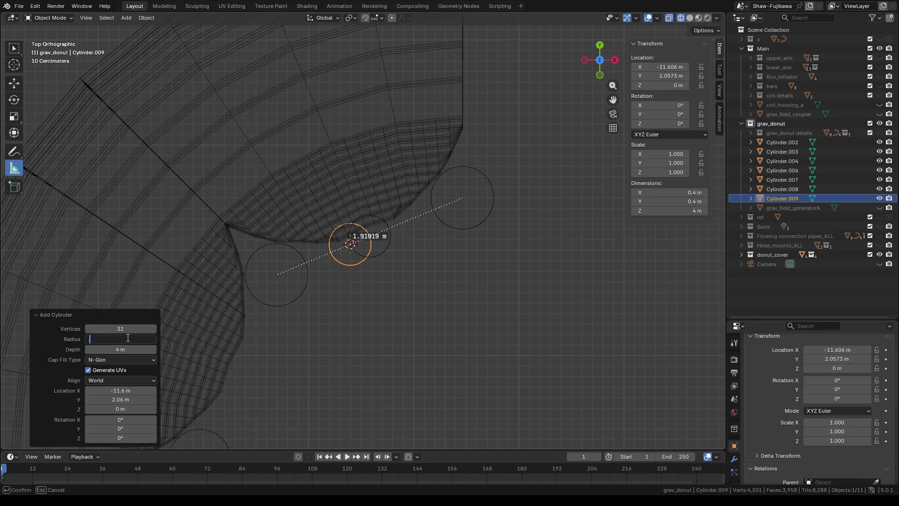
pyautogui.write('.05')
pyautogui.press('Return')
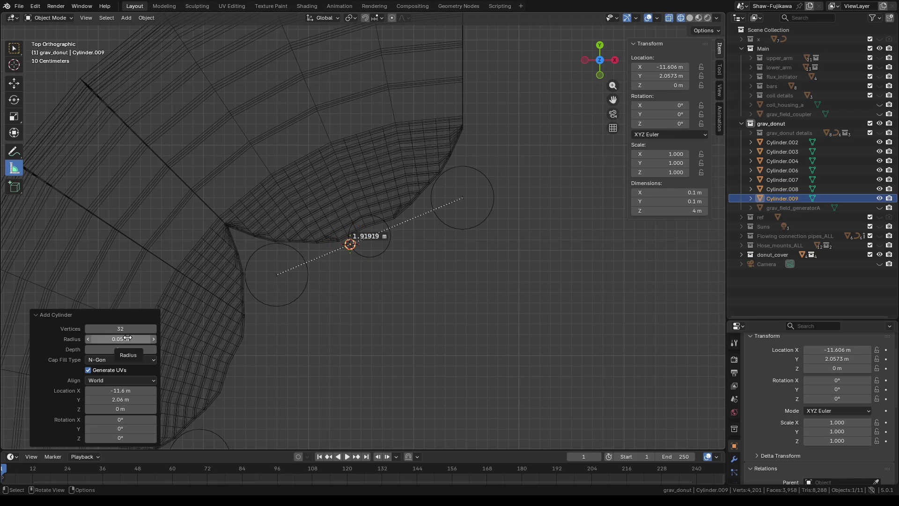
pyautogui.click(401, 295)
pyautogui.scroll(3, 421, 273)
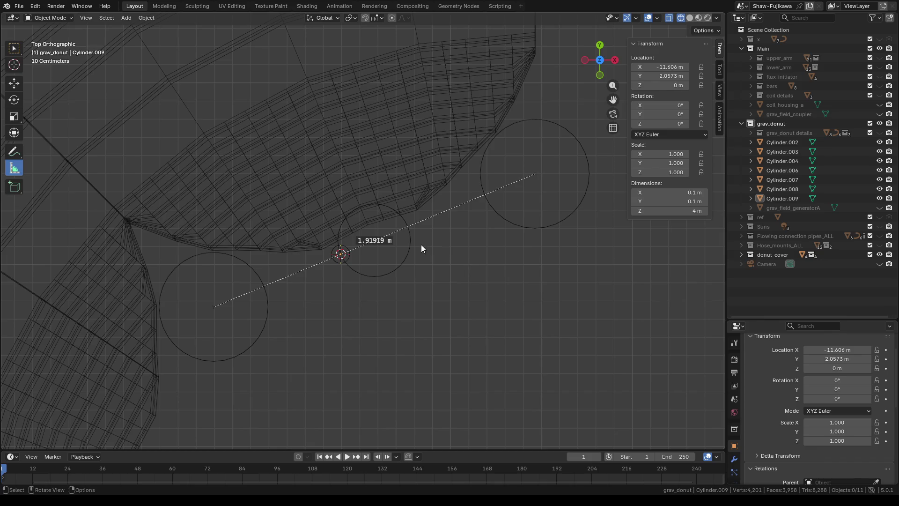
# Step: Open Cylinder.002's mesh and select a vertex on its rim
pyautogui.click(401, 251)
pyautogui.press('Tab')
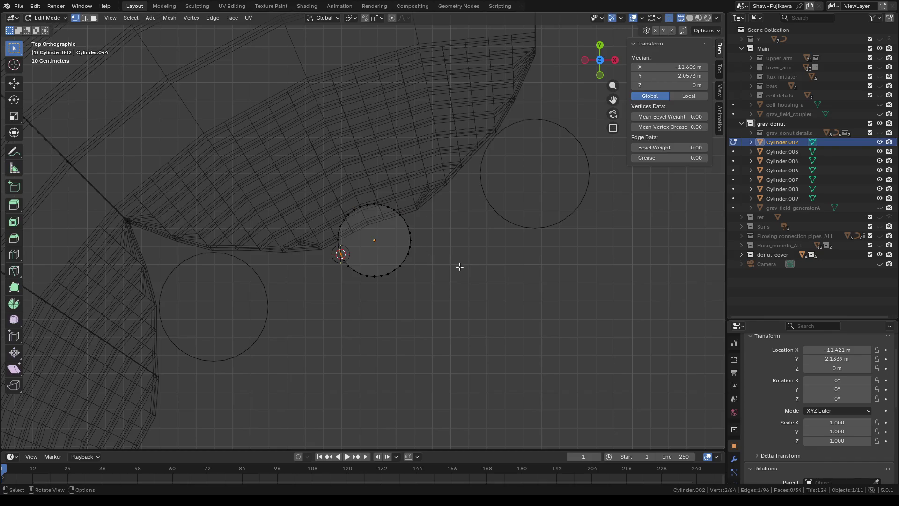
pyautogui.scroll(1, 460, 266)
pyautogui.press('Tab')
pyautogui.press('Tab')
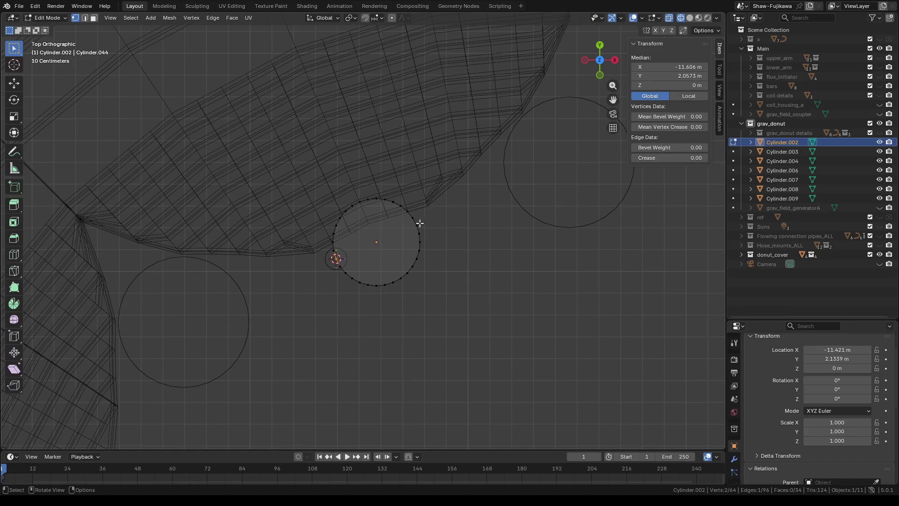
pyautogui.click(418, 225)
pyautogui.press('Tab')
pyautogui.press('Tab')
# Step: Snap the 3D cursor onto that rim vertex and return to Object Mode in top view
pyautogui.moveTo(472, 257); pyautogui.dragTo(440, 289, button='middle')
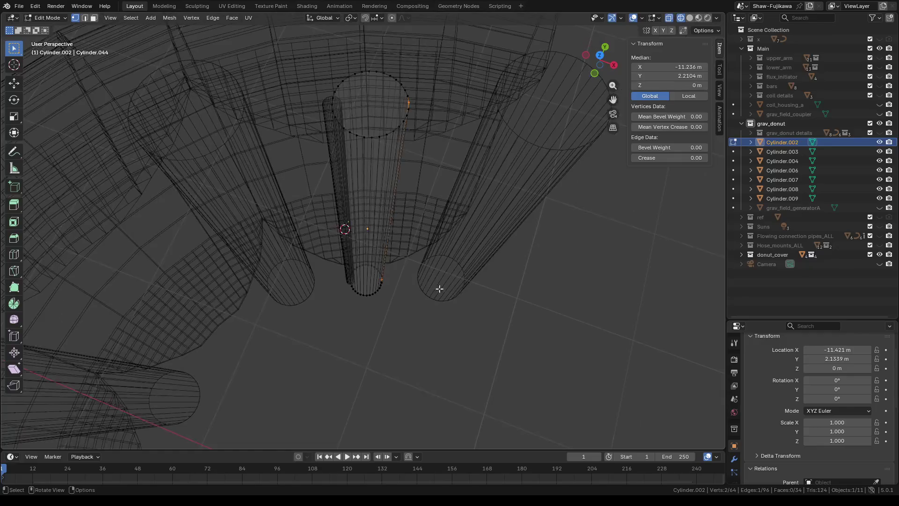
pyautogui.rightClick(412, 321)
pyautogui.moveTo(347, 421)
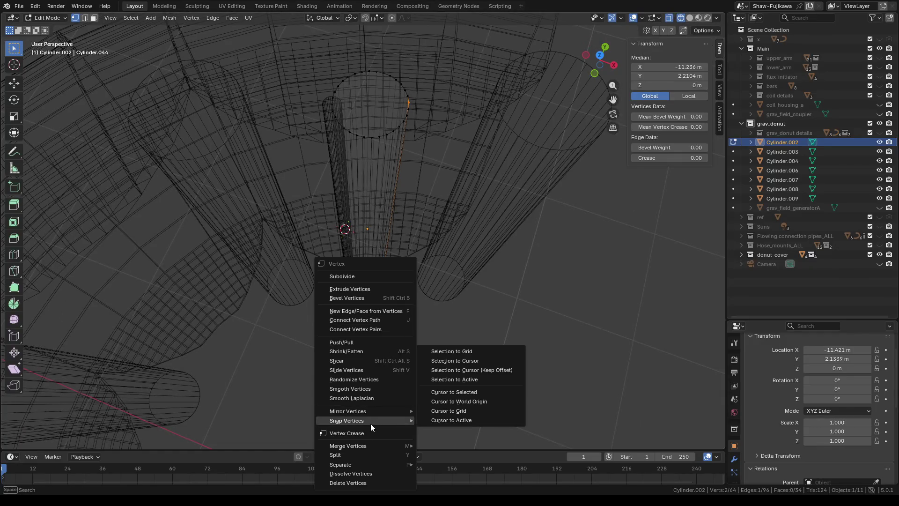
pyautogui.click(464, 392)
pyautogui.moveTo(471, 392); pyautogui.dragTo(410, 323, button='middle')
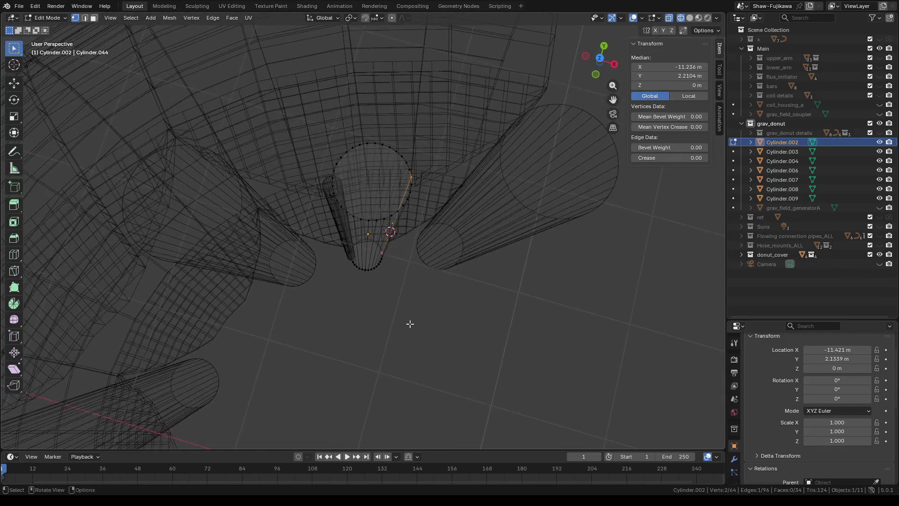
pyautogui.click(601, 59)
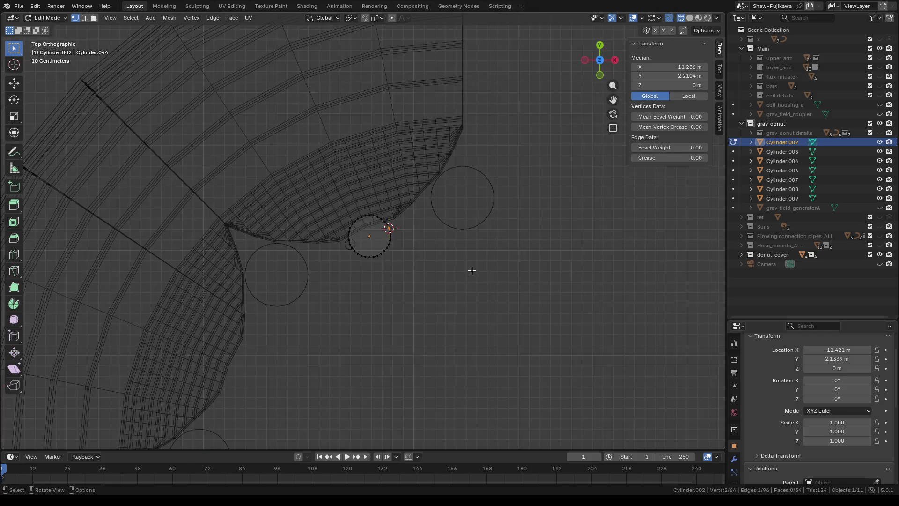
pyautogui.press('Tab')
pyautogui.click(127, 18)
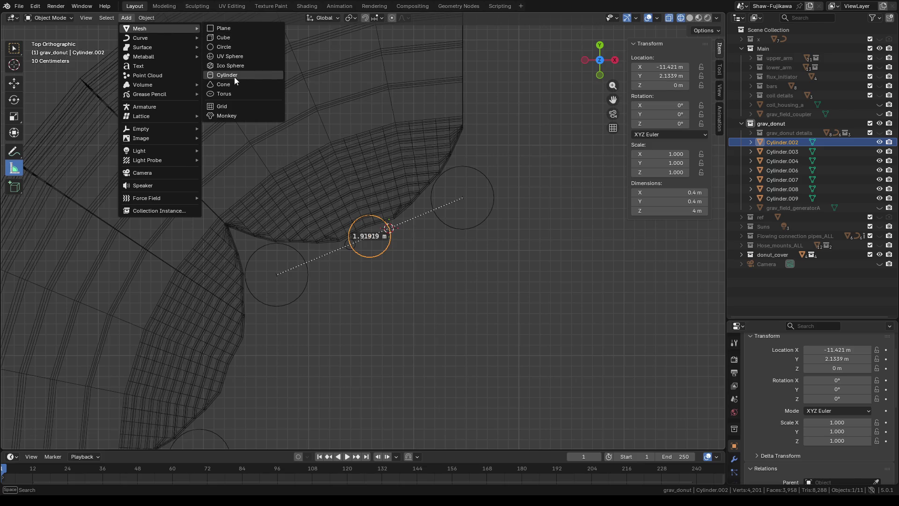
# Step: Add the second thin cylinder at the 3D cursor and show the model in solid shading
pyautogui.click(232, 75)
pyautogui.moveTo(449, 329); pyautogui.dragTo(422, 308, button='middle')
pyautogui.click(690, 18)
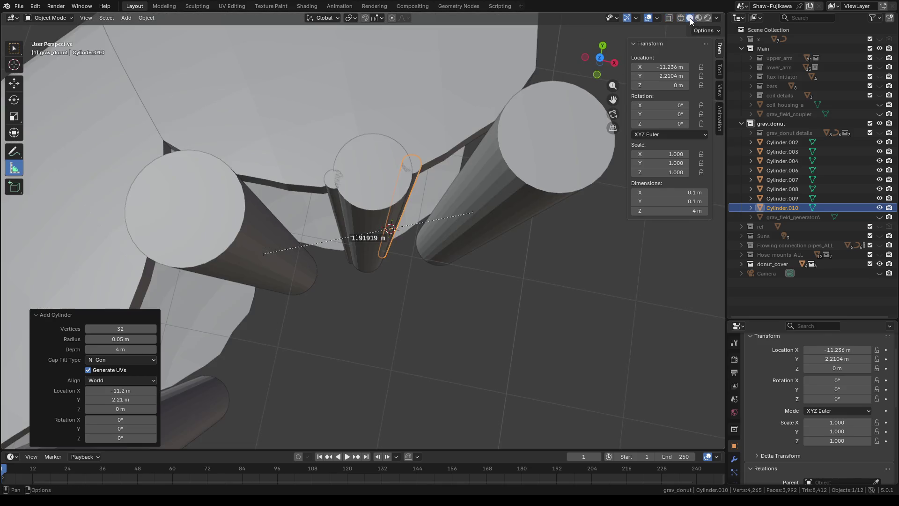
# Step: Rename Cylinder.002 to x.003, move it to another collection and hide it
pyautogui.click(368, 188)
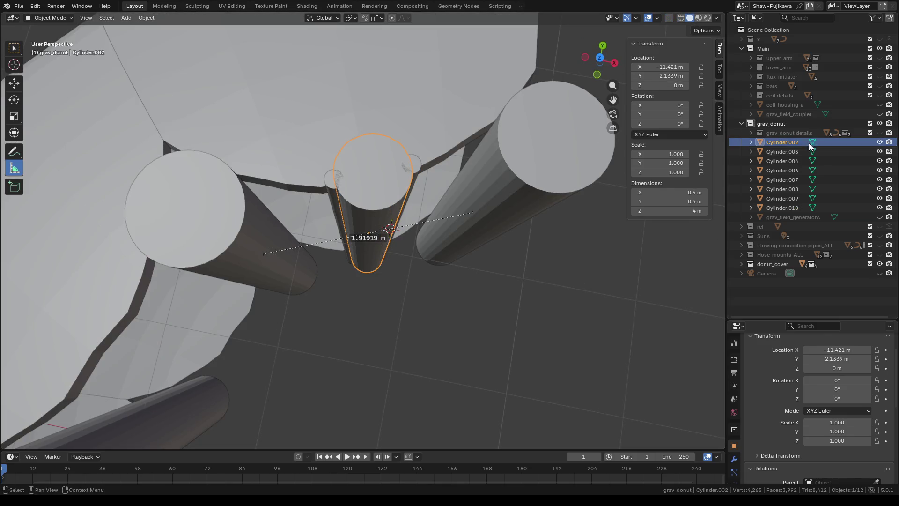
pyautogui.doubleClick(777, 146)
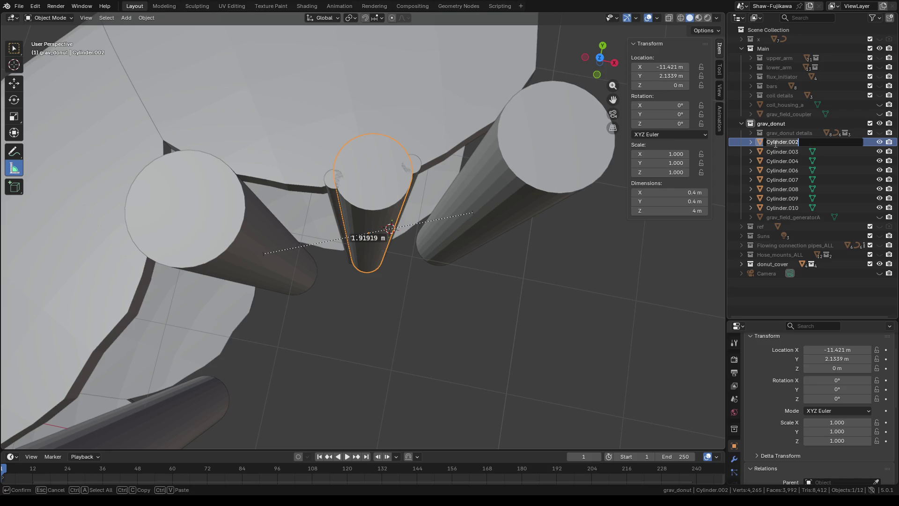
pyautogui.write('x')
pyautogui.press('Return')
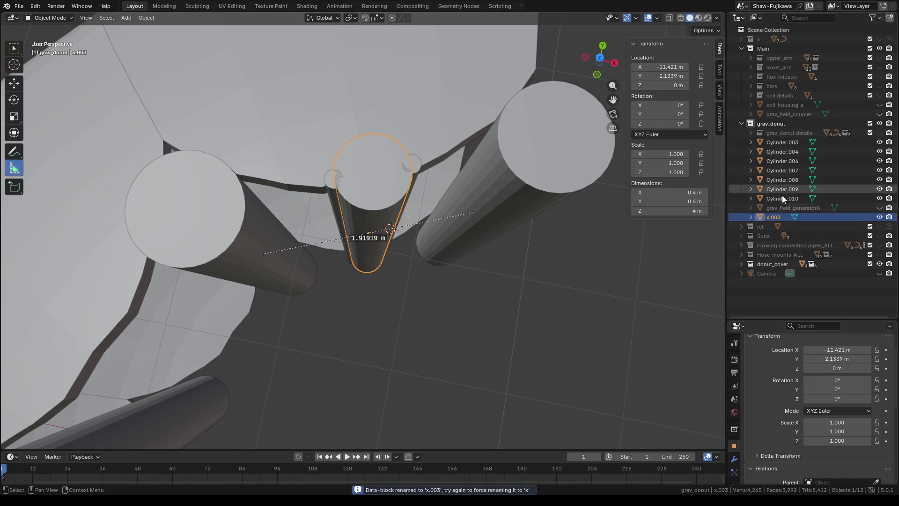
pyautogui.moveTo(771, 218); pyautogui.dragTo(767, 42)
pyautogui.press('h')
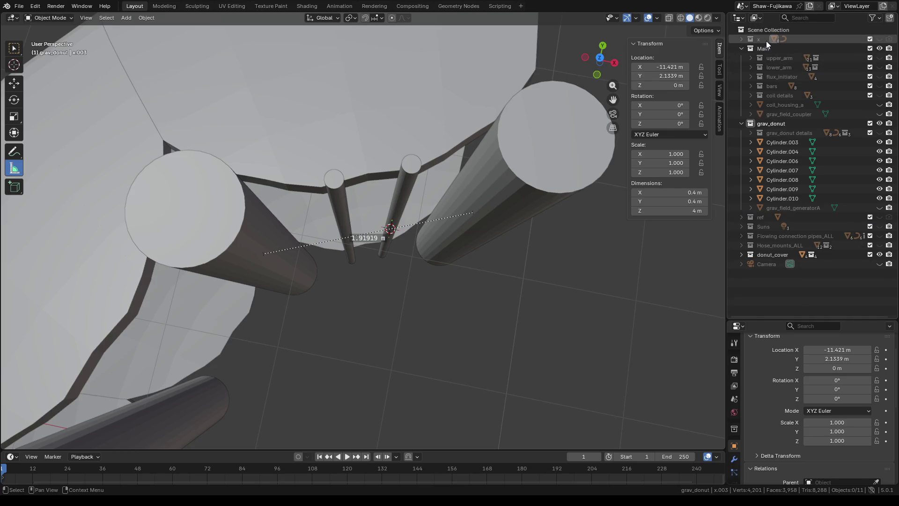
# Step: Orbit around the model and select the large cylinder Cylinder.006
pyautogui.moveTo(375, 284)
pyautogui.mouseDown(button='middle')
pyautogui.moveTo(396, 321)
pyautogui.moveTo(414, 319)
pyautogui.moveTo(375, 319)
pyautogui.mouseUp(button='middle')
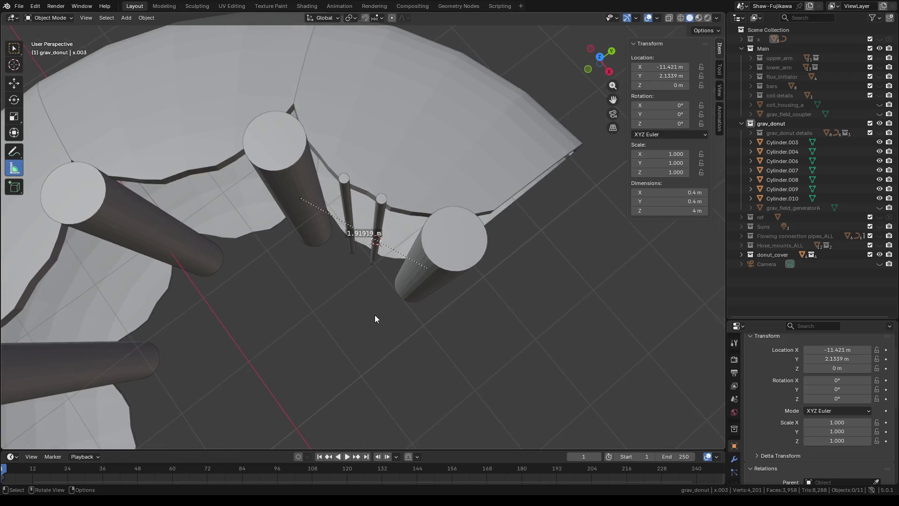
pyautogui.moveTo(283, 312); pyautogui.dragTo(431, 316, button='middle')
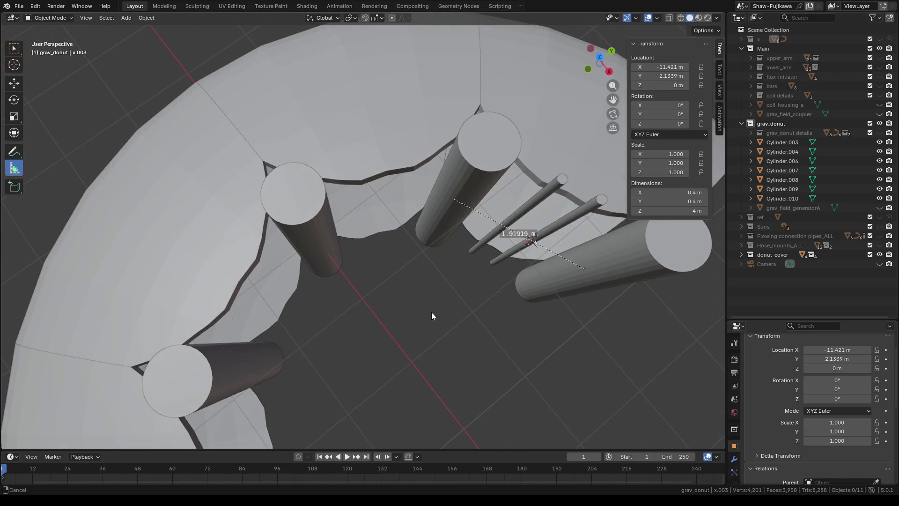
pyautogui.click(313, 207)
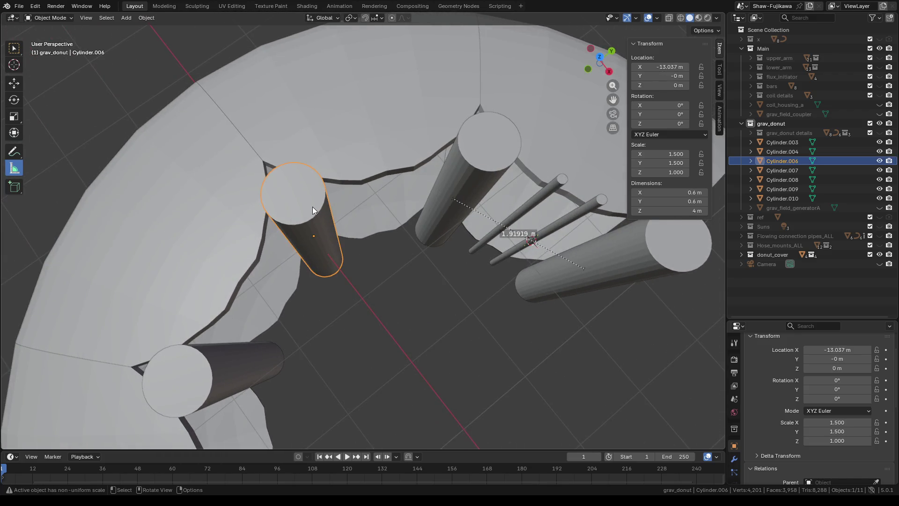
# Step: With Cylinder.006 and Cylinder.007 selected in top view, place the 3D cursor midway between them
pyautogui.keyDown('shift'); pyautogui.click(483, 151); pyautogui.keyUp('shift')
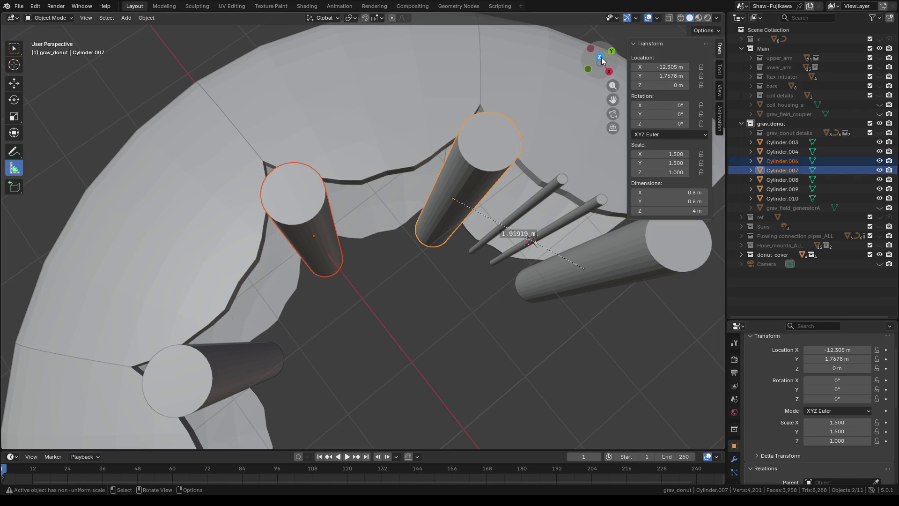
pyautogui.click(601, 58)
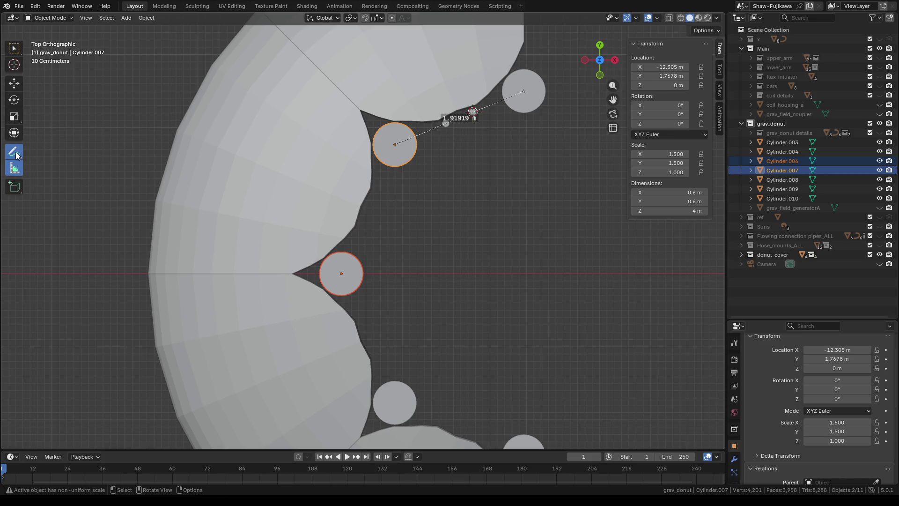
pyautogui.scroll(1, 395, 279)
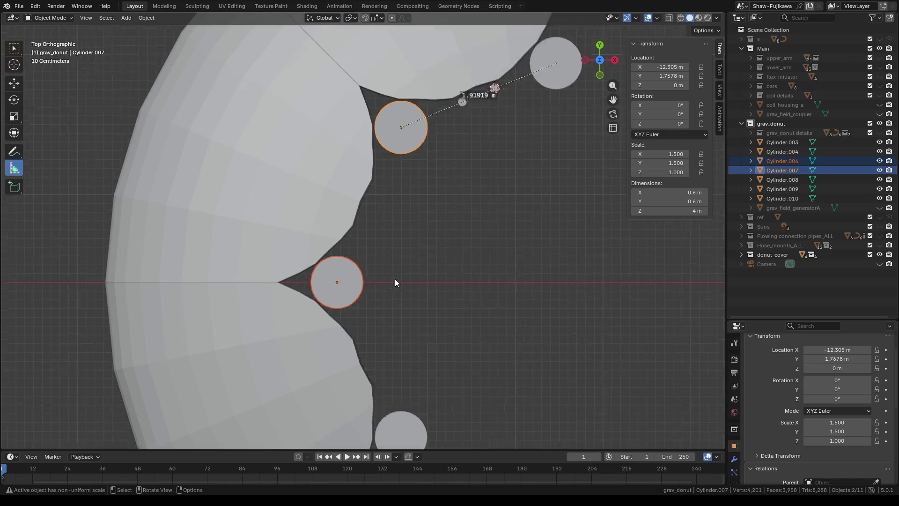
pyautogui.scroll(2, 459, 267)
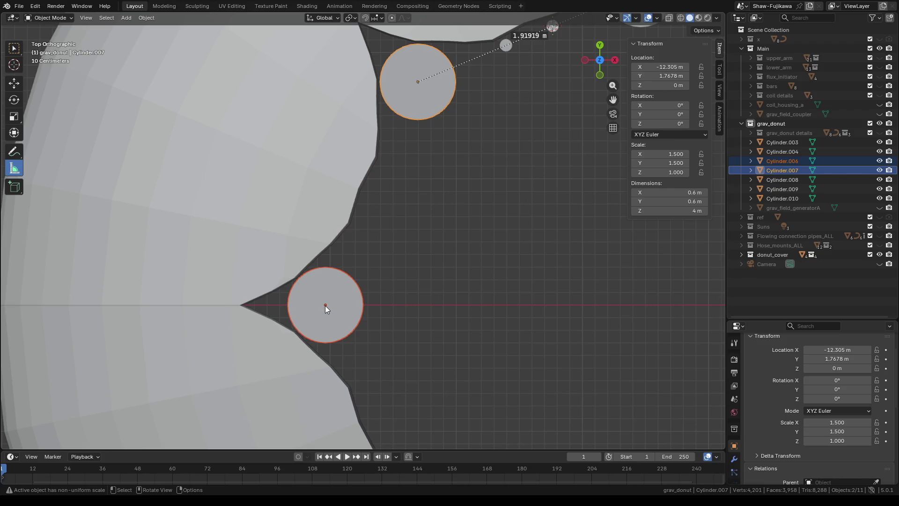
pyautogui.rightClick(466, 251)
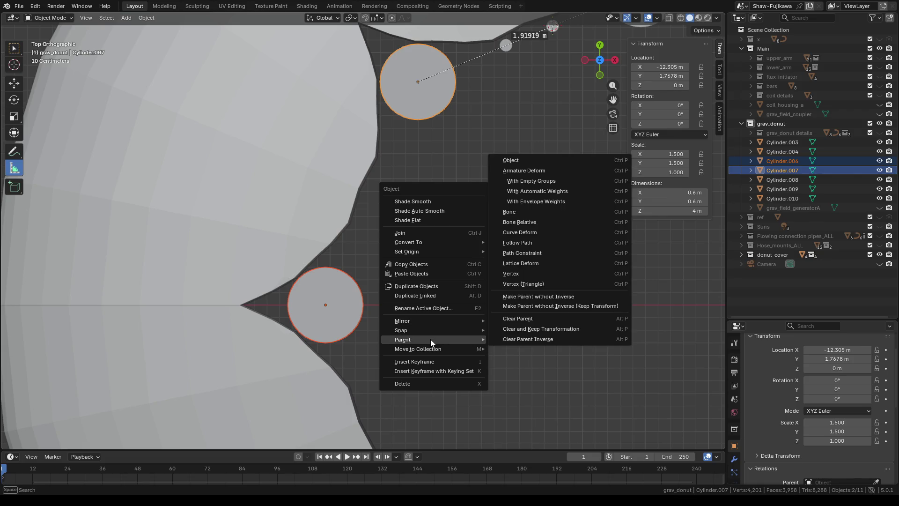
pyautogui.moveTo(415, 329)
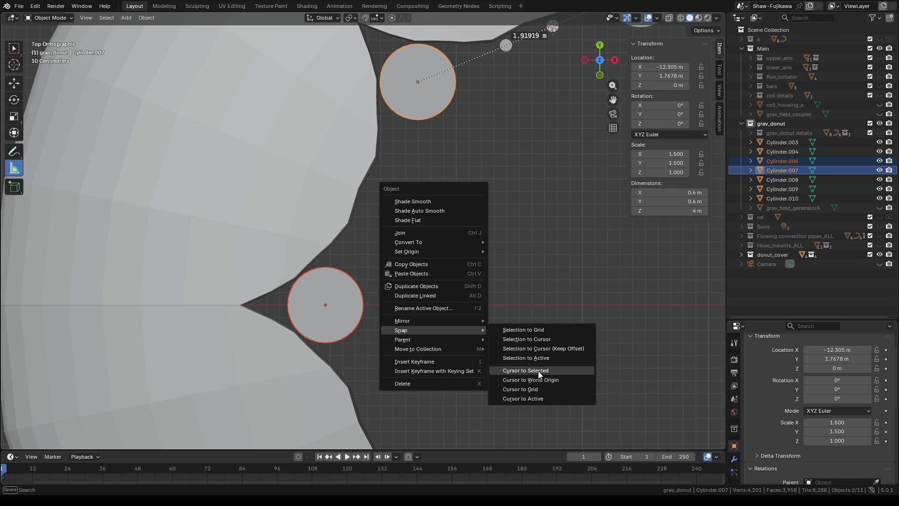
pyautogui.click(539, 371)
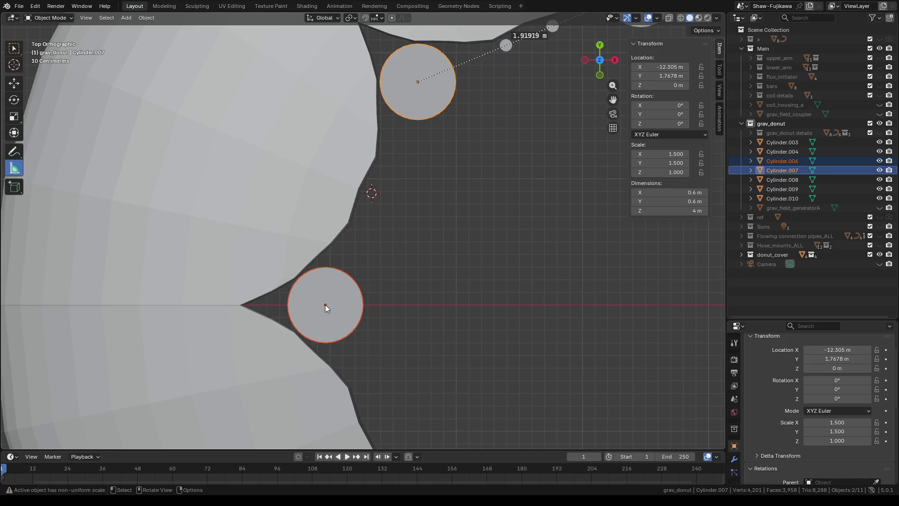
# Step: Measure 1.91806 m between the two cylinders' centres
pyautogui.moveTo(326, 304); pyautogui.dragTo(420, 81)
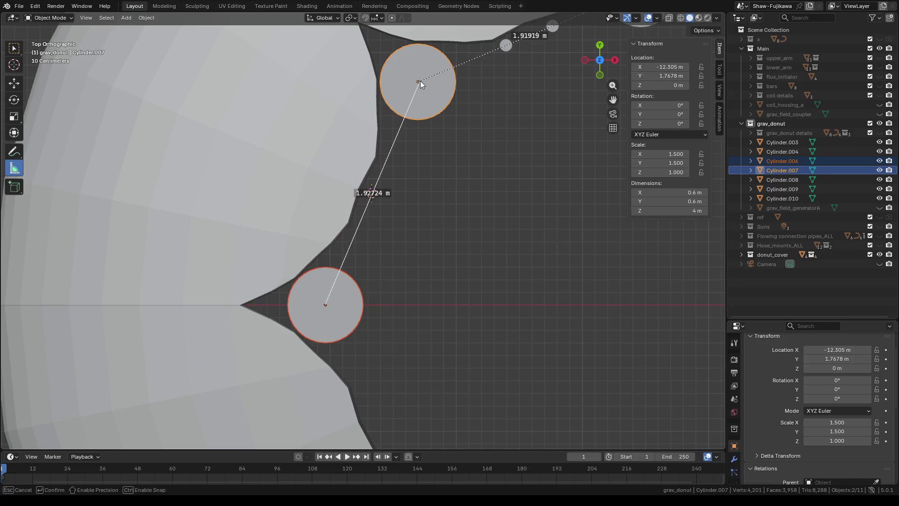
pyautogui.moveTo(420, 80); pyautogui.dragTo(419, 81)
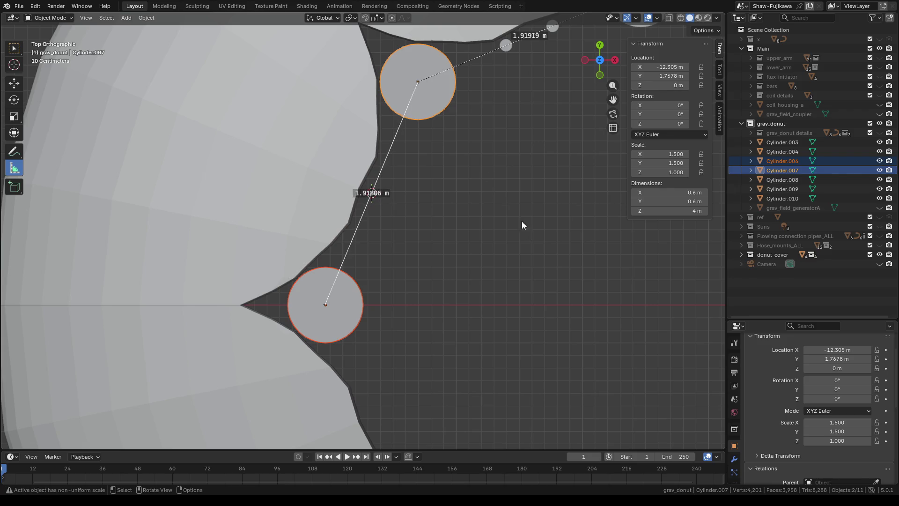
pyautogui.scroll(-1, 495, 262)
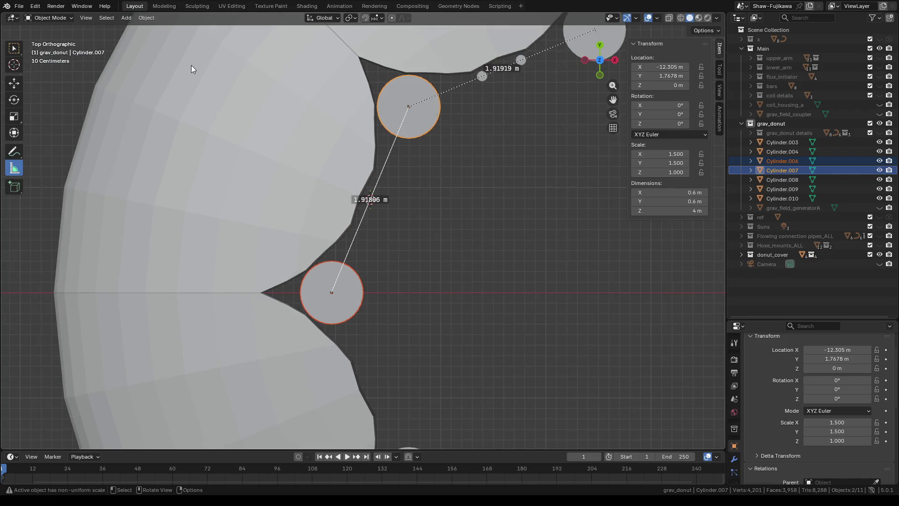
pyautogui.scroll(-2, 531, 180)
pyautogui.scroll(1, 459, 174)
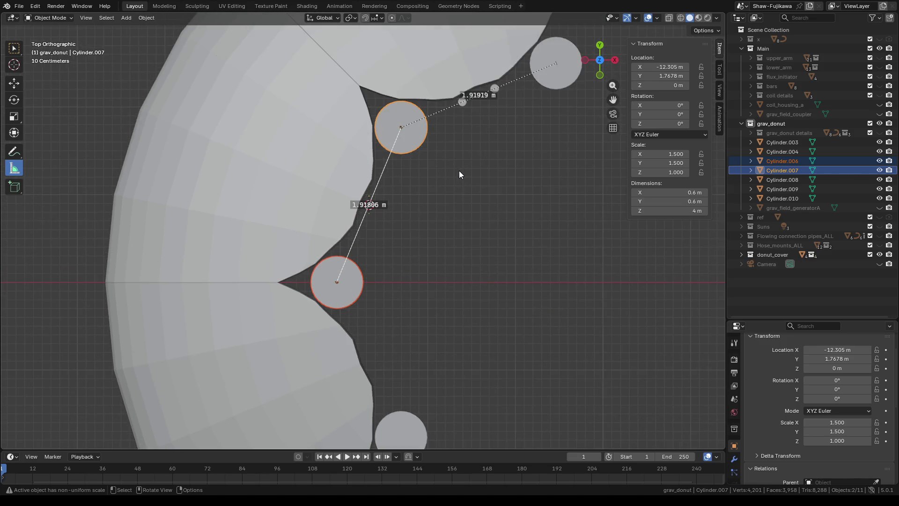
pyautogui.click(127, 19)
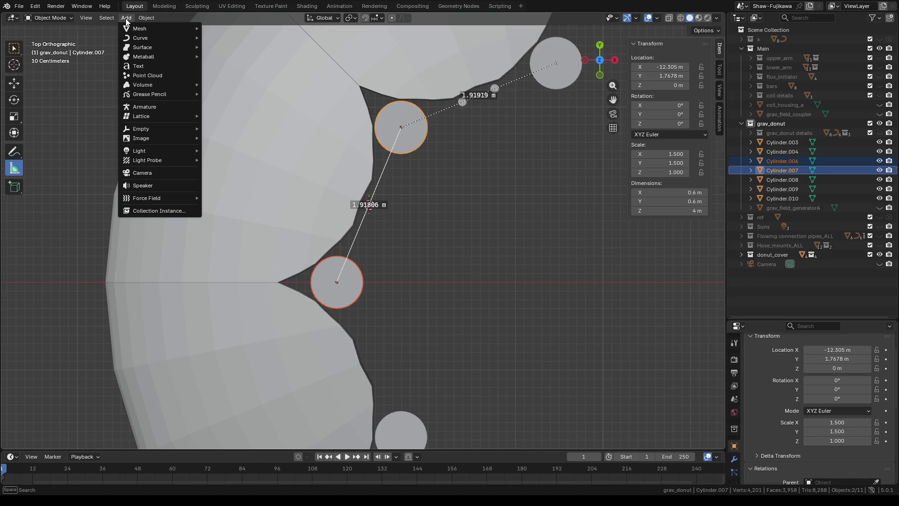
pyautogui.moveTo(140, 29)
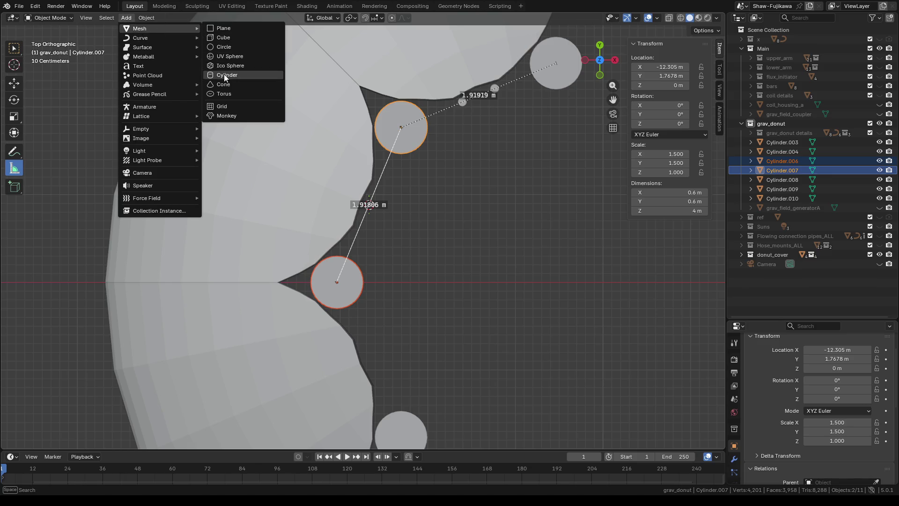
# Step: Add a cylinder at the 3D cursor with a 0.1 m radius
pyautogui.click(223, 74)
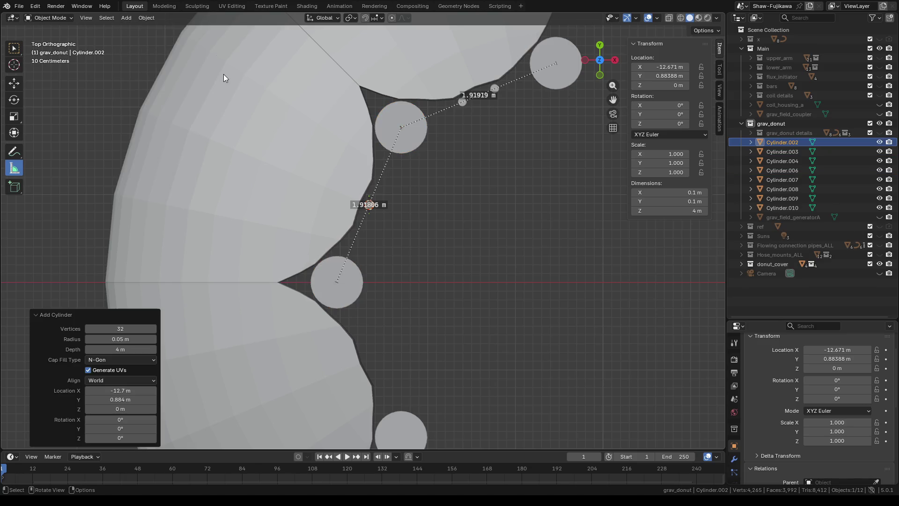
pyautogui.click(116, 339)
pyautogui.press('BackSpace')
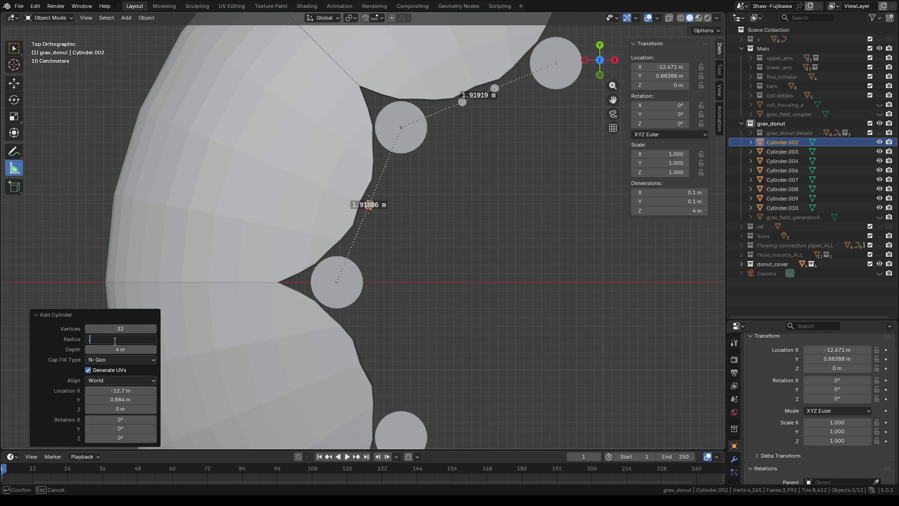
pyautogui.write('.1')
pyautogui.press('Return')
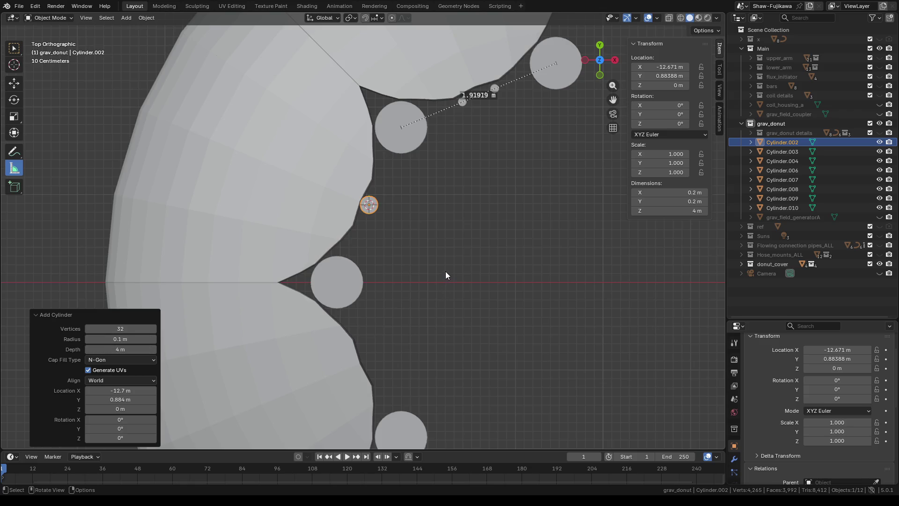
# Step: Change the new cylinder's radius to 1 m, then settle on 0.2 m, and expand the x collection
pyautogui.click(114, 339)
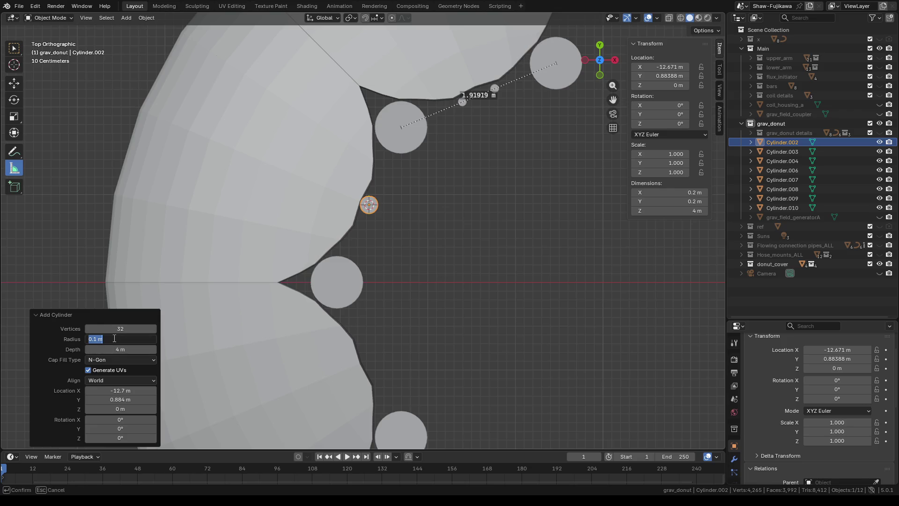
pyautogui.write('1')
pyautogui.press('Return')
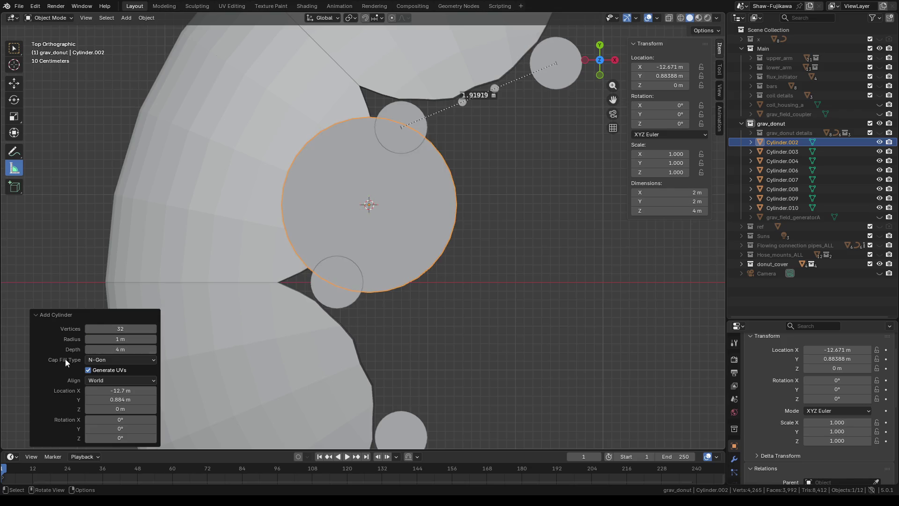
pyautogui.click(122, 340)
pyautogui.press('BackSpace')
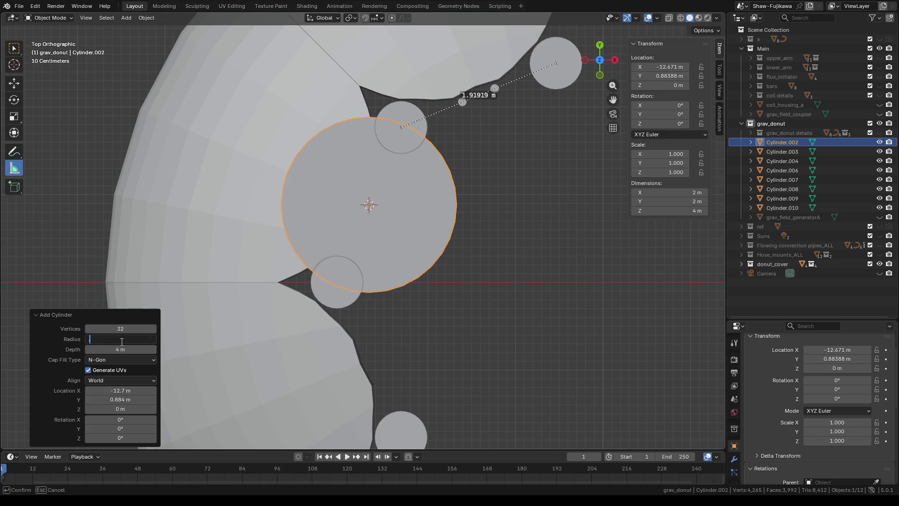
pyautogui.write('2')
pyautogui.press('Return')
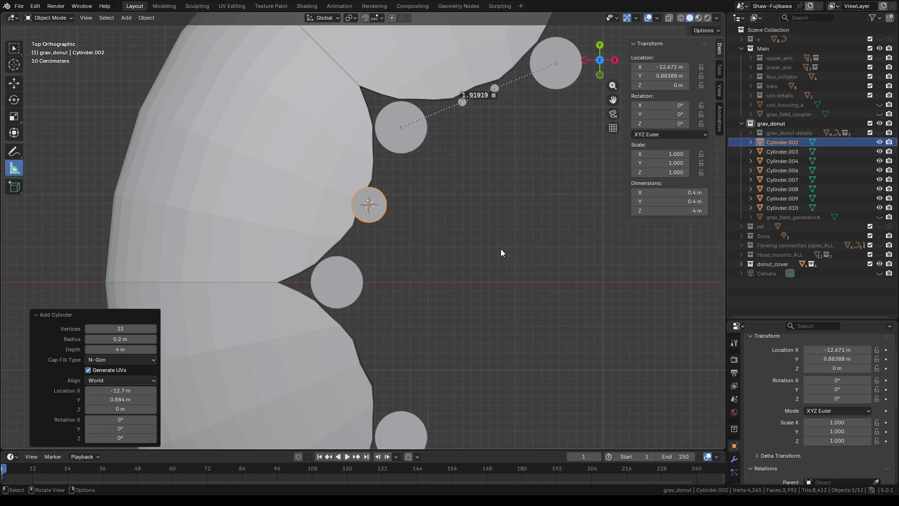
pyautogui.click(741, 39)
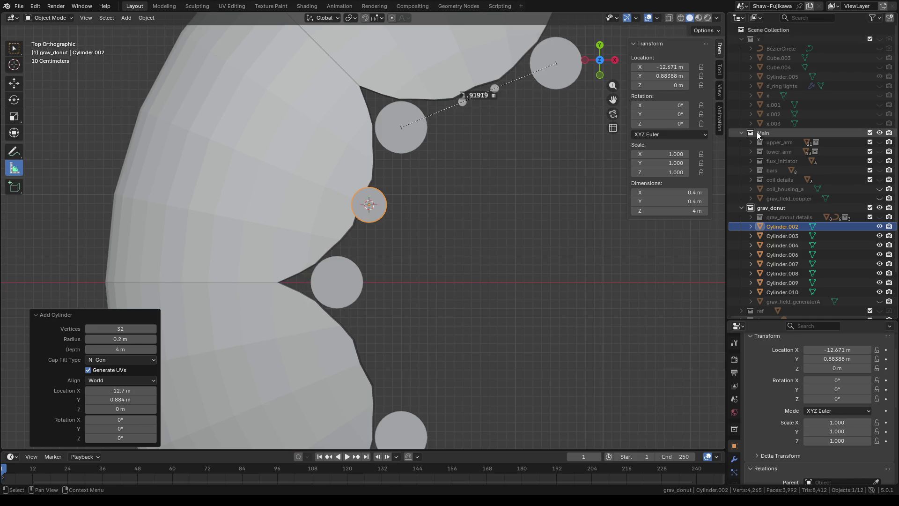
# Step: Reveal the x collection and inspect the x.003 circle against the new Cylinder.002
pyautogui.click(877, 121)
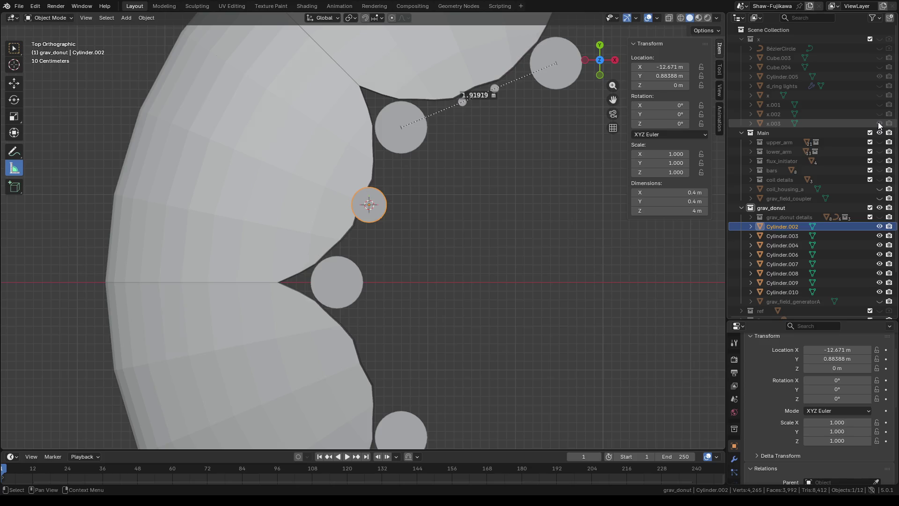
pyautogui.click(880, 39)
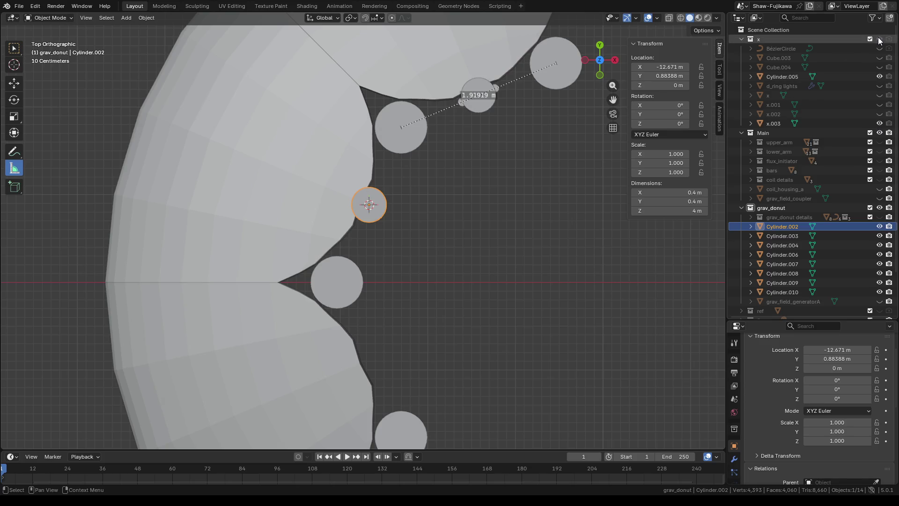
pyautogui.click(478, 108)
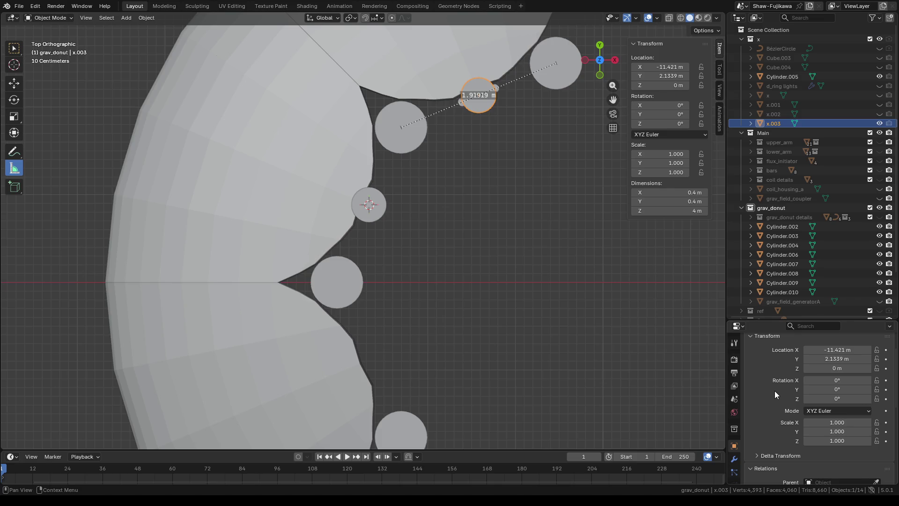
pyautogui.click(385, 209)
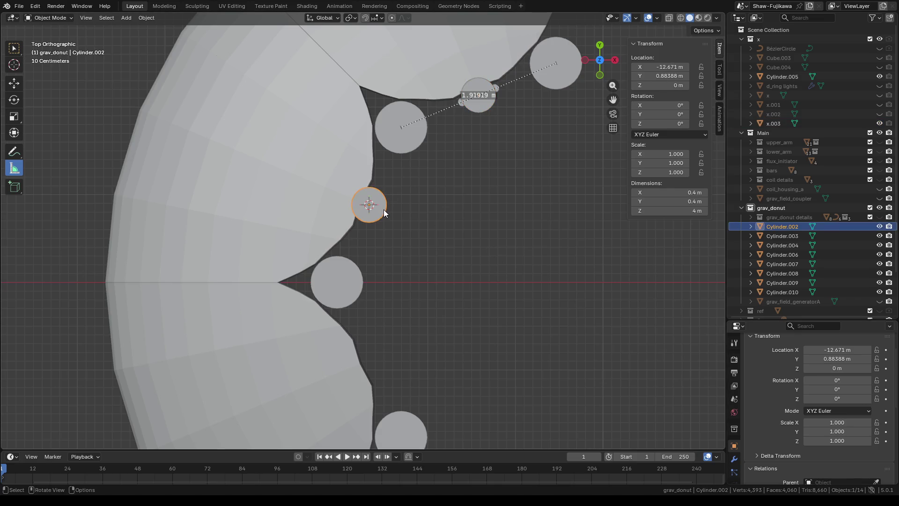
pyautogui.click(480, 106)
# Step: Hide the x.003 circle, Cylinder.005 and the whole x collection, then collapse it
pyautogui.press('h')
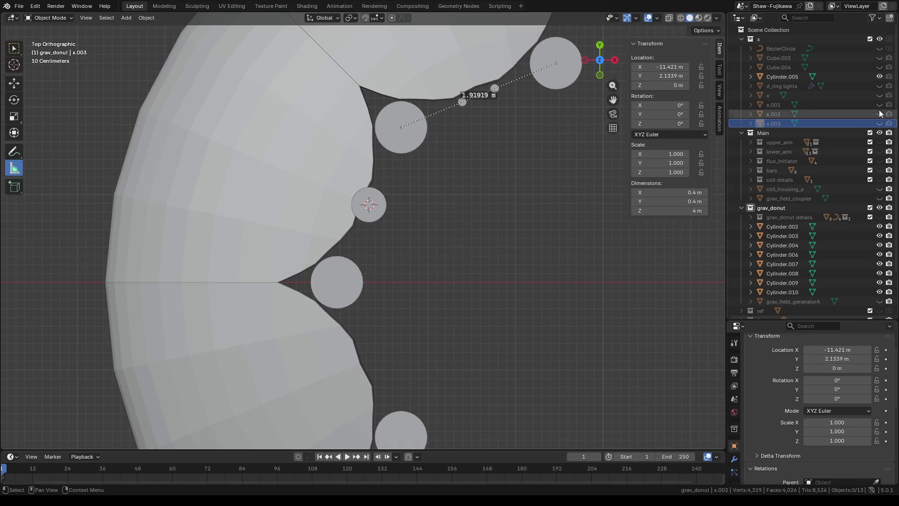
pyautogui.click(880, 76)
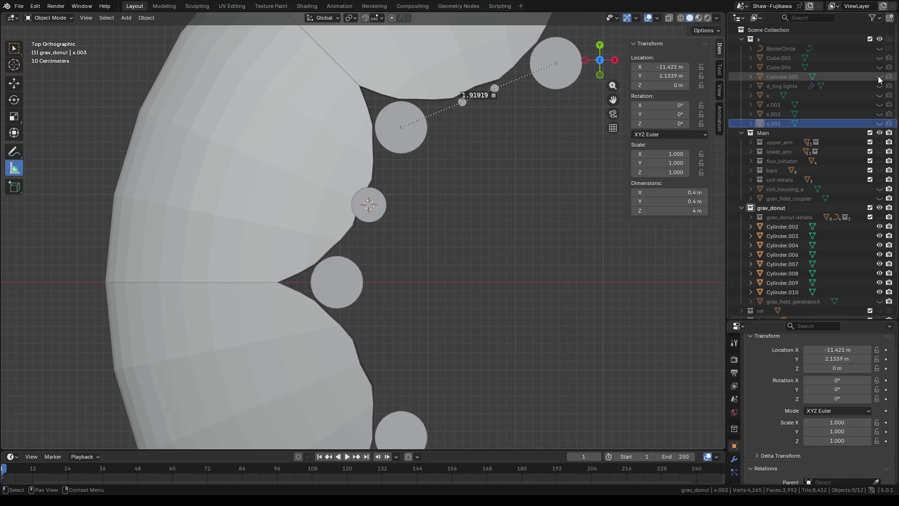
pyautogui.click(879, 39)
pyautogui.click(742, 39)
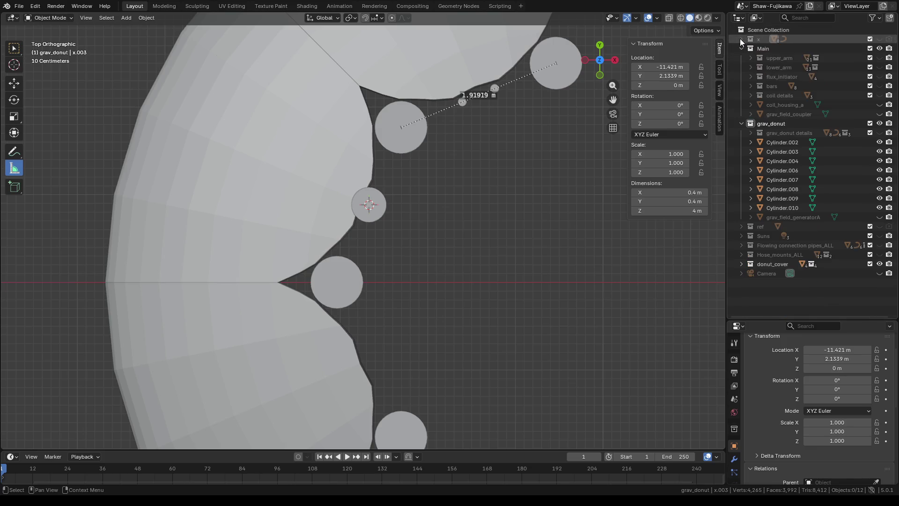
pyautogui.moveTo(457, 266); pyautogui.dragTo(410, 267, button='middle')
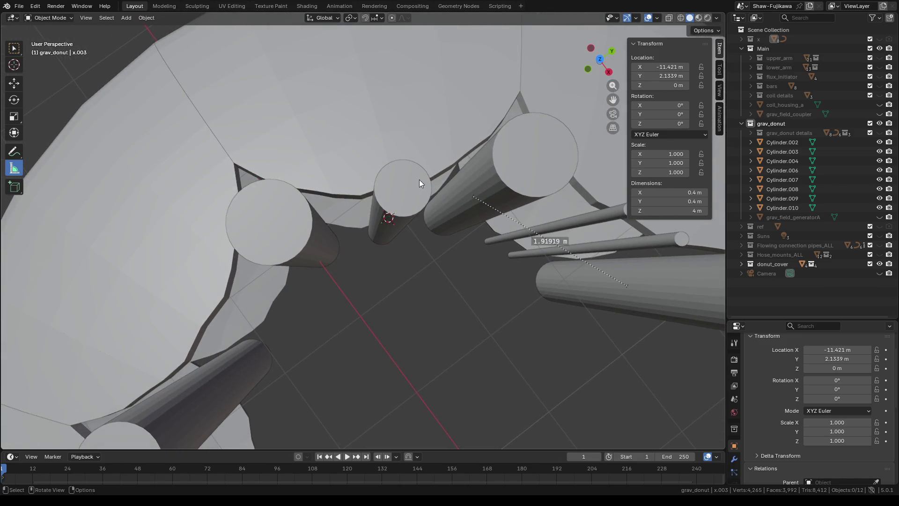
# Step: Open the thin cylinder's mesh with the Measure tool, view it end-on, and return to Object Mode
pyautogui.click(414, 193)
pyautogui.press('Tab')
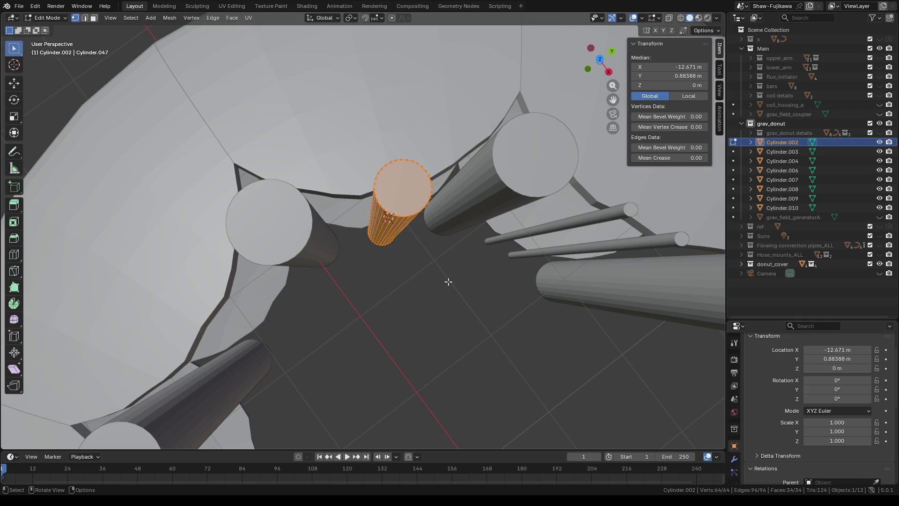
pyautogui.click(14, 152)
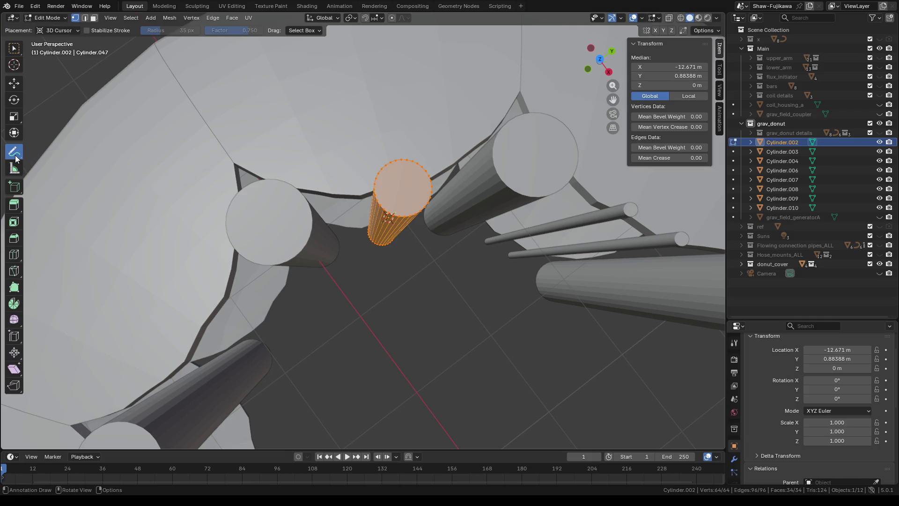
pyautogui.click(13, 168)
pyautogui.moveTo(419, 289); pyautogui.dragTo(418, 297, button='middle')
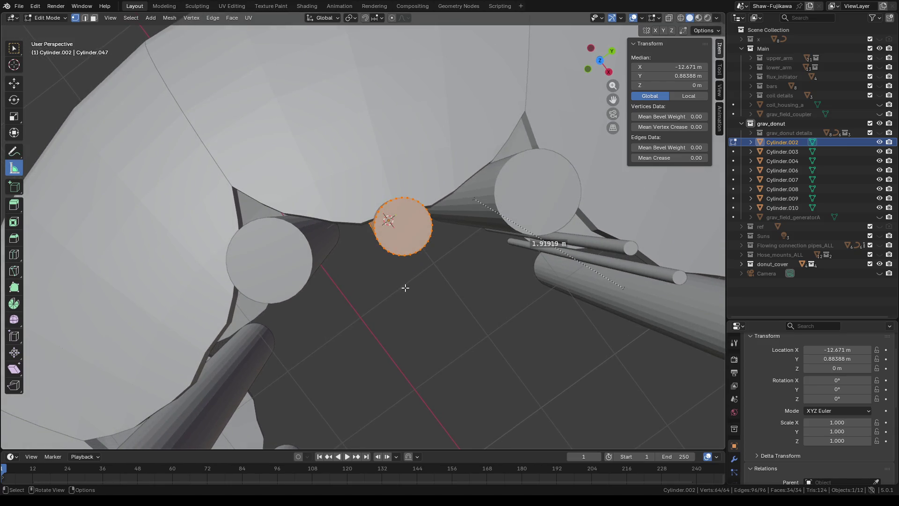
pyautogui.press('Tab')
pyautogui.scroll(-2, 406, 288)
pyautogui.scroll(-1, 389, 280)
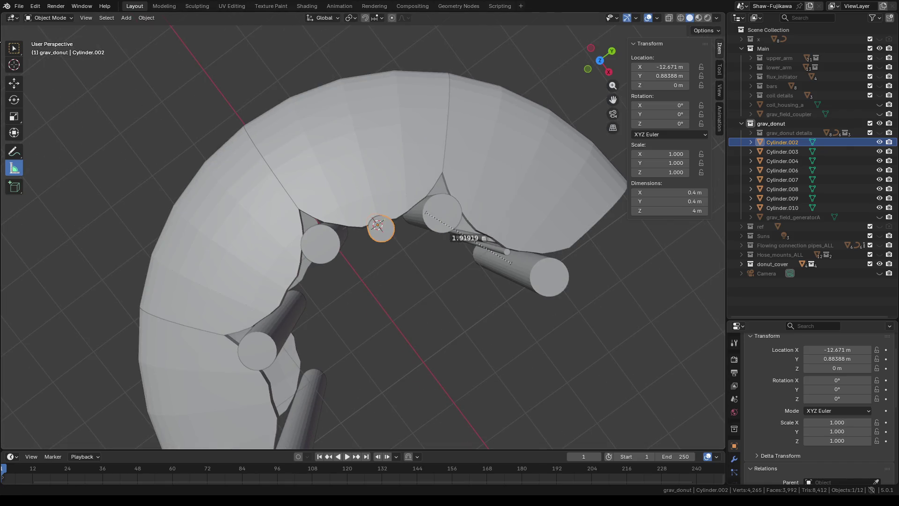
# Step: Select Cylinder.006 and Cylinder.007 and measure between their centres from the top
pyautogui.press('w')
pyautogui.click(323, 251)
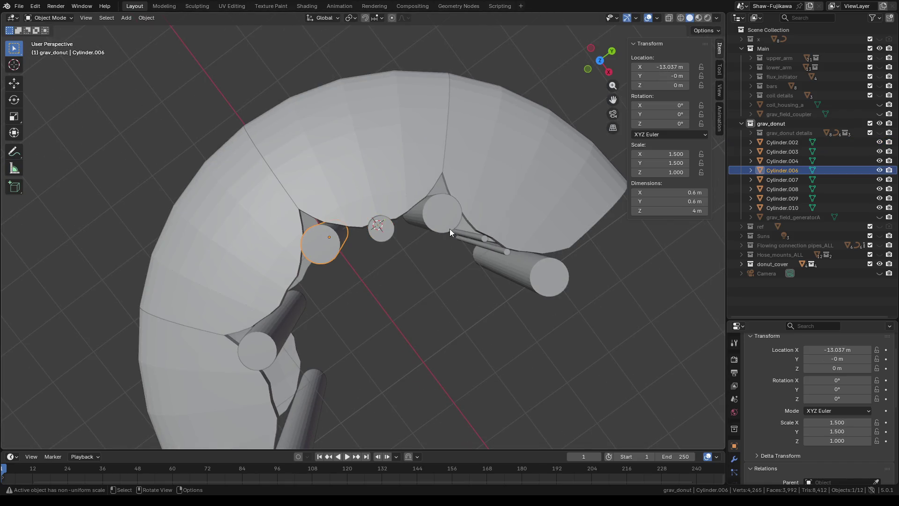
pyautogui.keyDown('shift'); pyautogui.click(435, 217); pyautogui.keyUp('shift')
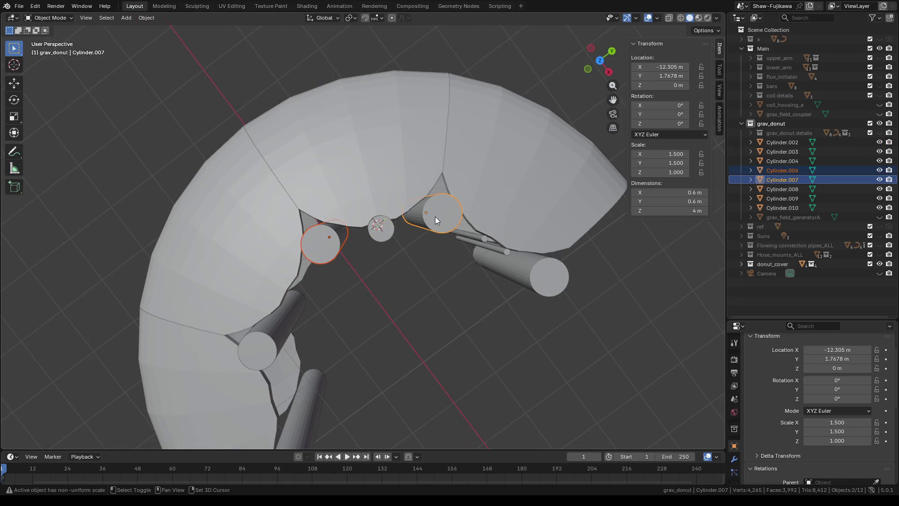
pyautogui.click(21, 168)
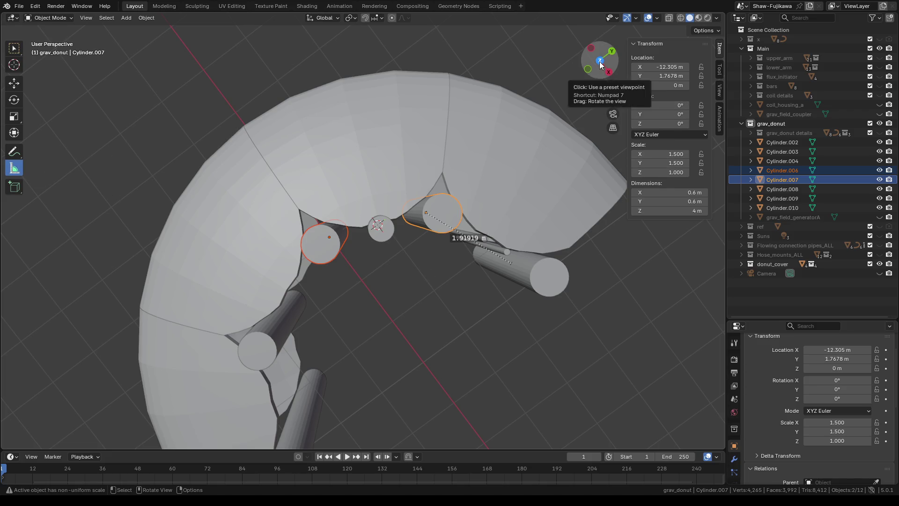
pyautogui.click(600, 61)
pyautogui.scroll(2, 399, 211)
pyautogui.scroll(2, 398, 211)
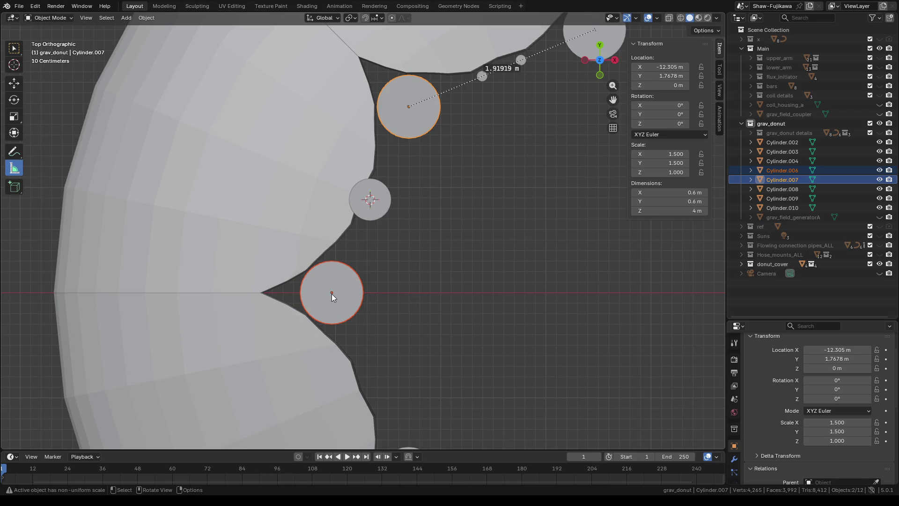
pyautogui.moveTo(332, 294); pyautogui.dragTo(409, 106)
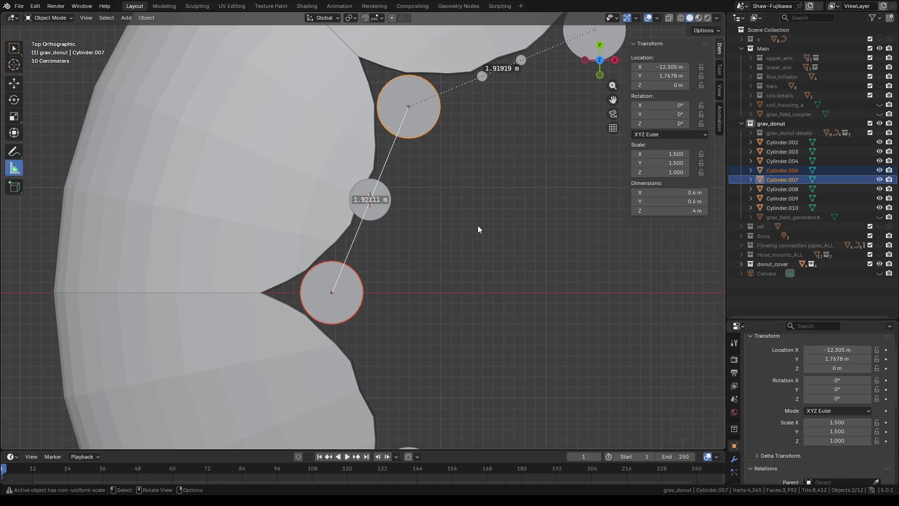
# Step: Switch back to Cylinder.002 and open its mesh with nothing selected
pyautogui.click(15, 49)
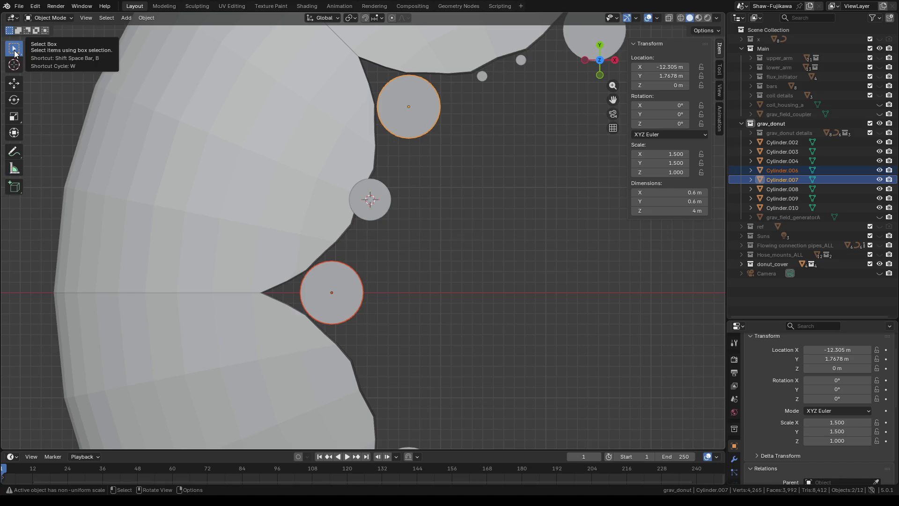
pyautogui.press('Tab')
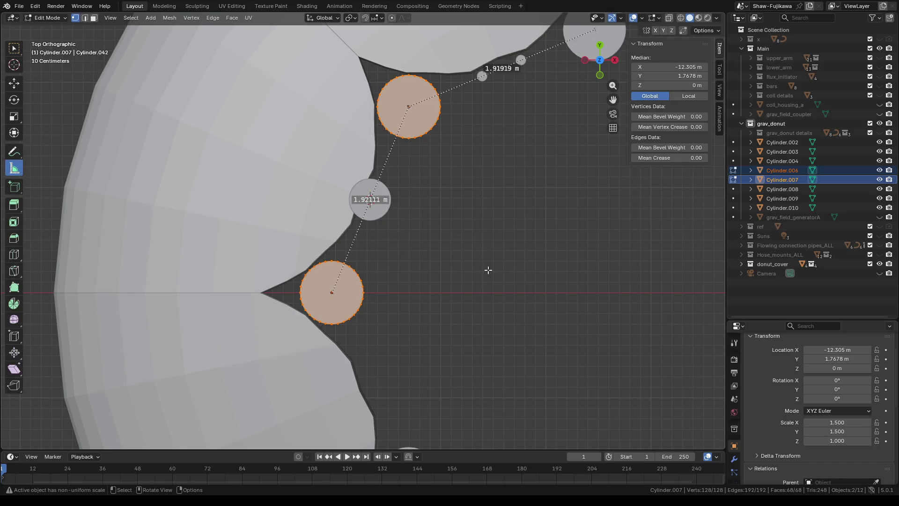
pyautogui.moveTo(488, 269); pyautogui.dragTo(456, 264, button='middle')
pyautogui.press('Tab')
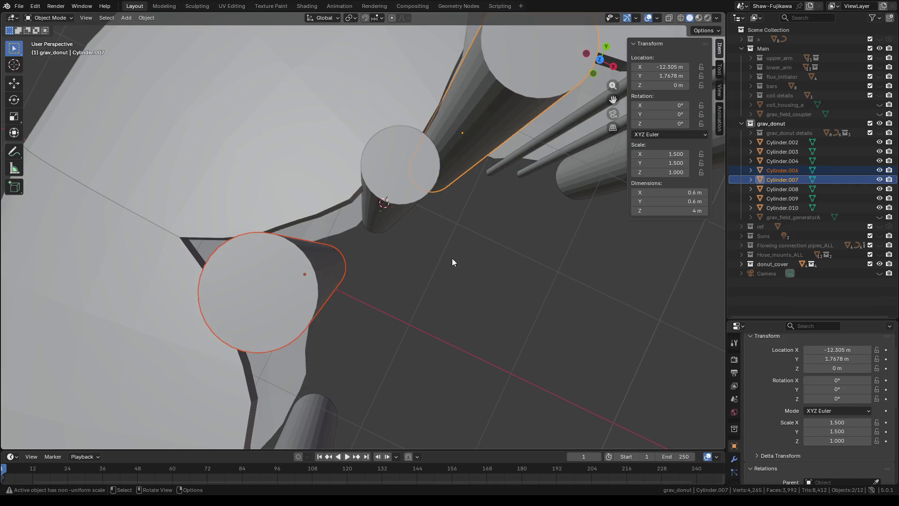
pyautogui.click(394, 158)
pyautogui.press('Tab')
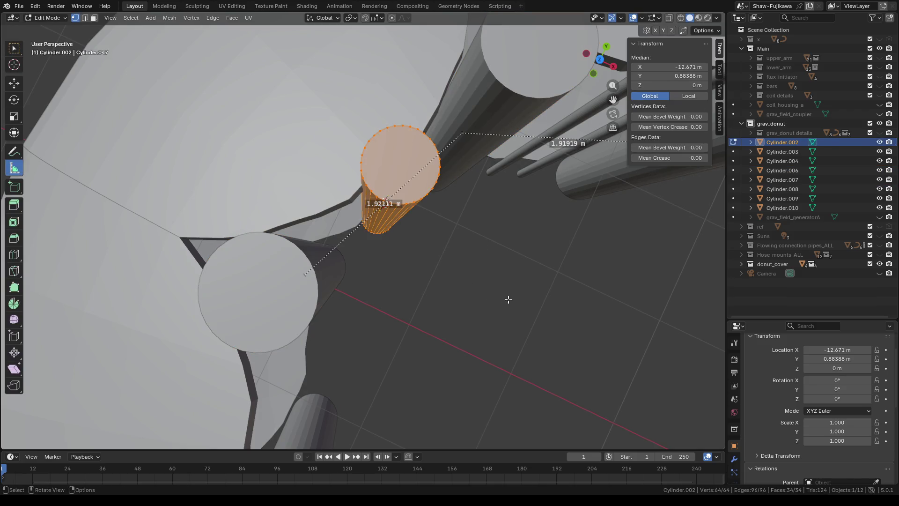
pyautogui.hotkey('alt', 'a')
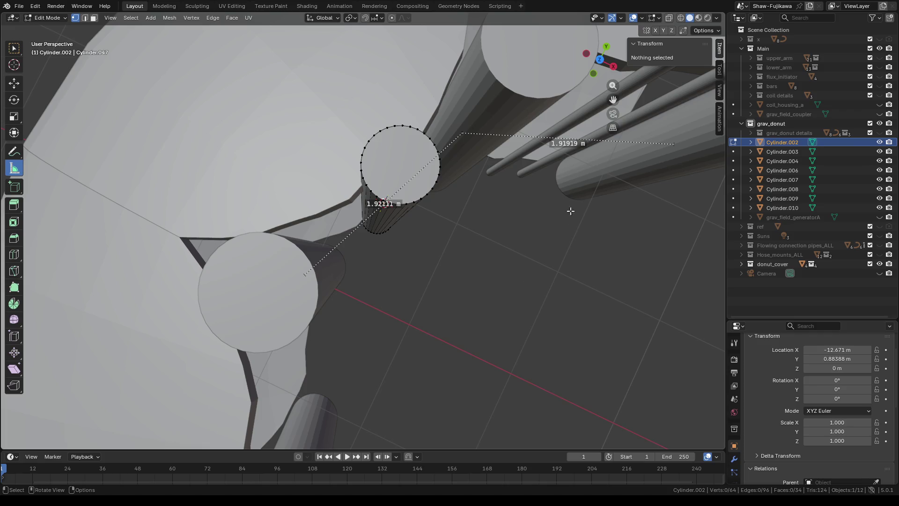
# Step: In top wireframe view, measure the distance and angle at Cylinder.002's rim, then delete the ruler
pyautogui.click(601, 58)
pyautogui.scroll(5, 434, 227)
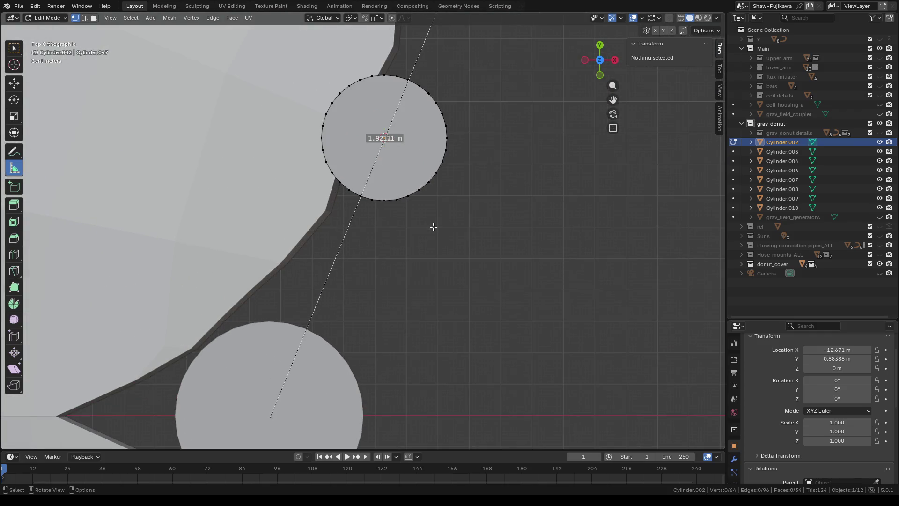
pyautogui.click(681, 17)
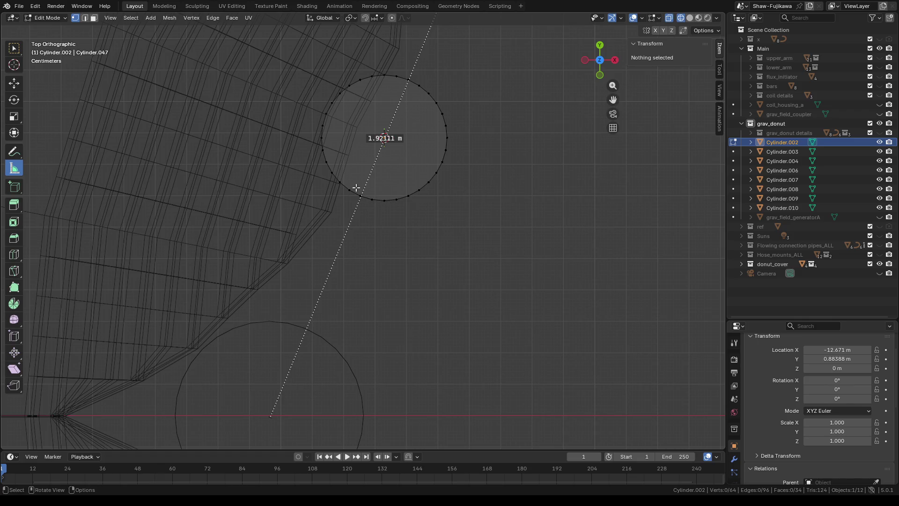
pyautogui.moveTo(355, 188); pyautogui.dragTo(364, 208)
pyautogui.click(357, 197)
pyautogui.scroll(2, 384, 215)
pyautogui.scroll(2, 384, 207)
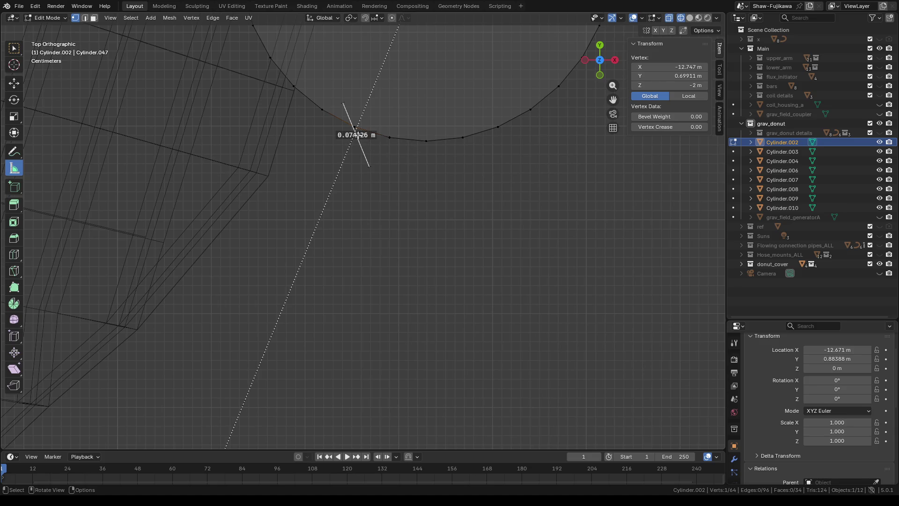
pyautogui.moveTo(357, 135); pyautogui.dragTo(360, 136)
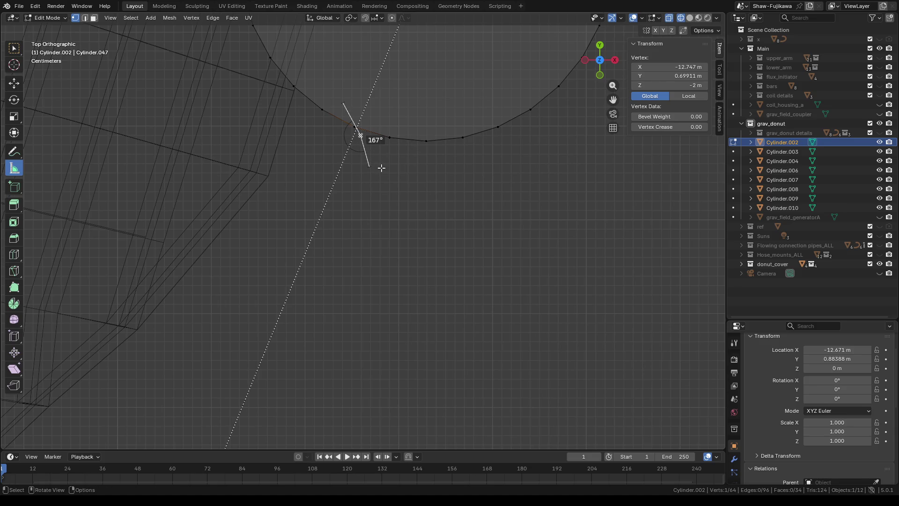
pyautogui.press('Delete')
# Step: Box-select the vertical edge on Cylinder.002's left side and view it in perspective
pyautogui.click(14, 47)
pyautogui.moveTo(341, 121); pyautogui.dragTo(370, 154)
pyautogui.scroll(-3, 443, 249)
pyautogui.moveTo(442, 249); pyautogui.dragTo(409, 269, button='middle')
pyautogui.scroll(-1, 444, 245)
pyautogui.scroll(-1, 469, 257)
pyautogui.scroll(-2, 466, 251)
# Step: Snap the 3D cursor to Cylinder.002's selected side edge and return to object mode
pyautogui.rightClick(363, 290)
pyautogui.moveTo(313, 420)
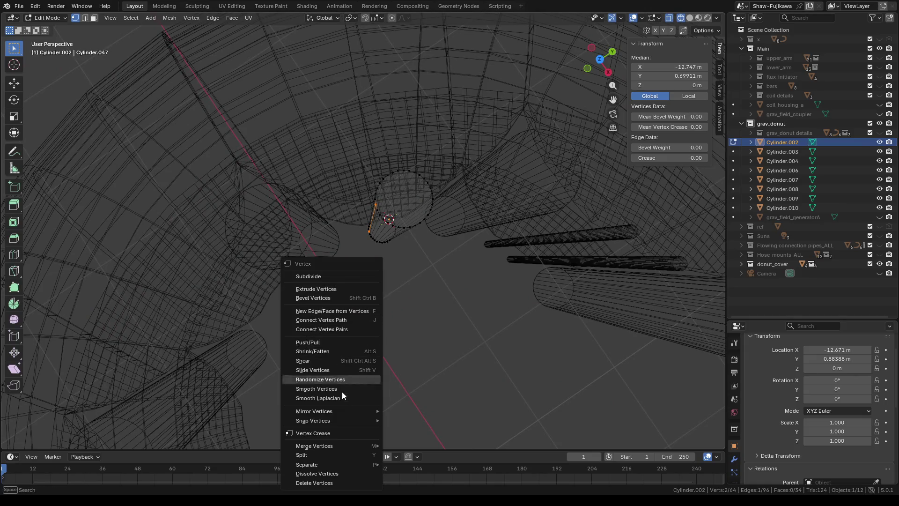
pyautogui.click(445, 392)
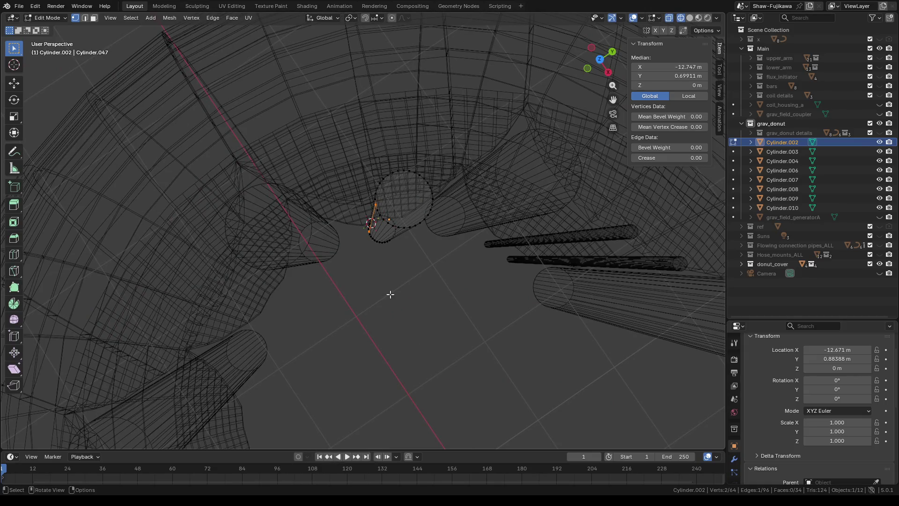
pyautogui.press('Tab')
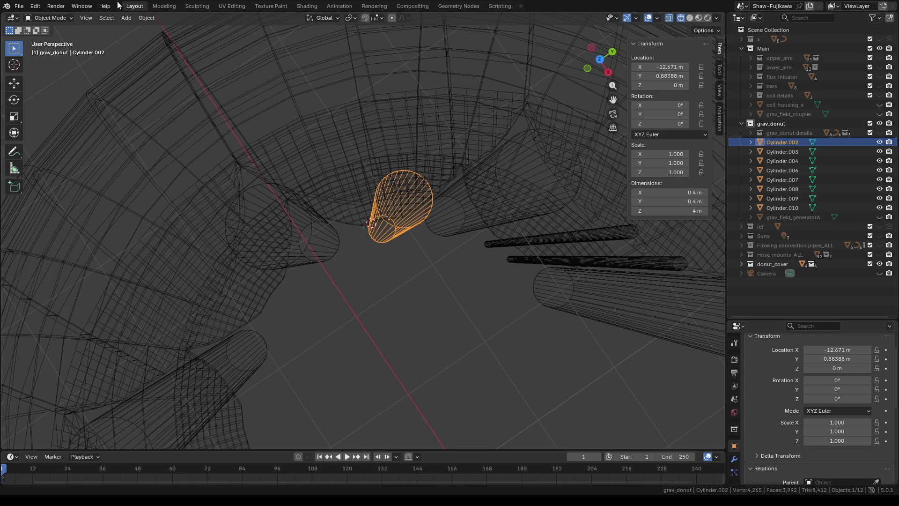
pyautogui.click(128, 17)
pyautogui.moveTo(140, 28)
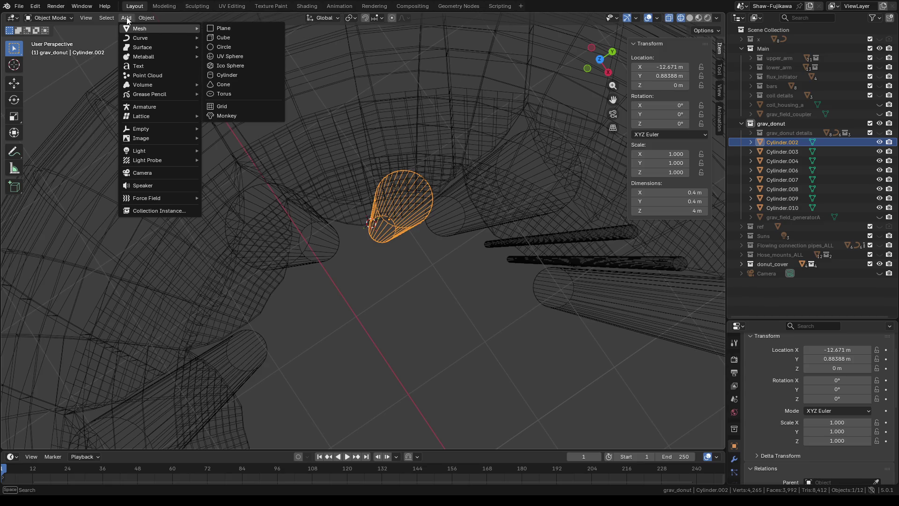
pyautogui.scroll(-6, 383, 260)
# Step: Restore solid shading and select Cylinder.004 beside the donut
pyautogui.moveTo(394, 276); pyautogui.dragTo(358, 281, button='middle')
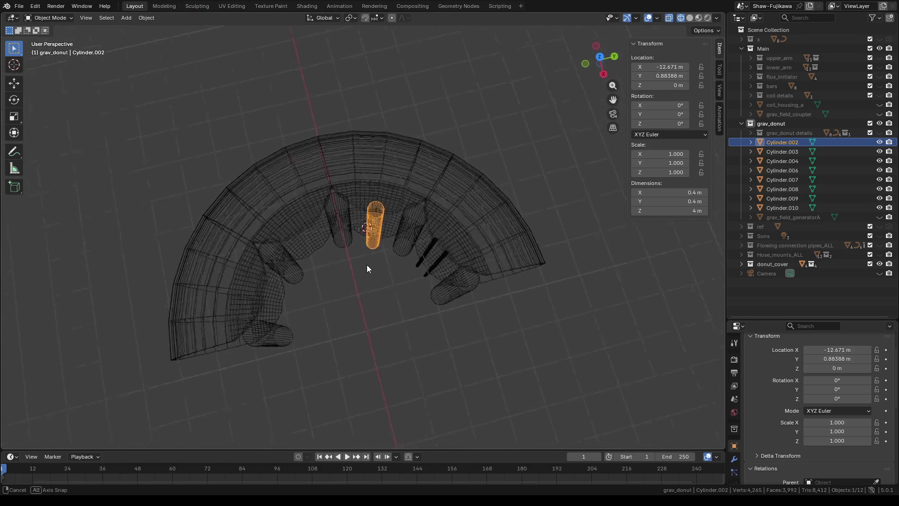
pyautogui.click(691, 17)
pyautogui.moveTo(361, 271)
pyautogui.mouseDown(button='middle')
pyautogui.moveTo(357, 285)
pyautogui.moveTo(413, 267)
pyautogui.mouseUp(button='middle')
pyautogui.scroll(4, 411, 267)
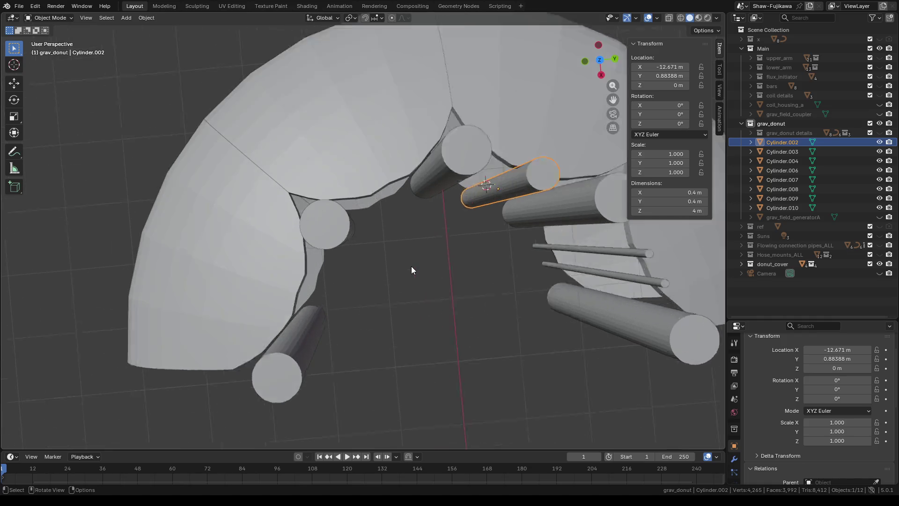
pyautogui.scroll(1, 303, 236)
pyautogui.click(331, 230)
# Step: Snap the cursor midway between Cylinder.004 and Cylinder.006 and add Cylinder.011 there
pyautogui.keyDown('shift'); pyautogui.click(475, 147); pyautogui.keyUp('shift')
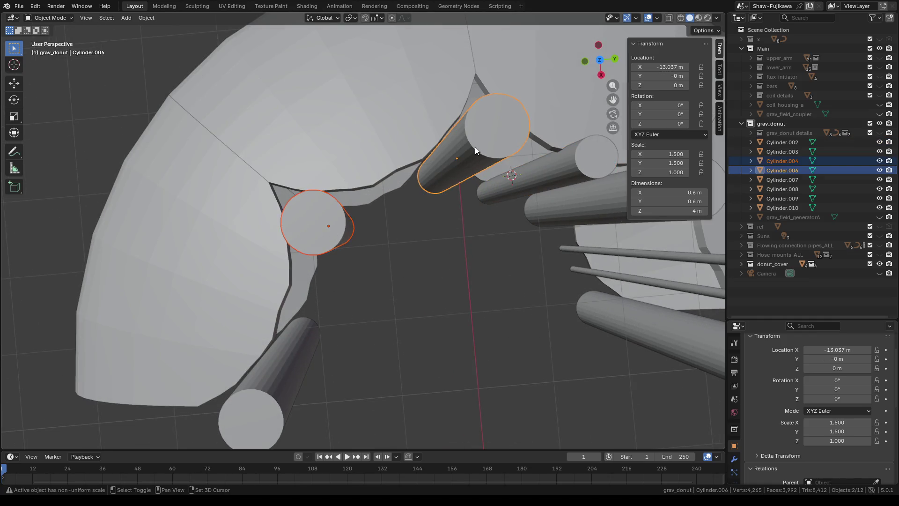
pyautogui.rightClick(418, 280)
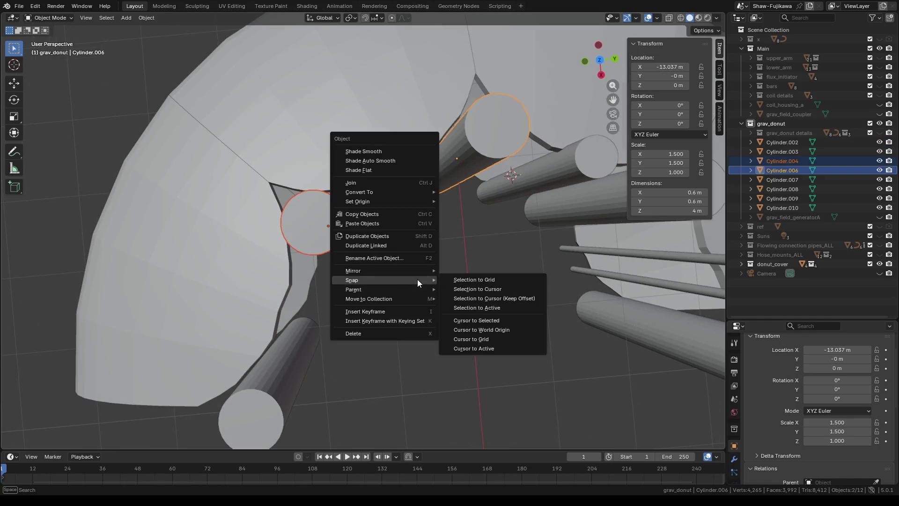
pyautogui.click(492, 321)
pyautogui.moveTo(452, 283)
pyautogui.mouseDown(button='middle')
pyautogui.moveTo(473, 307)
pyautogui.moveTo(451, 309)
pyautogui.mouseUp(button='middle')
pyautogui.click(127, 18)
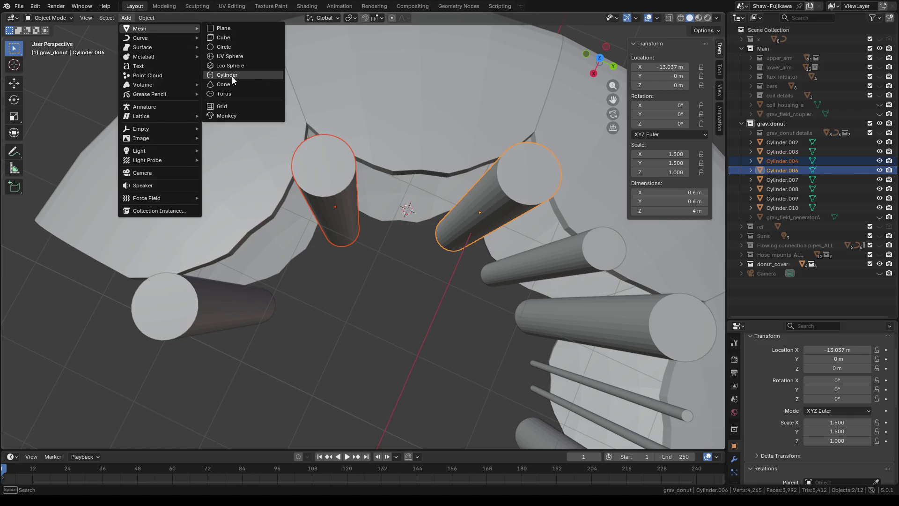
pyautogui.click(229, 75)
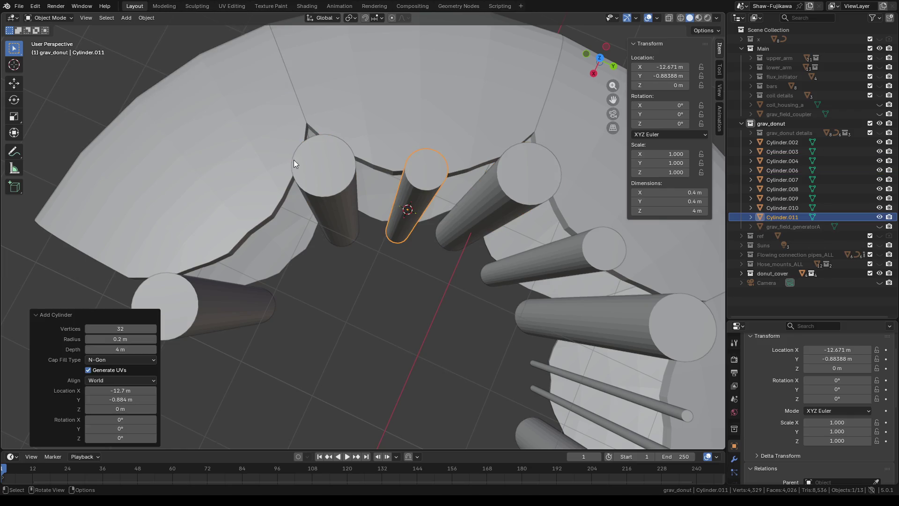
# Step: Snap the 3D cursor midway between Cylinder.003 and Cylinder.004
pyautogui.click(323, 181)
pyautogui.keyDown('shift'); pyautogui.click(179, 304); pyautogui.keyUp('shift')
pyautogui.rightClick(414, 331)
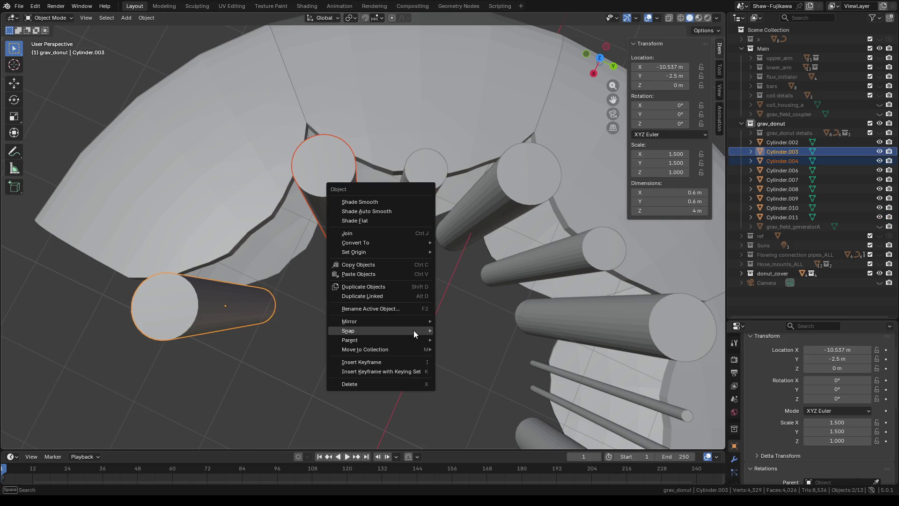
pyautogui.moveTo(379, 330)
pyautogui.click(475, 372)
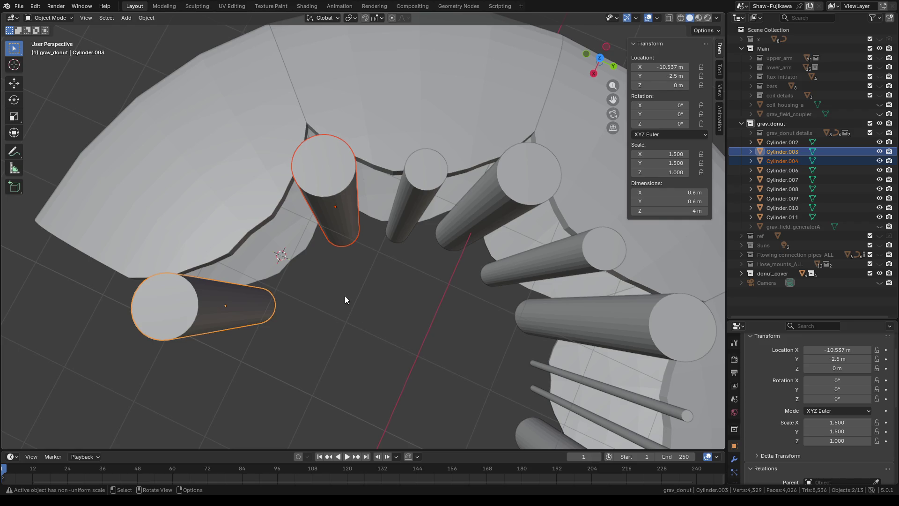
# Step: Add Cylinder.012 at the cursor between Cylinder.003 and Cylinder.004
pyautogui.click(126, 18)
pyautogui.moveTo(140, 29)
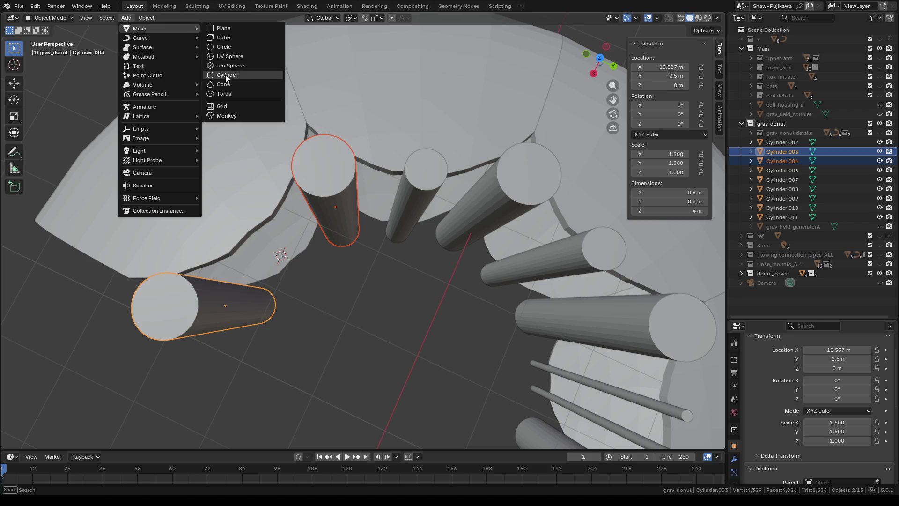
pyautogui.click(227, 75)
pyautogui.click(388, 315)
pyautogui.moveTo(402, 322)
pyautogui.mouseDown(button='middle')
pyautogui.moveTo(460, 307)
pyautogui.moveTo(381, 266)
pyautogui.moveTo(384, 244)
pyautogui.mouseUp(button='middle')
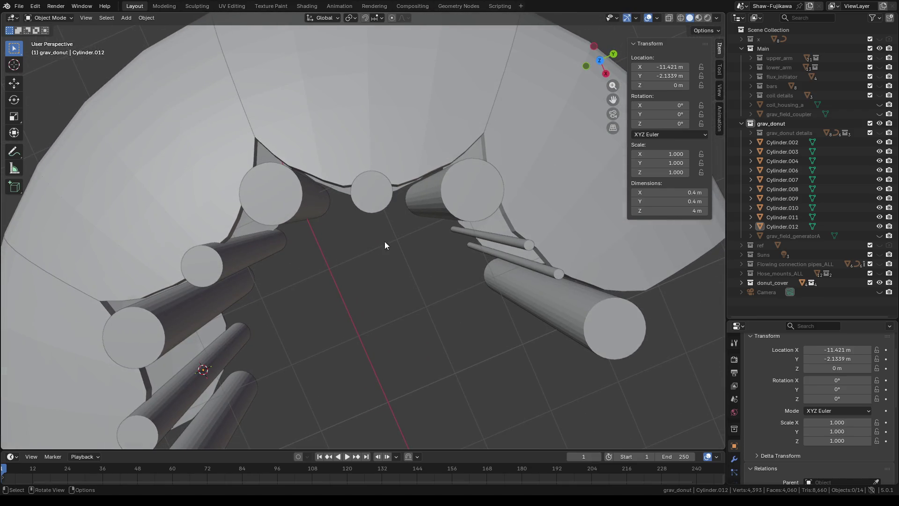
# Step: Toggle edit mode briefly and select Cylinder.002 for mesh editing
pyautogui.press('Tab')
pyautogui.press('Tab')
pyautogui.click(373, 201)
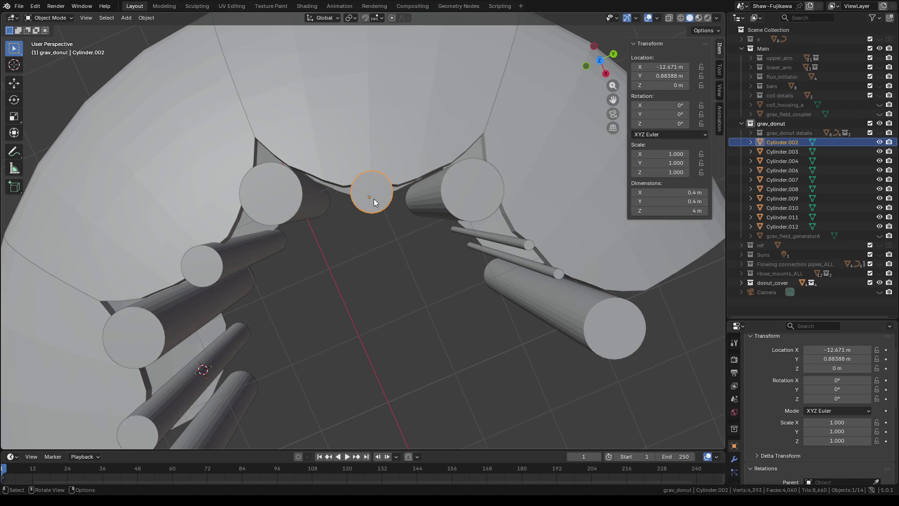
pyautogui.press('Tab')
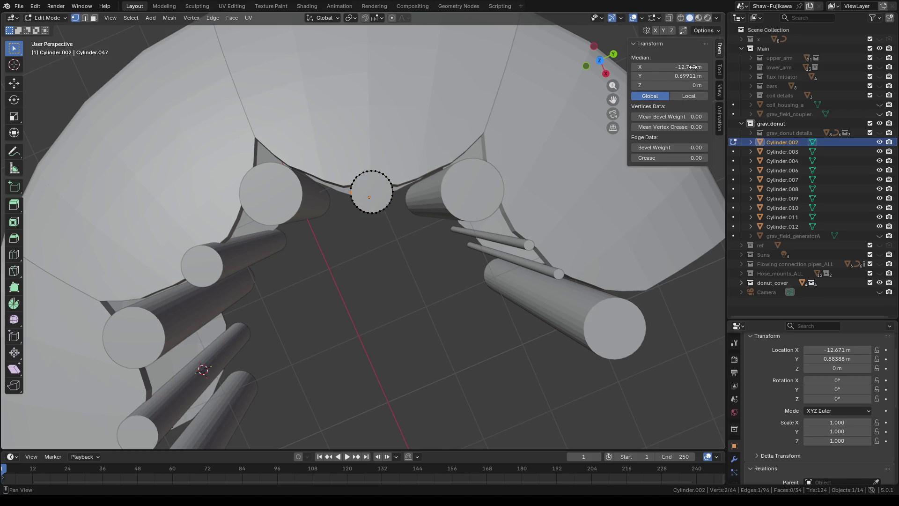
# Step: View Cylinder.002 as see-through wireframe from the top with the Measure tool active
pyautogui.hotkey('shift', 'z')
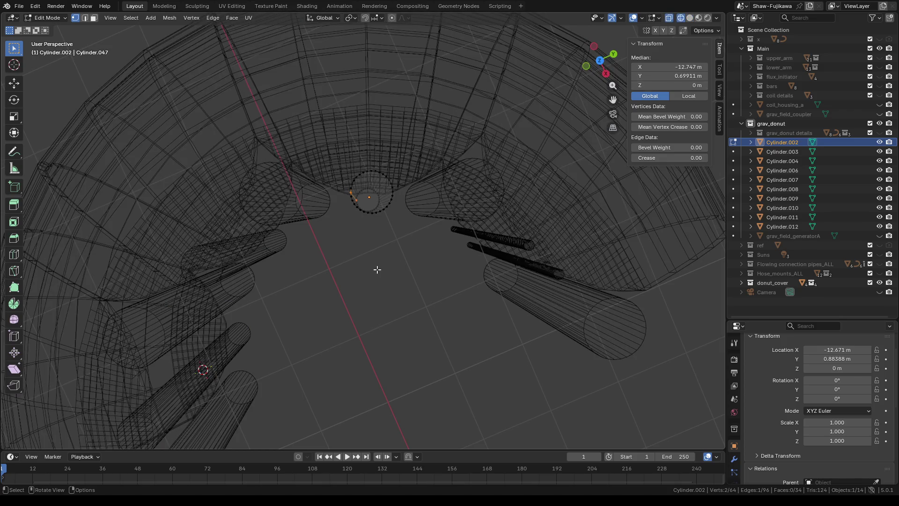
pyautogui.moveTo(378, 269)
pyautogui.mouseDown(button='middle')
pyautogui.moveTo(391, 251)
pyautogui.moveTo(389, 268)
pyautogui.mouseUp(button='middle')
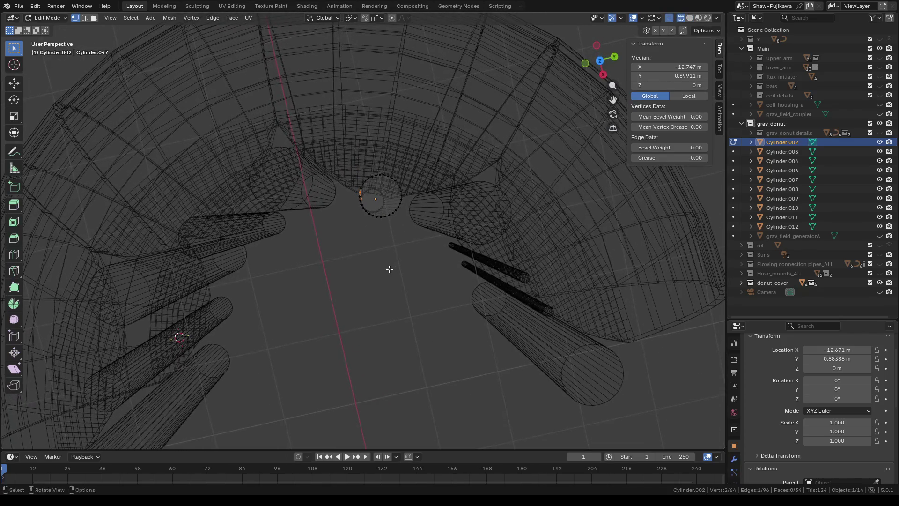
pyautogui.click(14, 169)
pyautogui.scroll(4, 450, 309)
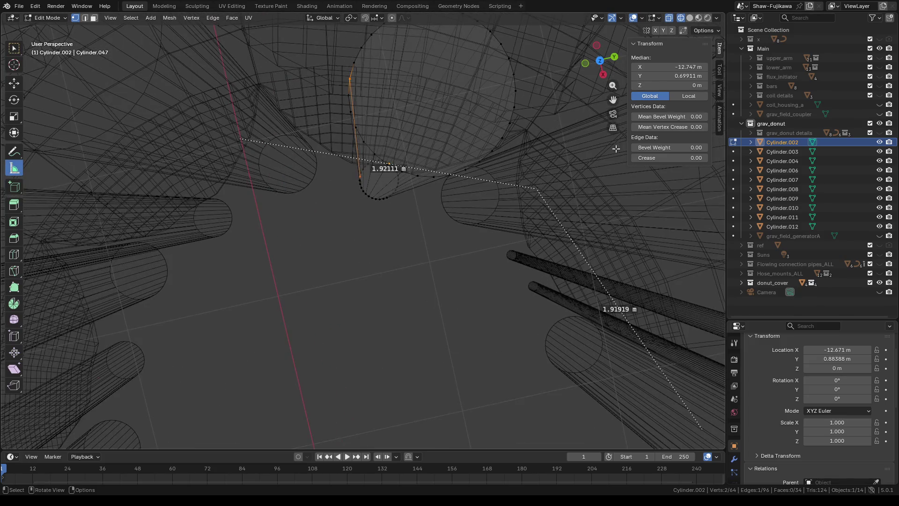
pyautogui.click(601, 61)
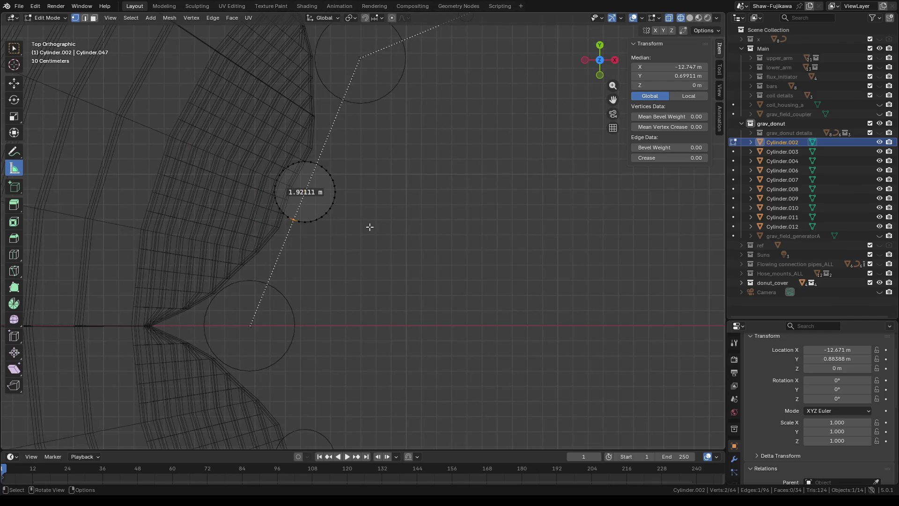
pyautogui.scroll(3, 370, 227)
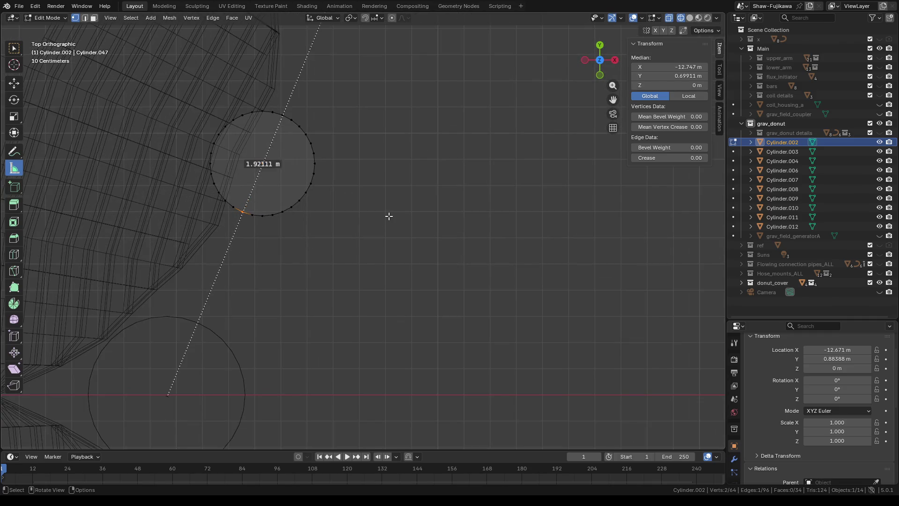
# Step: Snap the 3D cursor onto the lower-left rim vertex and return to object mode
pyautogui.rightClick(389, 216)
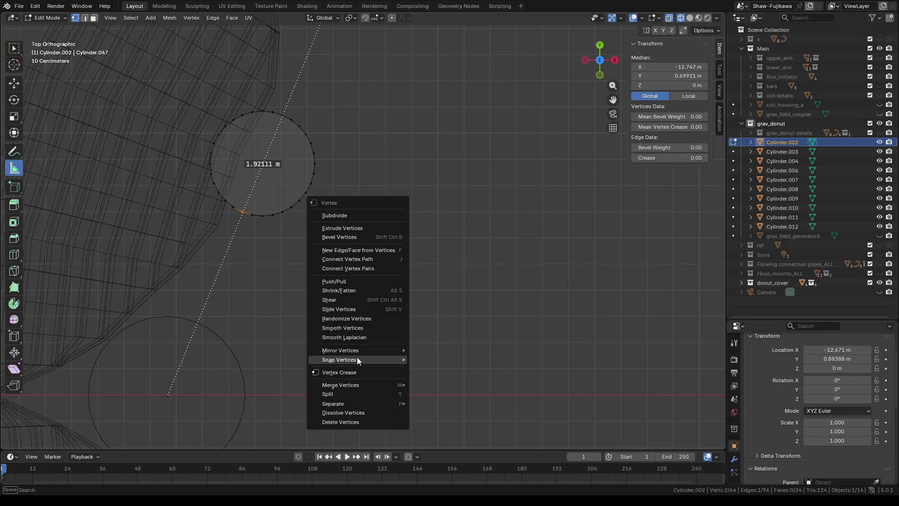
pyautogui.moveTo(340, 359)
pyautogui.click(468, 398)
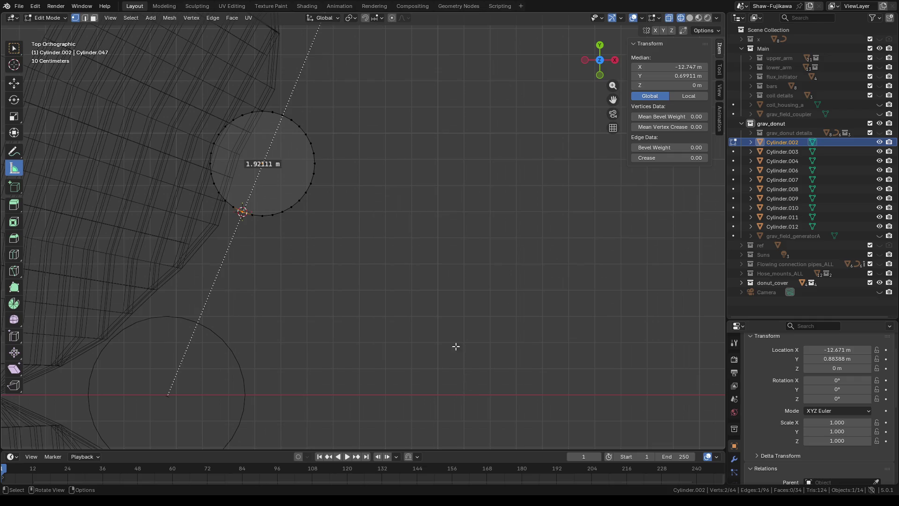
pyautogui.scroll(-3, 419, 288)
pyautogui.press('Tab')
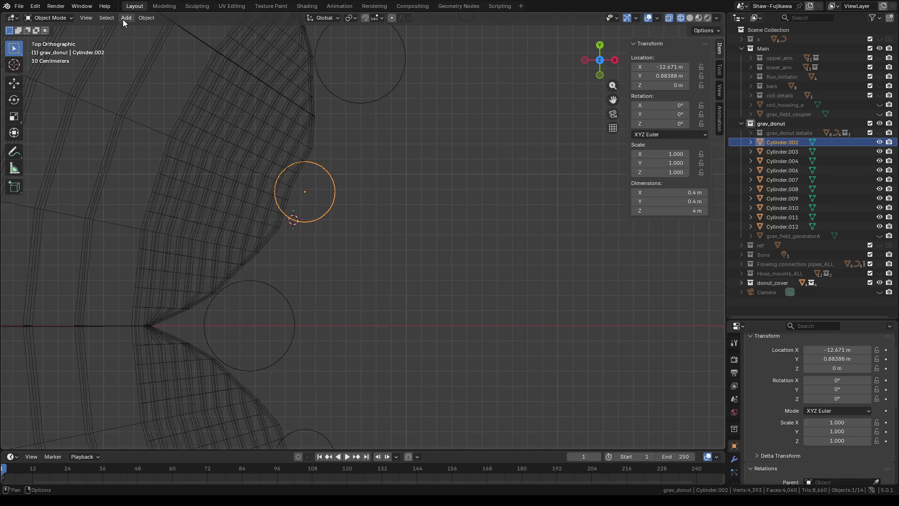
# Step: Add Cylinder.013 at the cursor with a 0.05 m radius
pyautogui.click(123, 19)
pyautogui.moveTo(160, 28)
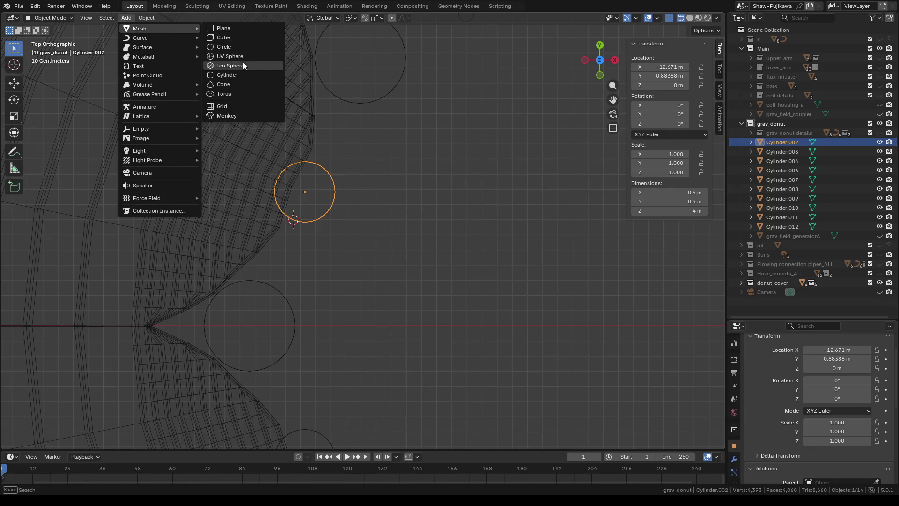
pyautogui.click(229, 75)
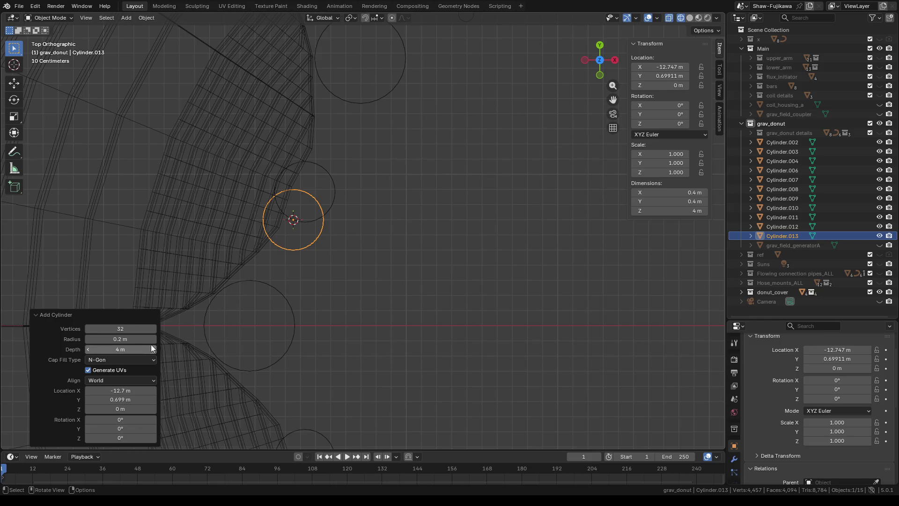
pyautogui.click(126, 340)
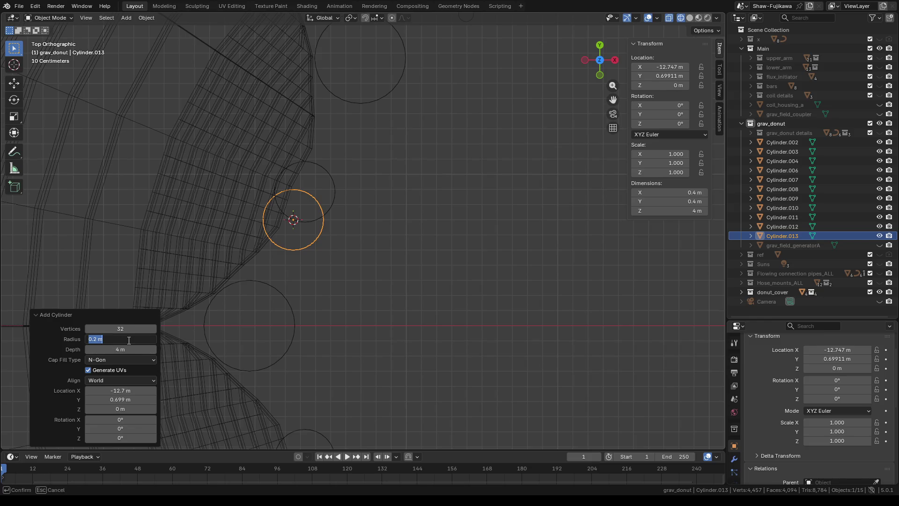
pyautogui.write('.05')
pyautogui.press('Return')
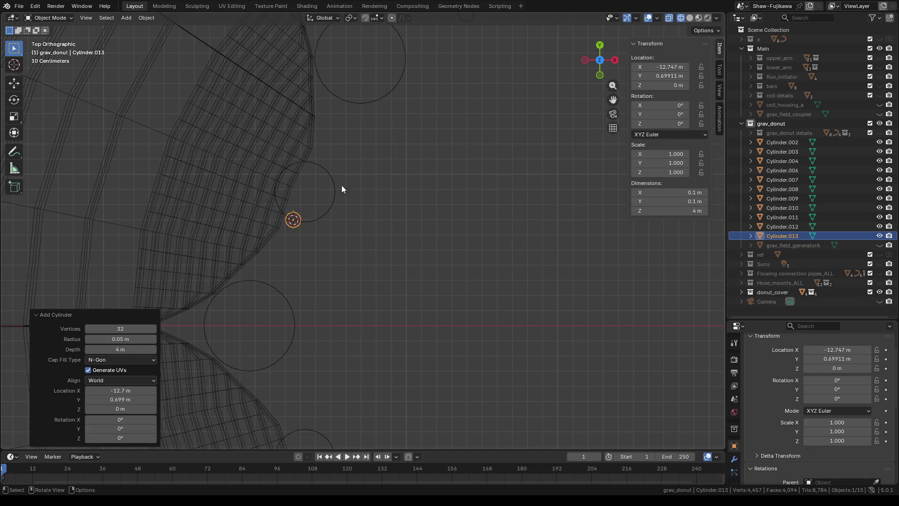
pyautogui.click(320, 190)
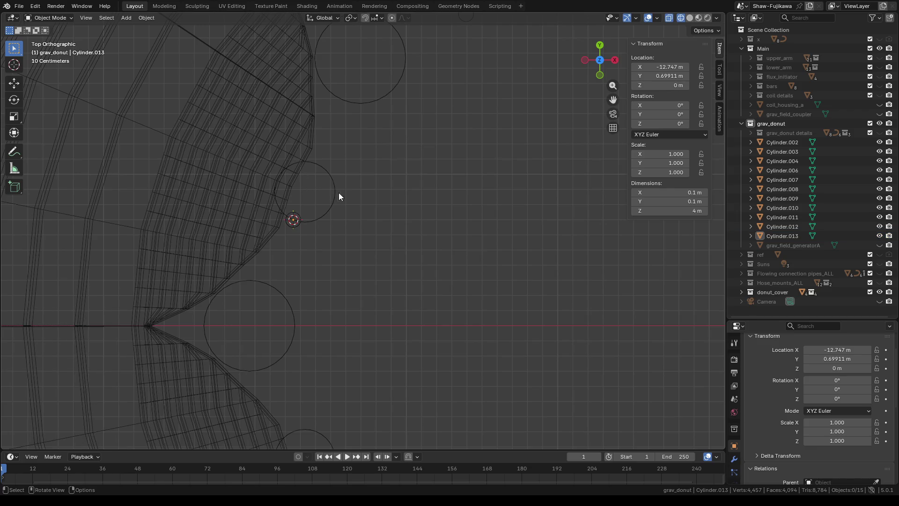
# Step: Select the neighbouring large cylinder and enter mesh editing
pyautogui.moveTo(354, 168); pyautogui.dragTo(317, 195)
pyautogui.press('Tab')
pyautogui.scroll(4, 355, 164)
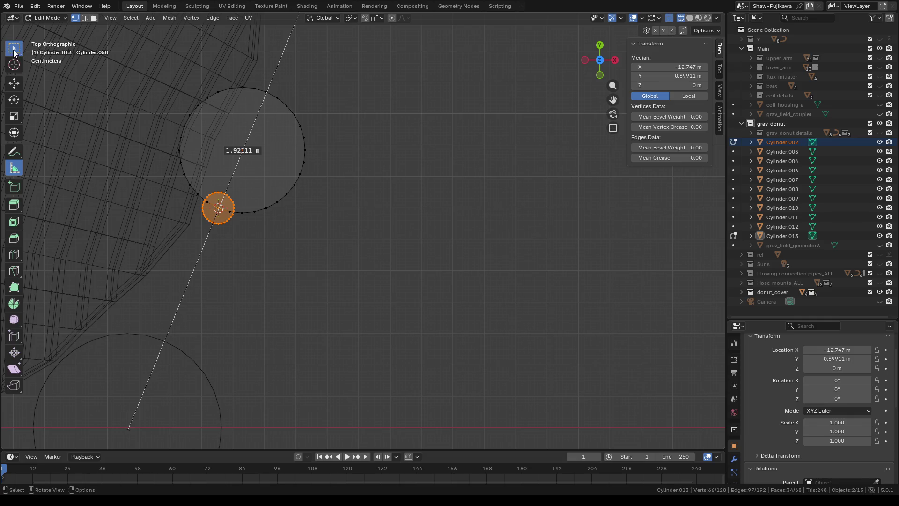
# Step: Snap the 3D cursor to a rim edge of the large cylinder and return to object mode
pyautogui.press('w')
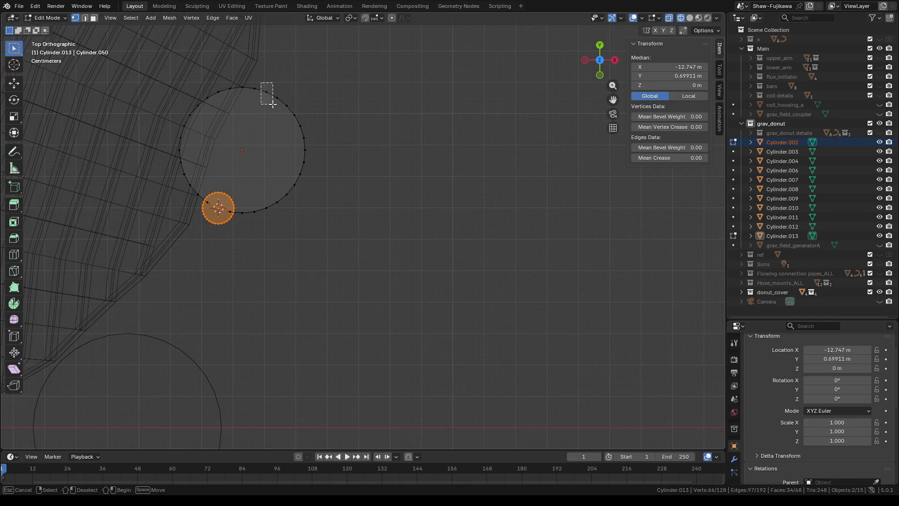
pyautogui.click(269, 93)
pyautogui.scroll(-3, 426, 242)
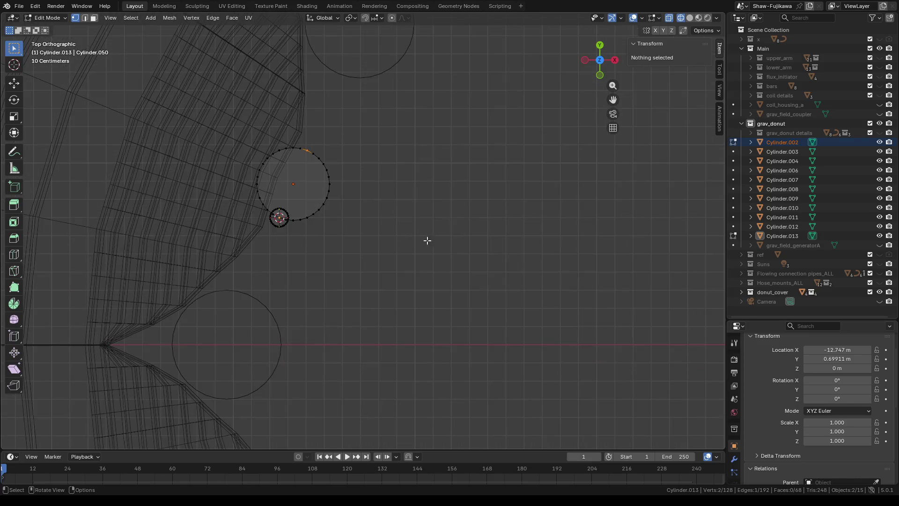
pyautogui.moveTo(426, 240)
pyautogui.mouseDown(button='middle')
pyautogui.moveTo(379, 236)
pyautogui.moveTo(396, 255)
pyautogui.mouseUp(button='middle')
pyautogui.hotkey('ctrl', 'v')
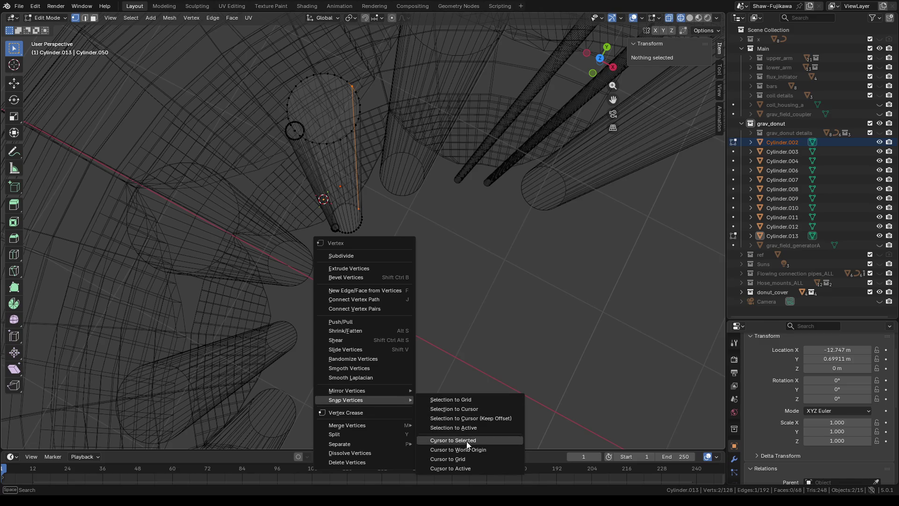
pyautogui.click(467, 441)
pyautogui.moveTo(448, 320); pyautogui.dragTo(396, 326, button='middle')
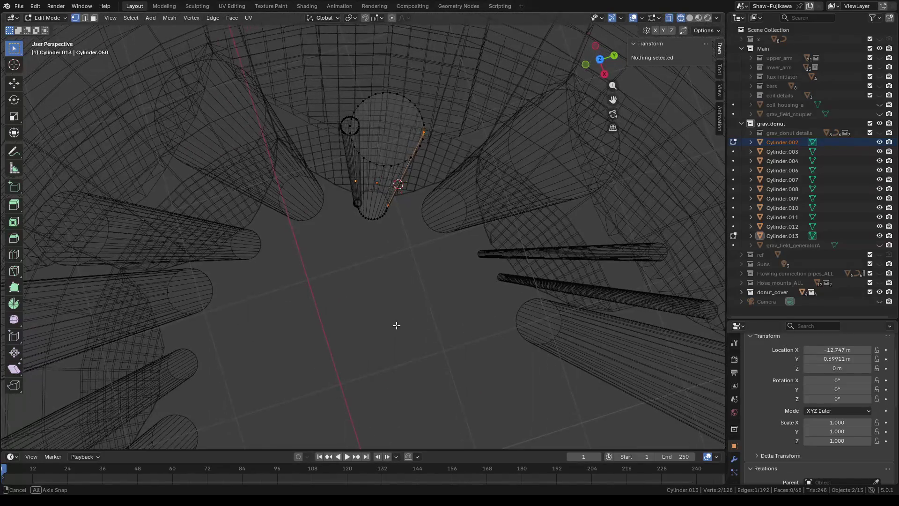
pyautogui.press('Tab')
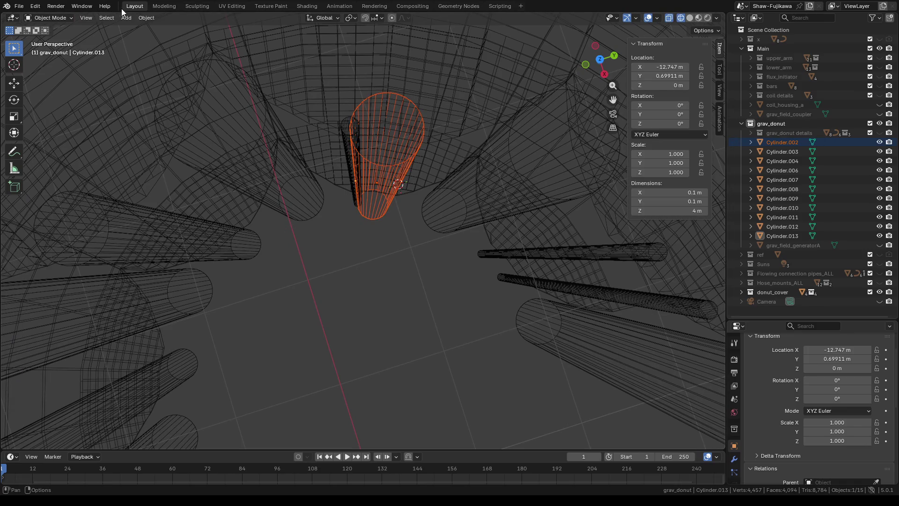
# Step: Add Cylinder.014 at the cursor, enter its mesh and show the model shaded solid
pyautogui.click(126, 19)
pyautogui.moveTo(139, 29)
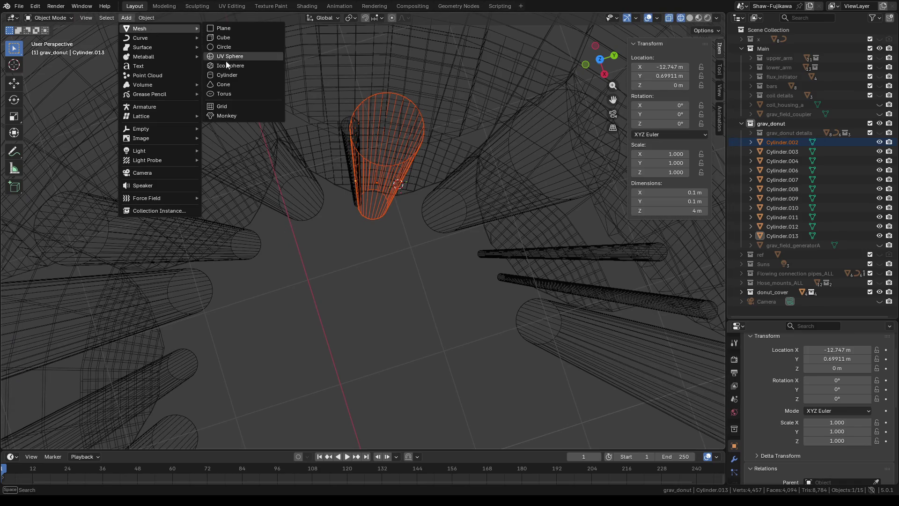
pyautogui.click(225, 74)
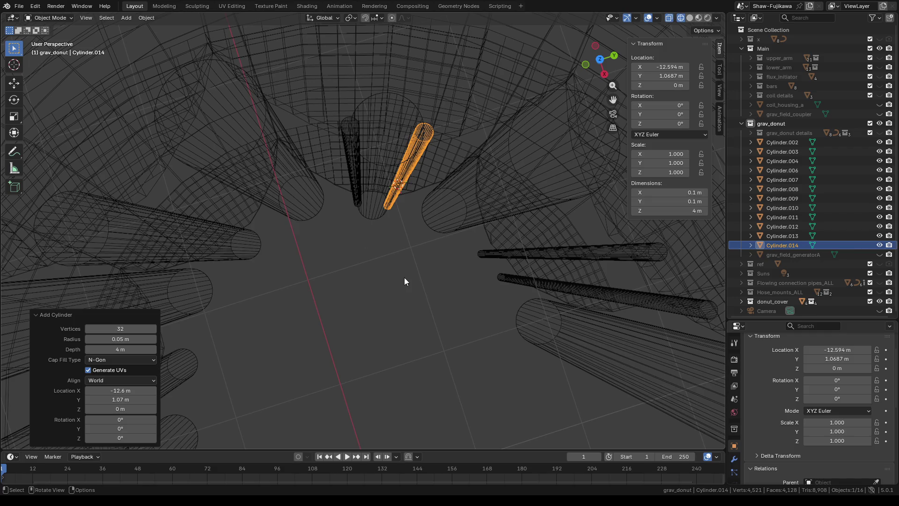
pyautogui.moveTo(404, 281)
pyautogui.mouseDown(button='middle')
pyautogui.moveTo(252, 248)
pyautogui.moveTo(348, 292)
pyautogui.moveTo(364, 253)
pyautogui.mouseUp(button='middle')
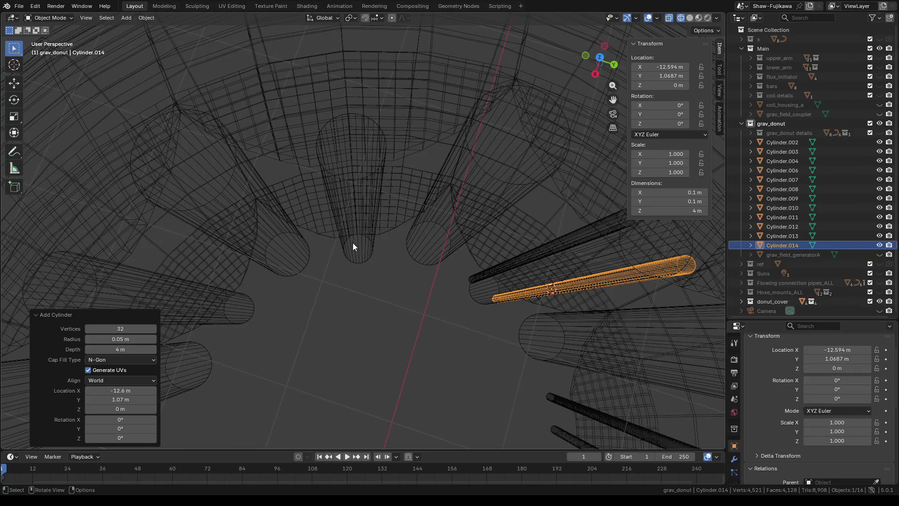
pyautogui.press('Tab')
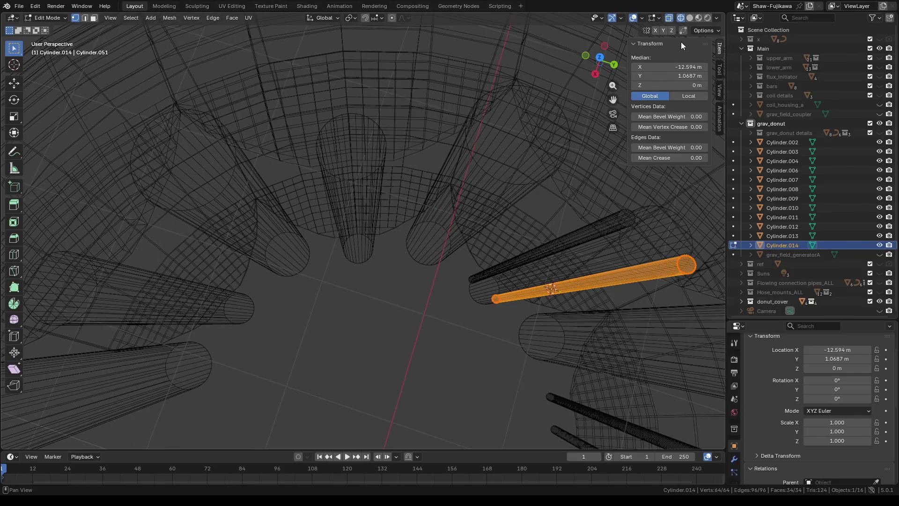
pyautogui.click(690, 18)
pyautogui.click(491, 147)
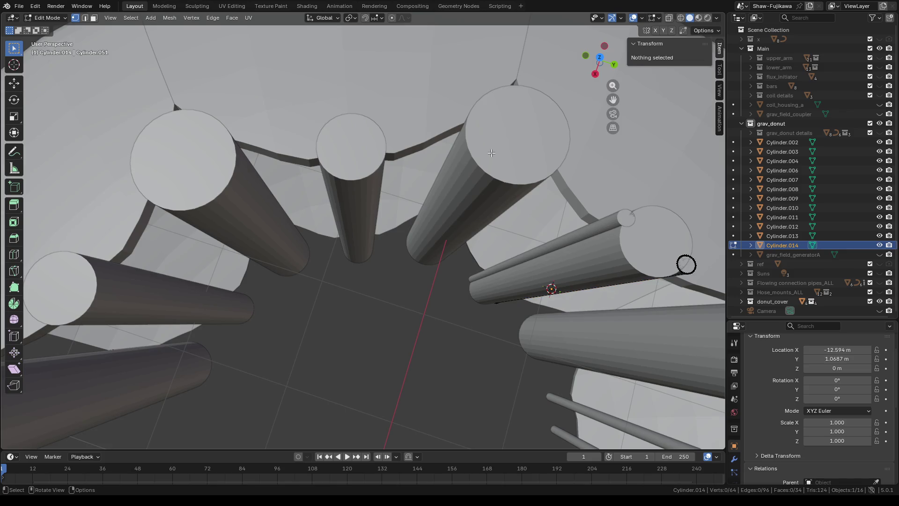
pyautogui.scroll(-5, 437, 165)
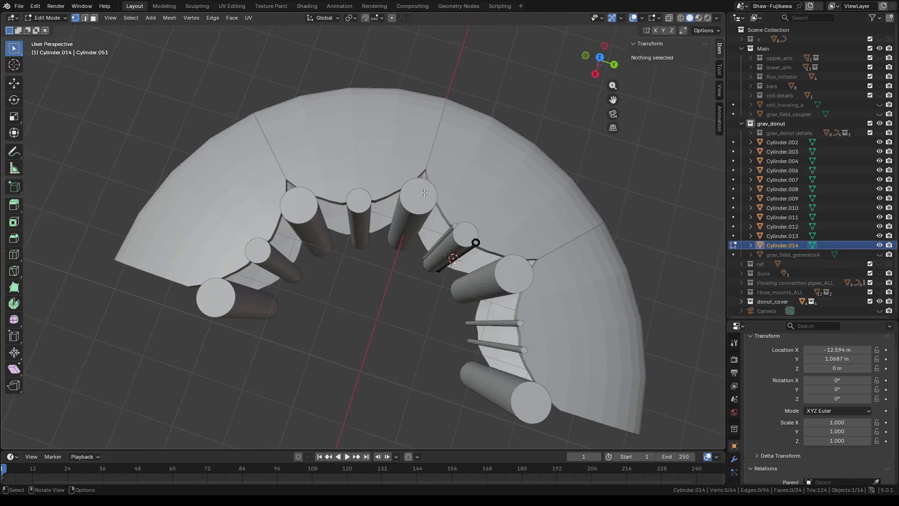
# Step: Measure about 1.92 m between the centres of Cylinder.004 and Cylinder.006 in top view
pyautogui.press('Tab')
pyautogui.click(380, 282)
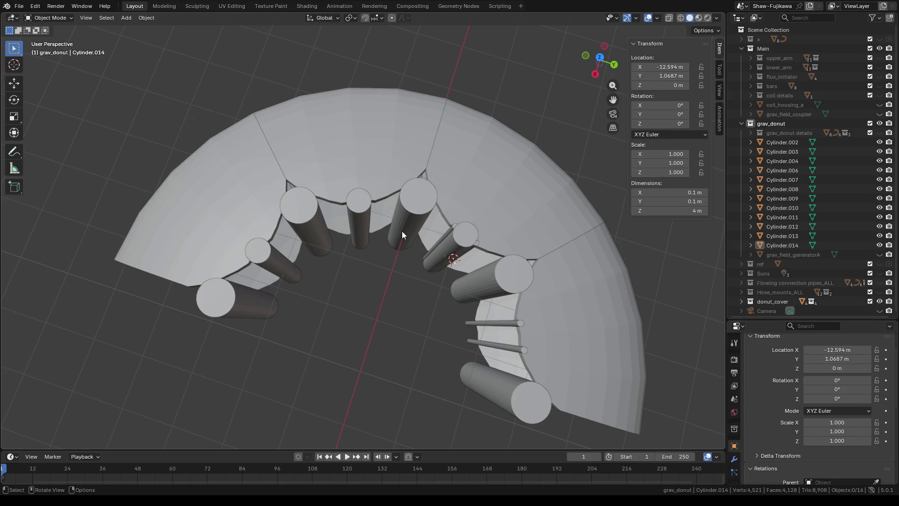
pyautogui.click(402, 232)
pyautogui.keyDown('shift'); pyautogui.click(319, 232); pyautogui.keyUp('shift')
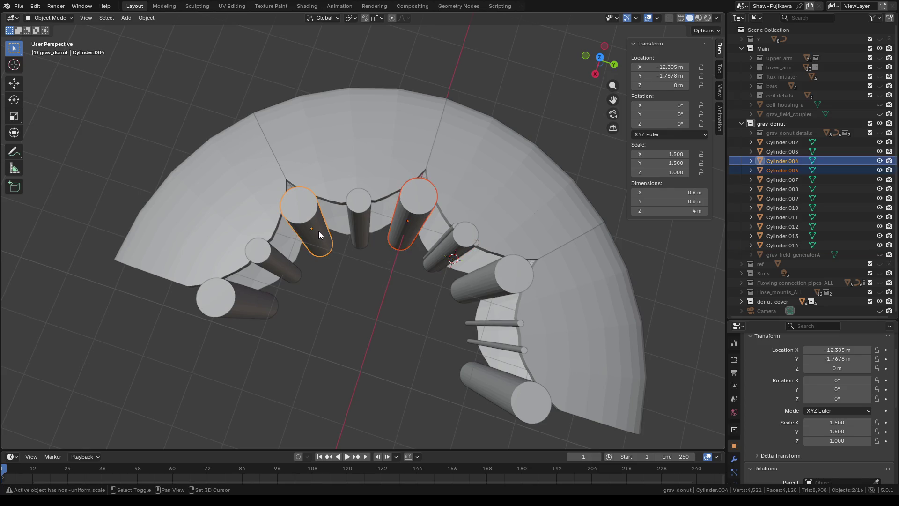
pyautogui.click(600, 58)
pyautogui.scroll(3, 425, 237)
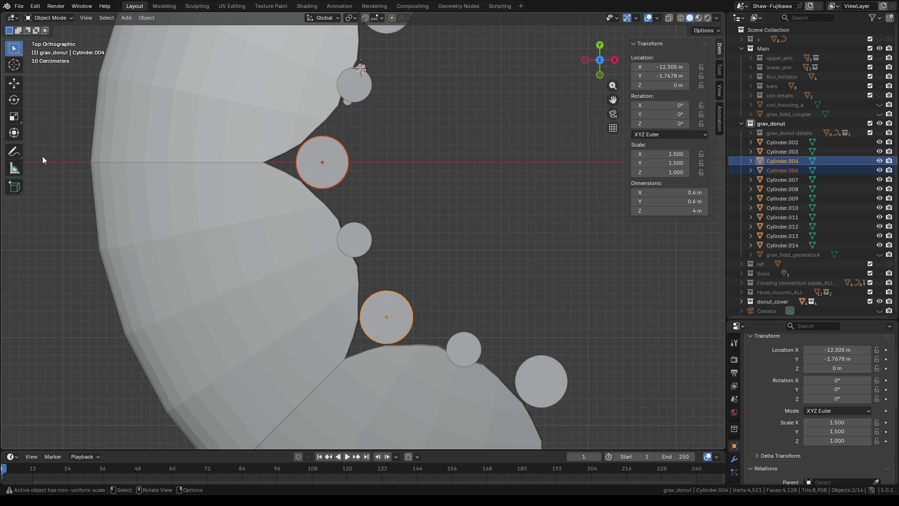
pyautogui.click(15, 168)
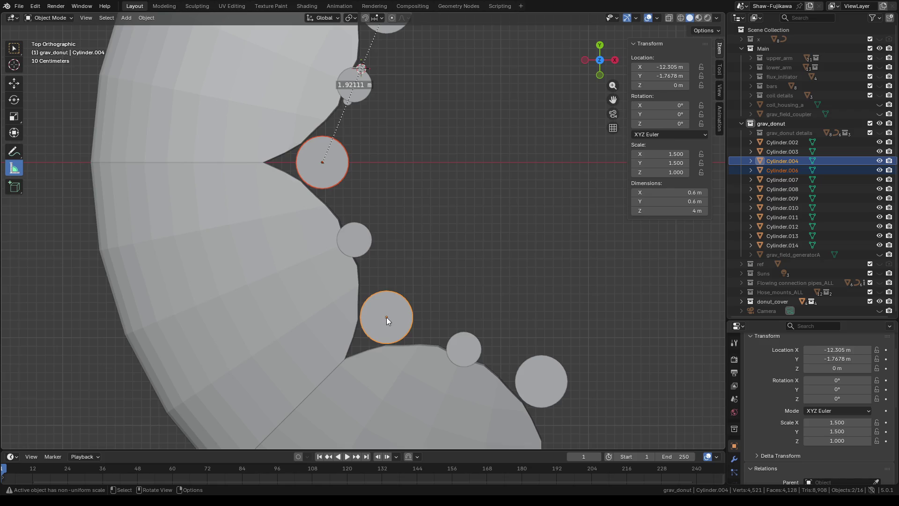
pyautogui.moveTo(386, 316); pyautogui.dragTo(322, 162)
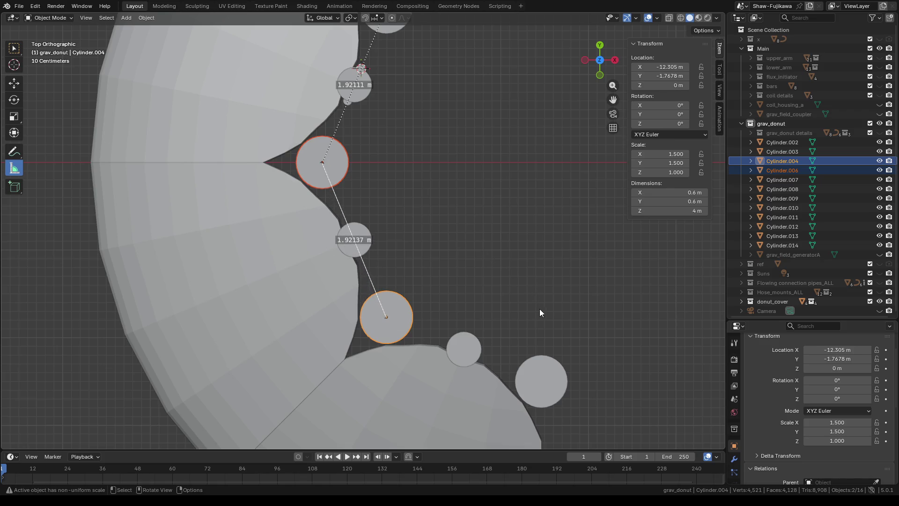
# Step: Measure about 1.914 m between the centres of Cylinder.003 and Cylinder.004
pyautogui.keyDown('shift'); pyautogui.moveTo(539, 313); pyautogui.dragTo(403, 221, button='middle'); pyautogui.keyUp('shift')
pyautogui.click(389, 194)
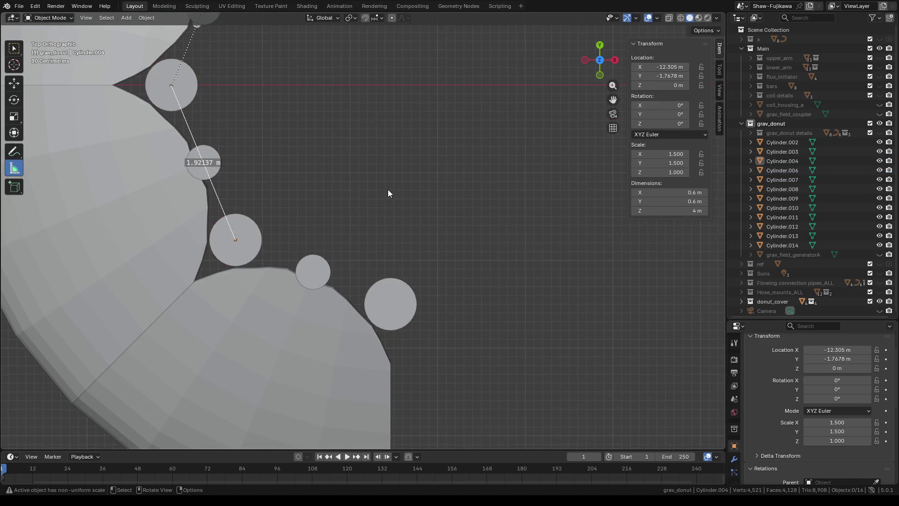
pyautogui.click(413, 312)
pyautogui.keyDown('shift'); pyautogui.click(251, 244); pyautogui.keyUp('shift')
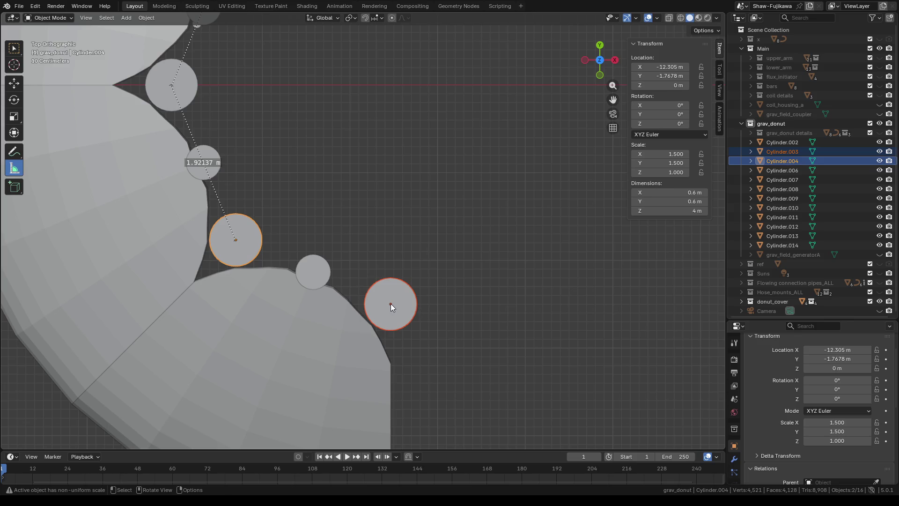
pyautogui.moveTo(390, 303); pyautogui.dragTo(236, 239)
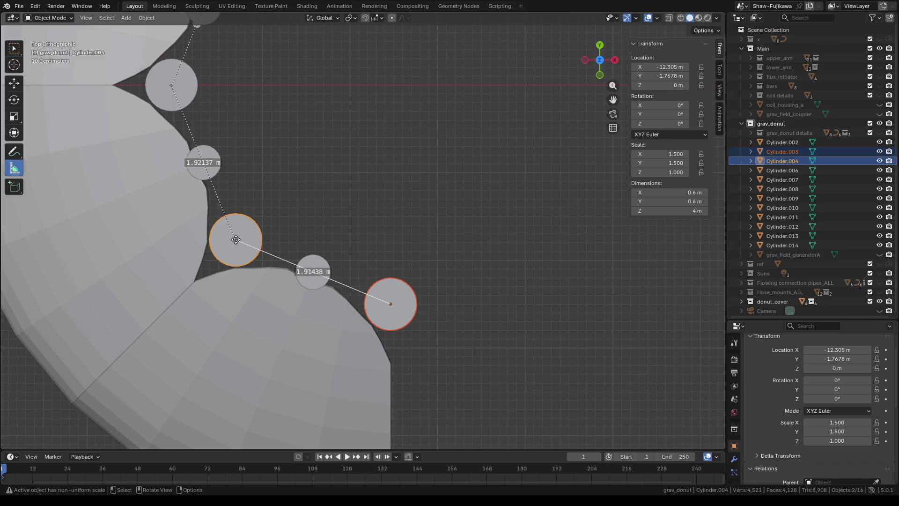
pyautogui.click(365, 181)
pyautogui.keyDown('shift'); pyautogui.moveTo(366, 210); pyautogui.dragTo(442, 197, button='middle'); pyautogui.keyUp('shift')
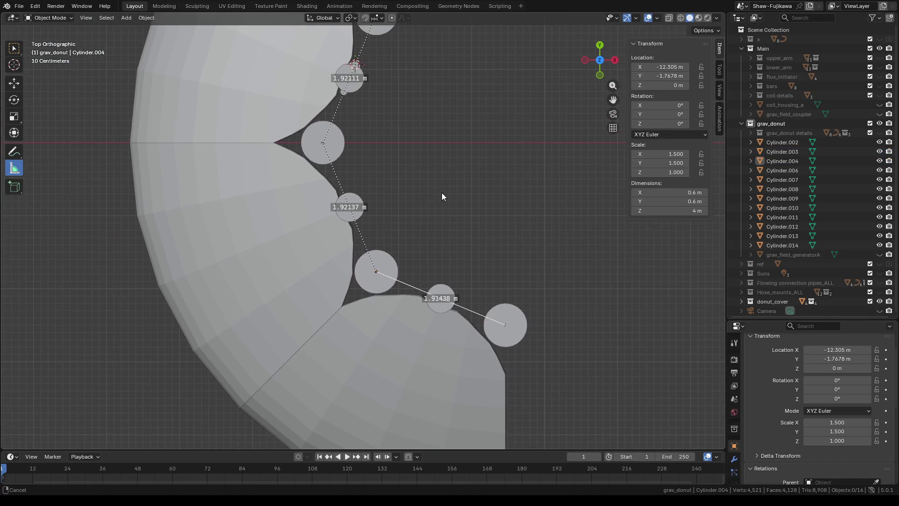
pyautogui.scroll(4, 398, 168)
pyautogui.keyDown('shift'); pyautogui.scroll(1, 422, 117); pyautogui.keyUp('shift')
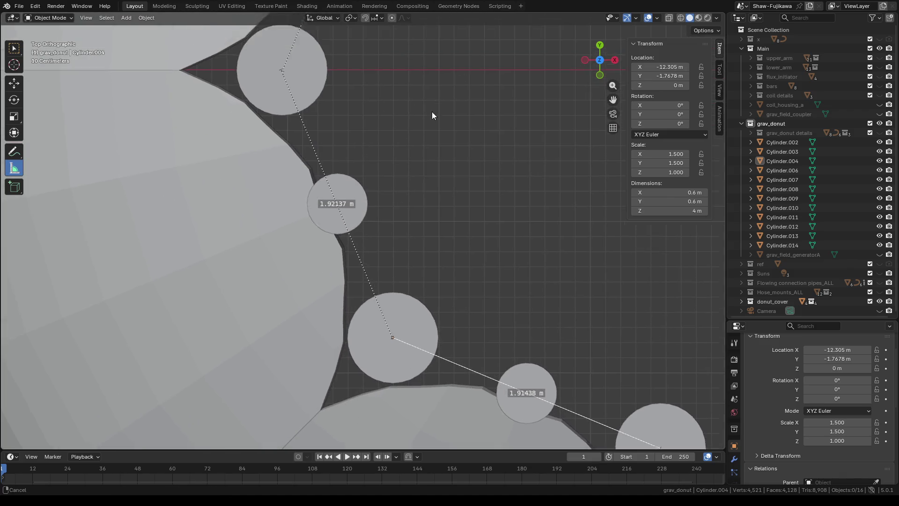
pyautogui.keyDown('shift'); pyautogui.moveTo(432, 112); pyautogui.dragTo(413, 253, button='middle'); pyautogui.keyUp('shift')
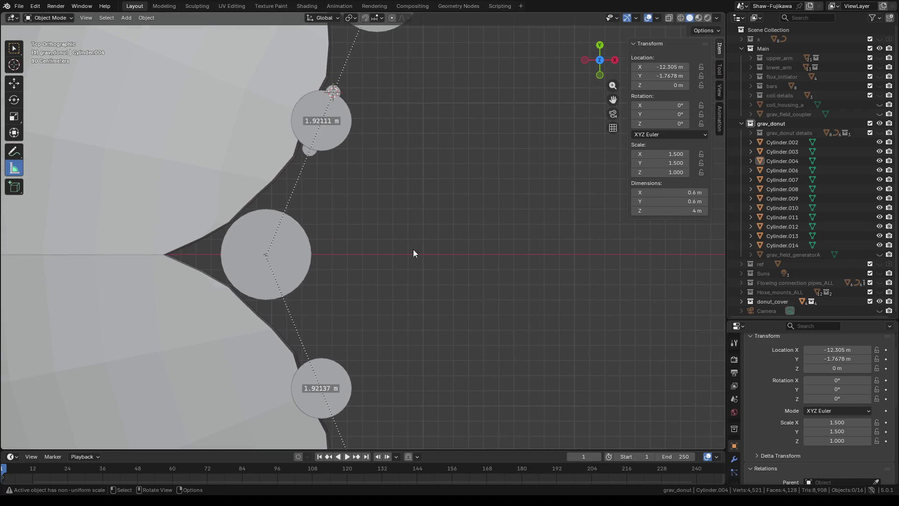
# Step: Rename the large Cylinder.002 to x.004
pyautogui.click(16, 49)
pyautogui.click(338, 129)
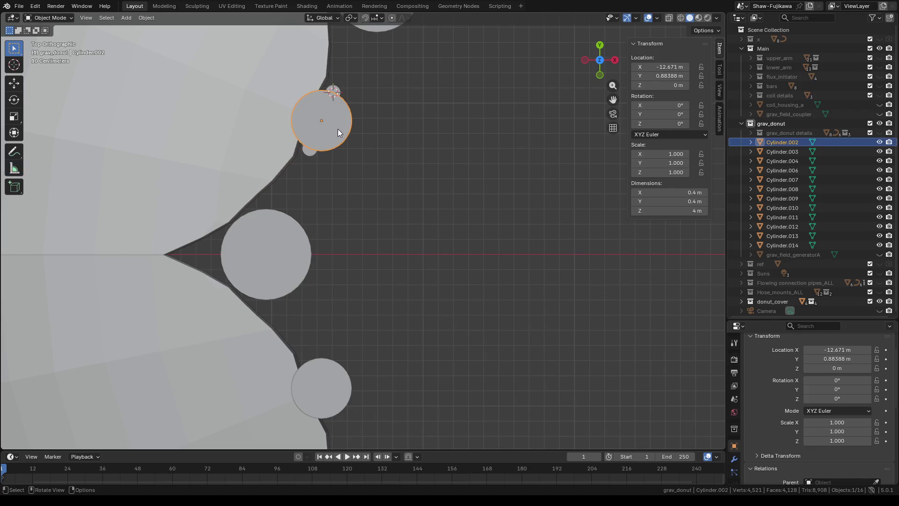
pyautogui.doubleClick(781, 143)
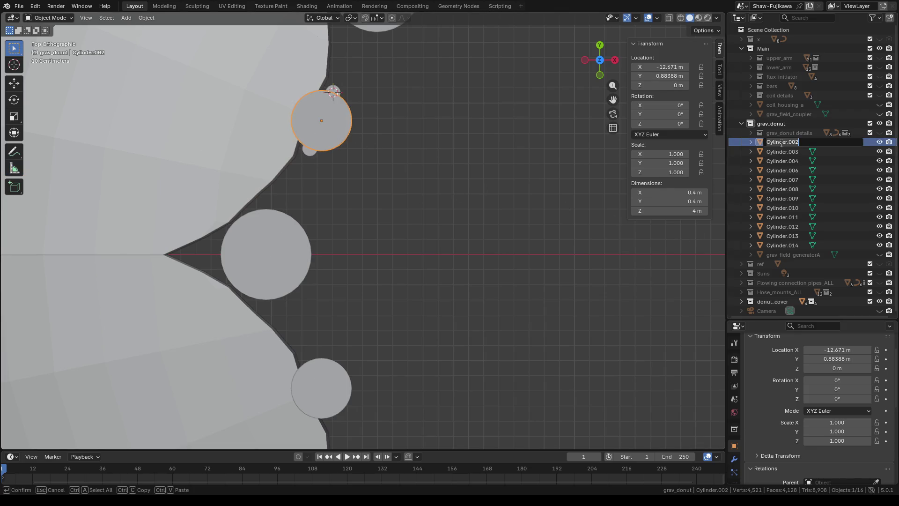
pyautogui.write('x')
pyautogui.press('Return')
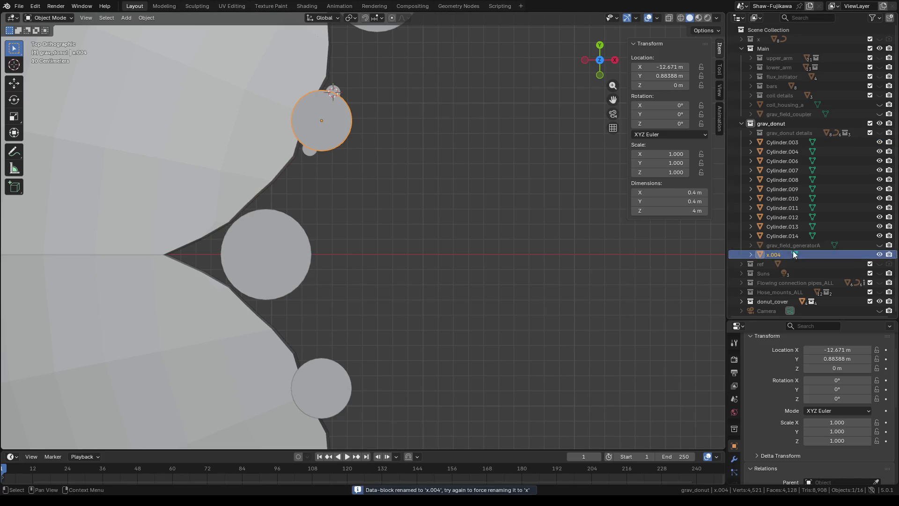
# Step: Hide x.004, move it into the x collection, and select Cylinder.011
pyautogui.click(880, 255)
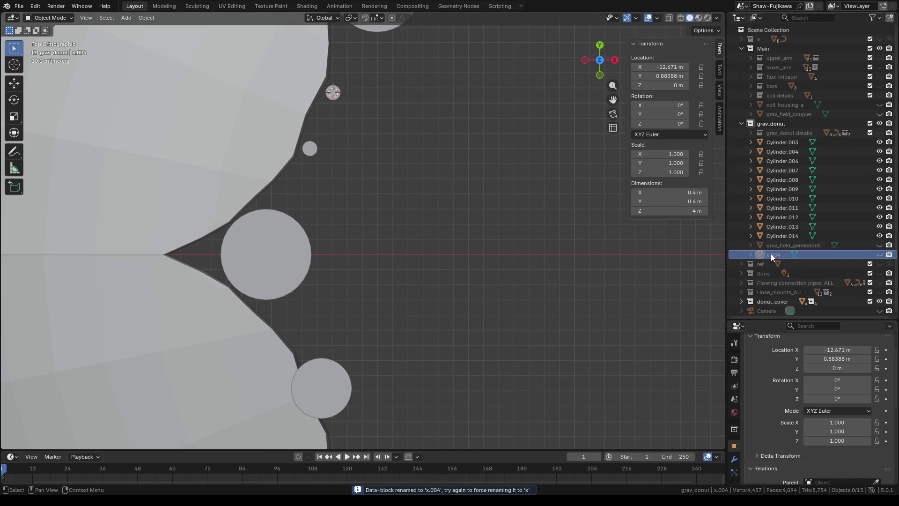
pyautogui.moveTo(771, 254)
pyautogui.mouseDown()
pyautogui.moveTo(768, 29)
pyautogui.moveTo(764, 37)
pyautogui.mouseUp()
pyautogui.scroll(-3, 428, 279)
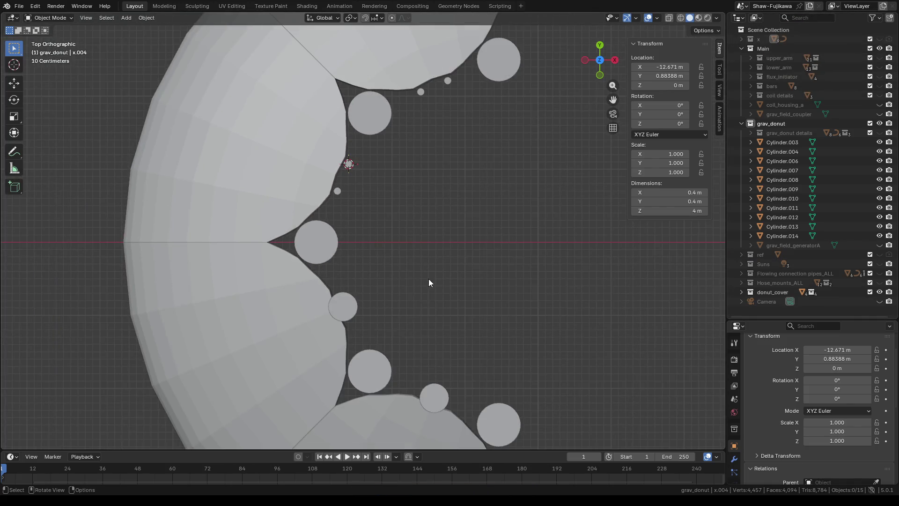
pyautogui.keyDown('shift'); pyautogui.moveTo(428, 282); pyautogui.dragTo(359, 205, button='middle'); pyautogui.keyUp('shift')
pyautogui.click(279, 227)
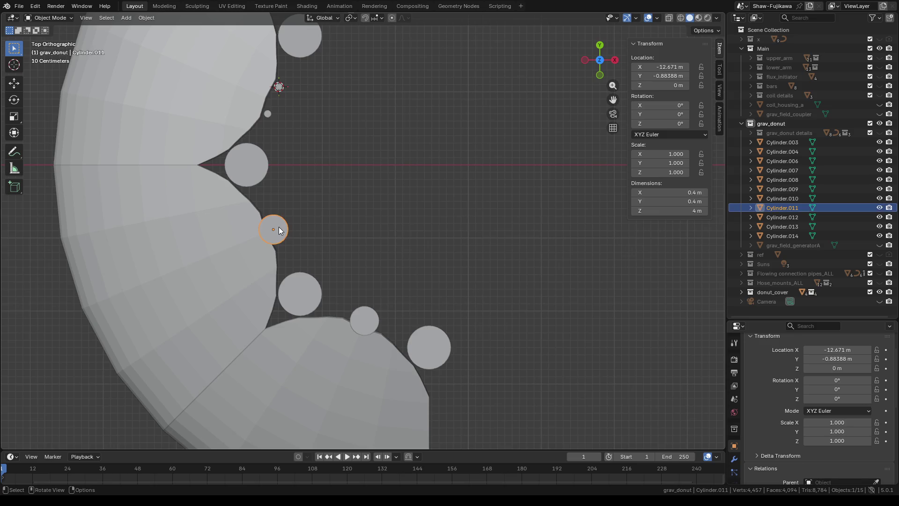
# Step: Edit Cylinder.011's mesh in wireframe with everything deselected and the ruler shown as an angle
pyautogui.press('Tab')
pyautogui.scroll(2, 367, 241)
pyautogui.scroll(1, 311, 246)
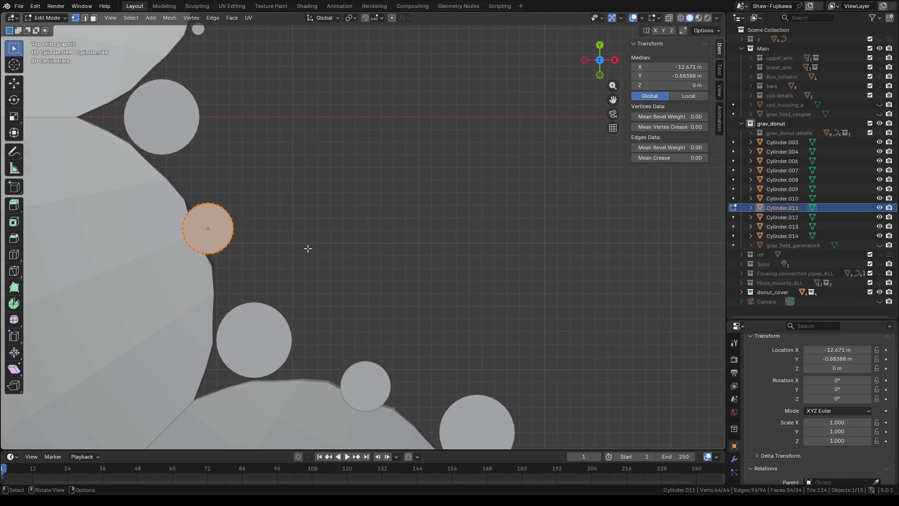
pyautogui.keyDown('shift'); pyautogui.moveTo(295, 246); pyautogui.dragTo(418, 226, button='middle'); pyautogui.keyUp('shift')
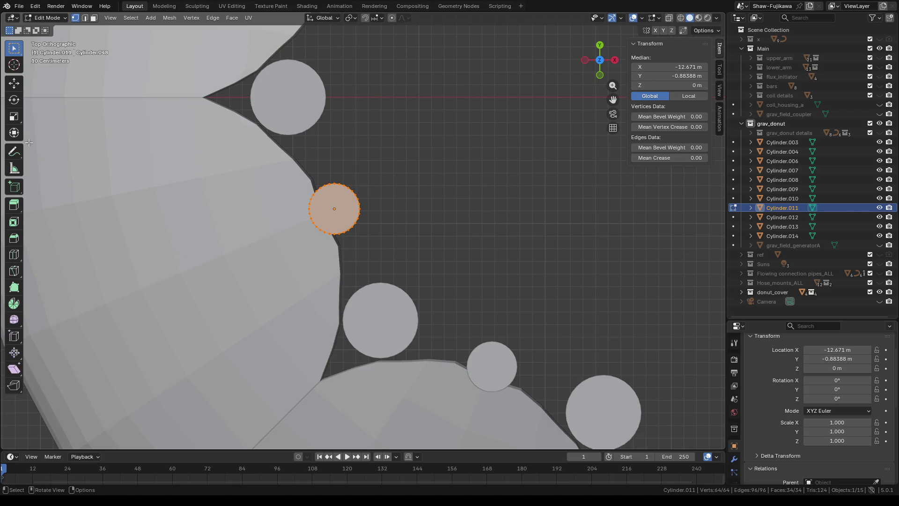
pyautogui.click(15, 170)
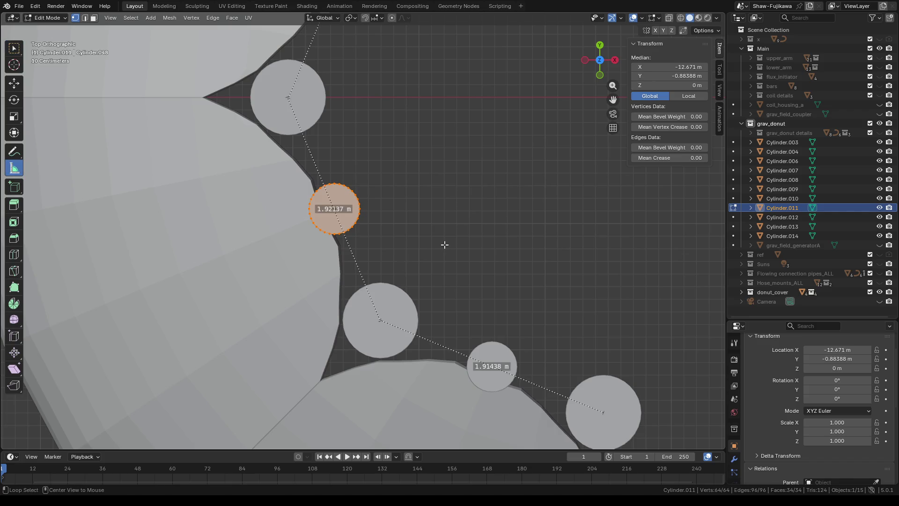
pyautogui.hotkey('alt', 'a')
pyautogui.scroll(3, 352, 261)
pyautogui.scroll(2, 345, 253)
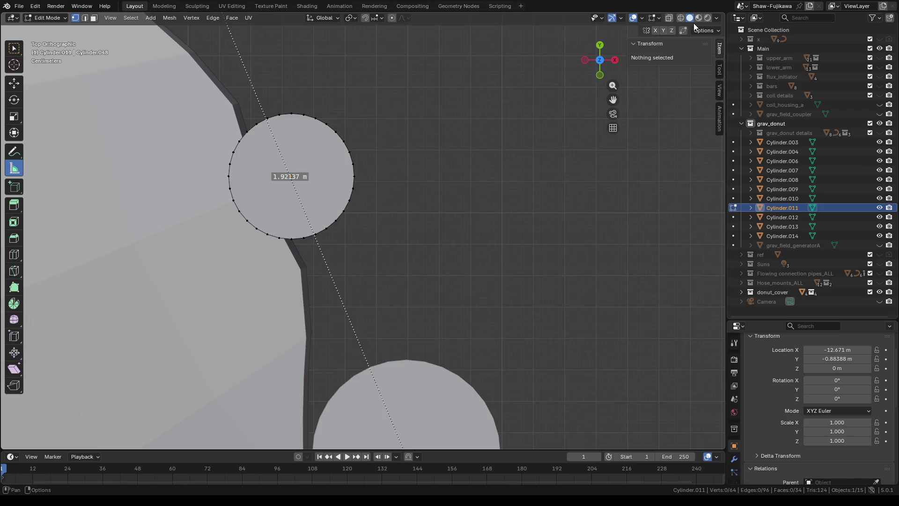
pyautogui.click(680, 17)
pyautogui.keyDown('shift'); pyautogui.moveTo(379, 251); pyautogui.dragTo(410, 229, button='middle'); pyautogui.keyUp('shift')
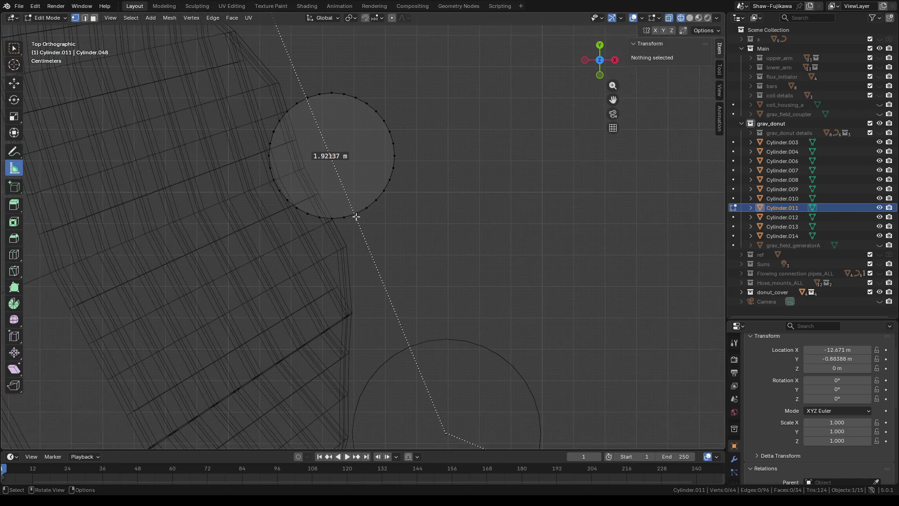
pyautogui.moveTo(354, 211); pyautogui.dragTo(360, 222)
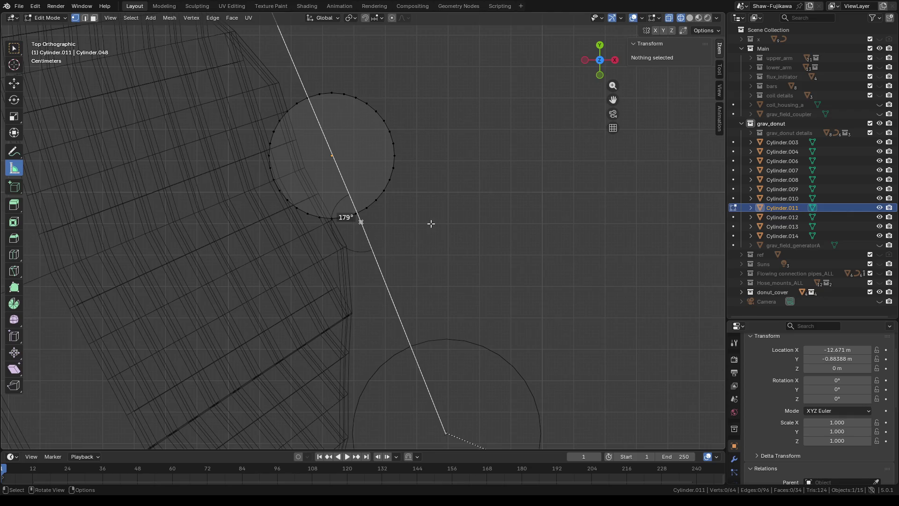
# Step: Box-select only the side edge where the ruler line crosses Cylinder.011's circle
pyautogui.hotkey('ctrl', 'i')
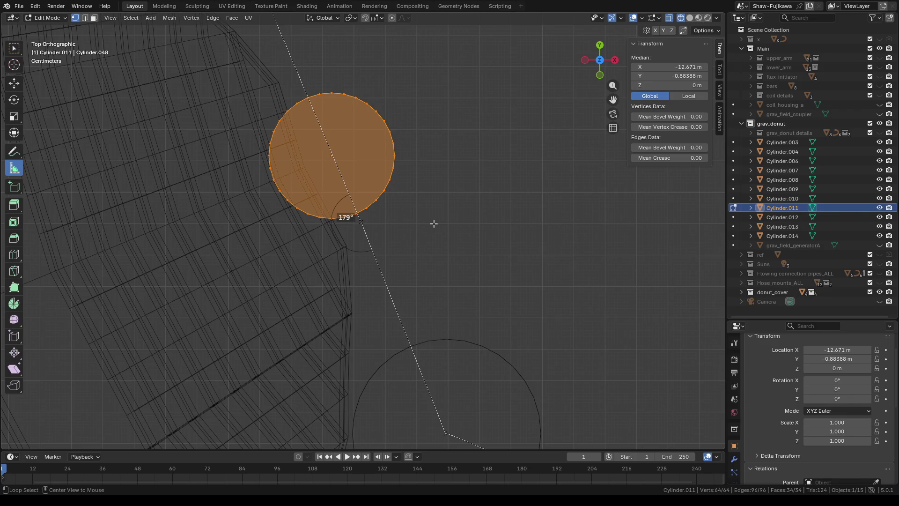
pyautogui.hotkey('alt', 'a')
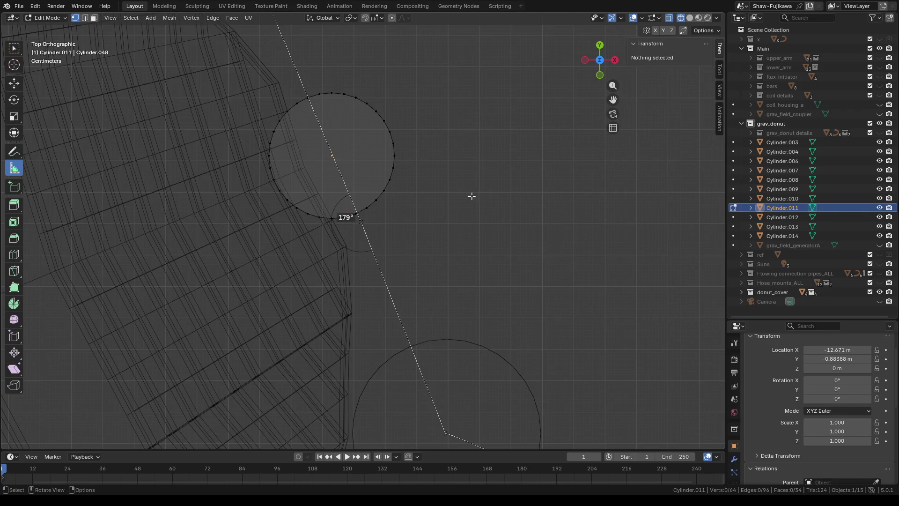
pyautogui.scroll(1, 435, 208)
pyautogui.scroll(2, 422, 216)
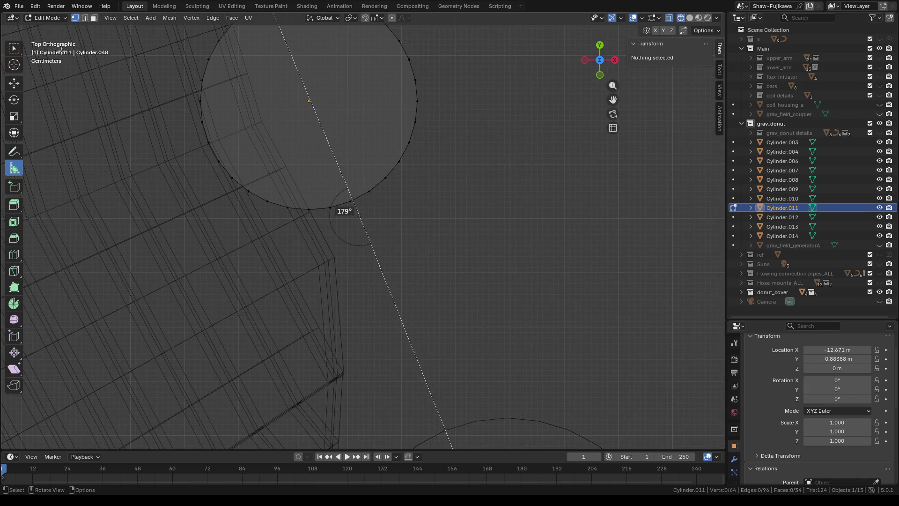
pyautogui.click(15, 52)
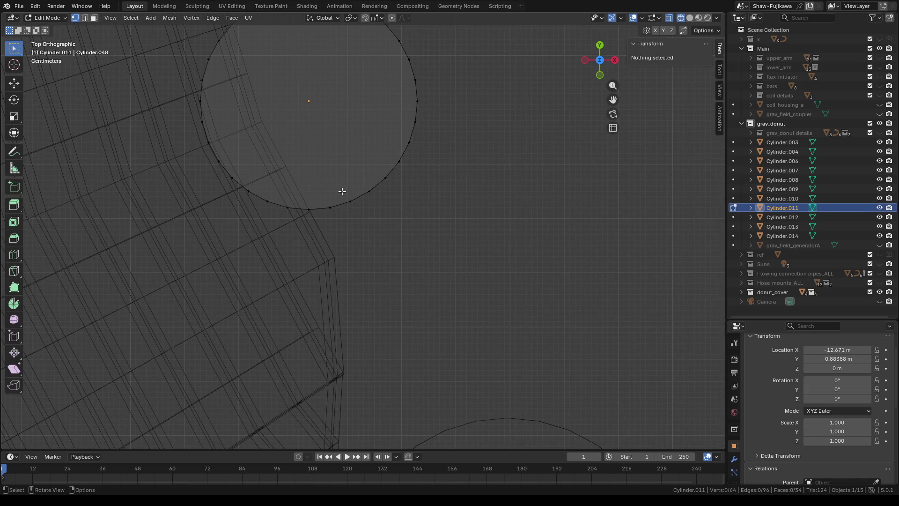
pyautogui.moveTo(343, 191); pyautogui.dragTo(361, 214)
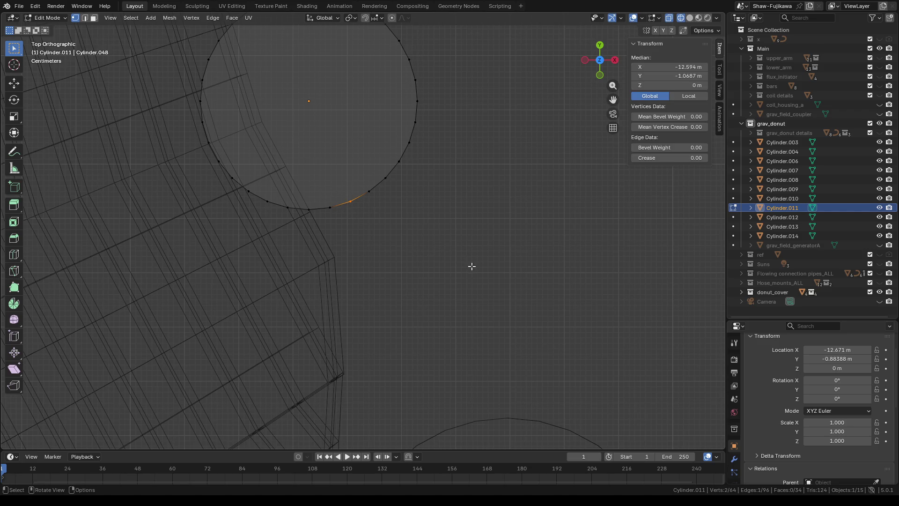
pyautogui.scroll(-2, 472, 266)
pyautogui.moveTo(520, 281)
pyautogui.mouseDown(button='middle')
pyautogui.moveTo(500, 260)
pyautogui.moveTo(476, 295)
pyautogui.moveTo(444, 264)
pyautogui.moveTo(485, 291)
pyautogui.moveTo(466, 260)
pyautogui.moveTo(510, 257)
pyautogui.moveTo(521, 268)
pyautogui.mouseUp(button='middle')
# Step: Snap the 3D cursor to the selected edge and add a 0.05 m-radius cylinder, Cylinder.002, there
pyautogui.rightClick(446, 317)
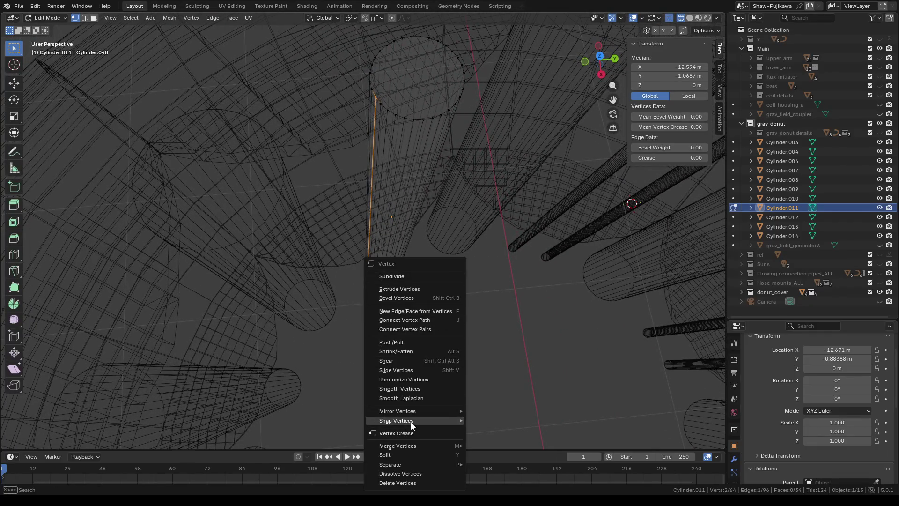
pyautogui.click(528, 392)
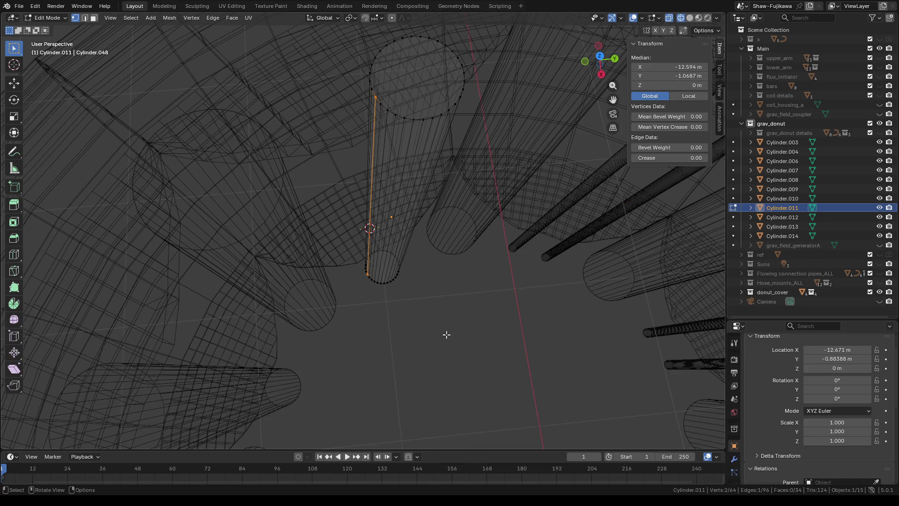
pyautogui.press('Tab')
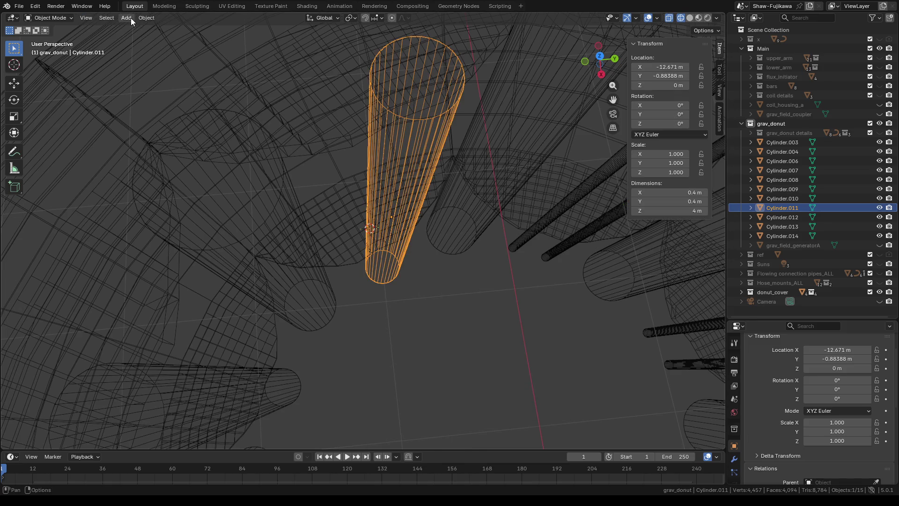
pyautogui.click(129, 17)
pyautogui.moveTo(140, 31)
pyautogui.click(234, 74)
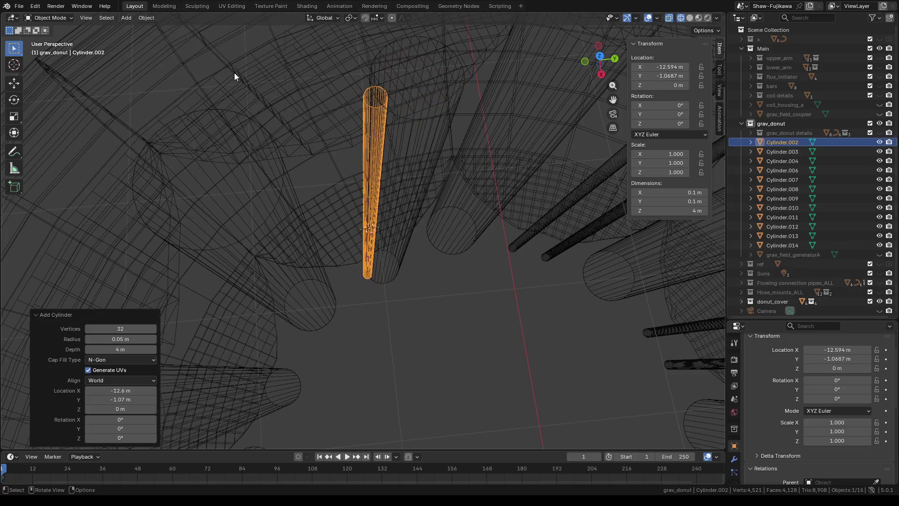
pyautogui.moveTo(421, 236)
pyautogui.mouseDown(button='middle')
pyautogui.moveTo(437, 302)
pyautogui.moveTo(418, 305)
pyautogui.mouseUp(button='middle')
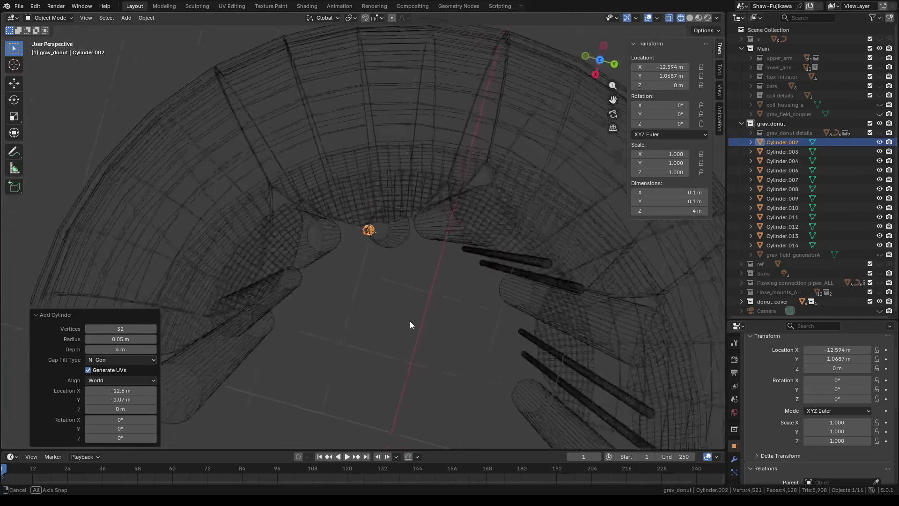
# Step: Reopen Cylinder.011 for mesh editing with solid shading, the Measure tool and top view
pyautogui.click(393, 244)
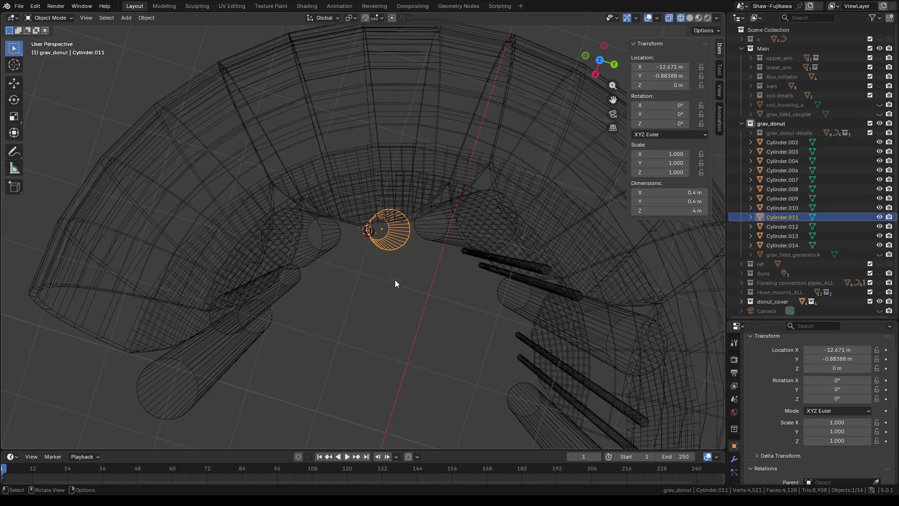
pyautogui.press('Tab')
pyautogui.moveTo(425, 293)
pyautogui.mouseDown(button='middle')
pyautogui.moveTo(364, 284)
pyautogui.moveTo(404, 304)
pyautogui.mouseUp(button='middle')
pyautogui.scroll(3, 364, 285)
pyautogui.scroll(1, 407, 305)
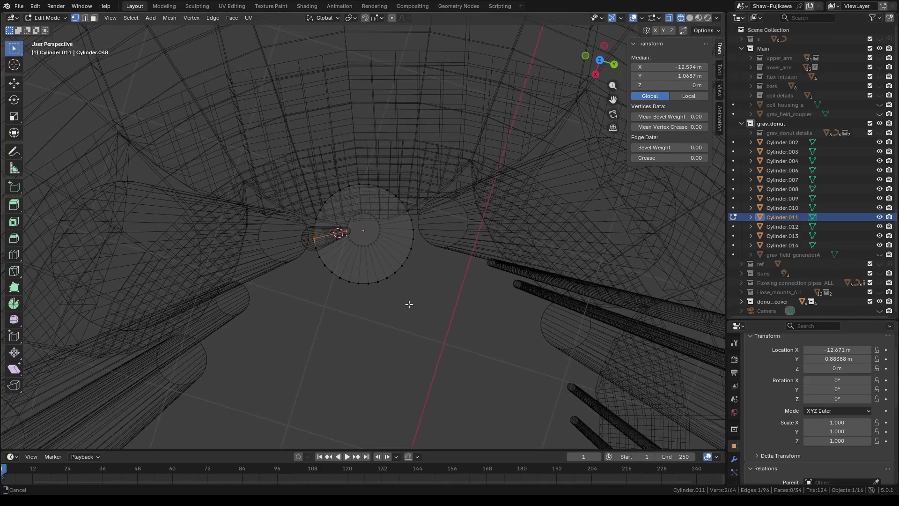
pyautogui.scroll(1, 408, 305)
pyautogui.scroll(1, 432, 281)
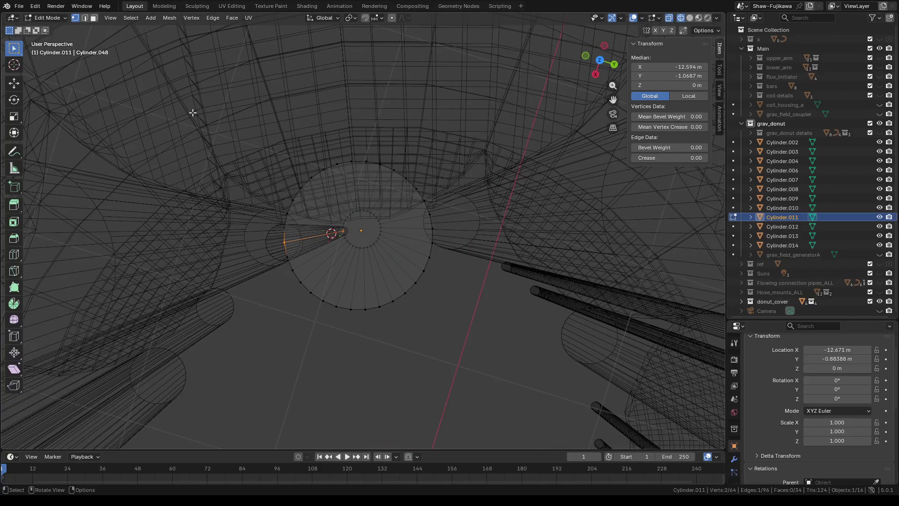
pyautogui.click(689, 18)
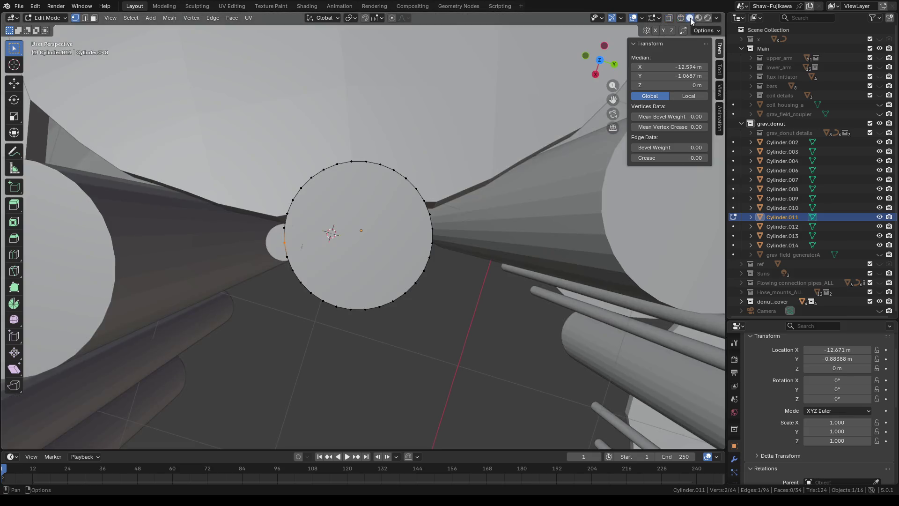
pyautogui.click(14, 169)
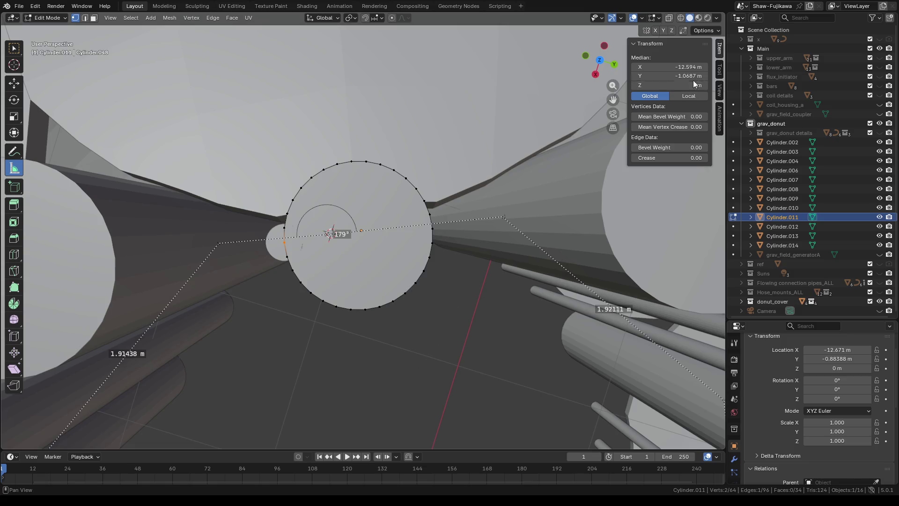
pyautogui.click(599, 64)
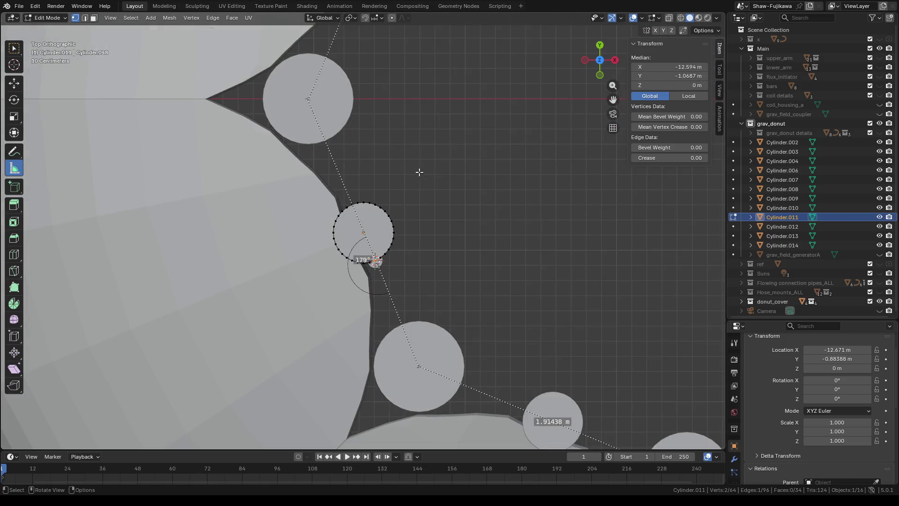
pyautogui.scroll(5, 421, 172)
# Step: Box-select another side edge of Cylinder.011 in wireframe and snap the 3D cursor to it
pyautogui.click(681, 17)
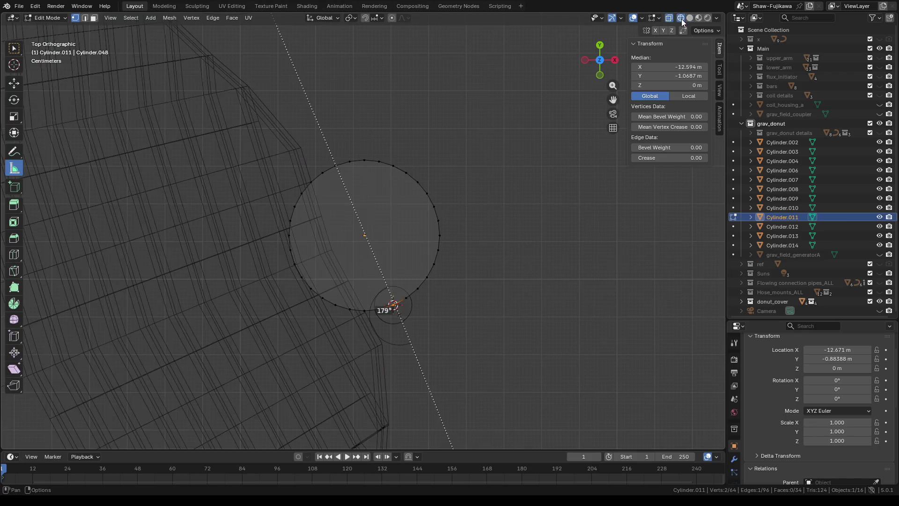
pyautogui.click(14, 48)
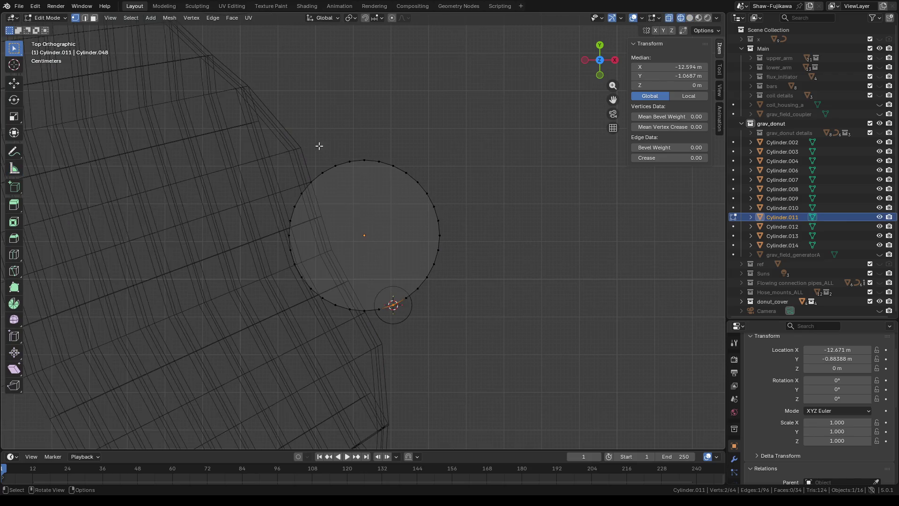
pyautogui.moveTo(328, 150); pyautogui.dragTo(340, 173)
pyautogui.moveTo(518, 188); pyautogui.dragTo(379, 343, button='middle')
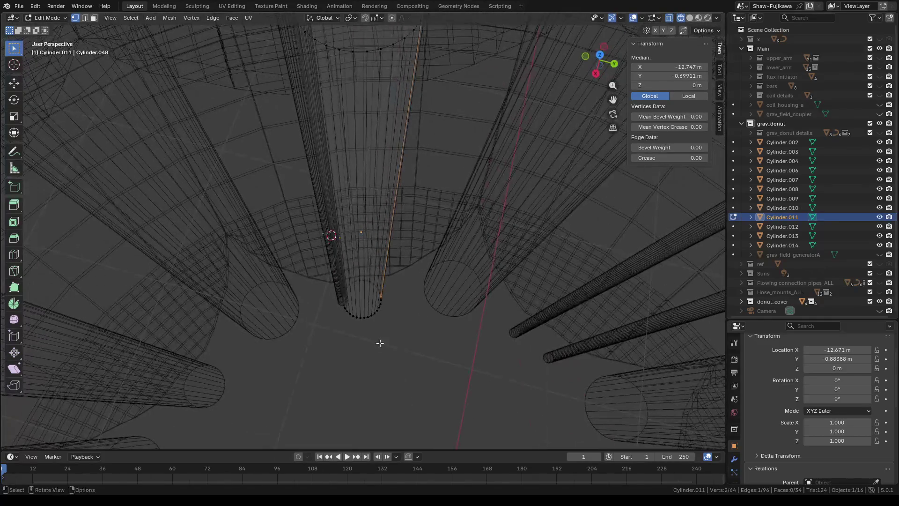
pyautogui.rightClick(379, 343)
pyautogui.moveTo(330, 420)
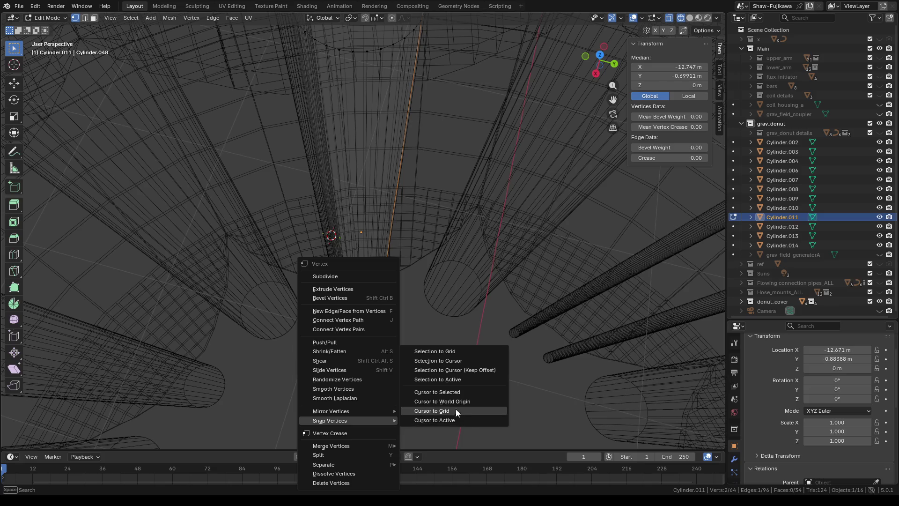
pyautogui.click(451, 391)
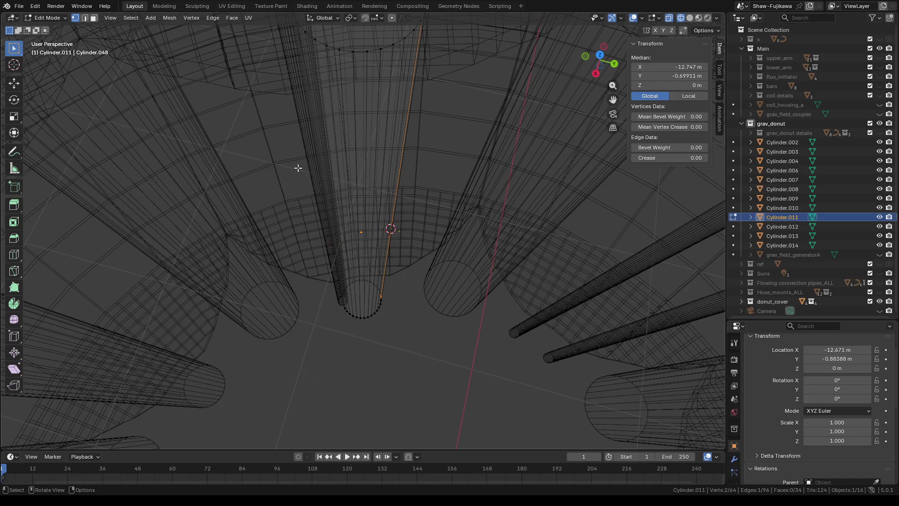
# Step: Add the thin Cylinder.015 at the cursor, return to solid shading and select Cylinder.011
pyautogui.press('Tab')
pyautogui.click(126, 18)
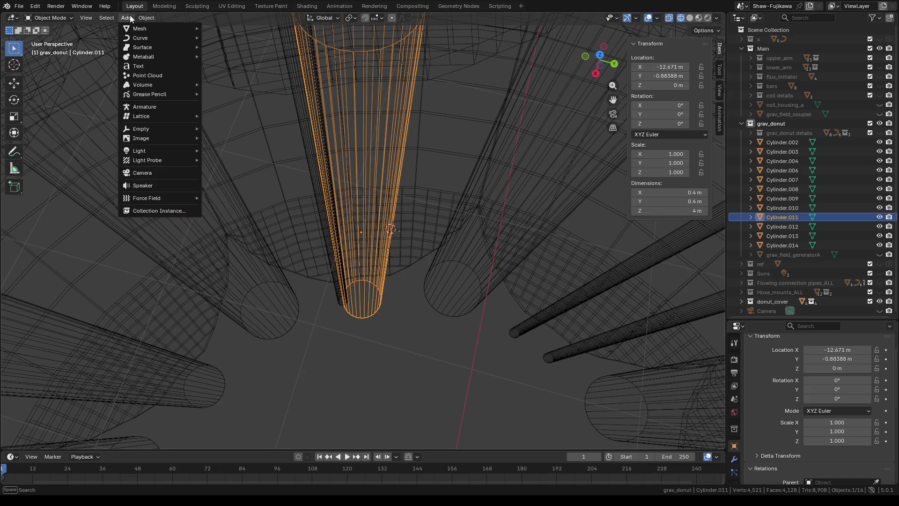
pyautogui.moveTo(140, 28)
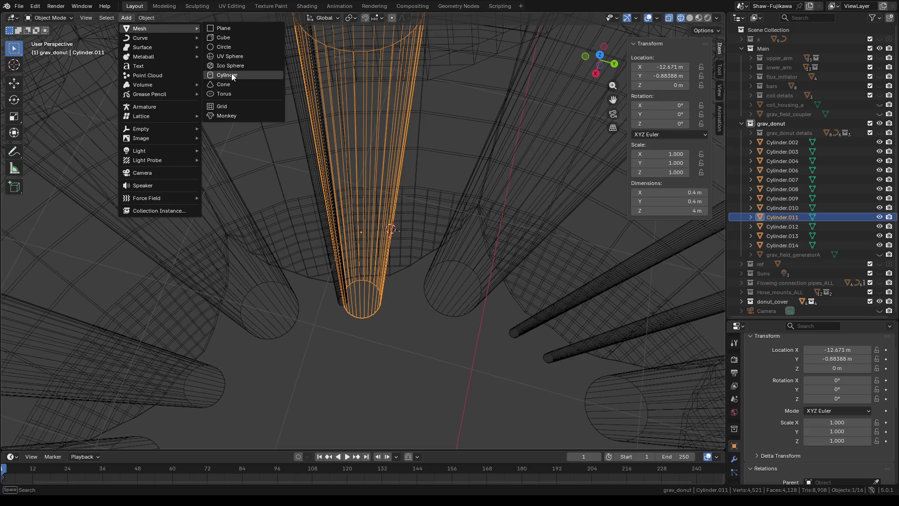
pyautogui.click(231, 75)
pyautogui.scroll(-3, 364, 262)
pyautogui.click(368, 299)
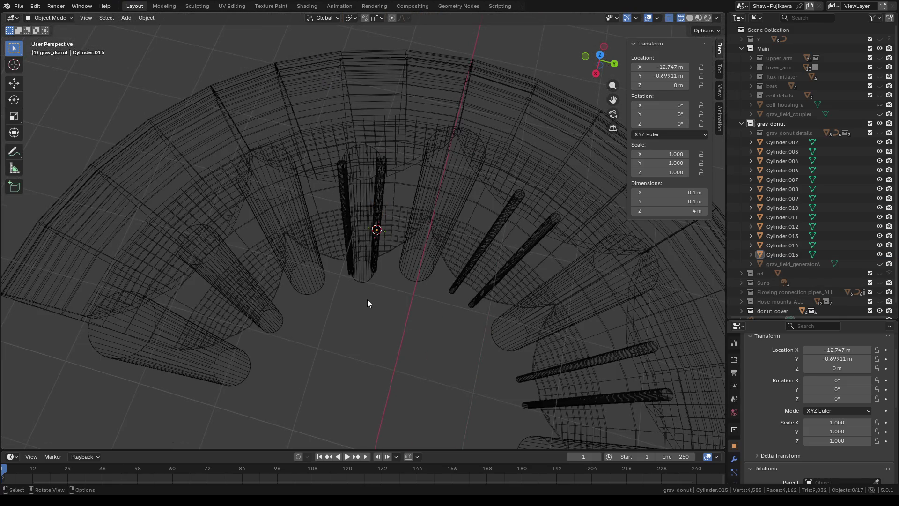
pyautogui.moveTo(378, 306)
pyautogui.mouseDown(button='middle')
pyautogui.moveTo(329, 313)
pyautogui.moveTo(356, 306)
pyautogui.mouseUp(button='middle')
pyautogui.click(688, 20)
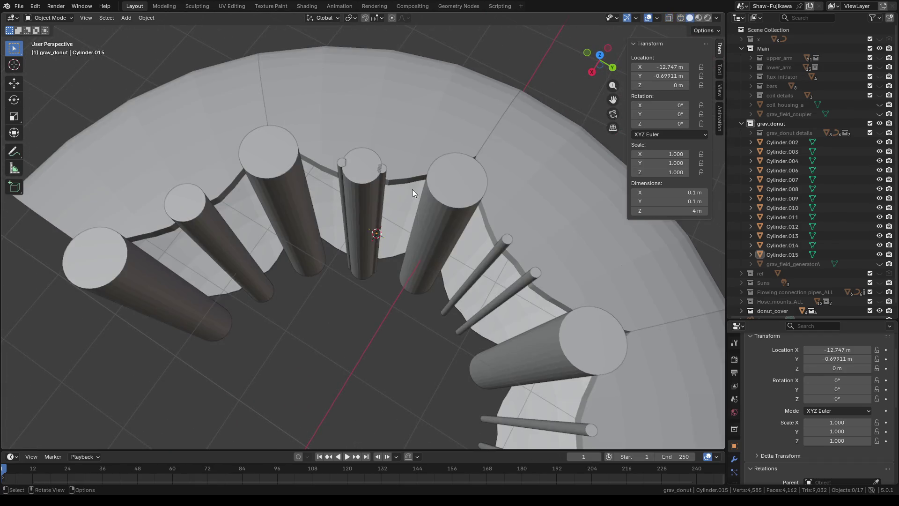
pyautogui.click(354, 182)
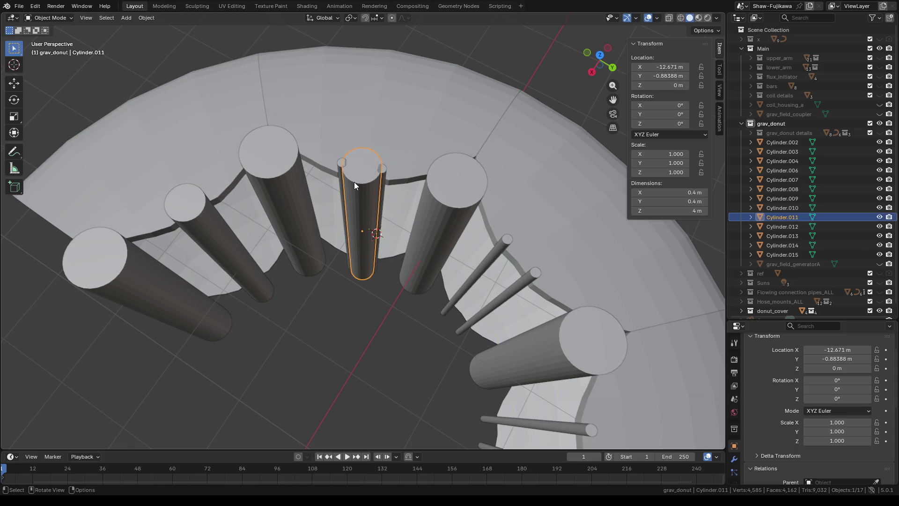
# Step: Rename Cylinder.011 to x.005, hide it and drag it out of grav_donut, then select Cylinder.012
pyautogui.doubleClick(781, 218)
pyautogui.write('x')
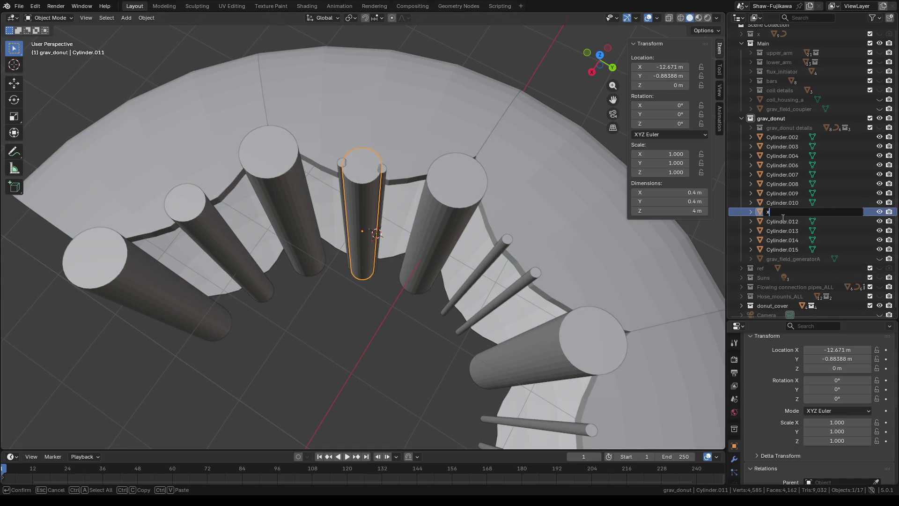
pyautogui.press('Return')
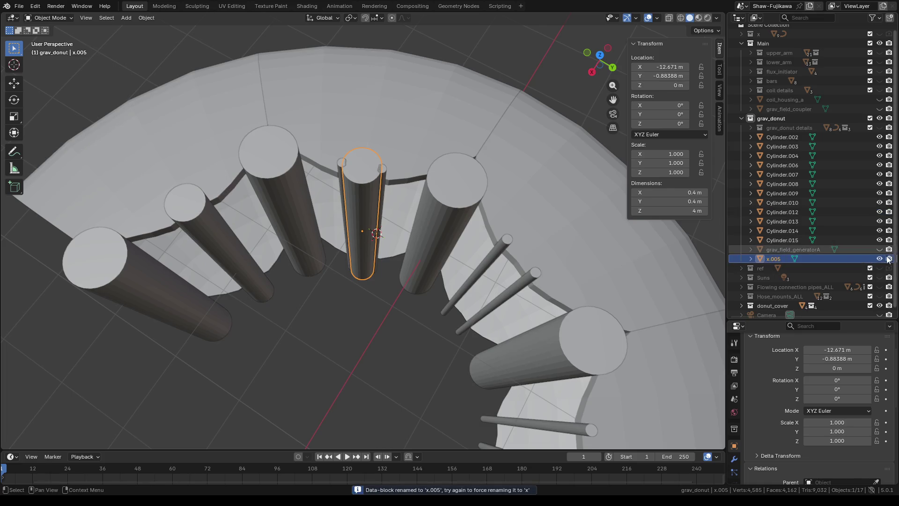
pyautogui.click(880, 259)
pyautogui.moveTo(772, 258); pyautogui.dragTo(768, 32)
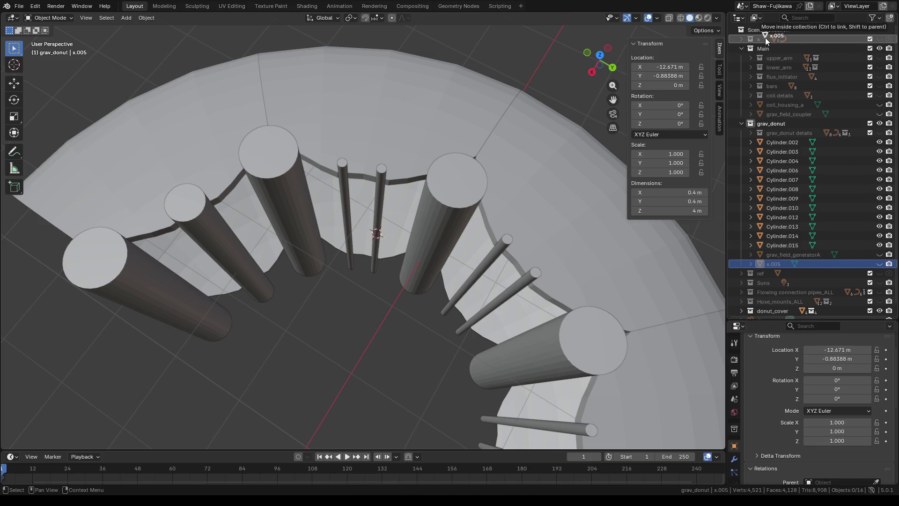
pyautogui.click(219, 245)
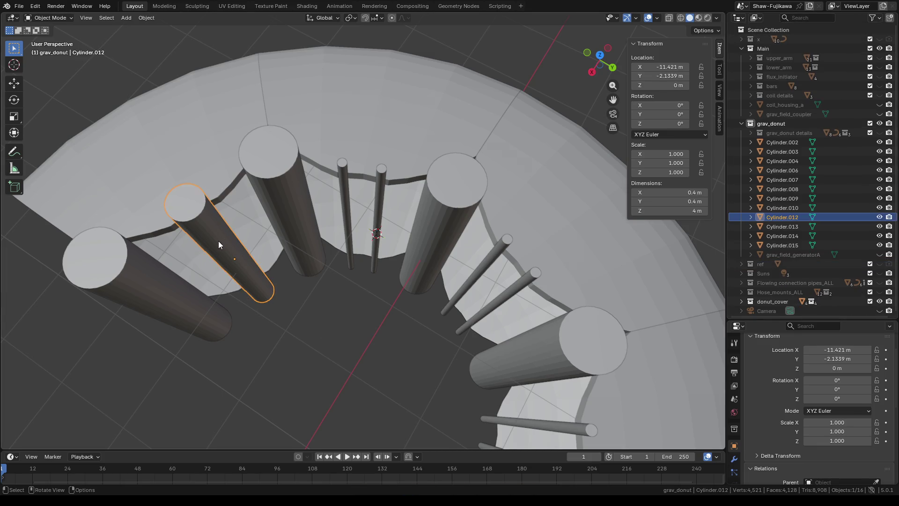
pyautogui.keyDown('shift'); pyautogui.hscroll(-3, 363, 327); pyautogui.keyUp('shift')
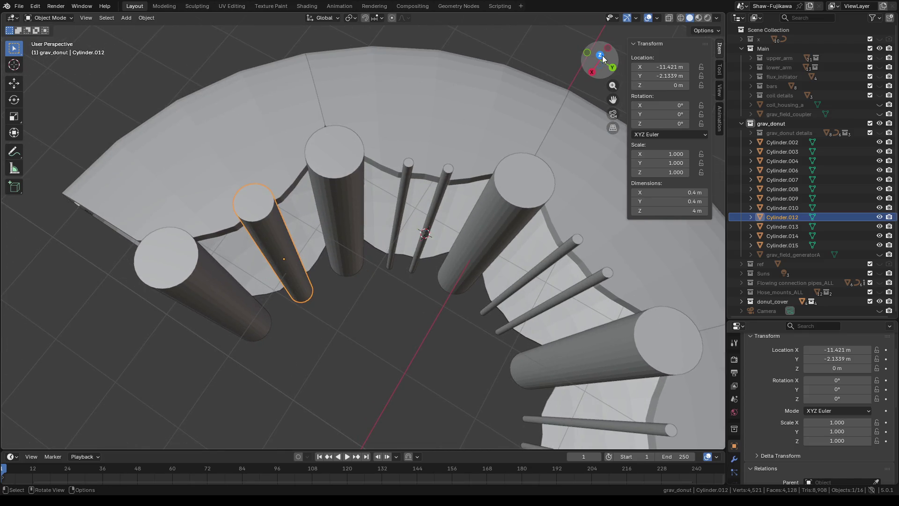
# Step: View Cylinder.012 from the top, enter Edit Mode, show the ruler and deselect all vertices
pyautogui.click(601, 54)
pyautogui.scroll(6, 489, 254)
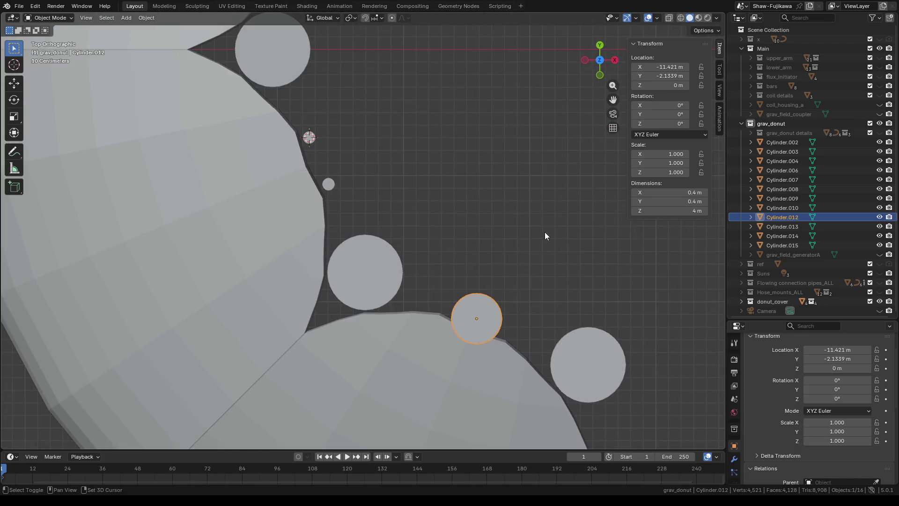
pyautogui.moveTo(365, 172); pyautogui.dragTo(384, 139, button='middle')
pyautogui.click(600, 60)
pyautogui.keyDown('shift'); pyautogui.moveTo(346, 161); pyautogui.dragTo(432, 160, button='middle'); pyautogui.keyUp('shift')
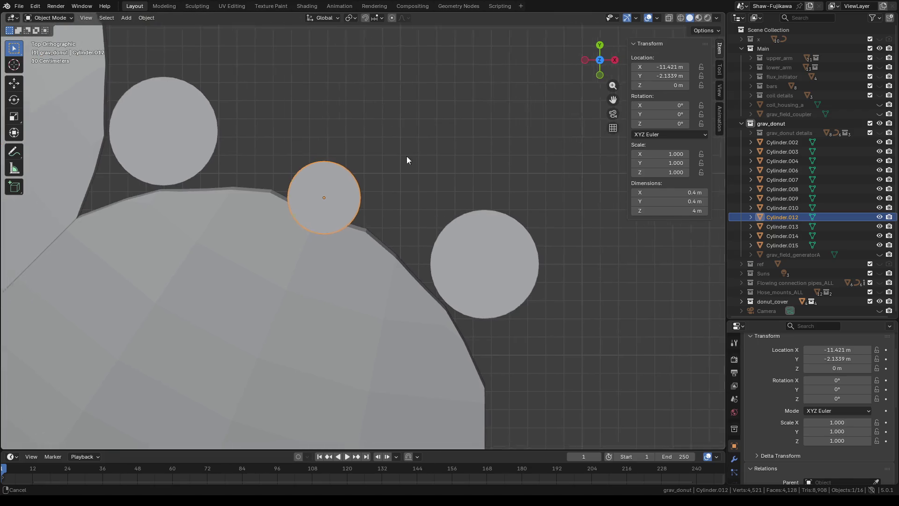
pyautogui.press('Tab')
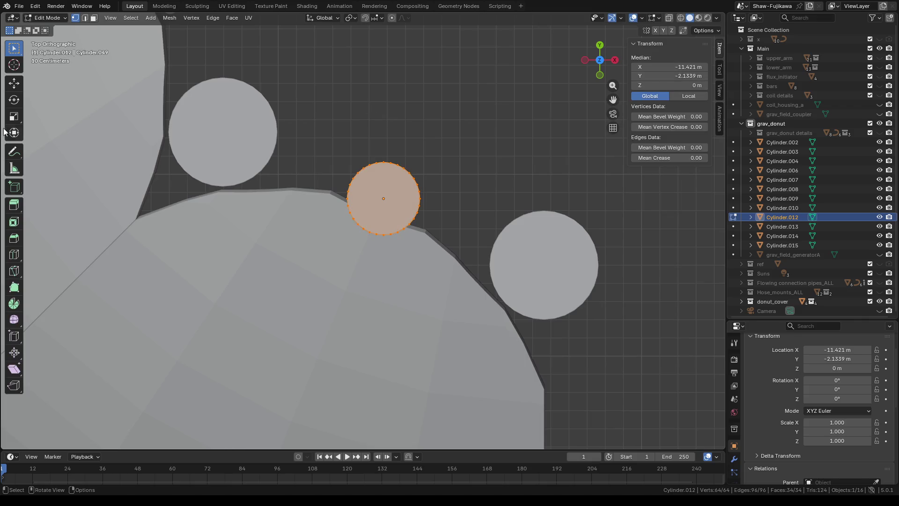
pyautogui.click(14, 169)
pyautogui.scroll(2, 403, 272)
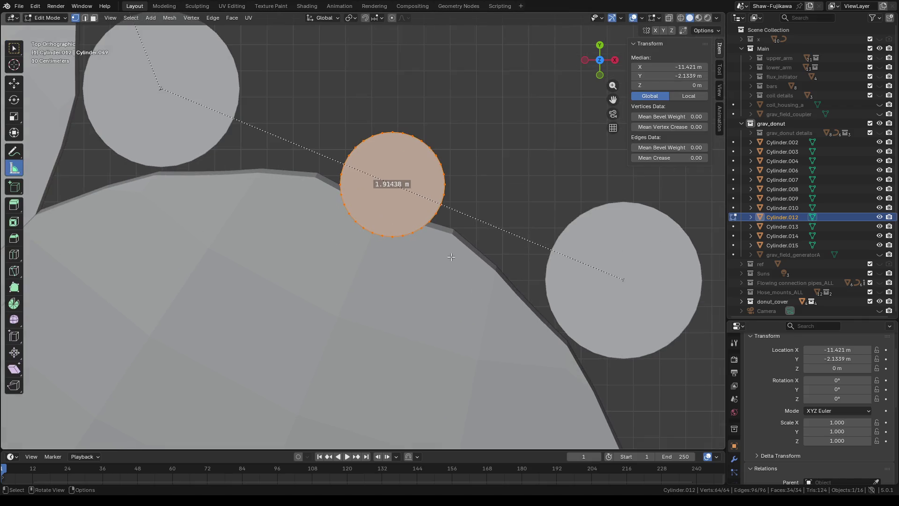
pyautogui.hotkey('alt', 'a')
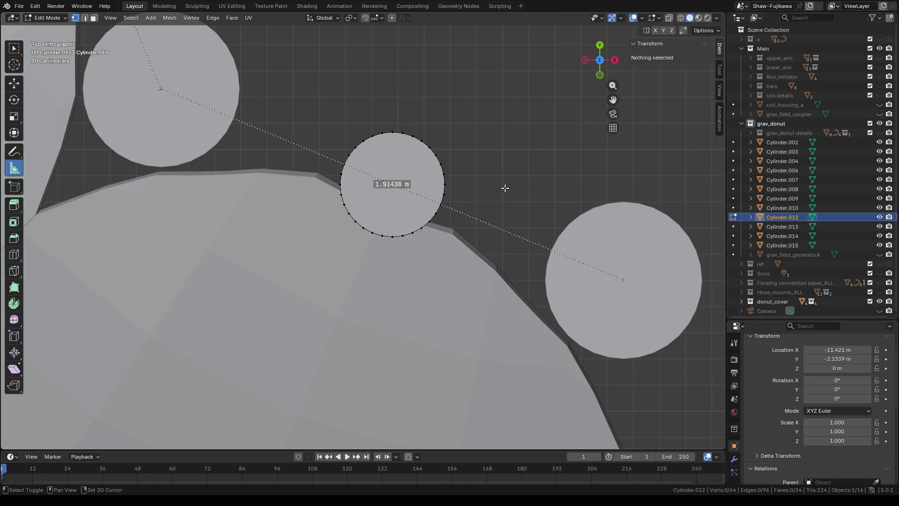
pyautogui.keyDown('shift'); pyautogui.moveTo(503, 187); pyautogui.dragTo(449, 161, button='middle'); pyautogui.keyUp('shift')
pyautogui.scroll(4, 450, 161)
pyautogui.keyDown('shift'); pyautogui.scroll(1, 476, 105); pyautogui.keyUp('shift')
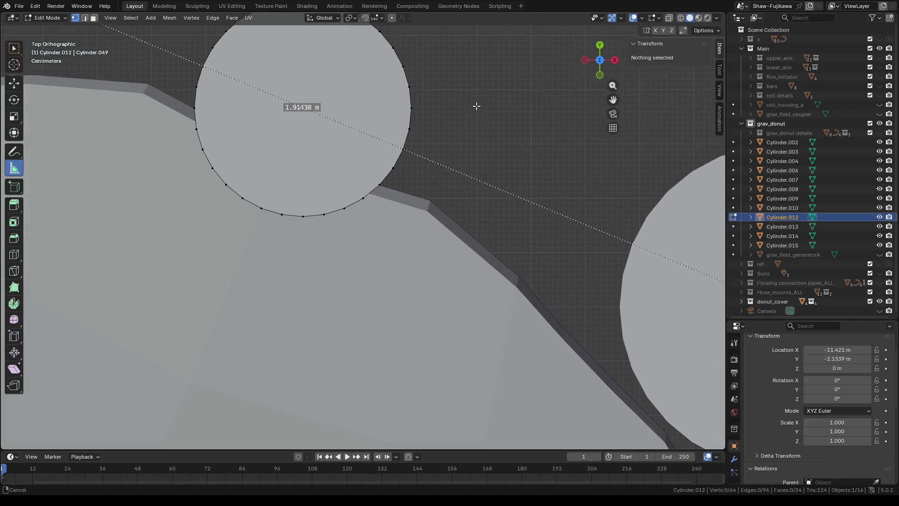
# Step: In wireframe, select the side edge of Cylinder.012 where the 1.91438 m ruler crosses its outline
pyautogui.click(14, 48)
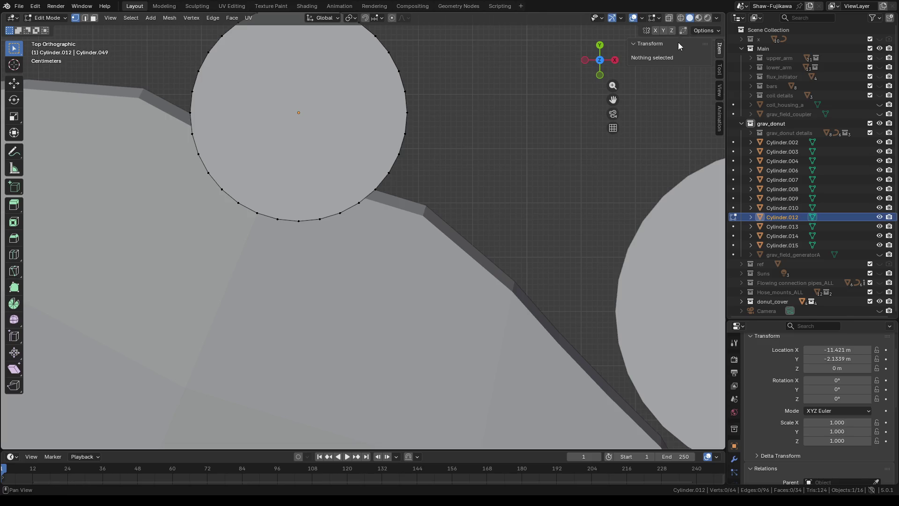
pyautogui.click(681, 18)
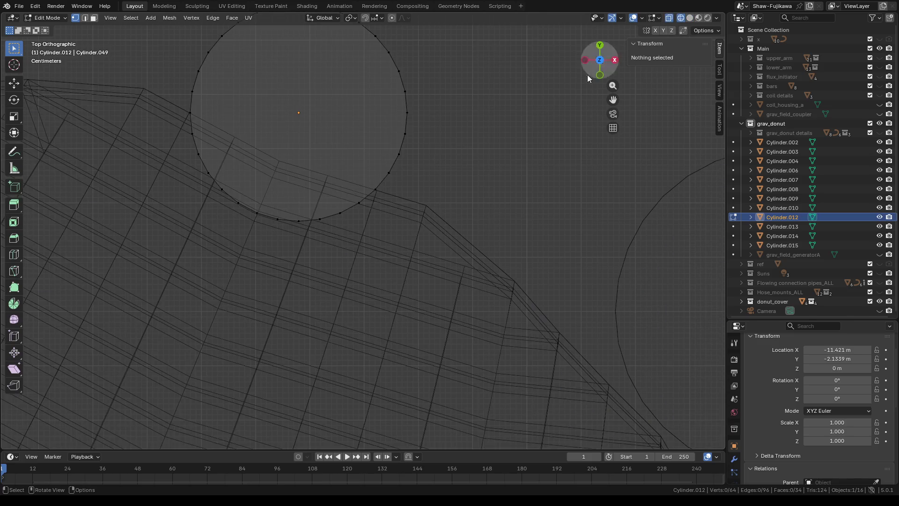
pyautogui.click(399, 152)
pyautogui.click(15, 168)
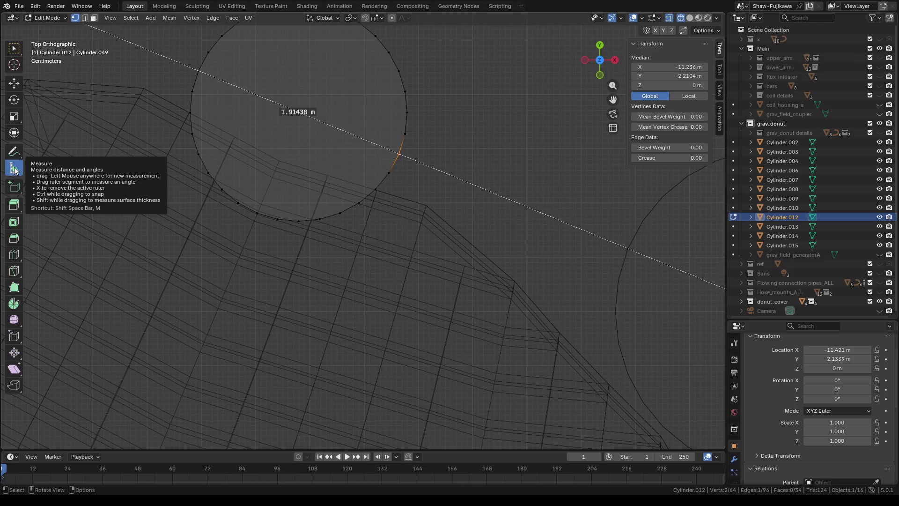
pyautogui.click(14, 48)
pyautogui.scroll(-5, 464, 189)
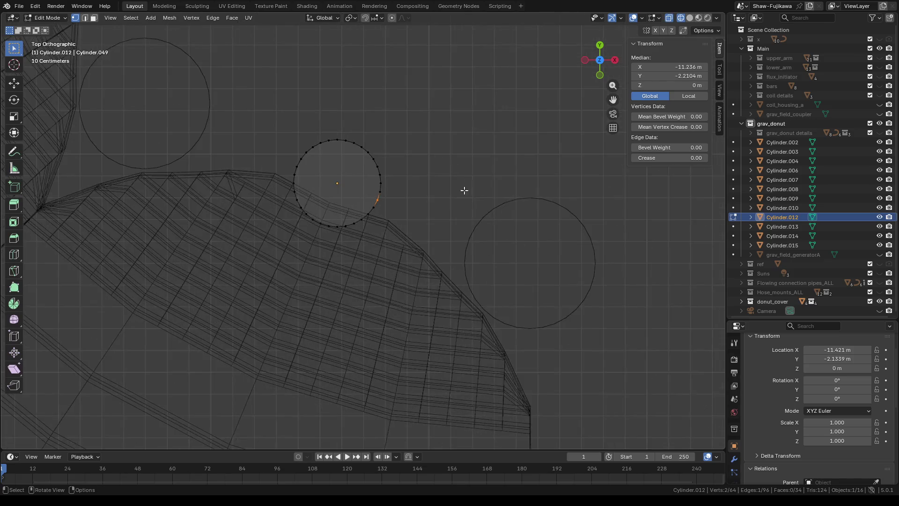
pyautogui.moveTo(463, 190); pyautogui.dragTo(323, 185, button='middle')
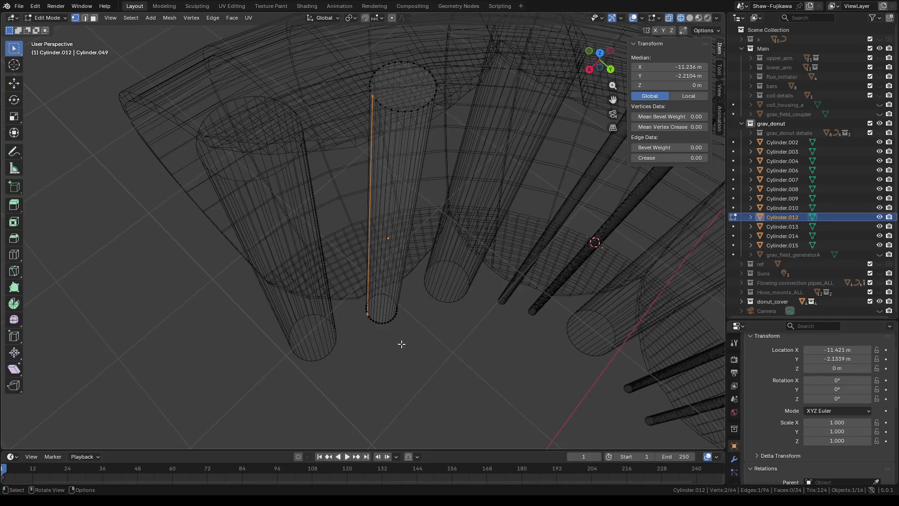
# Step: Snap the cursor to that edge, add thin Cylinder.011 (0.05 m radius, 4 m deep) and select Cylinder.012
pyautogui.rightClick(401, 344)
pyautogui.moveTo(363, 420)
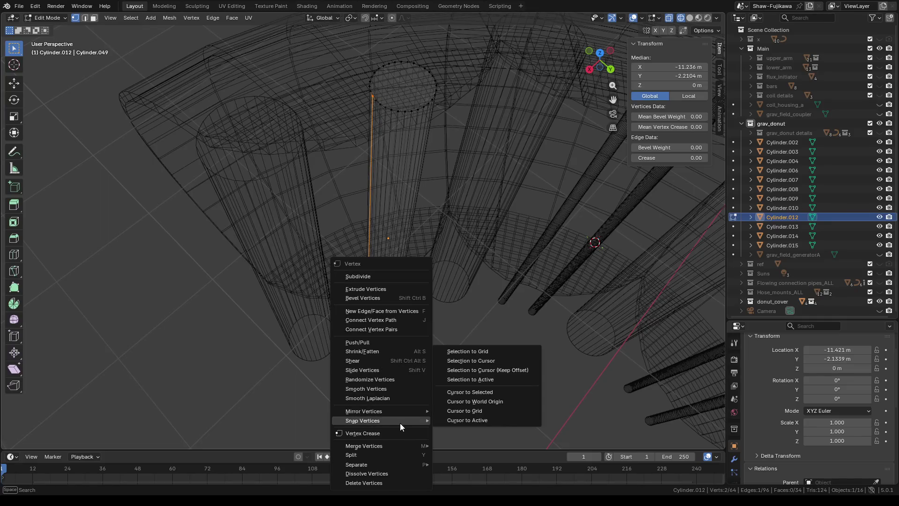
pyautogui.click(474, 391)
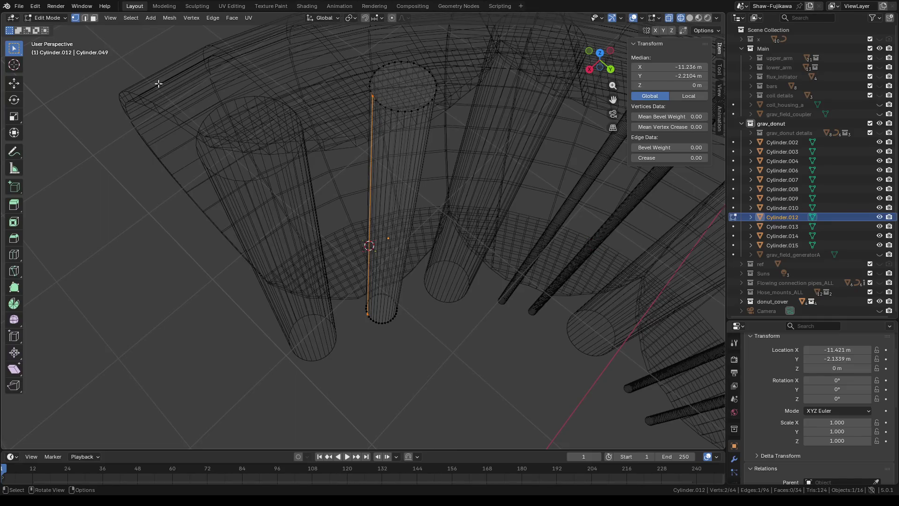
pyautogui.press('Tab')
pyautogui.click(128, 18)
pyautogui.moveTo(139, 29)
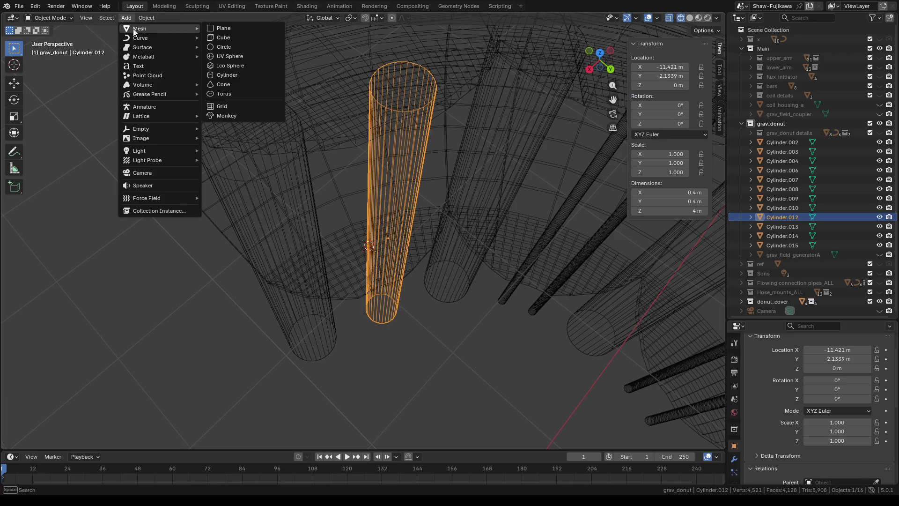
pyautogui.click(231, 74)
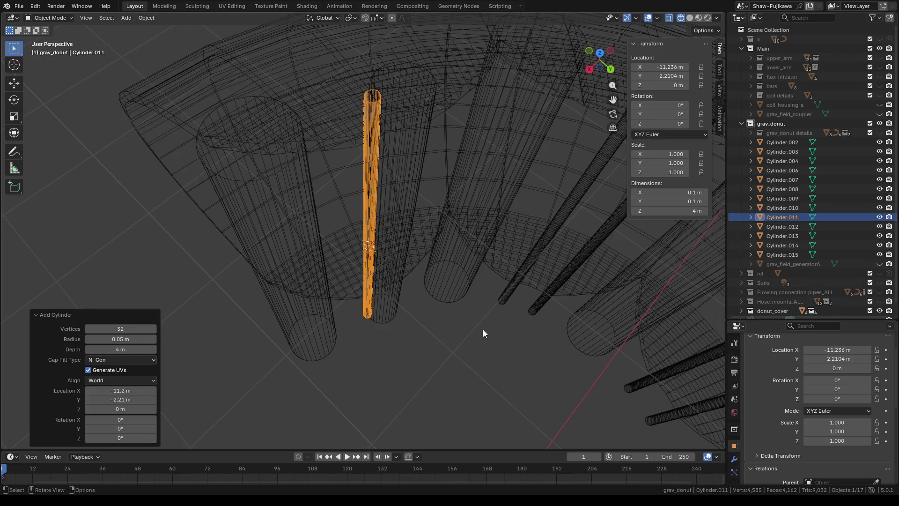
pyautogui.moveTo(439, 342); pyautogui.dragTo(427, 360, button='middle')
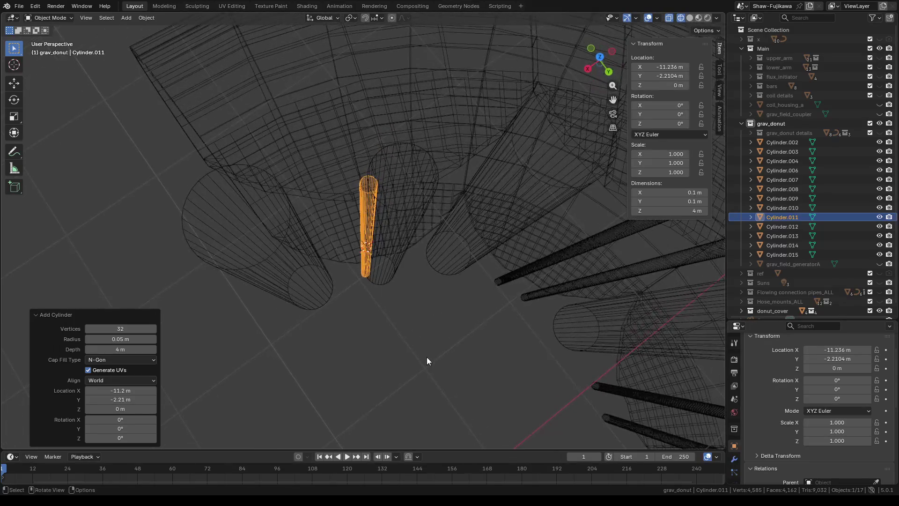
pyautogui.click(406, 213)
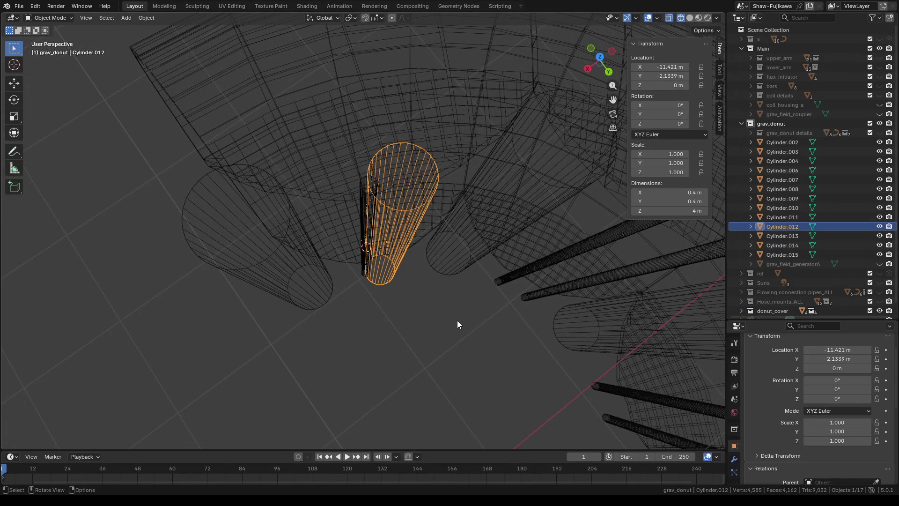
# Step: From top view, edit Cylinder.012, check the ruler and select a vertex on its opposite rim
pyautogui.click(600, 57)
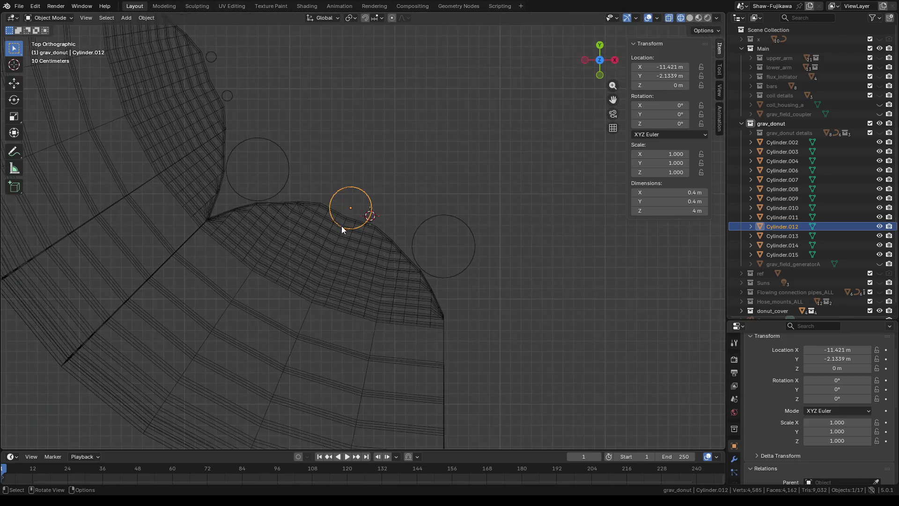
pyautogui.scroll(5, 344, 225)
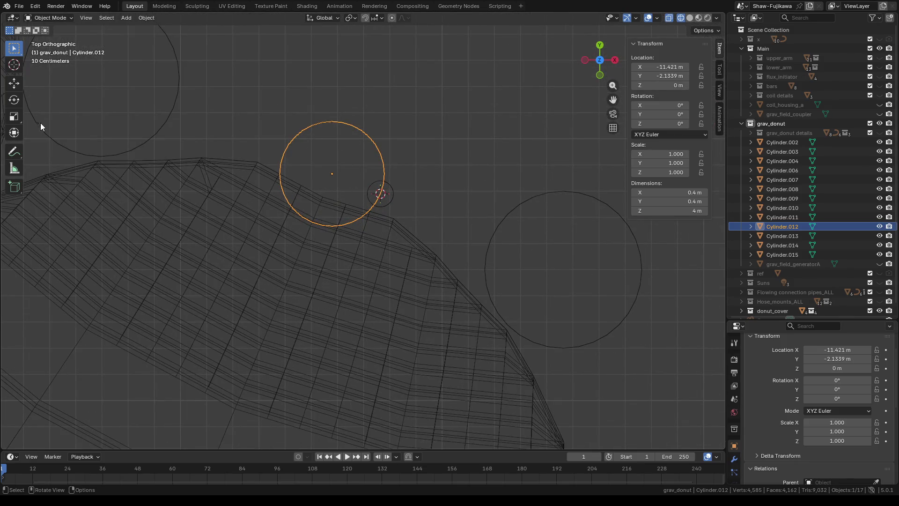
pyautogui.press('Tab')
pyautogui.click(15, 167)
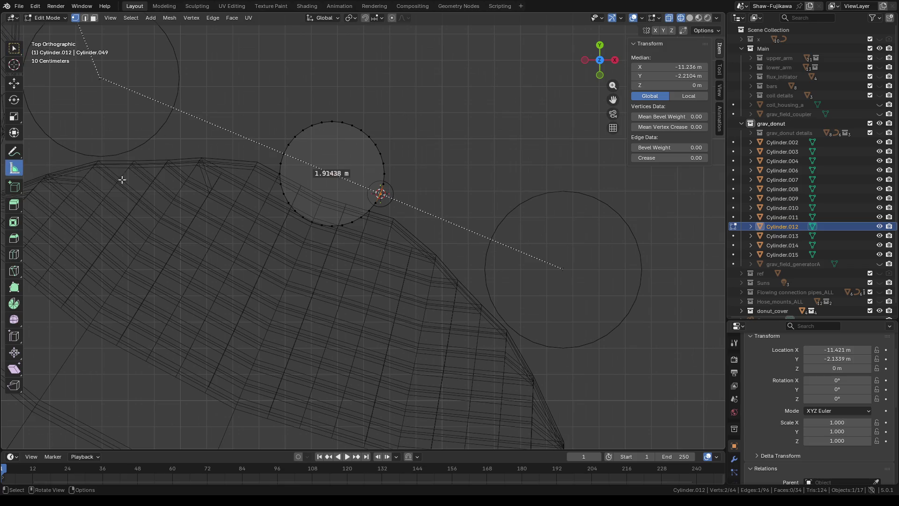
pyautogui.scroll(1, 233, 138)
pyautogui.scroll(1, 233, 139)
pyautogui.keyDown('shift'); pyautogui.moveTo(207, 123); pyautogui.dragTo(327, 187, button='middle'); pyautogui.keyUp('shift')
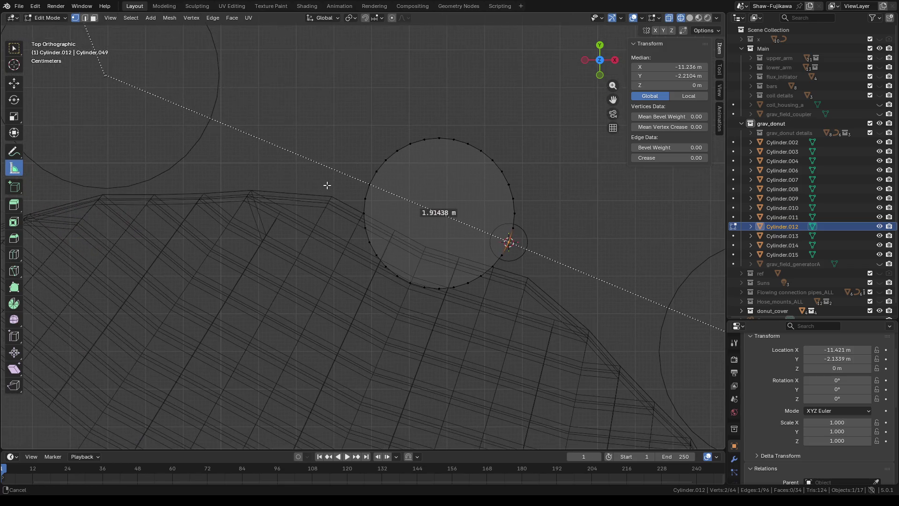
pyautogui.click(14, 47)
pyautogui.moveTo(372, 188); pyautogui.dragTo(386, 196)
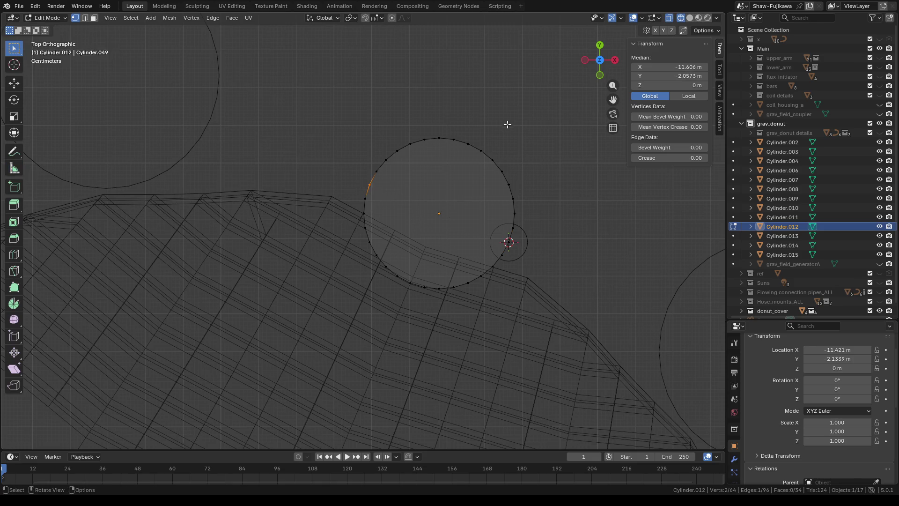
# Step: Snap the 3D cursor to that vertex and add thin Cylinder.016 (0.05 m radius, 4 m deep) there
pyautogui.moveTo(488, 126)
pyautogui.mouseDown(button='middle')
pyautogui.moveTo(373, 318)
pyautogui.moveTo(387, 366)
pyautogui.mouseUp(button='middle')
pyautogui.rightClick(388, 366)
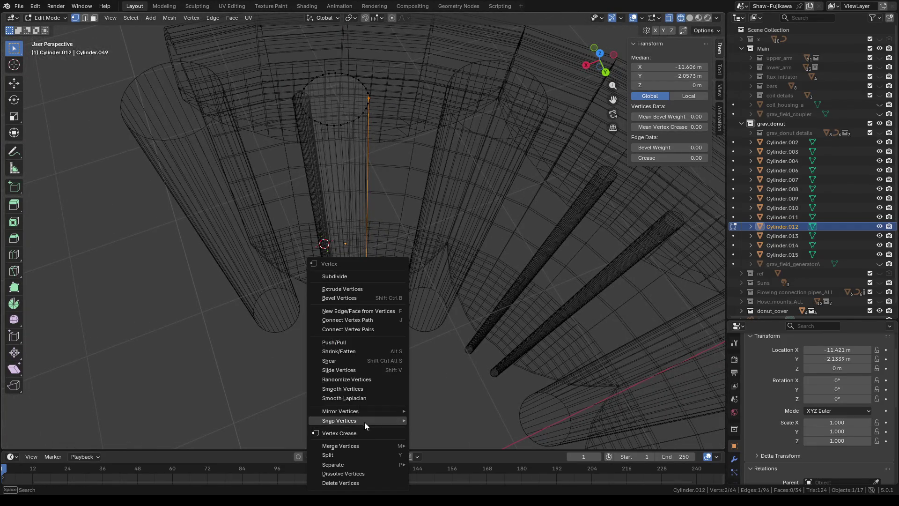
pyautogui.moveTo(340, 420)
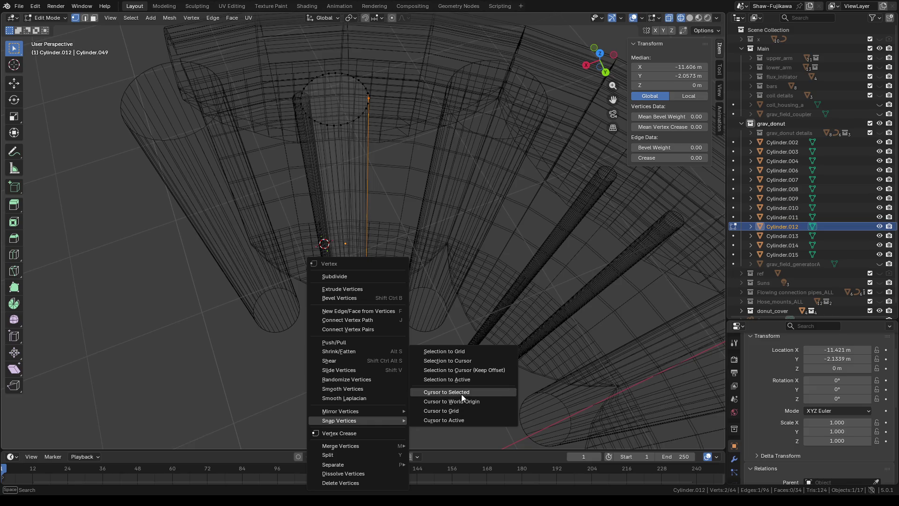
pyautogui.click(462, 394)
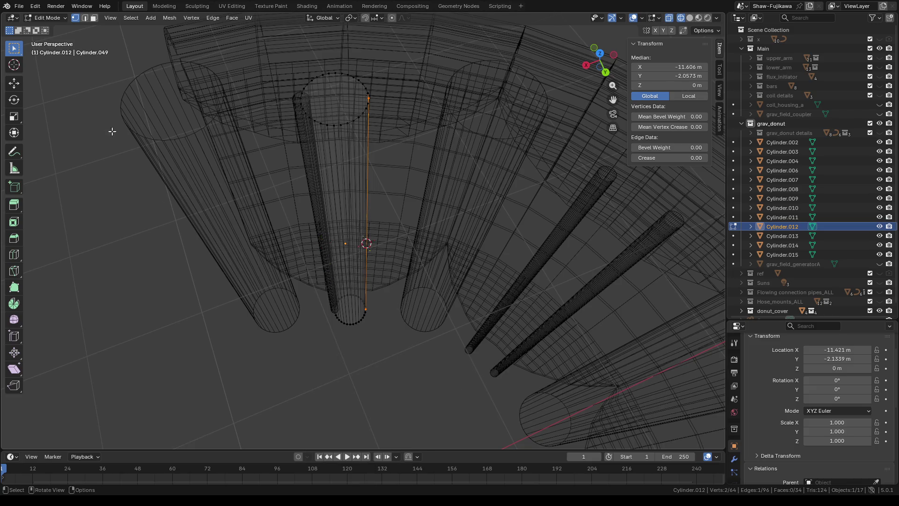
pyautogui.press('Tab')
pyautogui.click(125, 18)
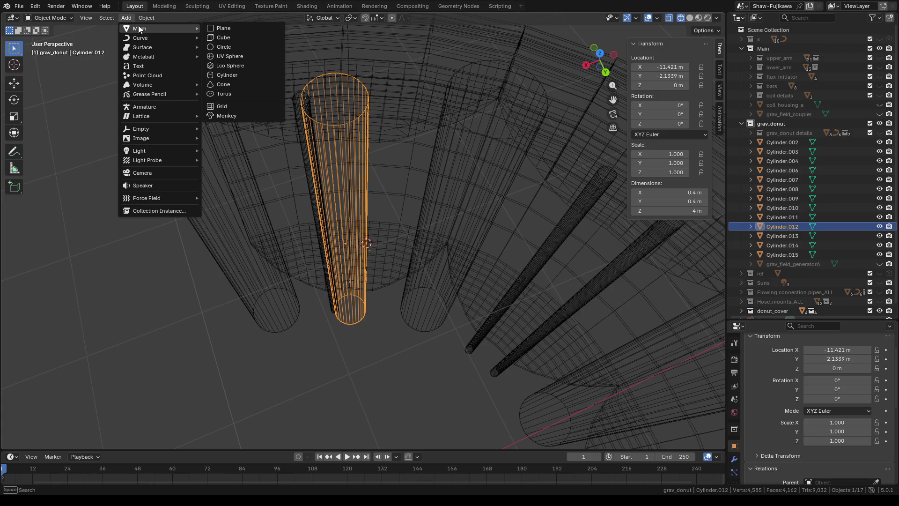
pyautogui.click(227, 74)
pyautogui.scroll(-5, 318, 276)
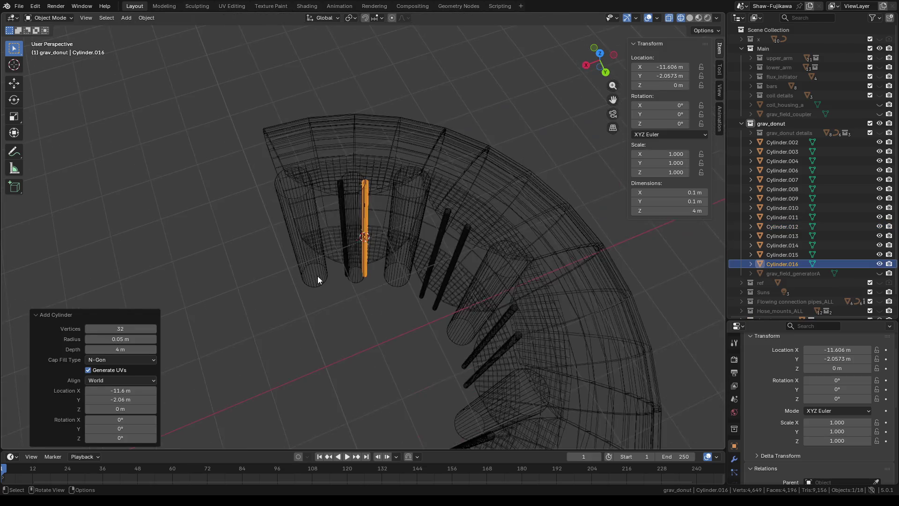
# Step: Switch the donut to solid shading, deselect Cylinder.016 and select large Cylinder.012
pyautogui.click(690, 17)
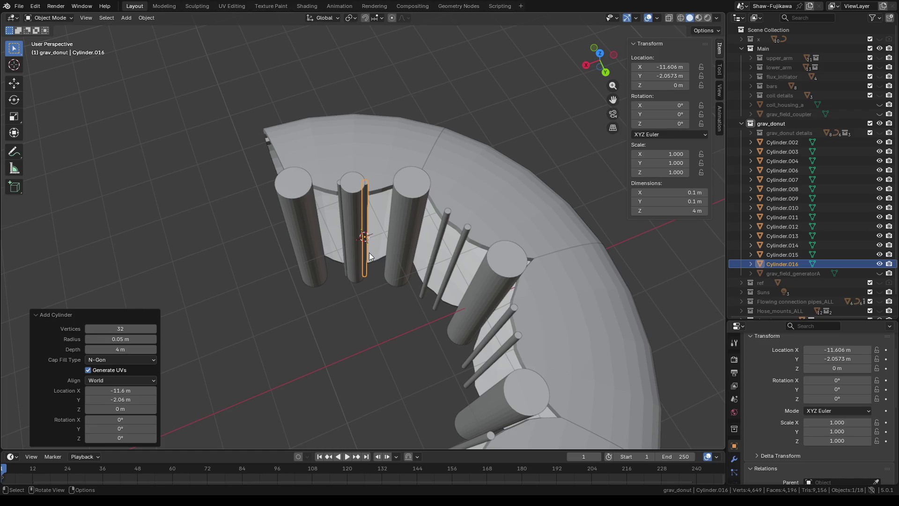
pyautogui.moveTo(334, 284)
pyautogui.mouseDown(button='middle')
pyautogui.moveTo(371, 311)
pyautogui.moveTo(384, 308)
pyautogui.mouseUp(button='middle')
pyautogui.scroll(5, 384, 306)
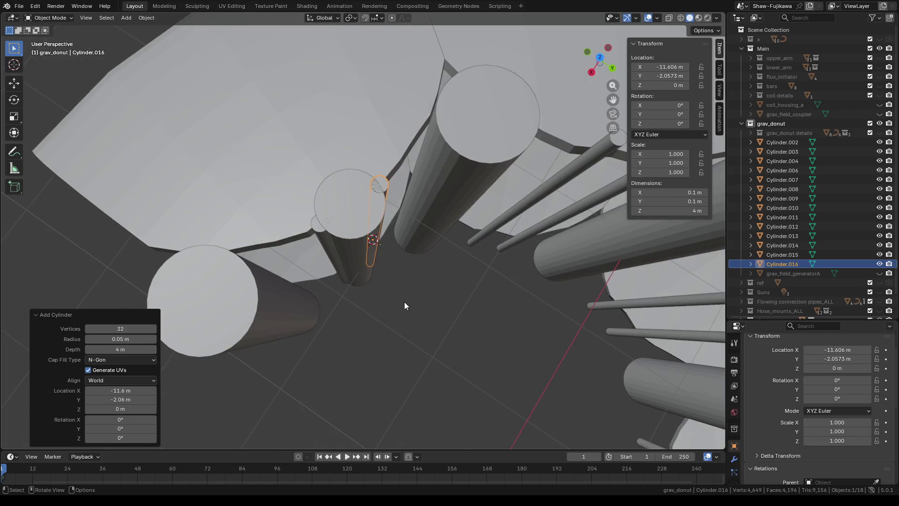
pyautogui.click(418, 340)
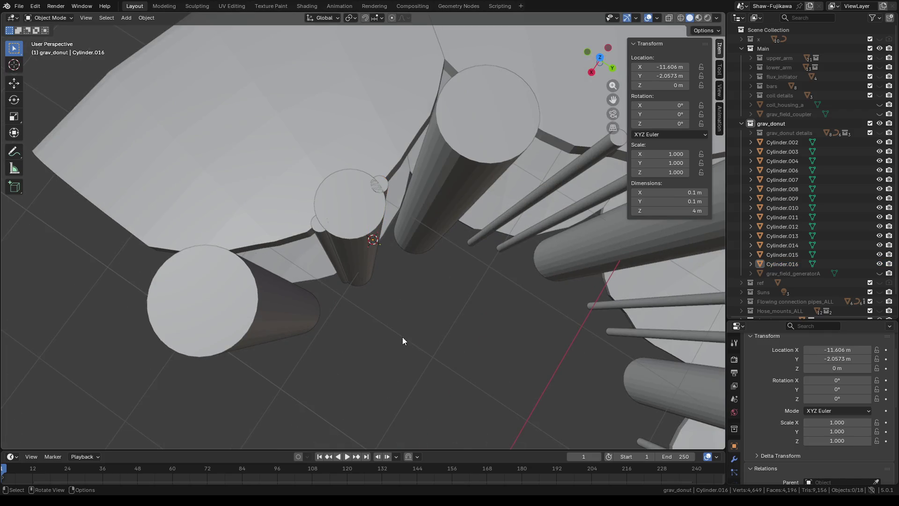
pyautogui.click(352, 211)
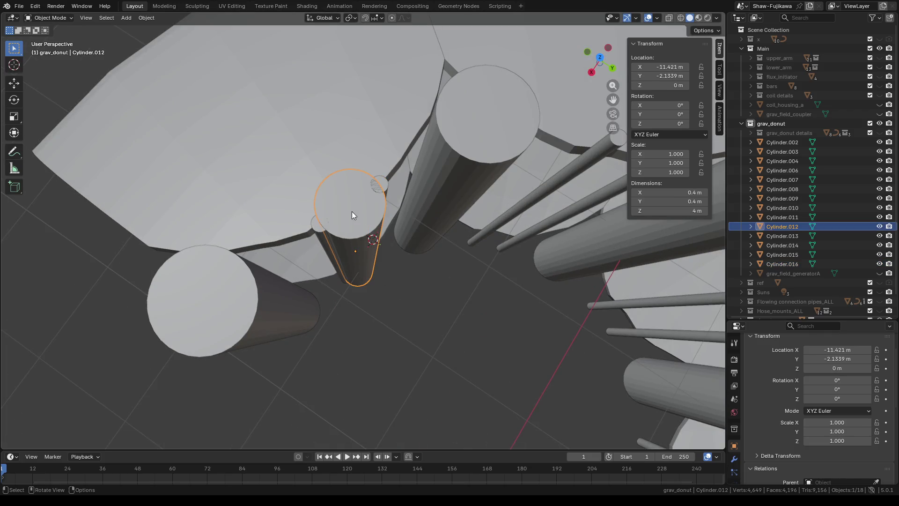
# Step: Rename Cylinder.012 to x.006, hide it and move it under Scene Collection
pyautogui.doubleClick(775, 225)
pyautogui.scroll(-1, 776, 223)
pyautogui.write('x')
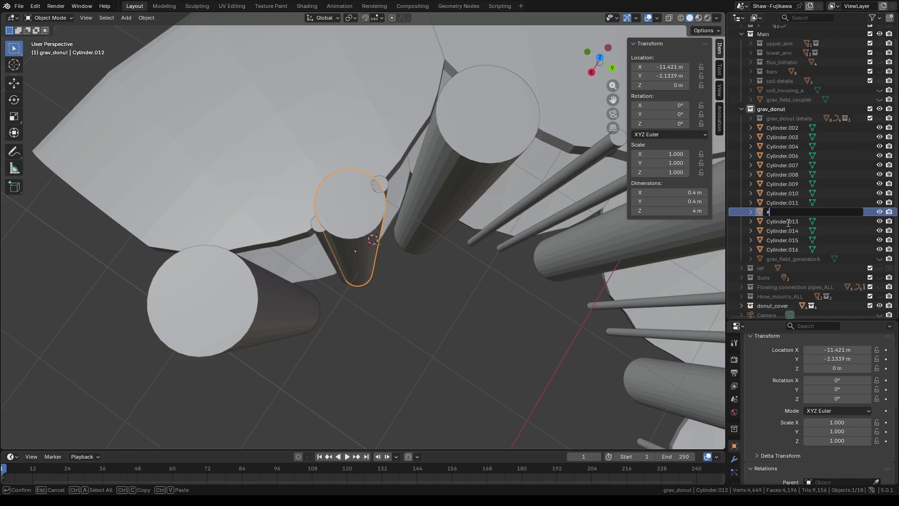
pyautogui.press('Return')
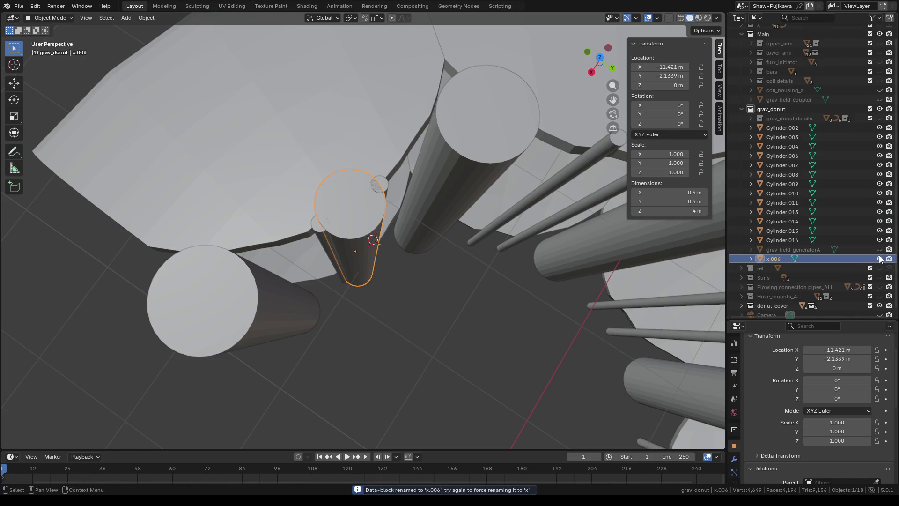
pyautogui.click(880, 259)
pyautogui.moveTo(775, 258); pyautogui.dragTo(770, 35)
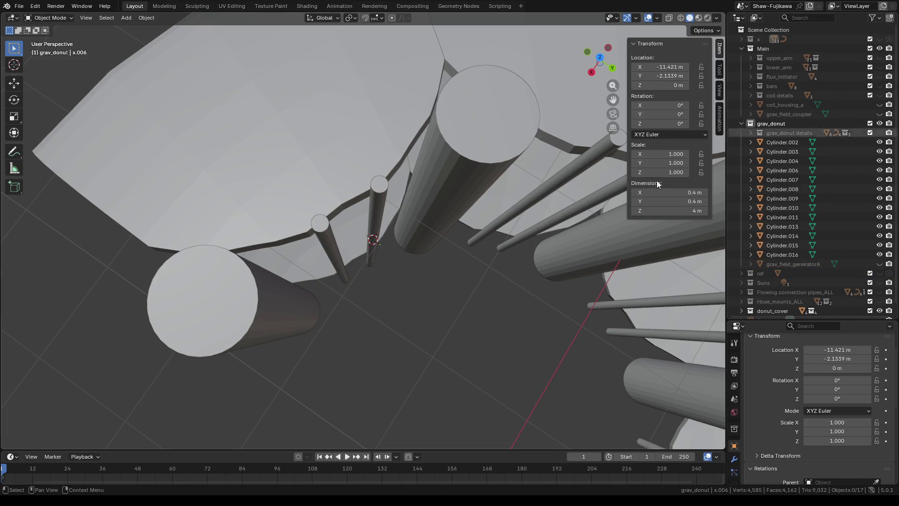
pyautogui.moveTo(351, 295)
pyautogui.mouseDown(button='middle')
pyautogui.moveTo(378, 320)
pyautogui.moveTo(392, 315)
pyautogui.moveTo(271, 321)
pyautogui.moveTo(387, 328)
pyautogui.moveTo(590, 144)
pyautogui.mouseUp(button='middle')
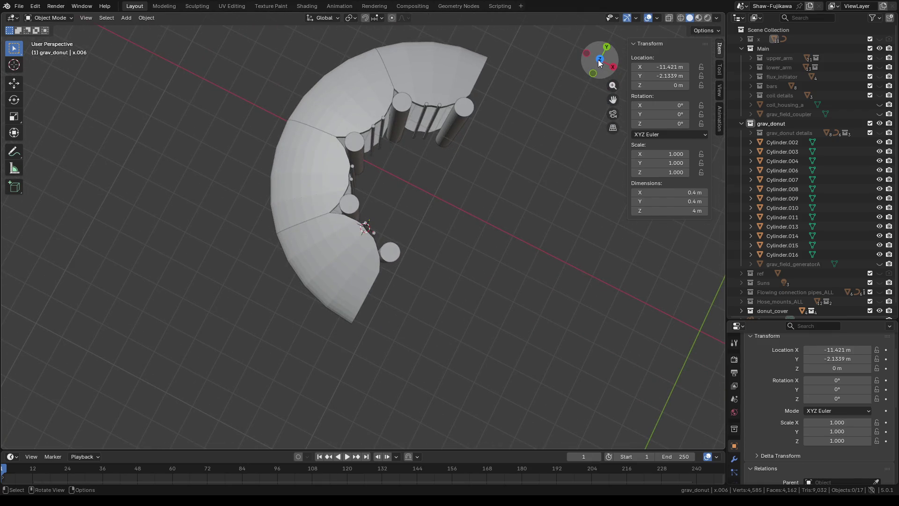
# Step: Look at the donut from top orthographic view and make grav_field_generatorA visible again
pyautogui.click(600, 60)
pyautogui.click(600, 60)
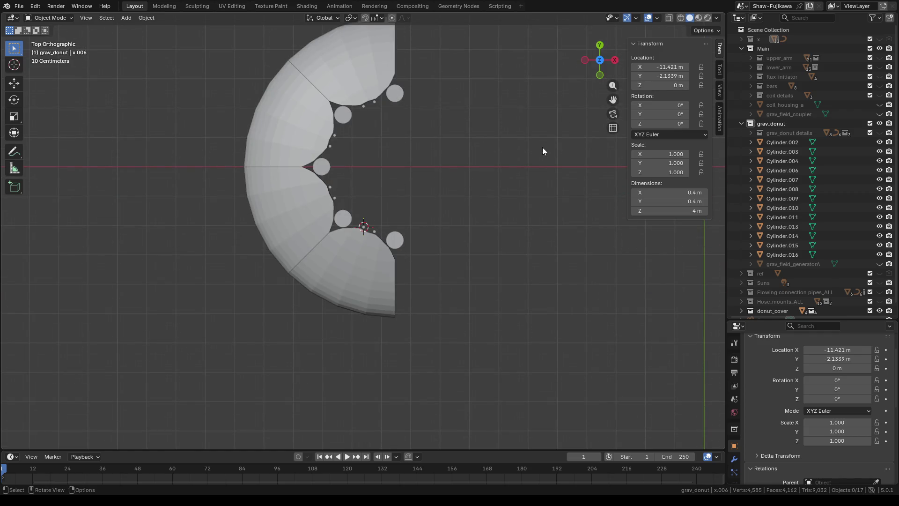
pyautogui.scroll(2, 436, 159)
pyautogui.scroll(1, 446, 110)
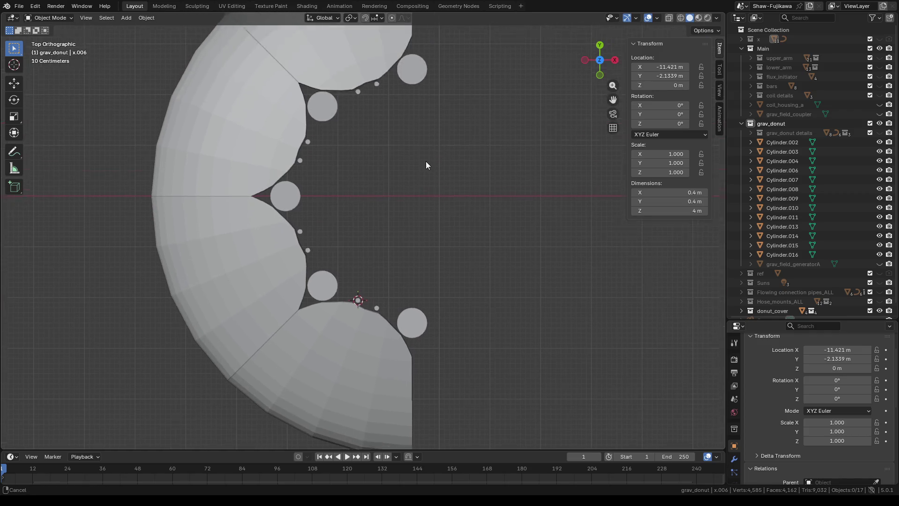
pyautogui.keyDown('shift'); pyautogui.moveTo(426, 161); pyautogui.dragTo(423, 198, button='middle'); pyautogui.keyUp('shift')
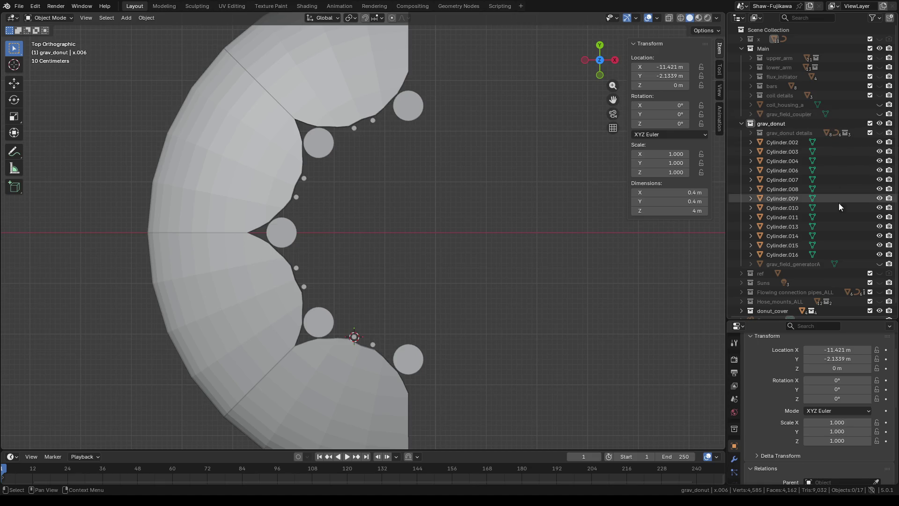
pyautogui.click(880, 264)
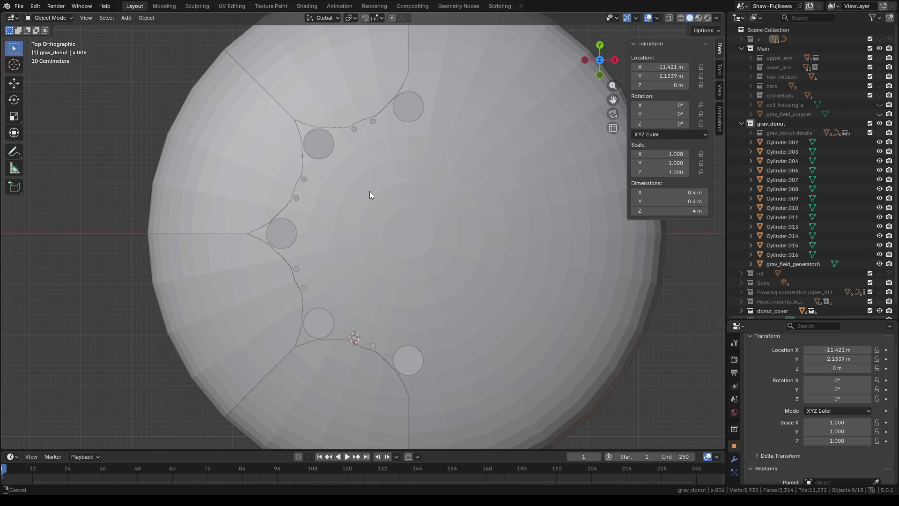
pyautogui.moveTo(369, 191)
pyautogui.keyDown('shift'); pyautogui.mouseDown(button='middle')
pyautogui.moveTo(394, 240)
pyautogui.moveTo(386, 281)
pyautogui.mouseUp(button='middle'); pyautogui.keyUp('shift')
pyautogui.scroll(4, 418, 197)
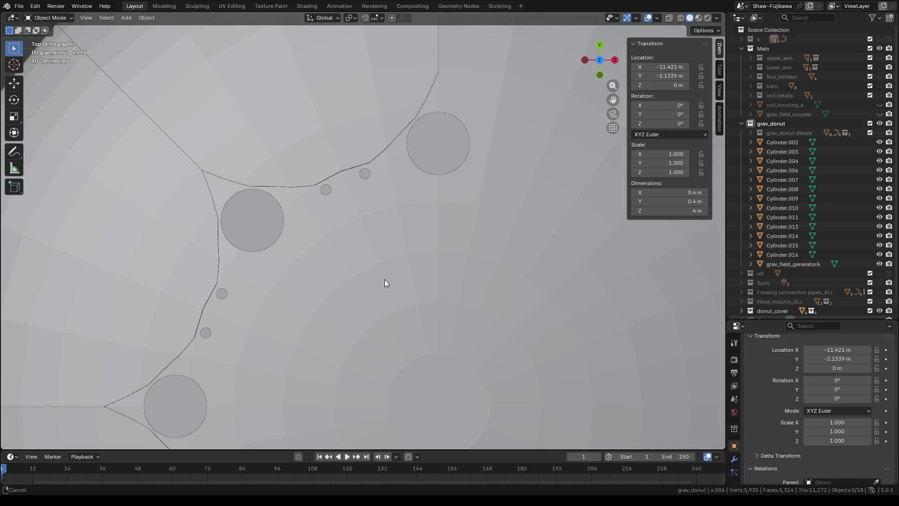
# Step: Select Cylinder.010 and set its X and Y dimensions to 0.2 m
pyautogui.click(365, 174)
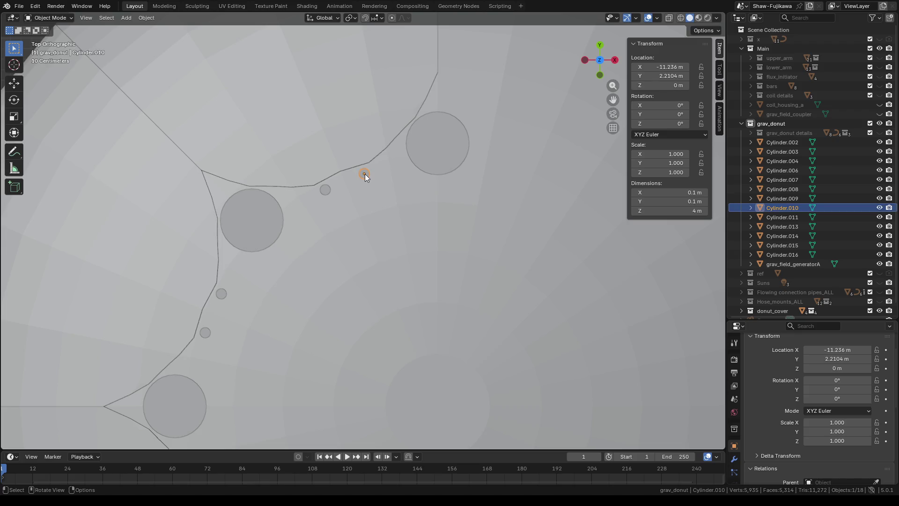
pyautogui.scroll(-5, 793, 366)
pyautogui.scroll(5, 792, 366)
pyautogui.scroll(2, 774, 382)
pyautogui.scroll(-2, 773, 381)
pyautogui.scroll(-2, 774, 382)
pyautogui.scroll(-3, 773, 381)
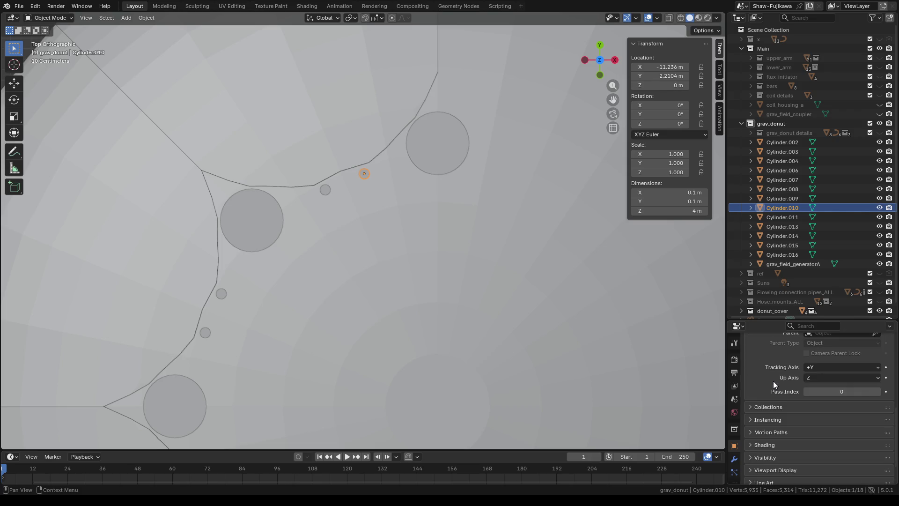
pyautogui.scroll(5, 774, 381)
pyautogui.scroll(1, 774, 381)
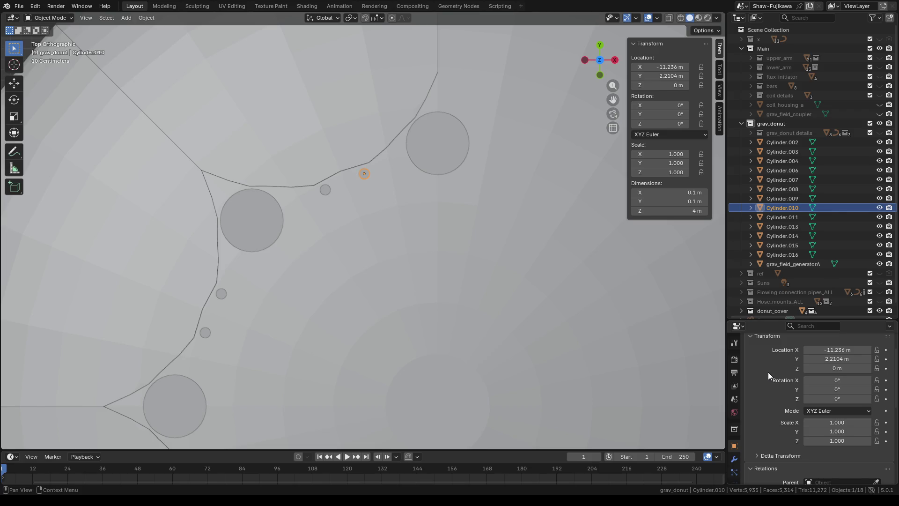
pyautogui.click(667, 192)
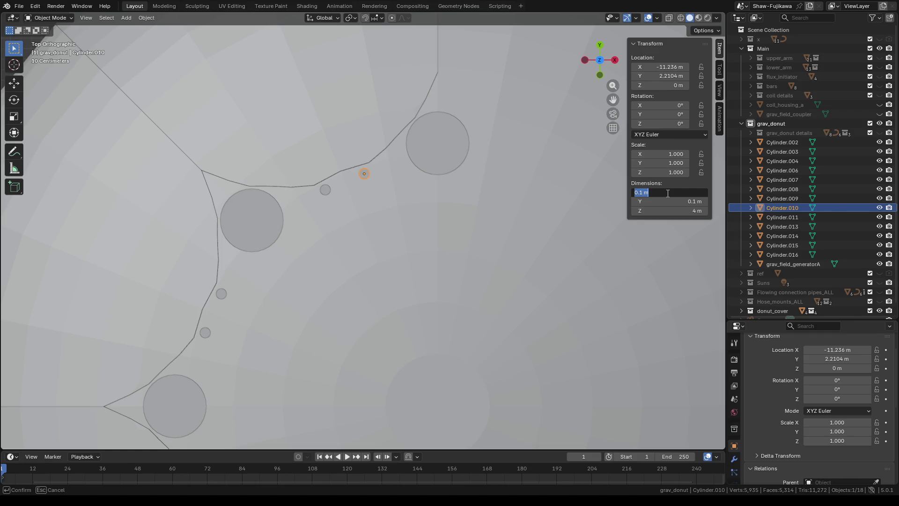
pyautogui.write('.2')
pyautogui.press('Return')
pyautogui.click(671, 202)
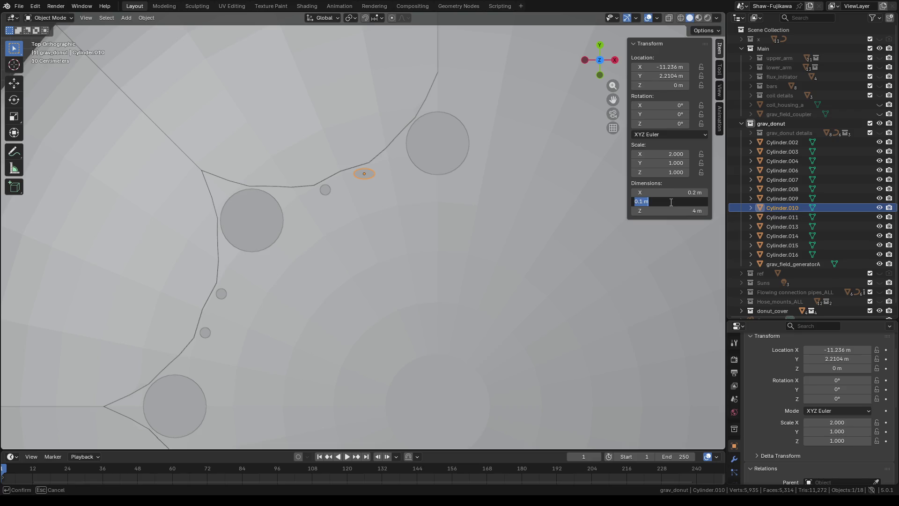
pyautogui.write('.2')
pyautogui.press('Return')
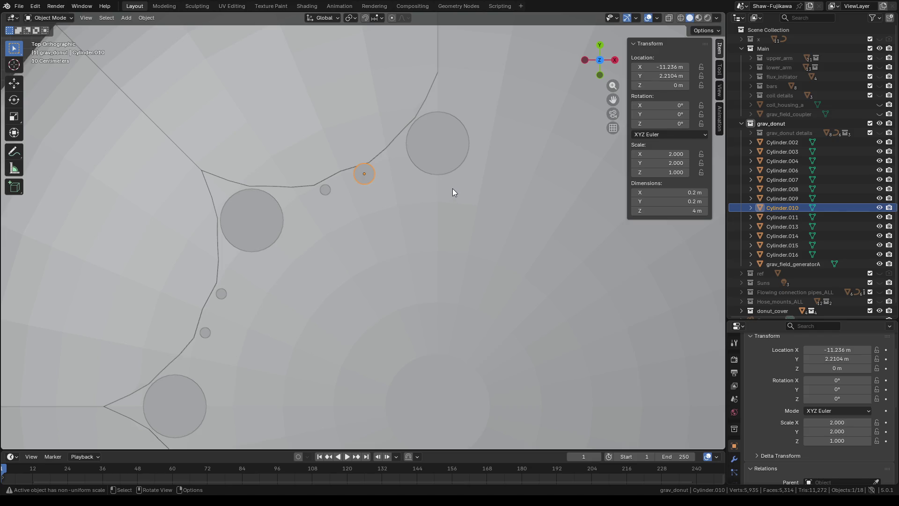
pyautogui.scroll(-2, 379, 219)
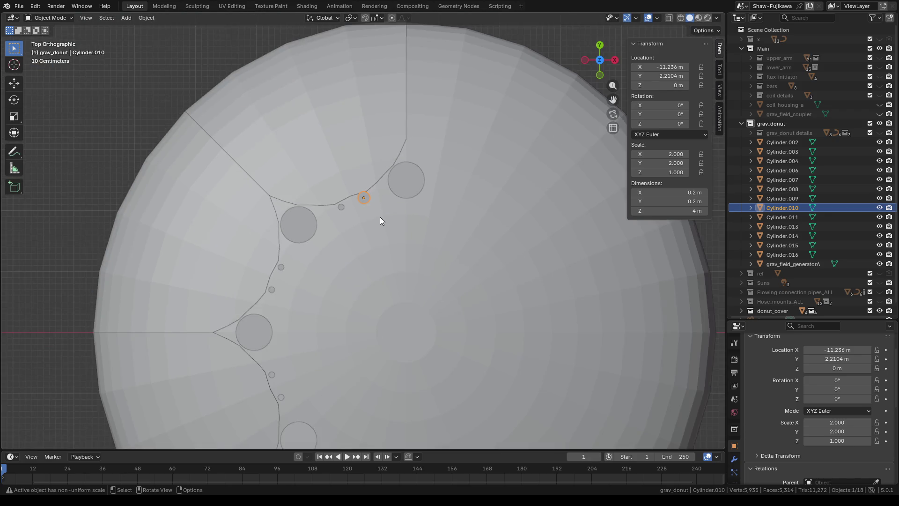
pyautogui.scroll(2, 381, 217)
pyautogui.scroll(1, 384, 217)
# Step: Correct Cylinder.010's X and Y dimensions to 0.15 m
pyautogui.click(672, 192)
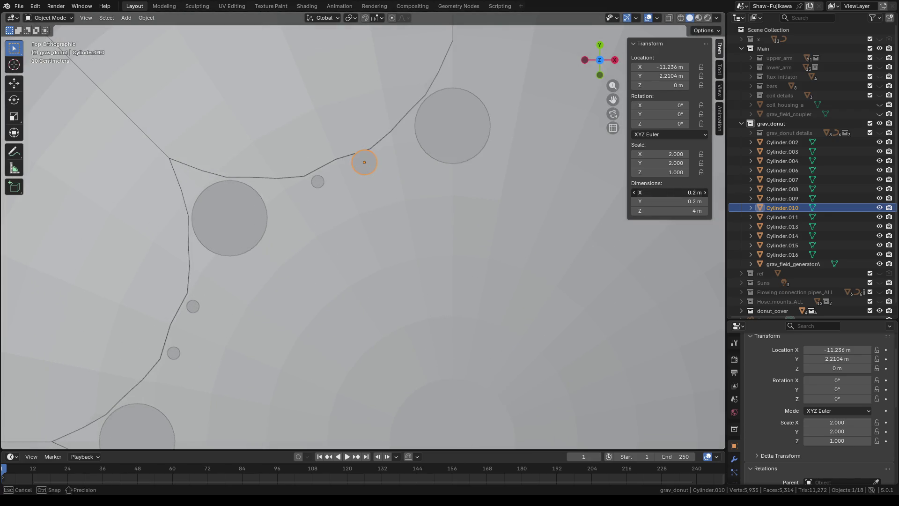
pyautogui.press('BackSpace')
pyautogui.write('.15')
pyautogui.press('Return')
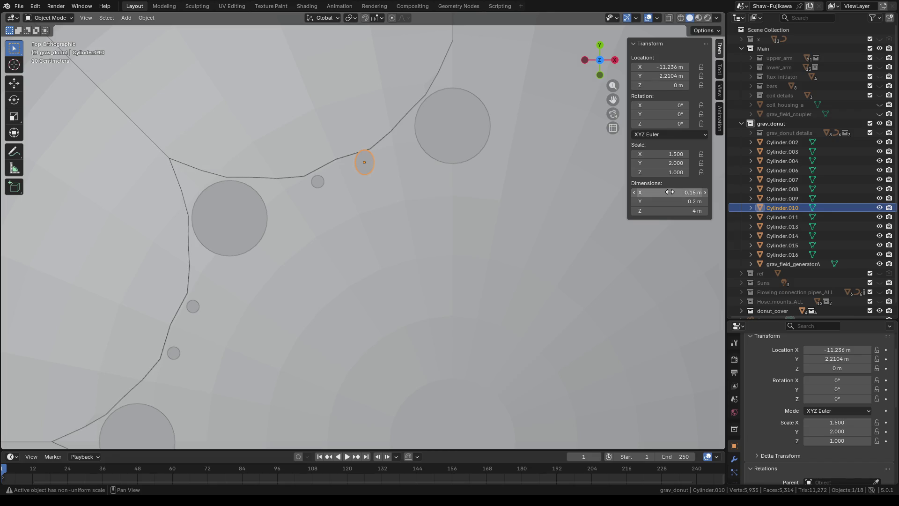
pyautogui.click(667, 202)
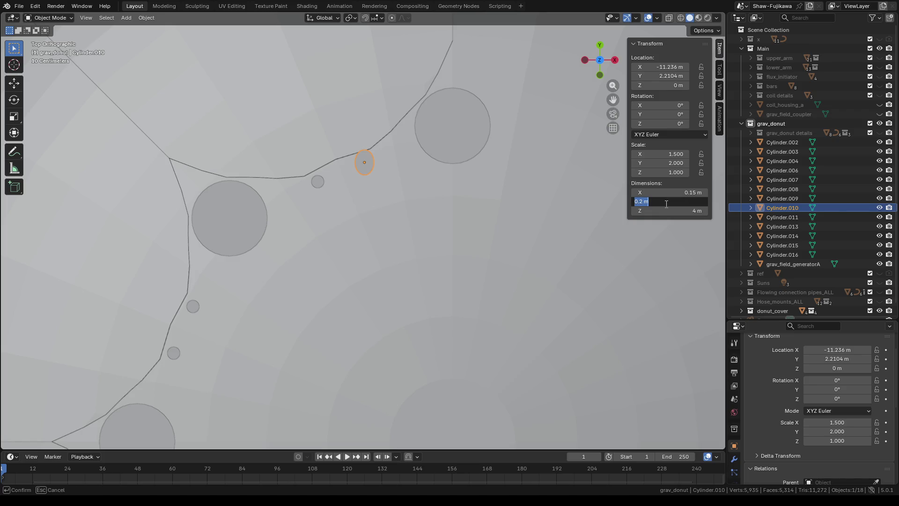
pyautogui.press('BackSpace')
pyautogui.write('.15')
pyautogui.press('Return')
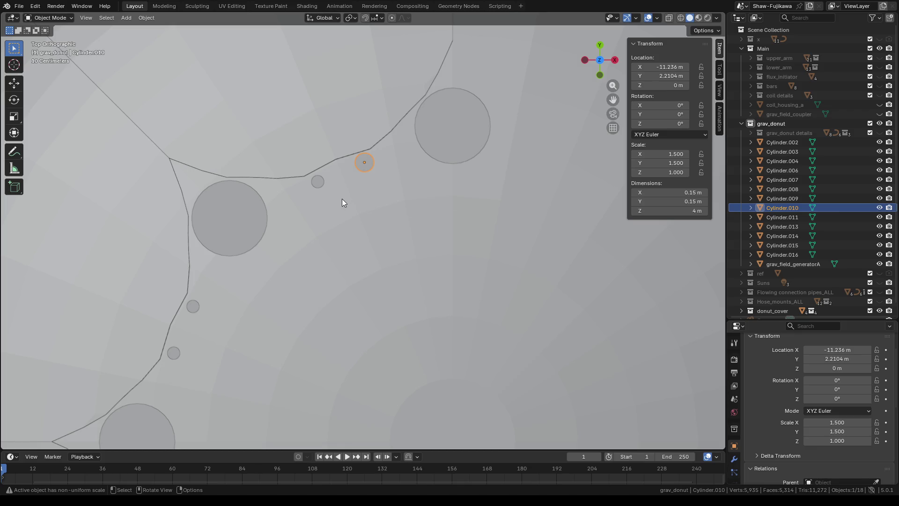
# Step: Resize guide cylinder Cylinder.009 to 0.15 m in Dimensions X and Y
pyautogui.click(317, 182)
pyautogui.click(677, 192)
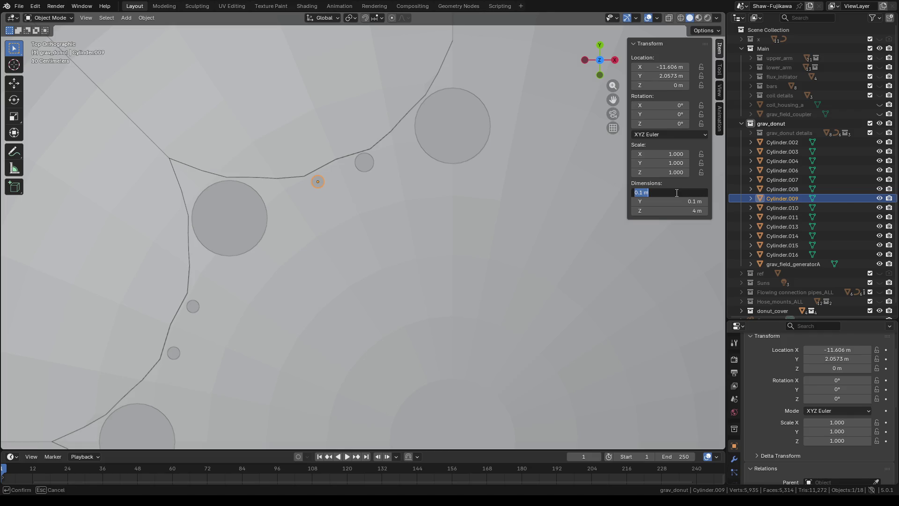
pyautogui.press('BackSpace')
pyautogui.write('.')
pyautogui.write('15')
pyautogui.press('Return')
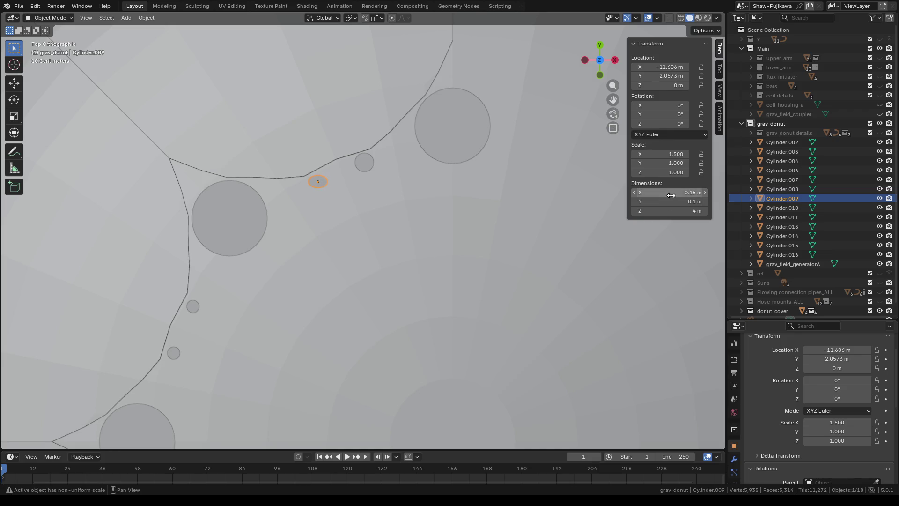
pyautogui.click(672, 195)
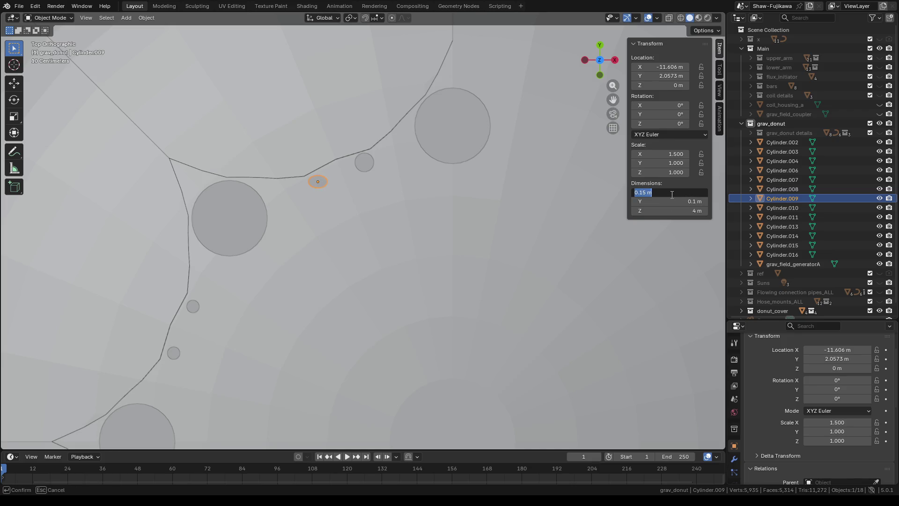
pyautogui.press('Return')
pyautogui.click(674, 200)
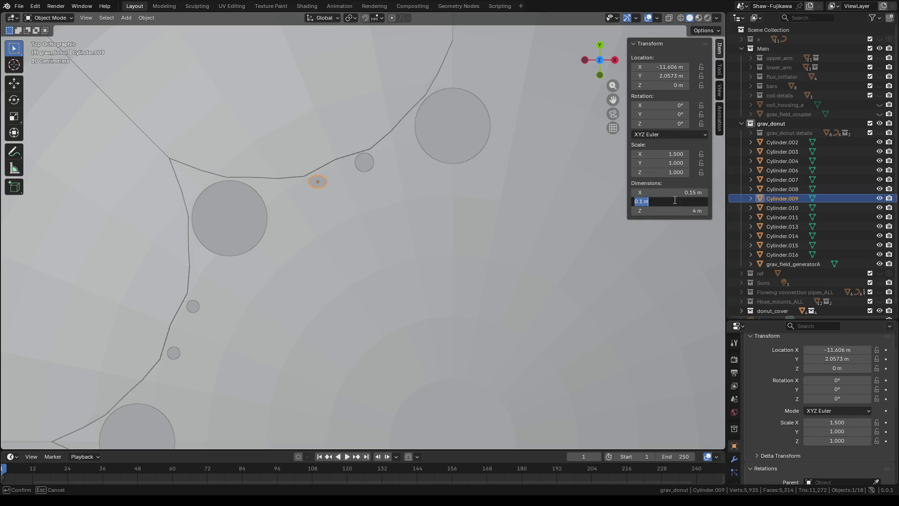
pyautogui.write('.15')
pyautogui.press('Return')
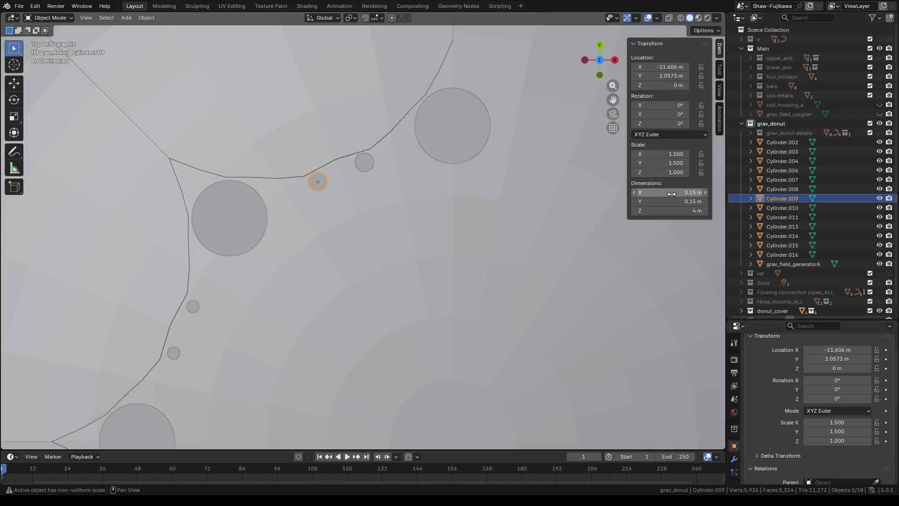
# Step: Resize guide cylinder Cylinder.014 to 0.15 m in Dimensions X and Y
pyautogui.click(193, 306)
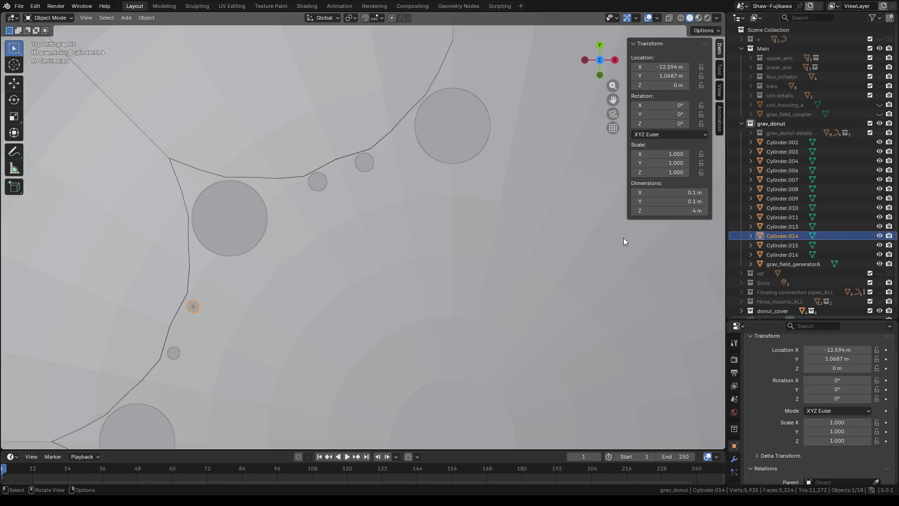
pyautogui.click(676, 193)
pyautogui.write('.15')
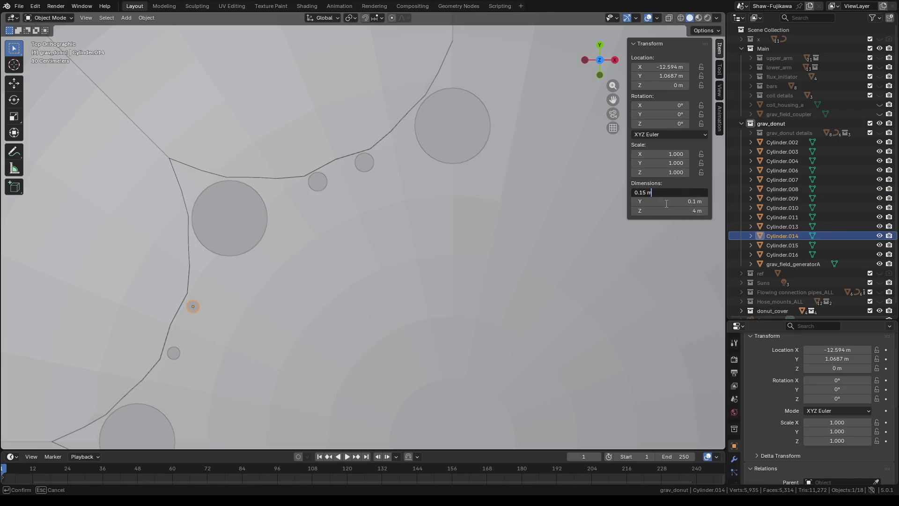
pyautogui.press('Return')
pyautogui.click(665, 201)
pyautogui.write('.15')
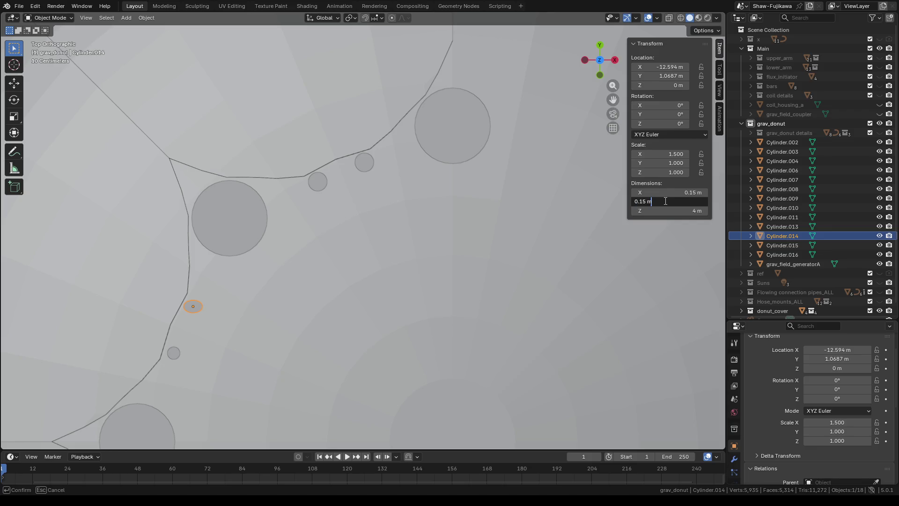
pyautogui.press('Return')
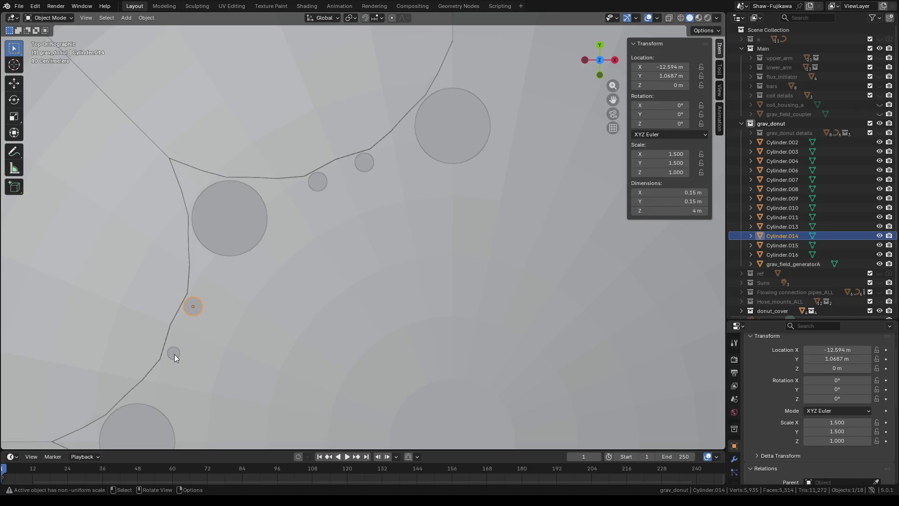
# Step: Resize the lower guide cylinder Cylinder.013 to 0.15 m in Dimensions X and Y
pyautogui.click(174, 353)
pyautogui.click(676, 193)
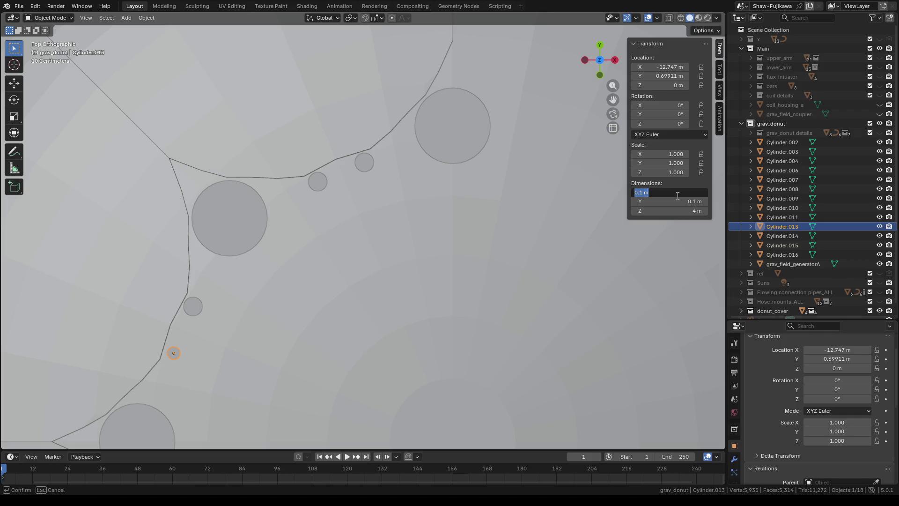
pyautogui.write('.15')
pyautogui.press('Return')
pyautogui.click(676, 200)
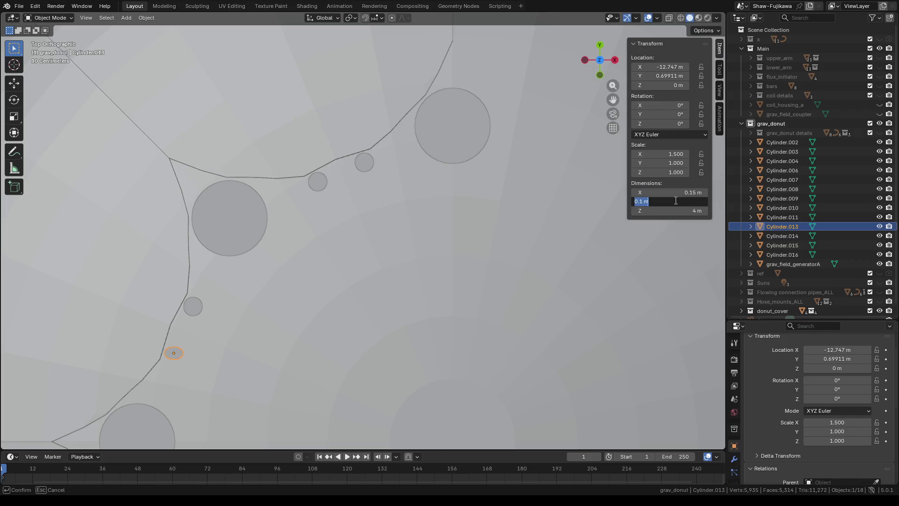
pyautogui.write('0.15 m')
pyautogui.press('Return')
pyautogui.scroll(-2, 231, 300)
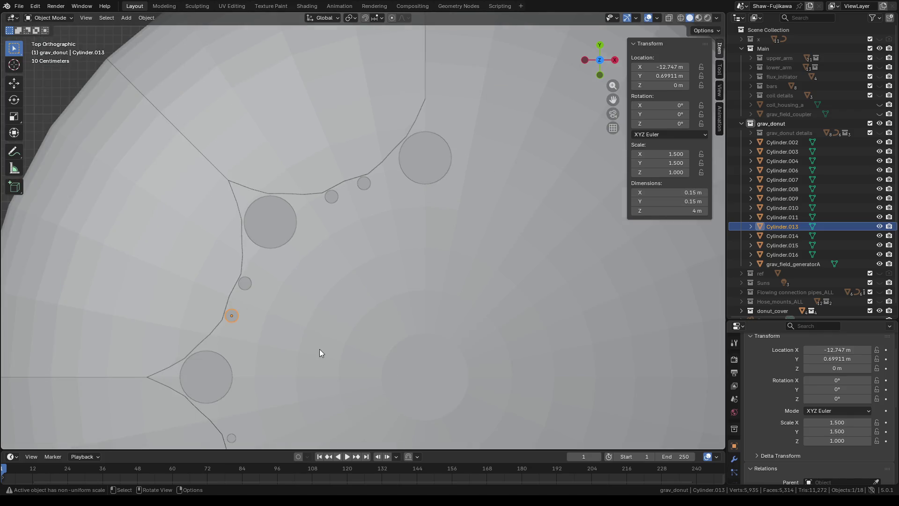
# Step: Resize guide cylinder Cylinder.015 to 0.15 m in Dimensions X and Y
pyautogui.keyDown('shift'); pyautogui.moveTo(311, 372); pyautogui.dragTo(361, 145, button='middle'); pyautogui.keyUp('shift')
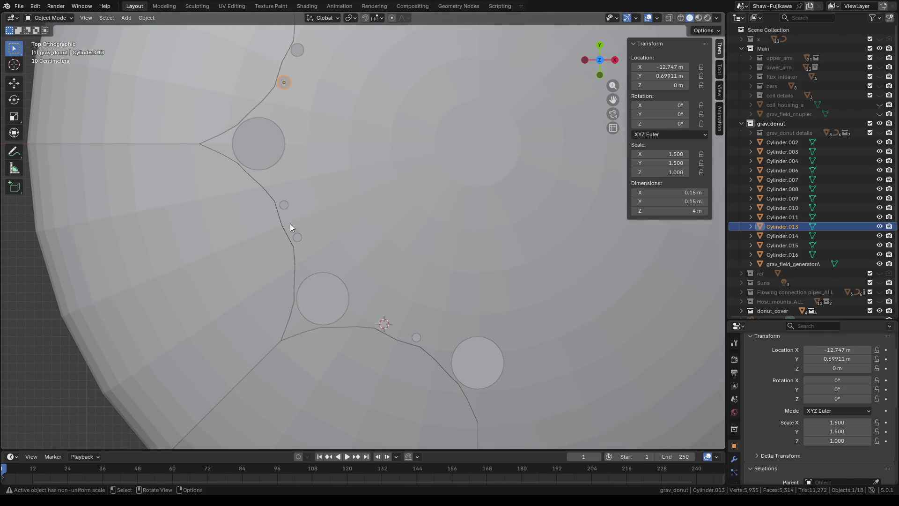
pyautogui.click(284, 206)
pyautogui.click(662, 192)
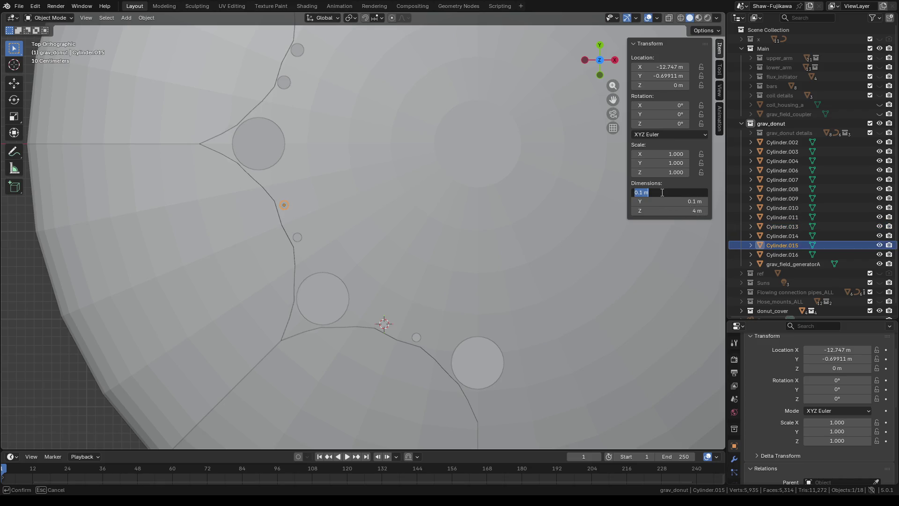
pyautogui.write('0.15')
pyautogui.click(664, 201)
pyautogui.write('0.15')
pyautogui.press('Return')
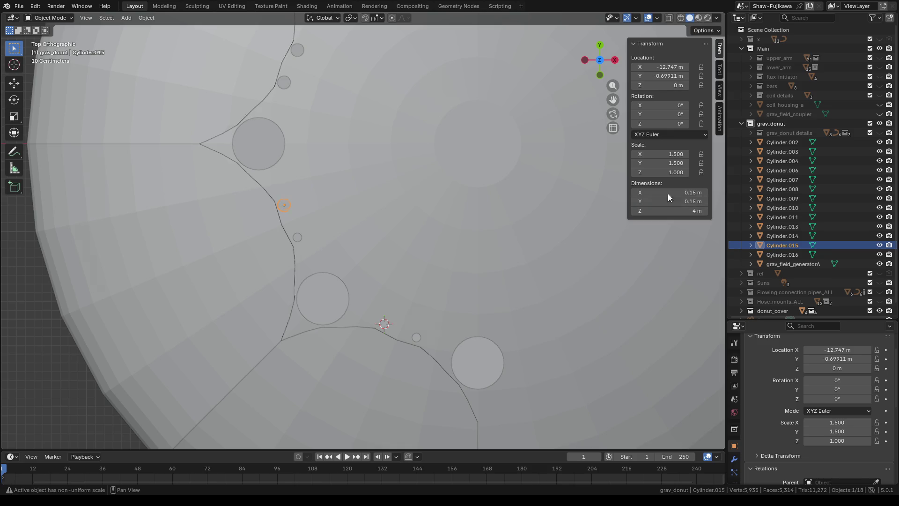
# Step: Resize guide cylinder Cylinder.002 to 0.15 m in Dimensions X and Y
pyautogui.click(298, 238)
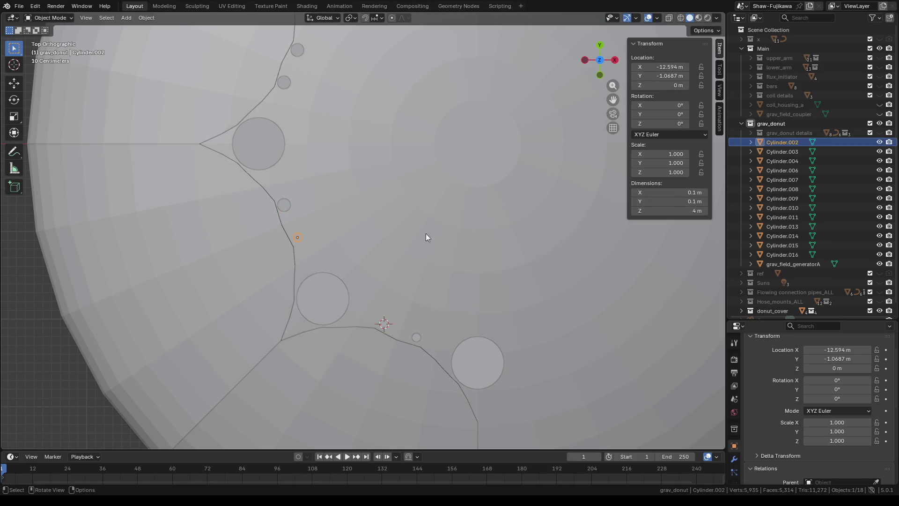
pyautogui.click(664, 192)
pyautogui.write('0.15')
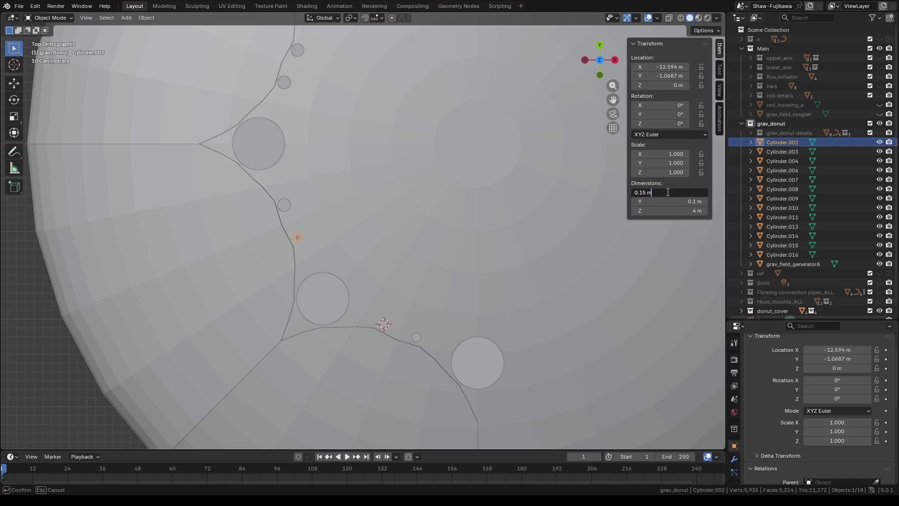
pyautogui.press('Return')
pyautogui.click(670, 202)
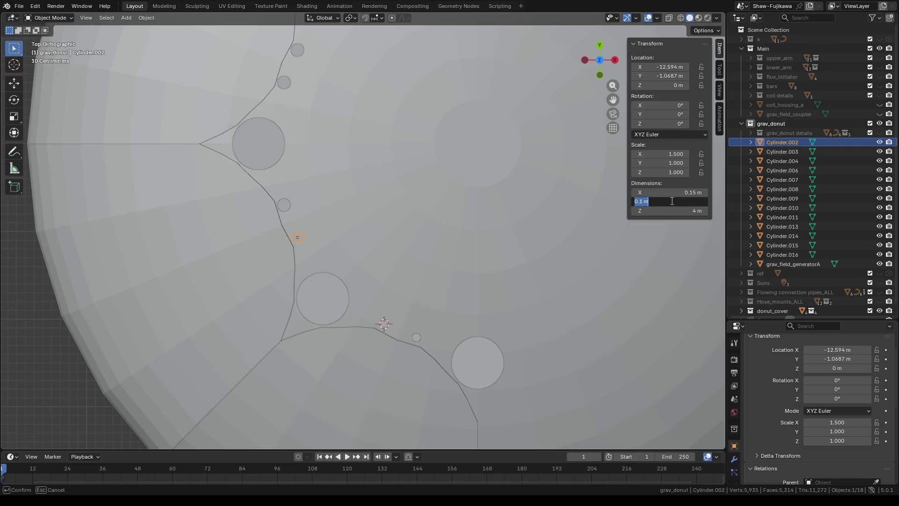
pyautogui.write('0.15 m')
pyautogui.press('Return')
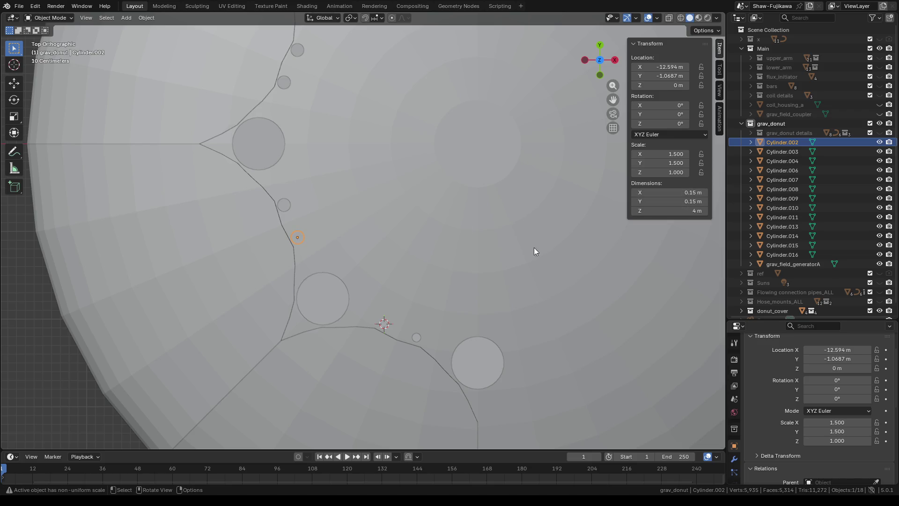
pyautogui.keyDown('shift'); pyautogui.moveTo(420, 307); pyautogui.dragTo(364, 220, button='middle'); pyautogui.keyUp('shift')
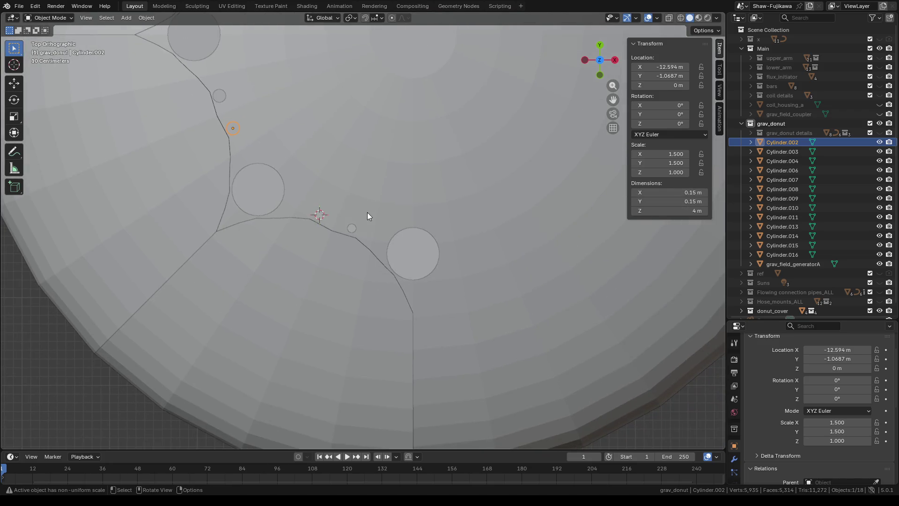
pyautogui.scroll(4, 333, 211)
pyautogui.scroll(1, 333, 210)
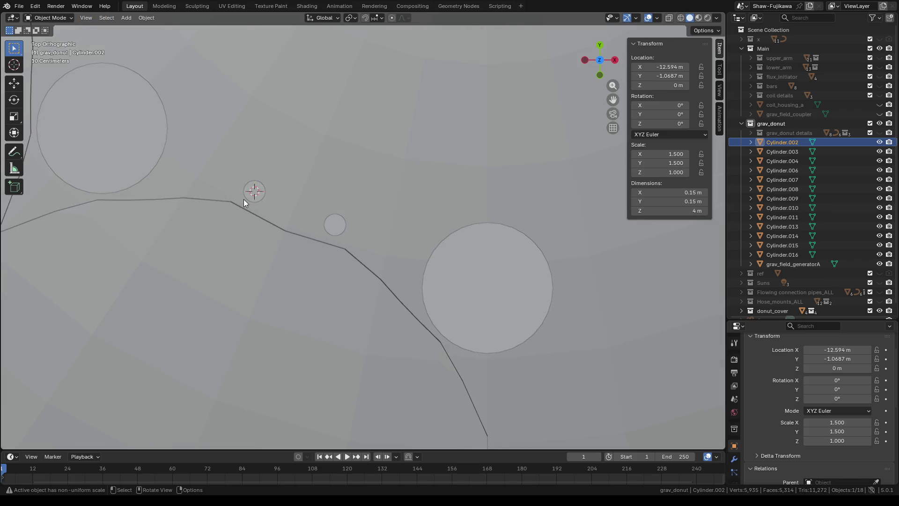
# Step: Resize guide cylinder Cylinder.016 to 0.15 m in Dimensions X and Y
pyautogui.click(248, 199)
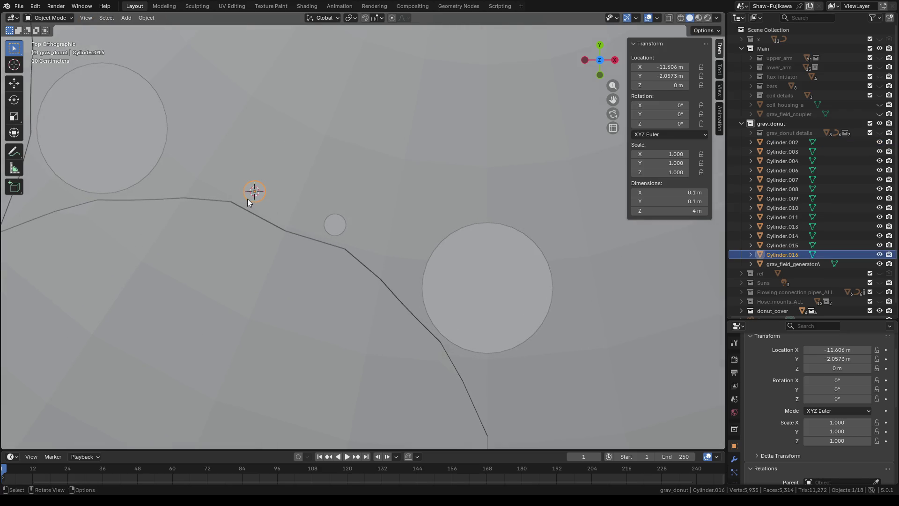
pyautogui.click(666, 192)
pyautogui.write('0.15')
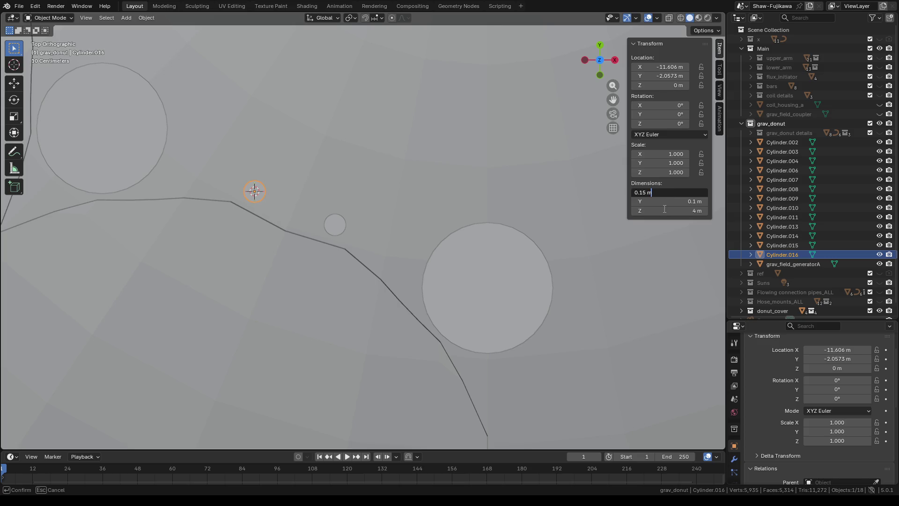
pyautogui.press('Return')
pyautogui.click(665, 202)
pyautogui.write('0.15')
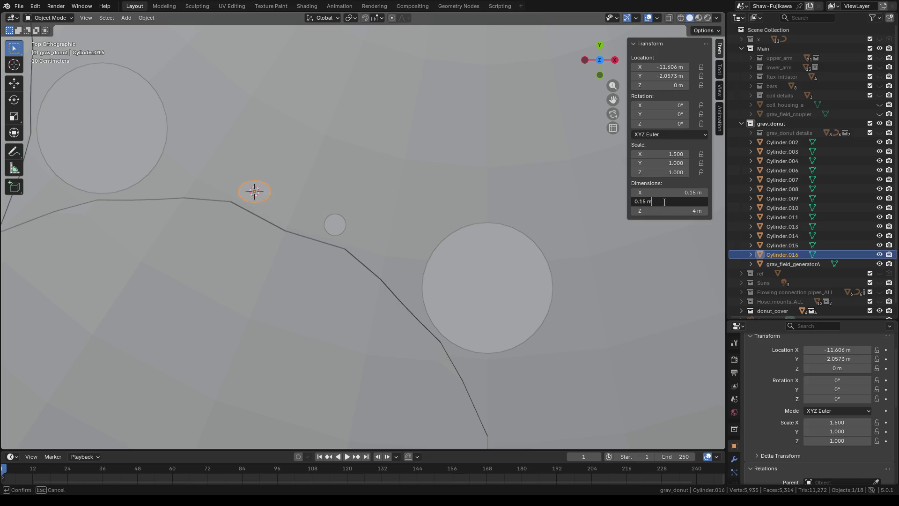
pyautogui.press('Return')
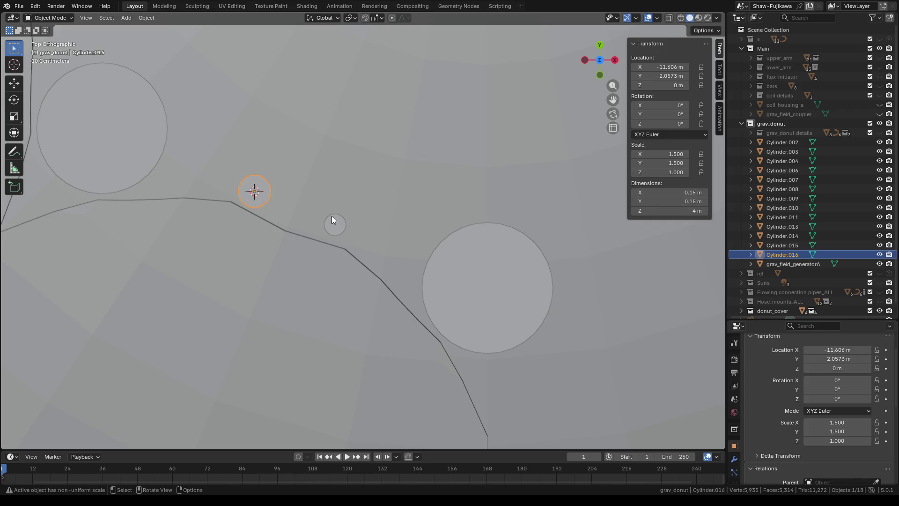
# Step: Resize guide cylinder Cylinder.011 to 0.15 m in Dimensions X and Y
pyautogui.click(333, 224)
pyautogui.click(667, 193)
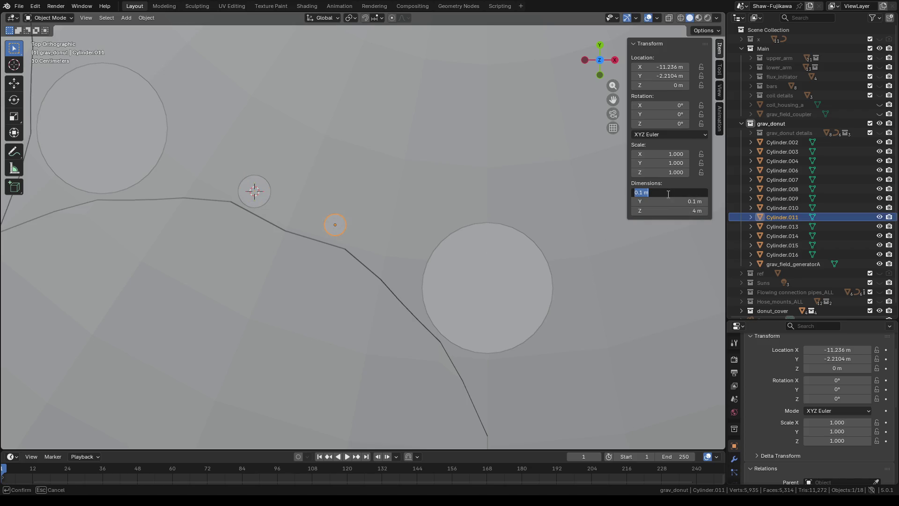
pyautogui.write('0.15')
pyautogui.press('Return')
pyautogui.click(667, 201)
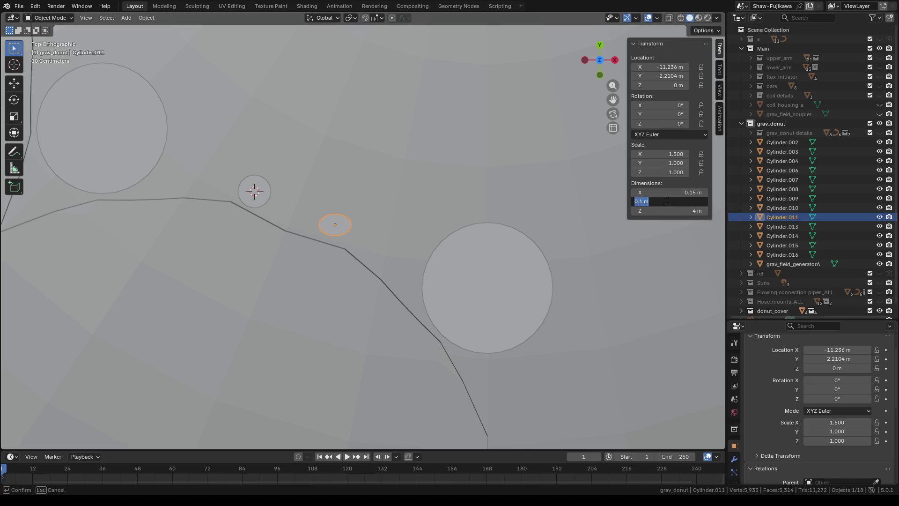
pyautogui.write('0.15')
pyautogui.press('Return')
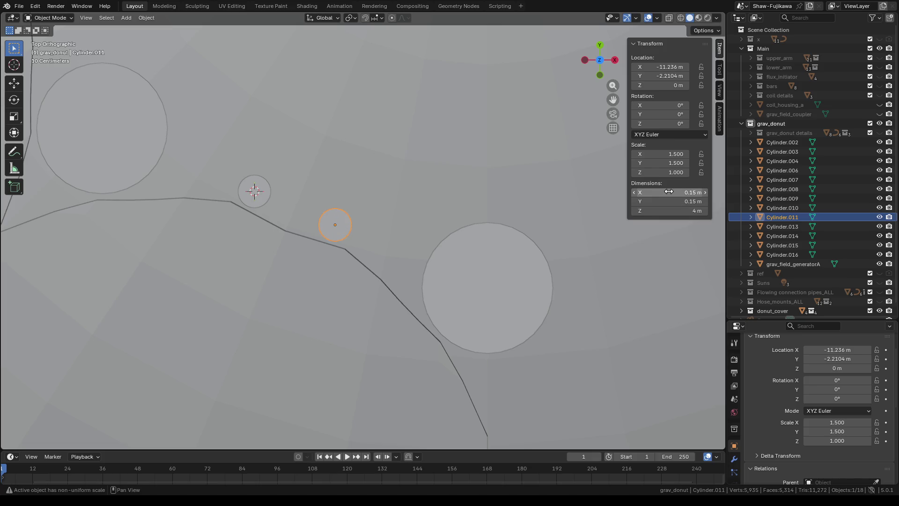
pyautogui.scroll(-6, 375, 218)
pyautogui.scroll(-4, 373, 221)
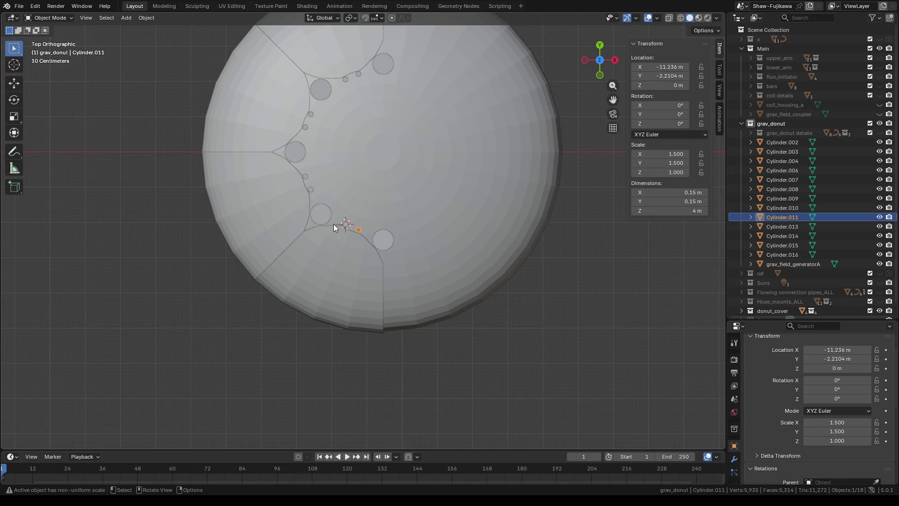
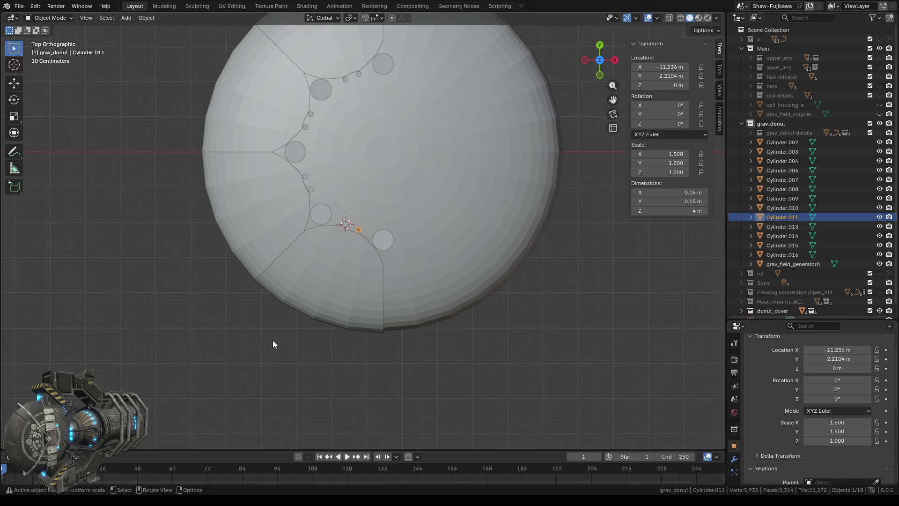
# Step: Orbit to a top-down view of the dome and select grav_field_generatorA
pyautogui.click(470, 369)
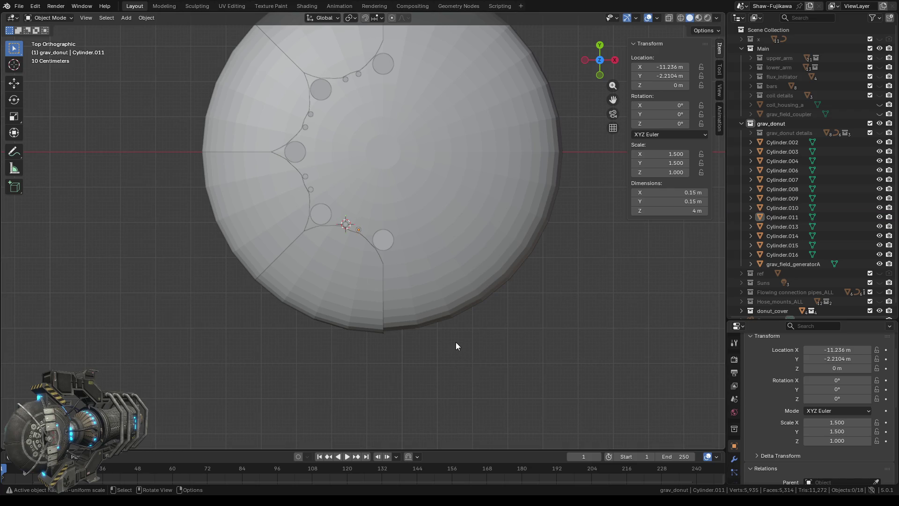
pyautogui.scroll(-2, 457, 343)
pyautogui.scroll(-1, 451, 337)
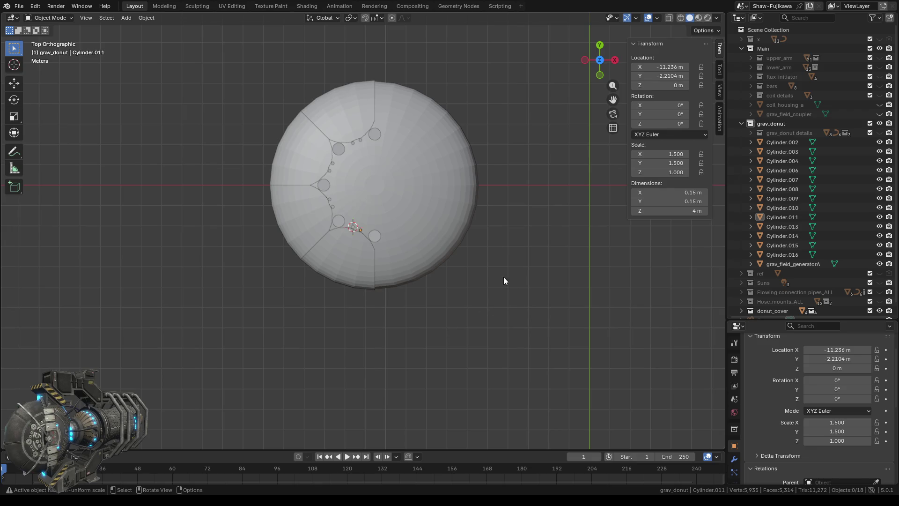
pyautogui.moveTo(485, 313)
pyautogui.mouseDown(button='middle')
pyautogui.moveTo(347, 246)
pyautogui.moveTo(236, 226)
pyautogui.moveTo(484, 265)
pyautogui.moveTo(487, 273)
pyautogui.mouseUp(button='middle')
pyautogui.scroll(2, 462, 240)
pyautogui.scroll(2, 459, 236)
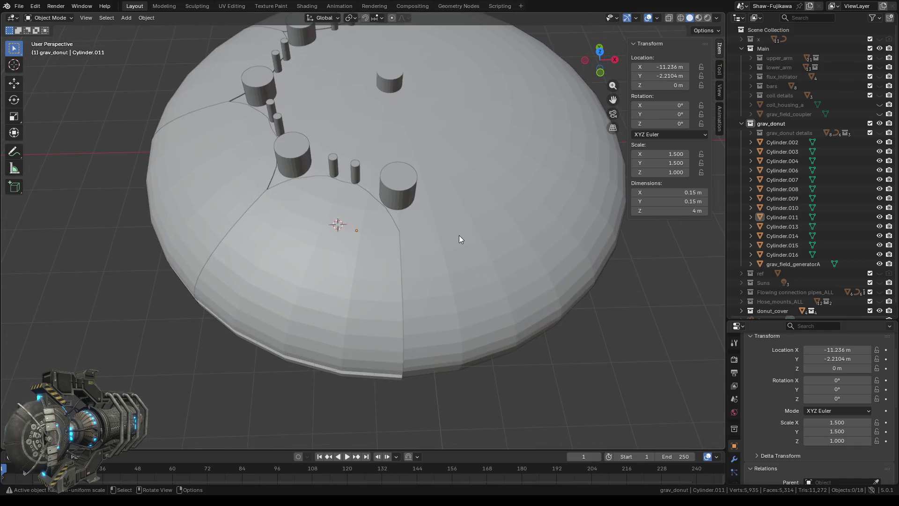
pyautogui.scroll(-2, 459, 234)
pyautogui.moveTo(459, 233)
pyautogui.mouseDown(button='middle')
pyautogui.moveTo(560, 307)
pyautogui.moveTo(559, 298)
pyautogui.mouseUp(button='middle')
pyautogui.click(560, 276)
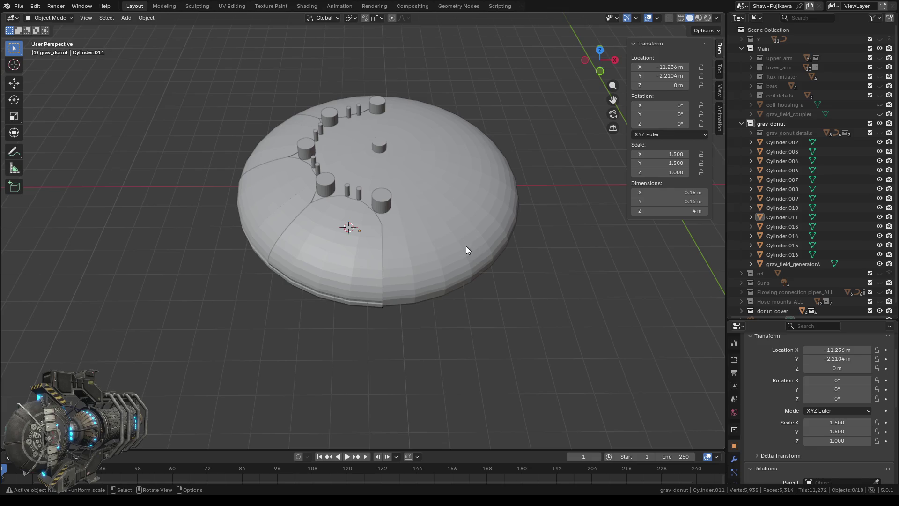
pyautogui.click(433, 192)
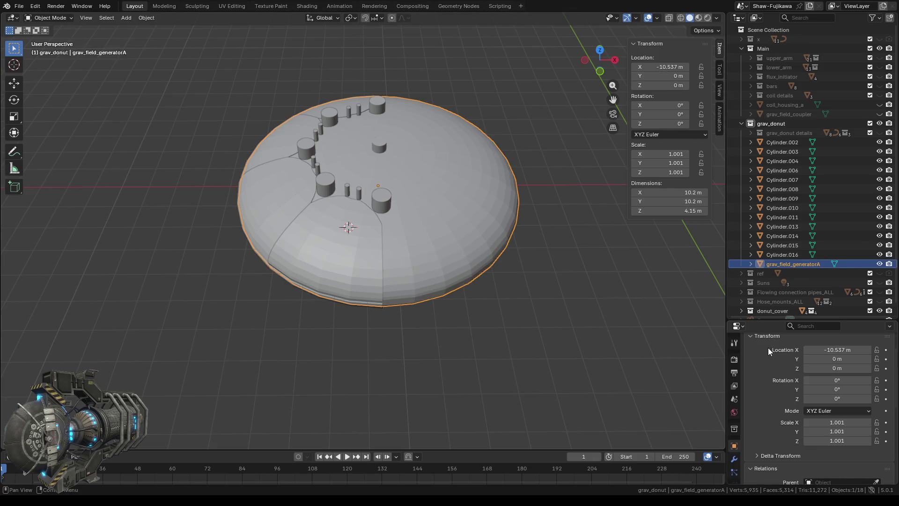
# Step: Add a Boolean difference modifier to the dome and collapse the grav_donut collection
pyautogui.click(735, 458)
pyautogui.moveTo(823, 357)
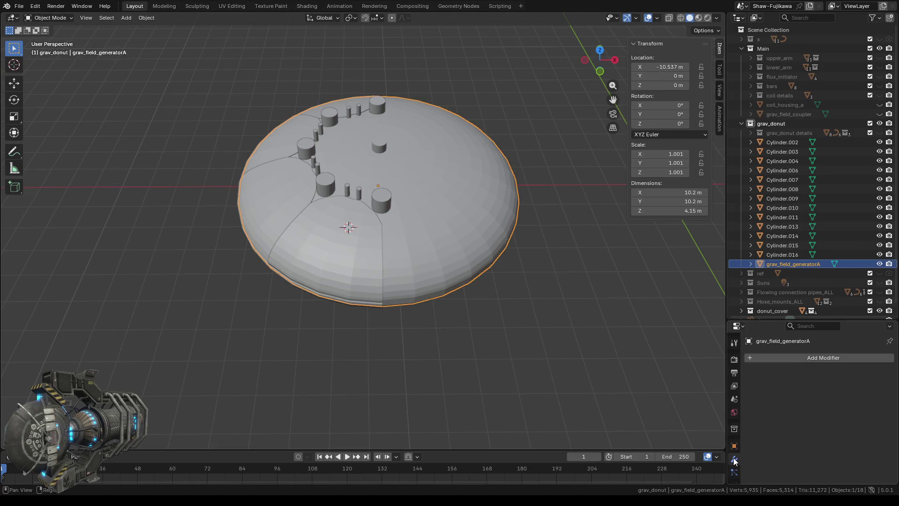
pyautogui.click(769, 358)
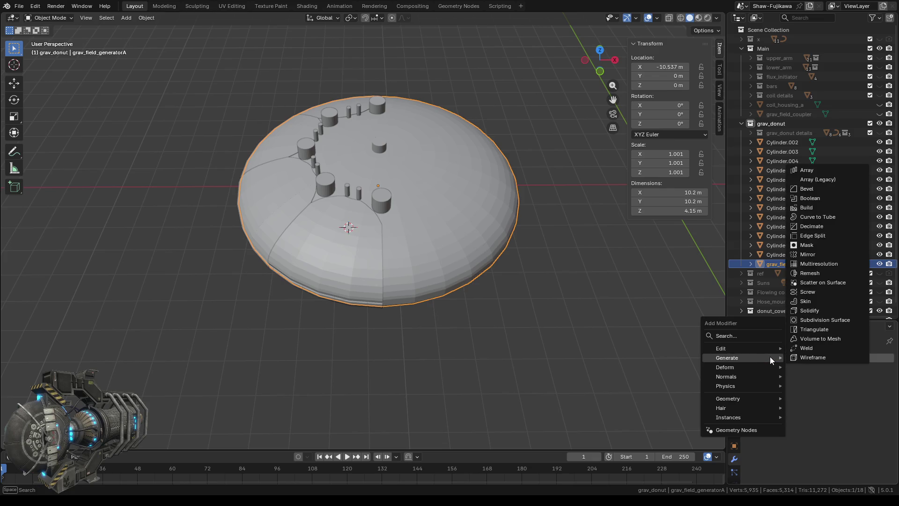
pyautogui.click(815, 197)
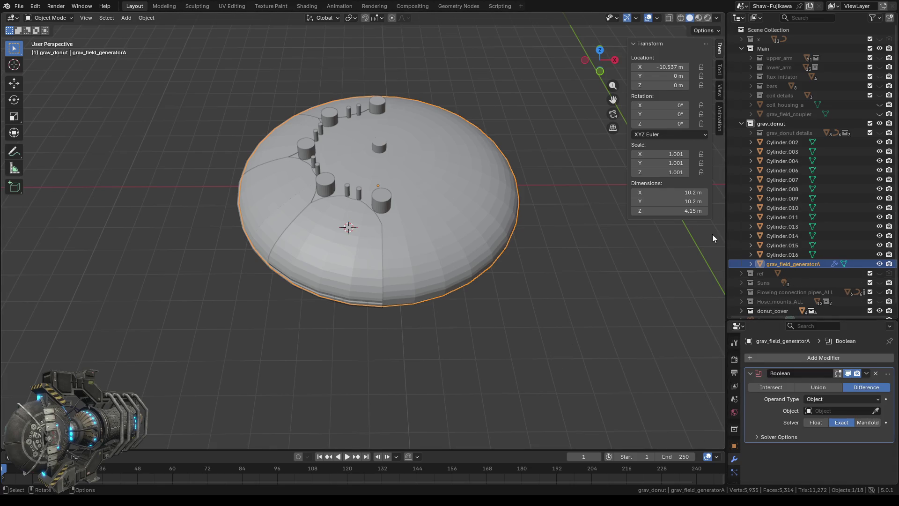
pyautogui.click(743, 123)
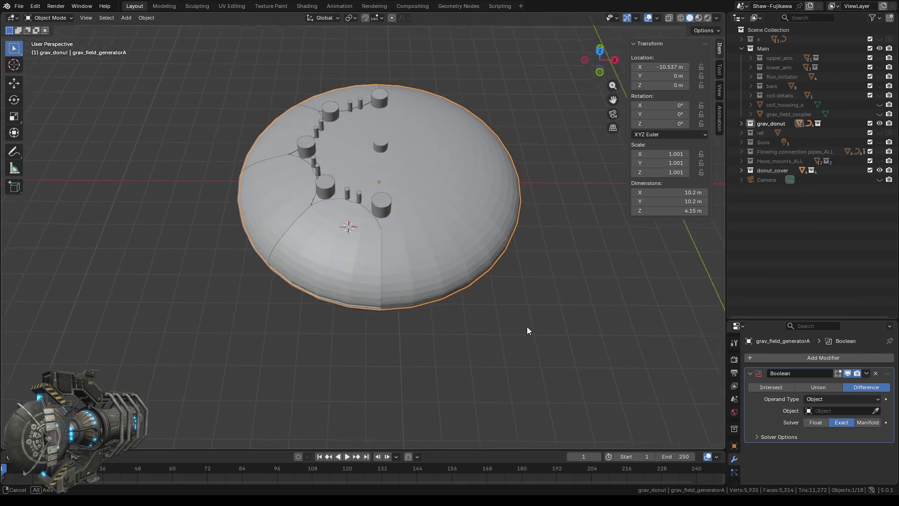
pyautogui.moveTo(527, 327); pyautogui.dragTo(523, 351, button='middle')
pyautogui.scroll(3, 463, 263)
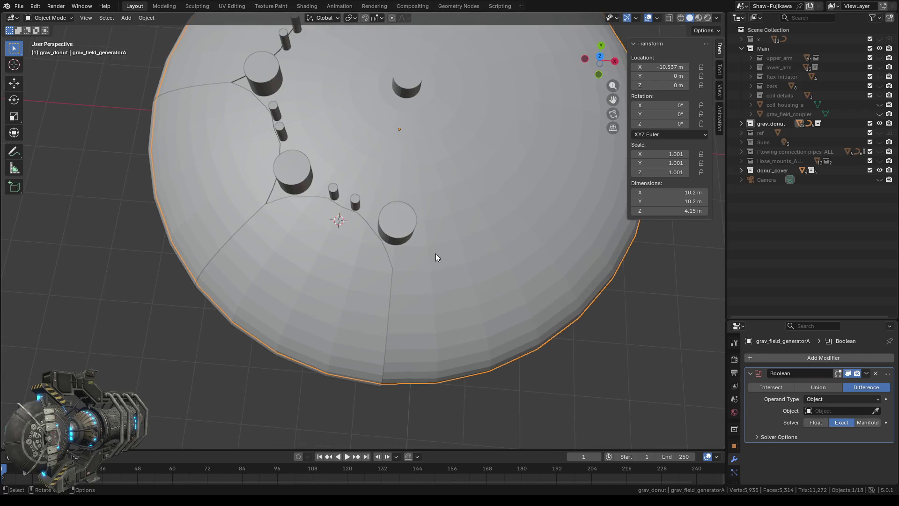
# Step: Select the five large cutter cylinders and join them into one object (Cylinder.008)
pyautogui.click(395, 233)
pyautogui.keyDown('shift'); pyautogui.click(287, 168); pyautogui.keyUp('shift')
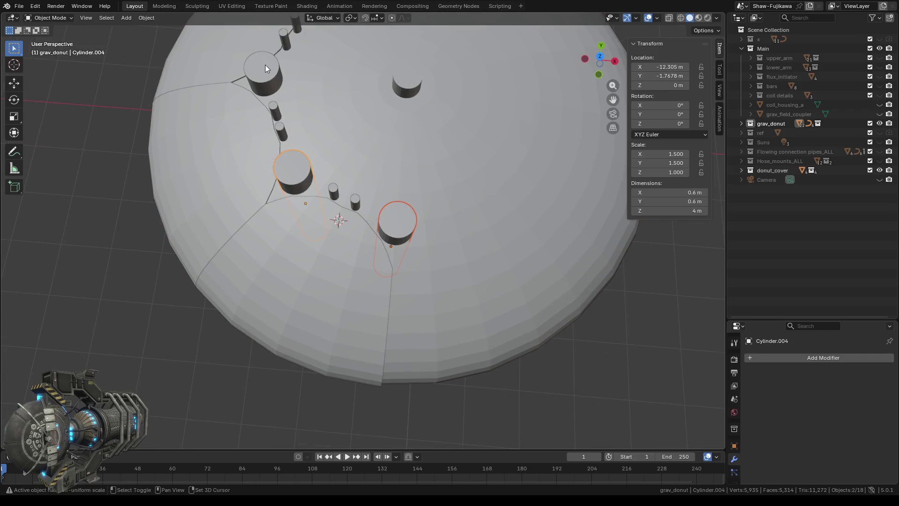
pyautogui.keyDown('shift'); pyautogui.click(264, 69); pyautogui.keyUp('shift')
pyautogui.scroll(-2, 335, 130)
pyautogui.scroll(-2, 336, 129)
pyautogui.keyDown('shift'); pyautogui.click(346, 96); pyautogui.keyUp('shift')
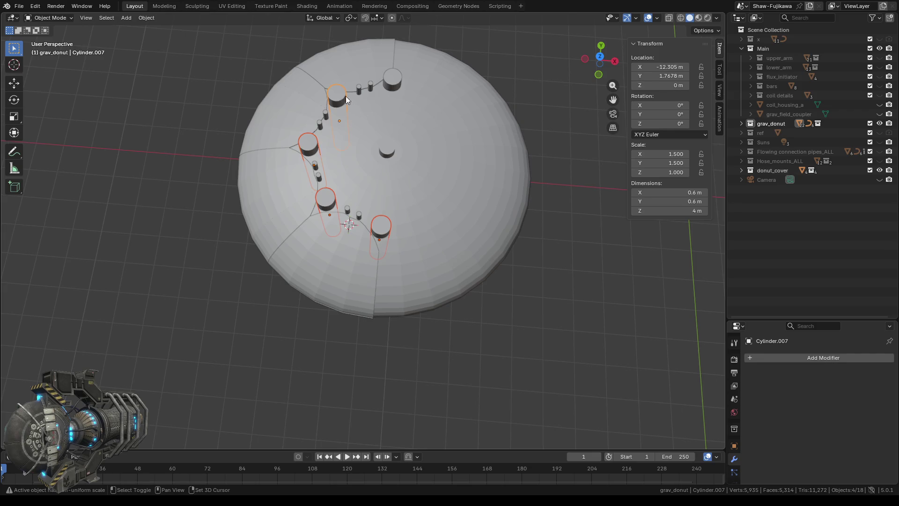
pyautogui.keyDown('shift'); pyautogui.click(398, 83); pyautogui.keyUp('shift')
pyautogui.rightClick(181, 165)
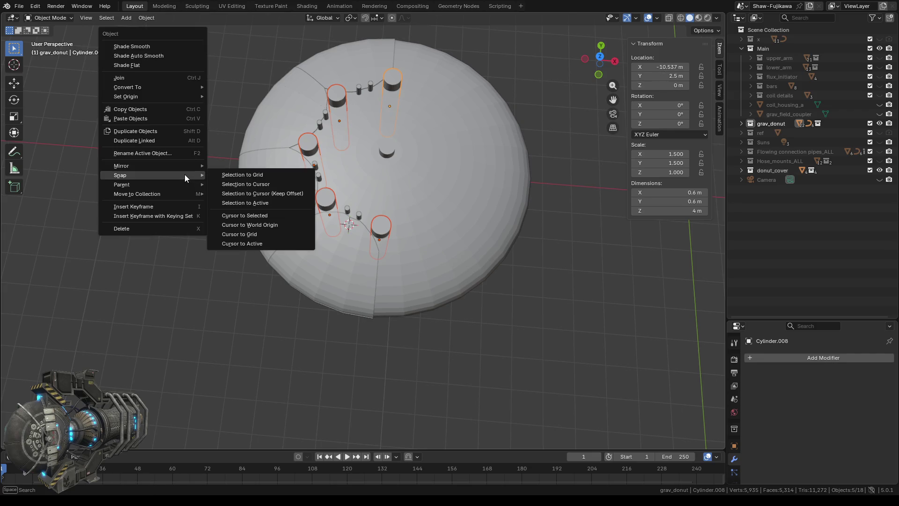
pyautogui.click(135, 76)
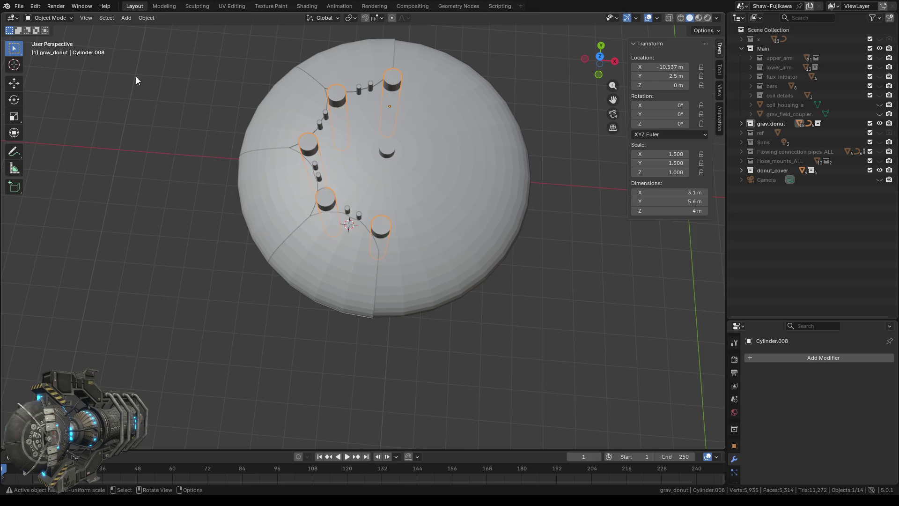
# Step: Clear the selection, orbit lower, then select the dome and the joined cutters
pyautogui.click(215, 326)
pyautogui.moveTo(384, 387); pyautogui.dragTo(394, 363, button='middle')
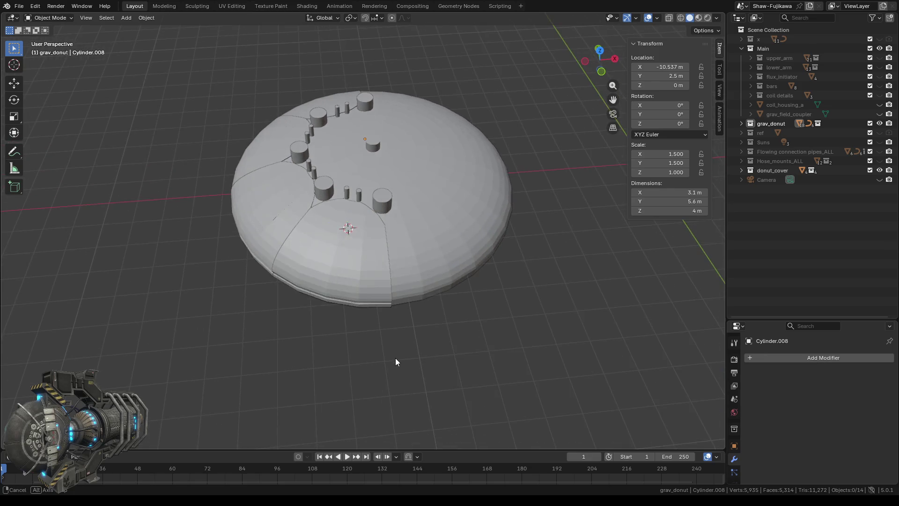
pyautogui.click(451, 178)
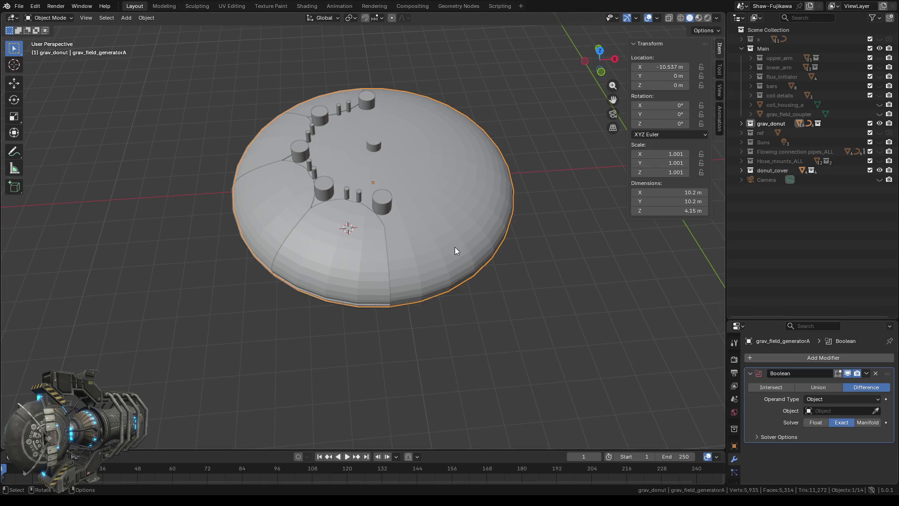
pyautogui.click(383, 199)
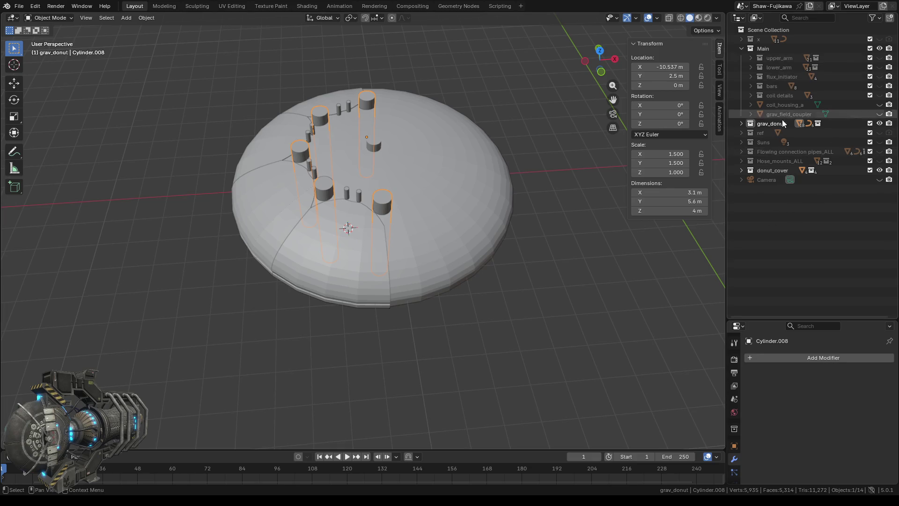
# Step: Set Cylinder.008 as the cutter object of grav_field_generatorA's Boolean modifier
pyautogui.click(742, 123)
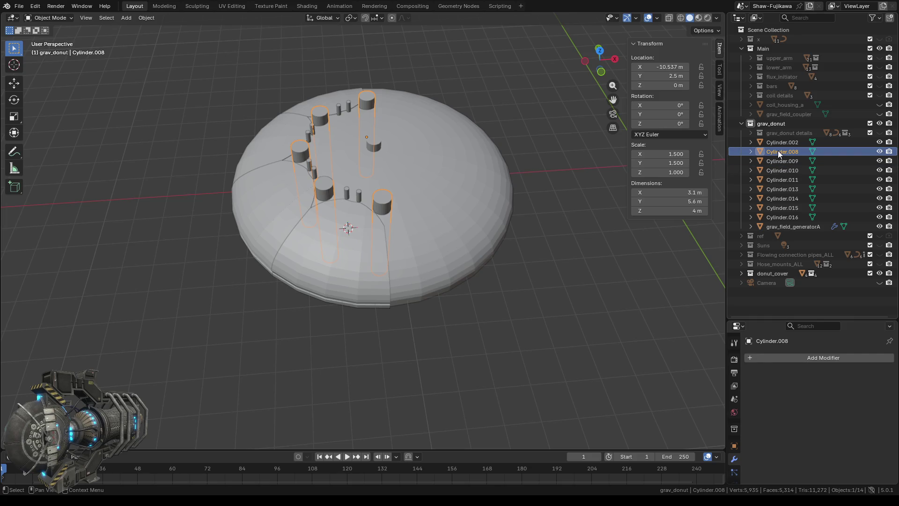
pyautogui.click(450, 203)
pyautogui.click(835, 411)
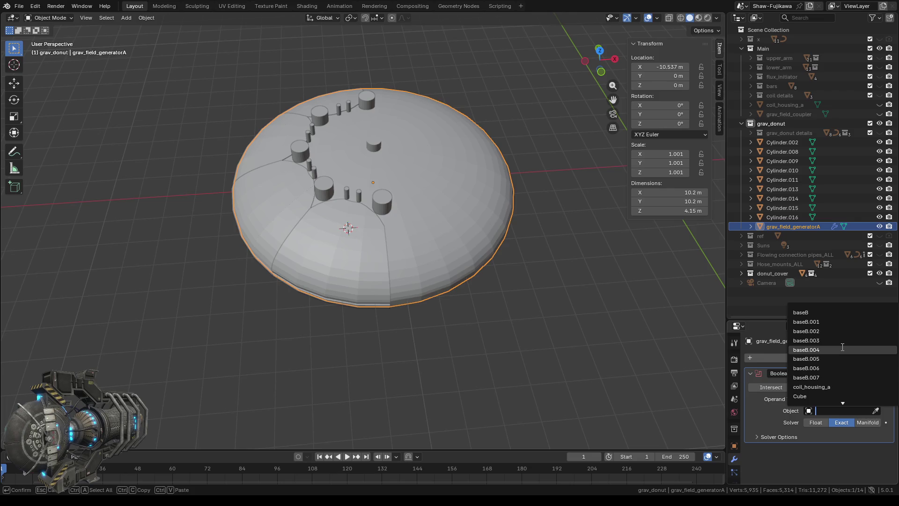
pyautogui.scroll(-4, 842, 346)
pyautogui.scroll(-6, 842, 347)
pyautogui.scroll(-4, 842, 346)
pyautogui.scroll(-2, 843, 347)
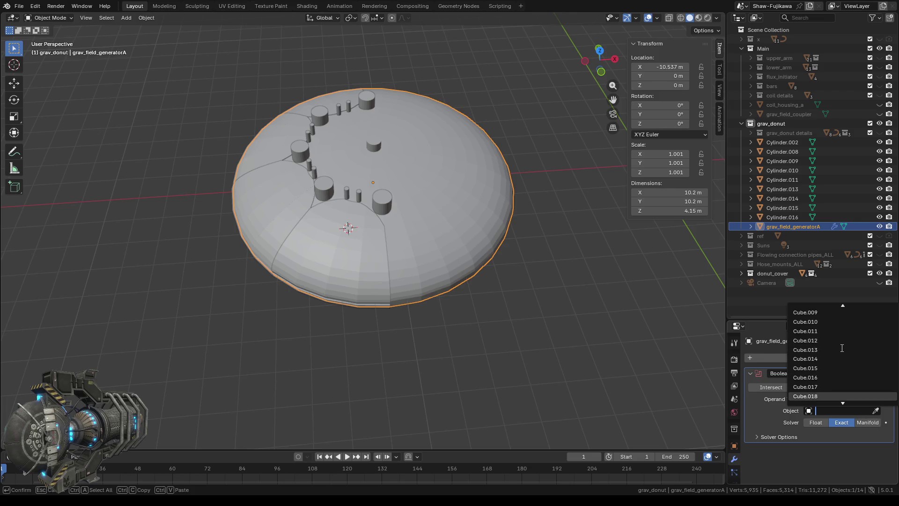
pyautogui.scroll(-3, 843, 348)
pyautogui.scroll(-3, 843, 349)
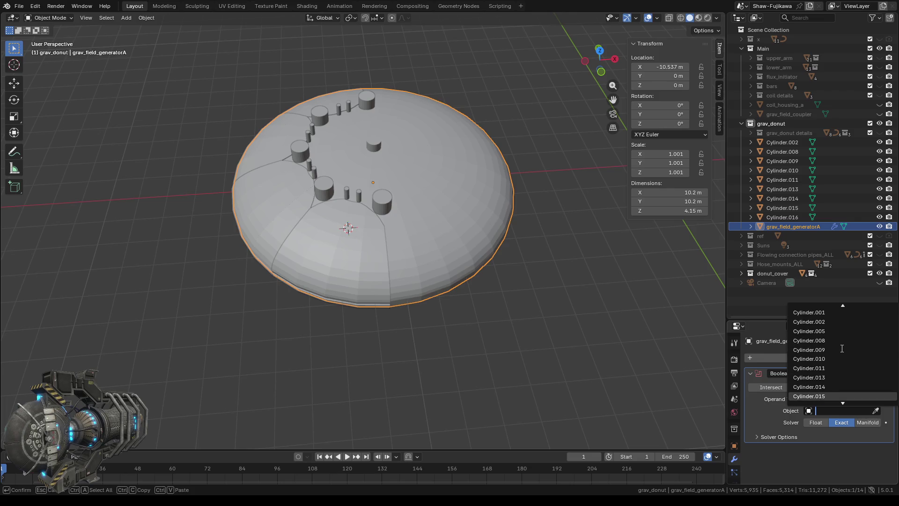
pyautogui.click(809, 341)
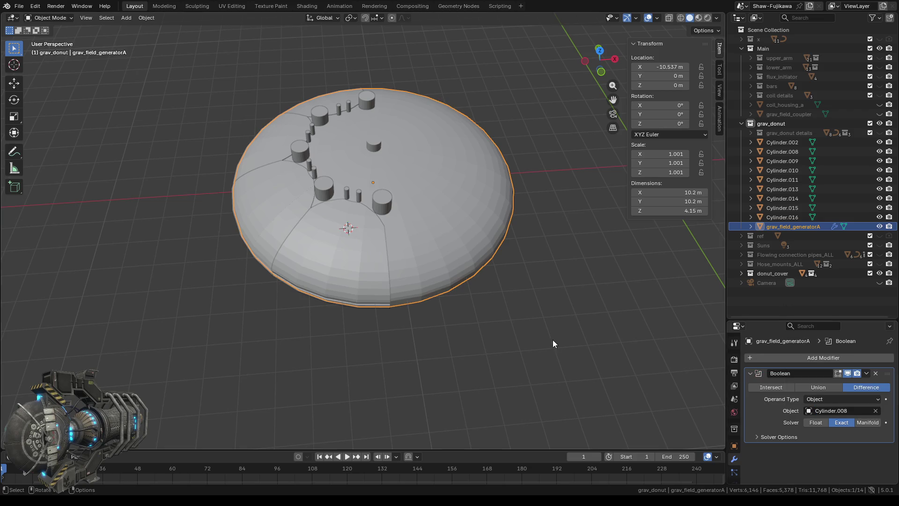
# Step: Orbit around the dome and Cylinder.008 to inspect the Boolean cut openings
pyautogui.click(515, 343)
pyautogui.moveTo(508, 338)
pyautogui.mouseDown(button='middle')
pyautogui.moveTo(524, 342)
pyautogui.moveTo(494, 336)
pyautogui.mouseUp(button='middle')
pyautogui.scroll(4, 494, 340)
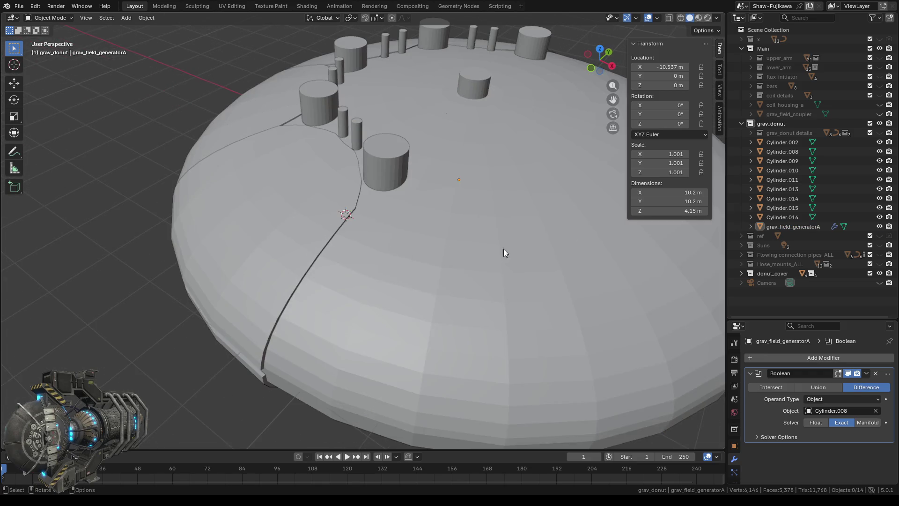
pyautogui.click(515, 236)
pyautogui.moveTo(514, 235)
pyautogui.mouseDown(button='middle')
pyautogui.moveTo(488, 299)
pyautogui.moveTo(345, 260)
pyautogui.moveTo(316, 285)
pyautogui.moveTo(352, 297)
pyautogui.moveTo(356, 338)
pyautogui.mouseUp(button='middle')
pyautogui.scroll(3, 345, 260)
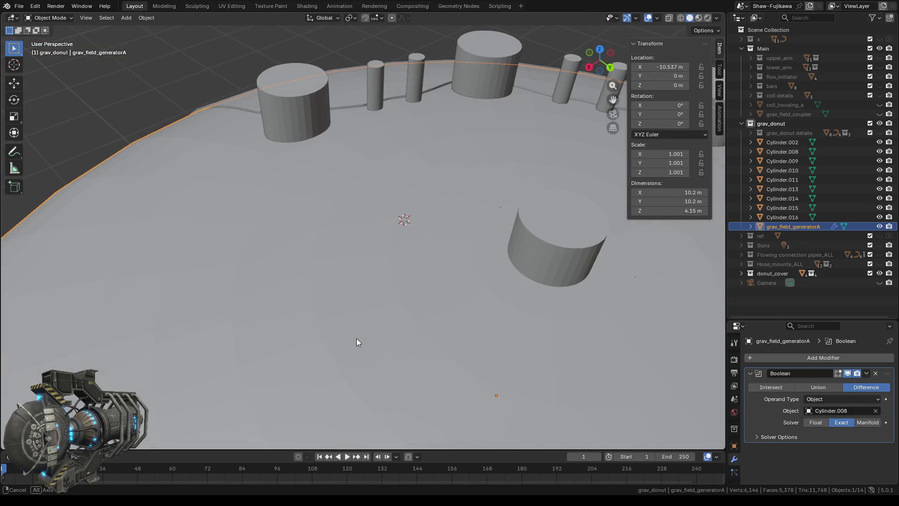
pyautogui.click(491, 46)
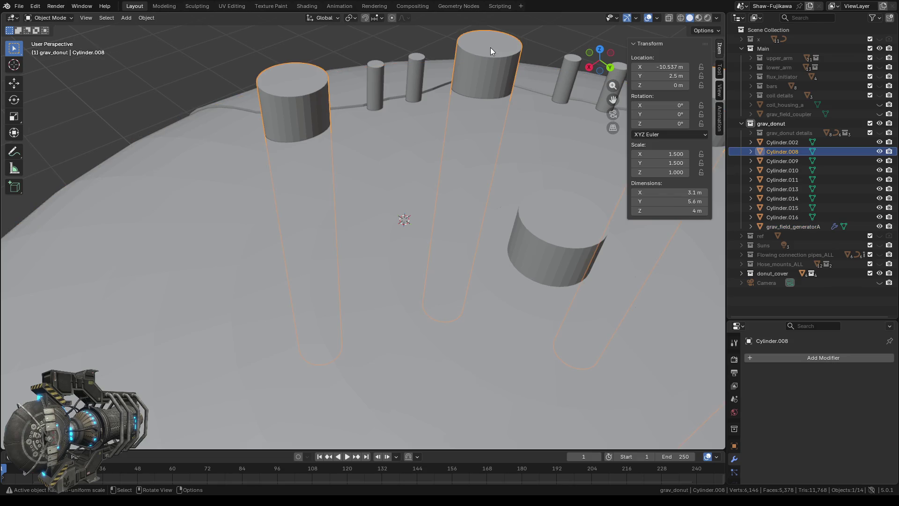
pyautogui.scroll(-2, 429, 270)
pyautogui.scroll(-2, 426, 279)
pyautogui.moveTo(420, 292)
pyautogui.mouseDown(button='middle')
pyautogui.moveTo(412, 256)
pyautogui.moveTo(538, 244)
pyautogui.moveTo(442, 242)
pyautogui.moveTo(321, 277)
pyautogui.moveTo(407, 305)
pyautogui.moveTo(428, 235)
pyautogui.moveTo(426, 333)
pyautogui.mouseUp(button='middle')
pyautogui.scroll(2, 442, 241)
pyautogui.scroll(-3, 442, 241)
pyautogui.scroll(-5, 442, 242)
pyautogui.scroll(-3, 442, 241)
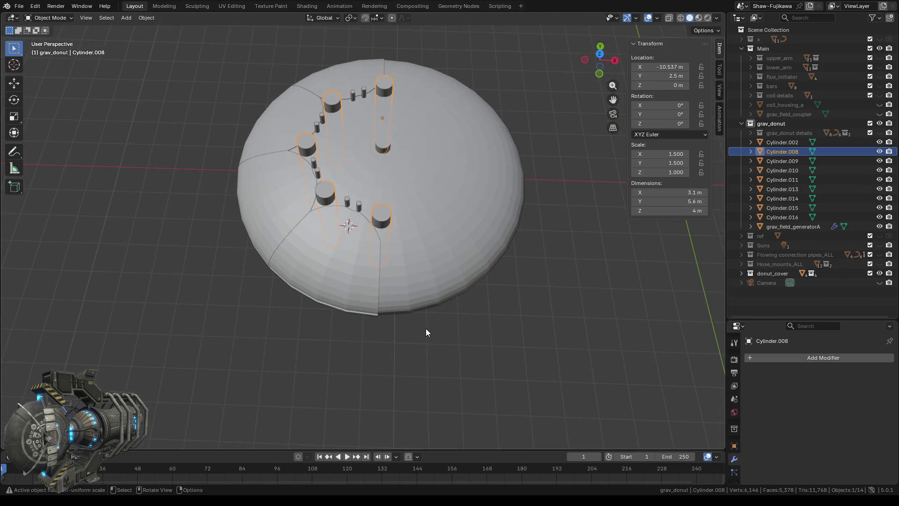
# Step: Select the dome and bring up its Boolean modifier's action menu
pyautogui.click(458, 186)
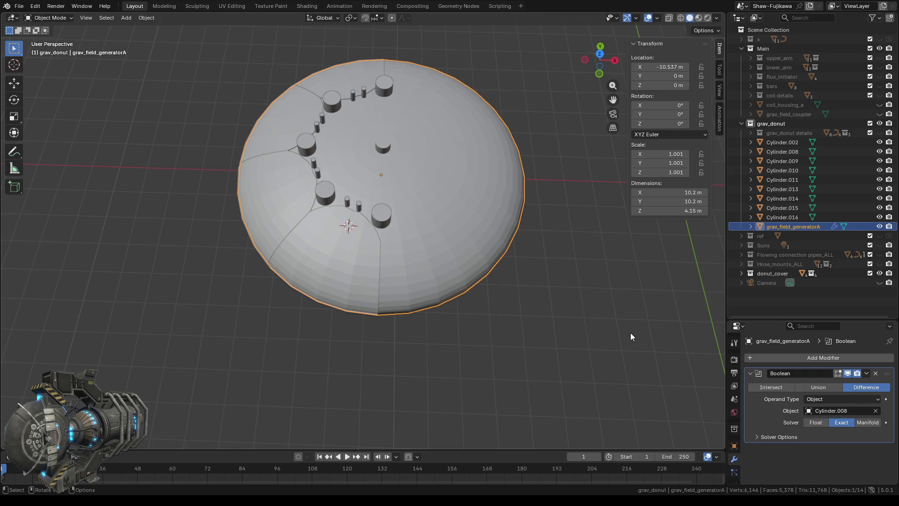
pyautogui.click(867, 373)
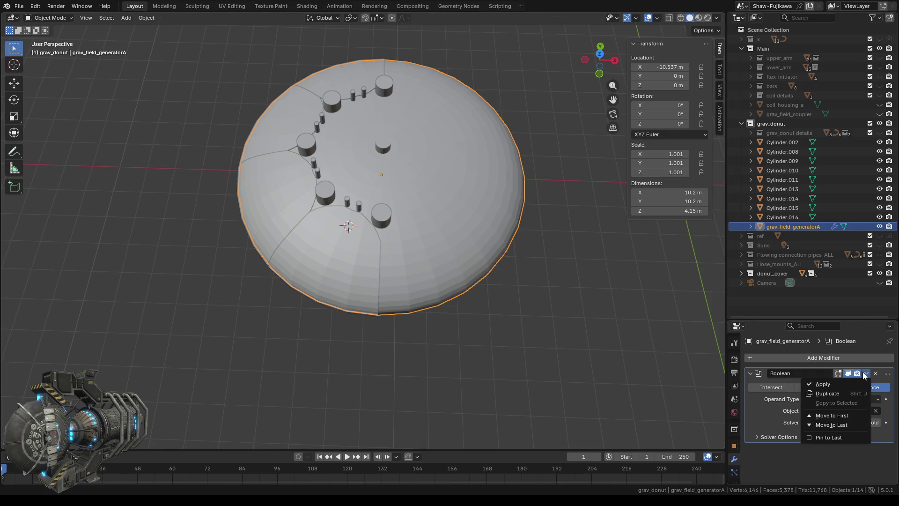
# Step: Apply the Boolean cut to the dome, then hide grav_field_generatorA to expose the cutters
pyautogui.click(823, 384)
pyautogui.click(561, 320)
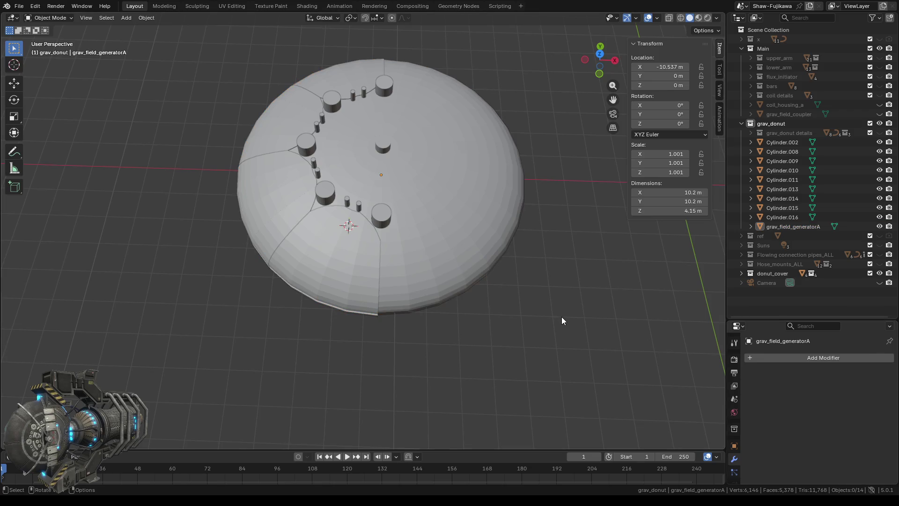
pyautogui.scroll(2, 561, 328)
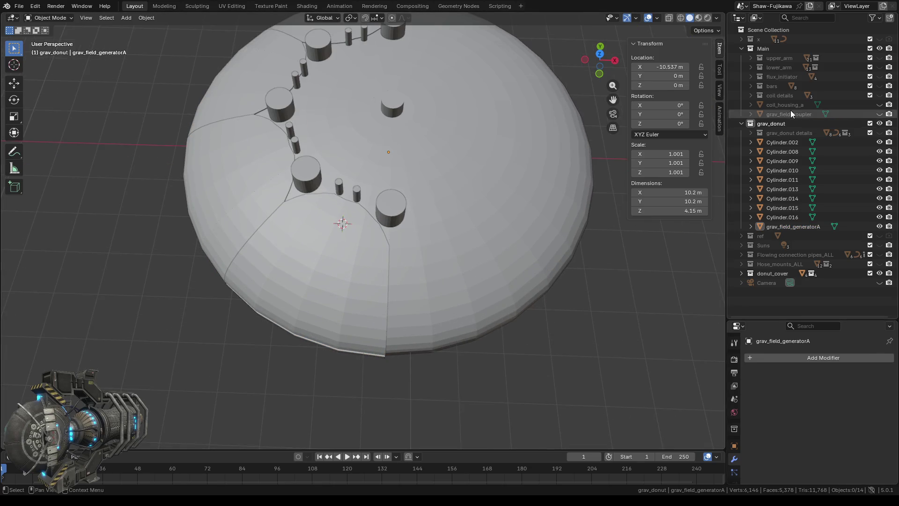
pyautogui.click(881, 227)
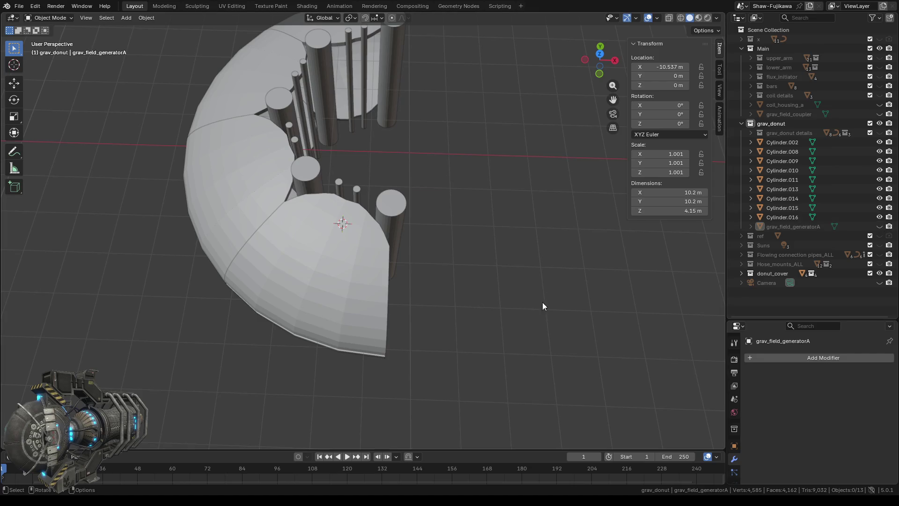
pyautogui.moveTo(542, 302)
pyautogui.mouseDown(button='middle')
pyautogui.moveTo(439, 266)
pyautogui.moveTo(390, 281)
pyautogui.mouseUp(button='middle')
# Step: Inspect the thick cutter cylinders' mesh in Edit Mode, then return to Object Mode
pyautogui.click(362, 273)
pyautogui.press('Tab')
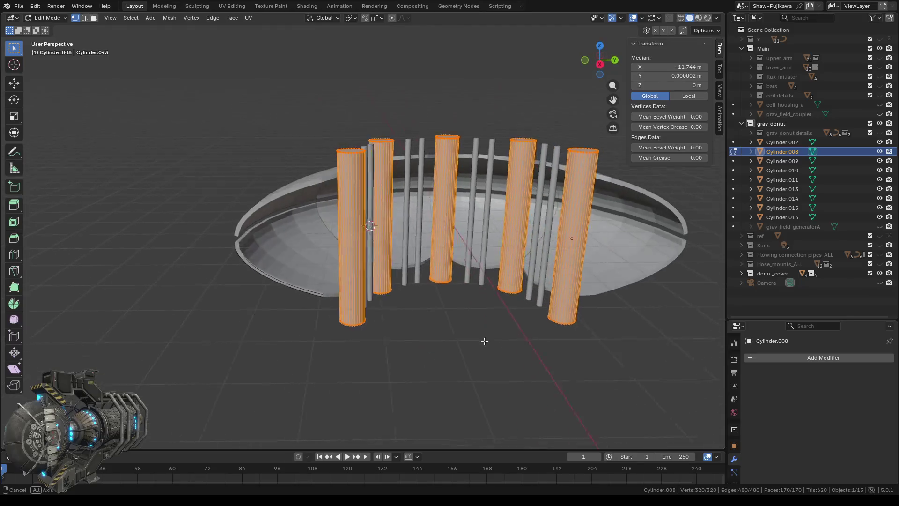
pyautogui.moveTo(482, 341)
pyautogui.mouseDown(button='middle')
pyautogui.moveTo(478, 358)
pyautogui.moveTo(482, 328)
pyautogui.moveTo(535, 322)
pyautogui.moveTo(506, 325)
pyautogui.moveTo(486, 342)
pyautogui.mouseUp(button='middle')
pyautogui.scroll(3, 490, 305)
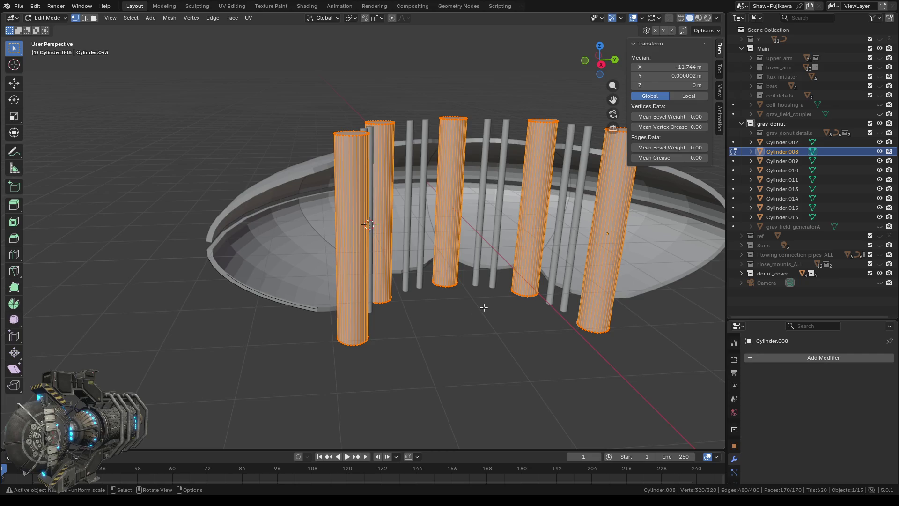
pyautogui.moveTo(497, 328)
pyautogui.mouseDown(button='middle')
pyautogui.moveTo(389, 318)
pyautogui.moveTo(375, 355)
pyautogui.mouseUp(button='middle')
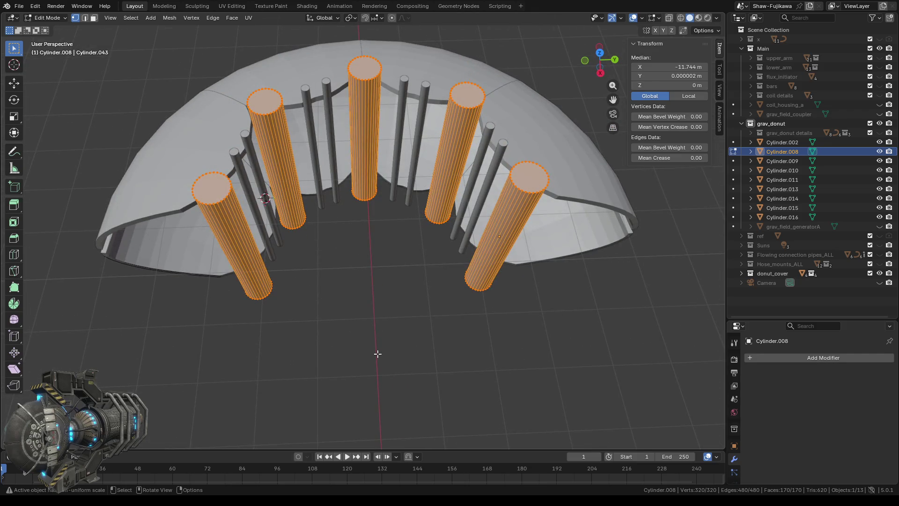
pyautogui.press('Tab')
pyautogui.click(384, 348)
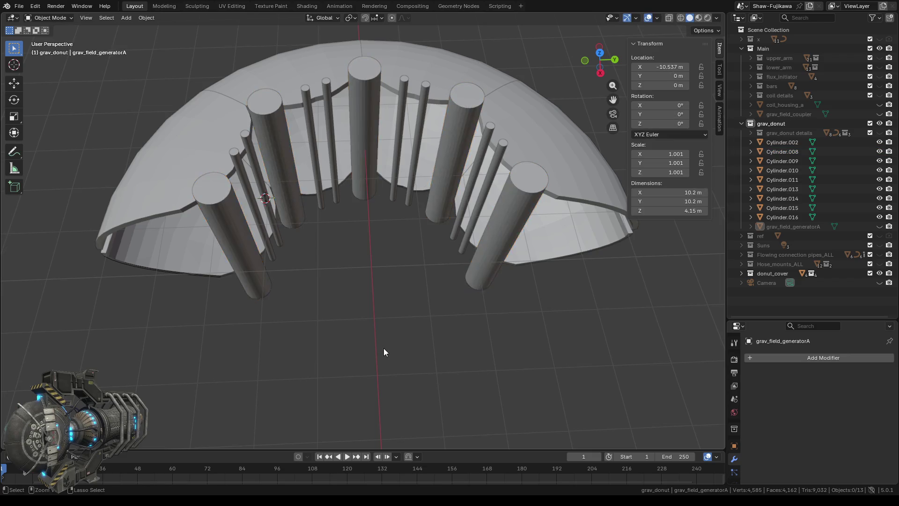
# Step: Unhide the dome, add a Boolean difference with Cylinder.008, then undo it again
pyautogui.hotkey('alt', 'h')
pyautogui.hotkey('ctrl', '-')
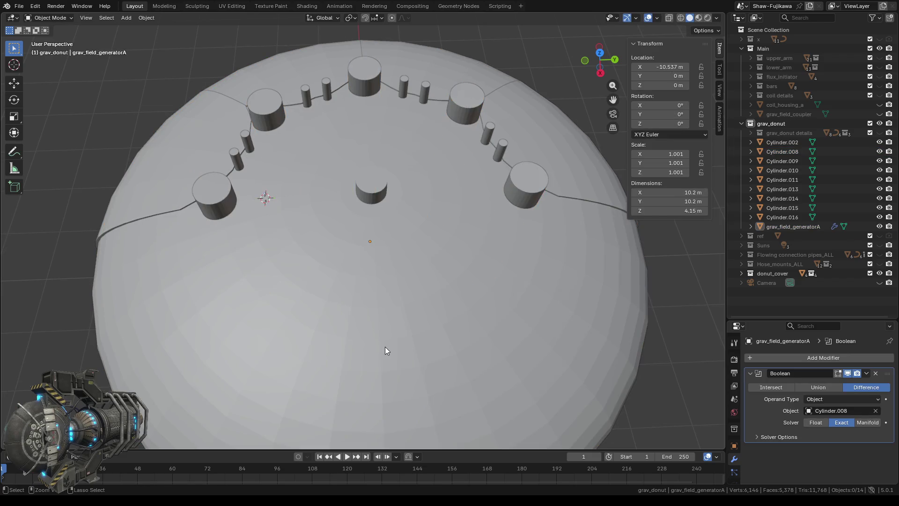
pyautogui.hotkey('ctrl', 'z')
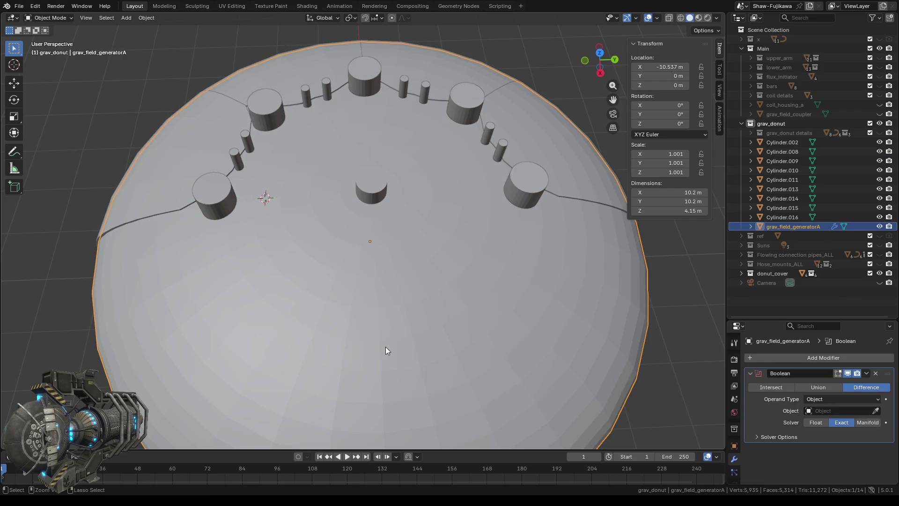
pyautogui.hotkey('ctrl', 'z')
# Step: Select Cylinder.003, hide the dome and view the thin rods side-on from the right
pyautogui.click(229, 198)
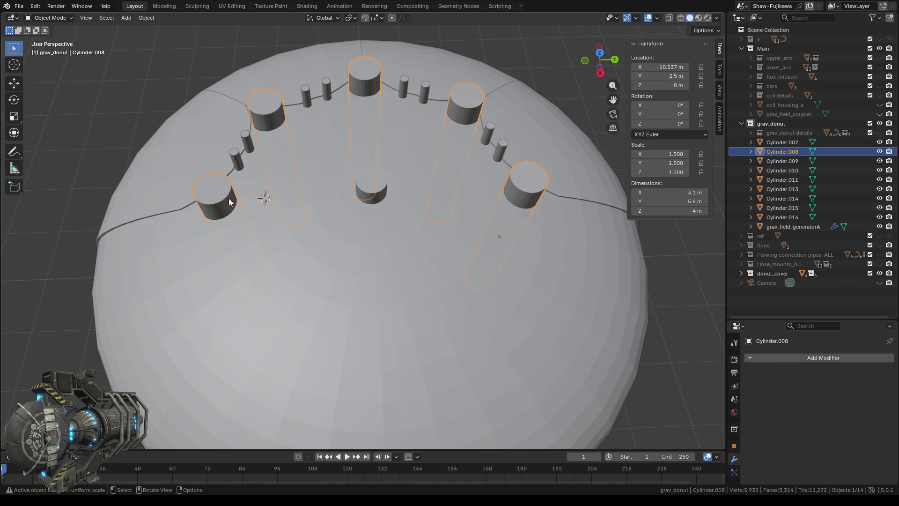
pyautogui.hotkey('ctrl', 'z')
pyautogui.hotkey('ctrl', 'z')
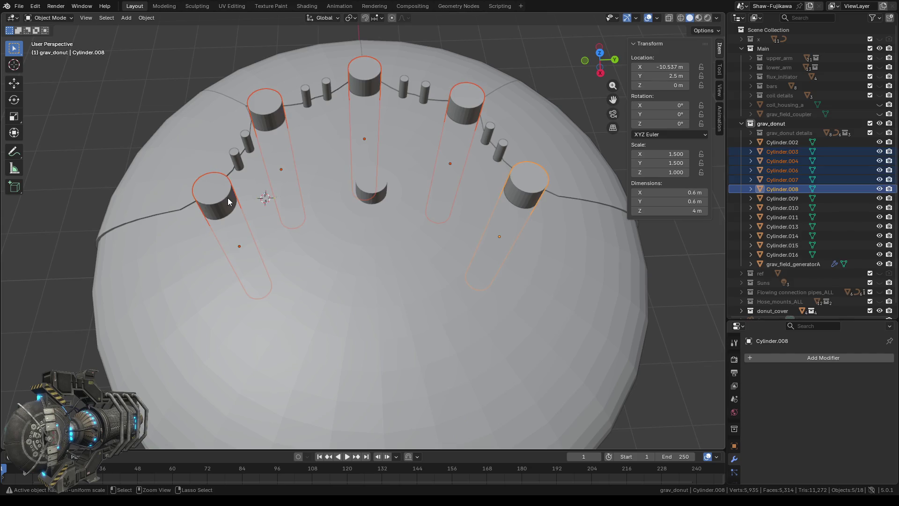
pyautogui.click(217, 195)
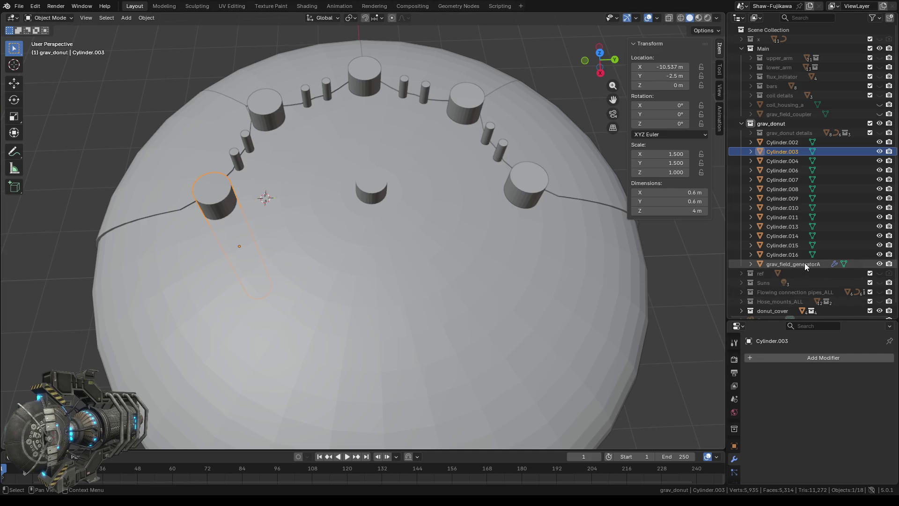
pyautogui.click(879, 263)
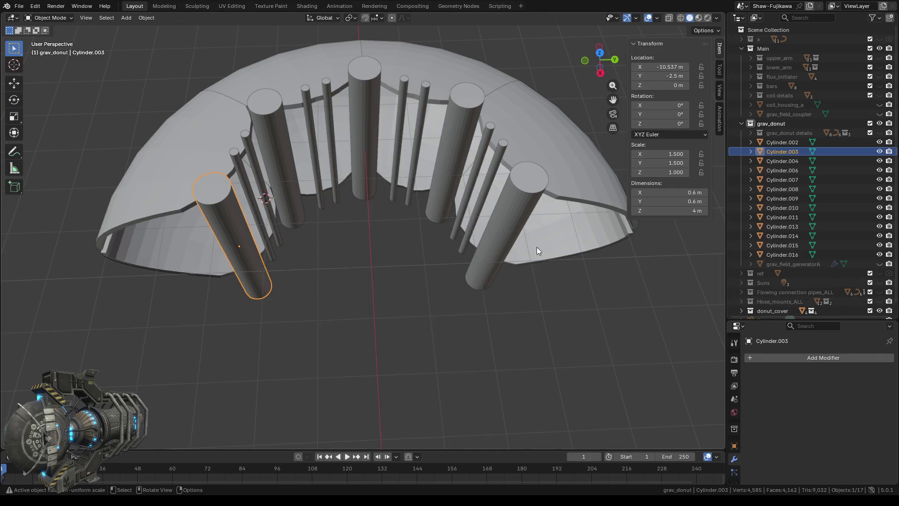
pyautogui.click(601, 74)
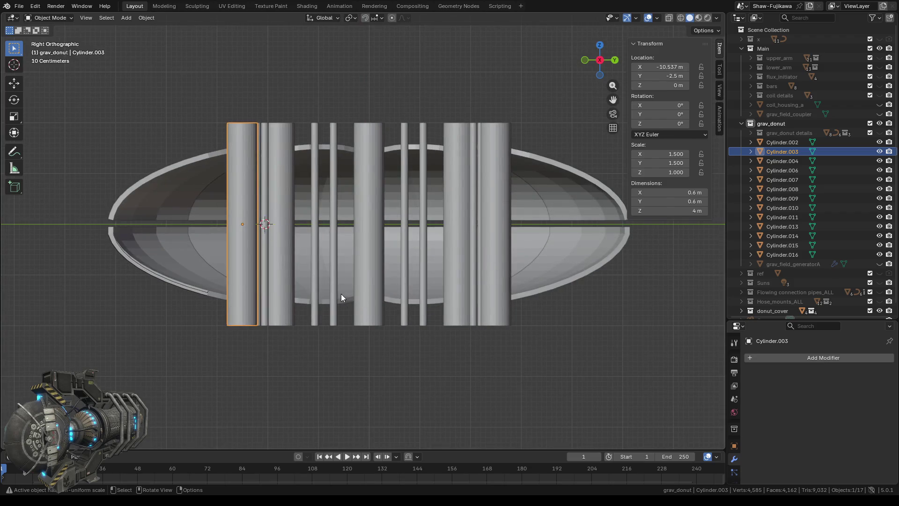
pyautogui.scroll(2, 341, 294)
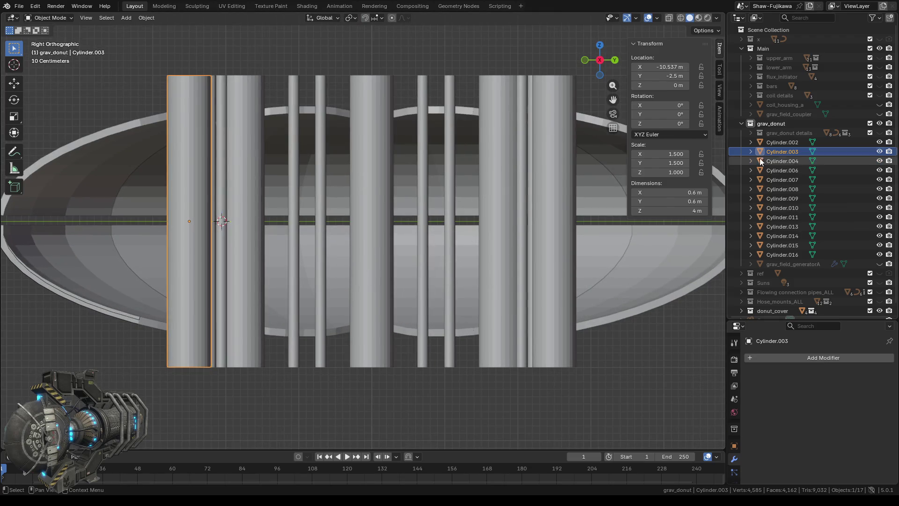
pyautogui.scroll(-1, 791, 204)
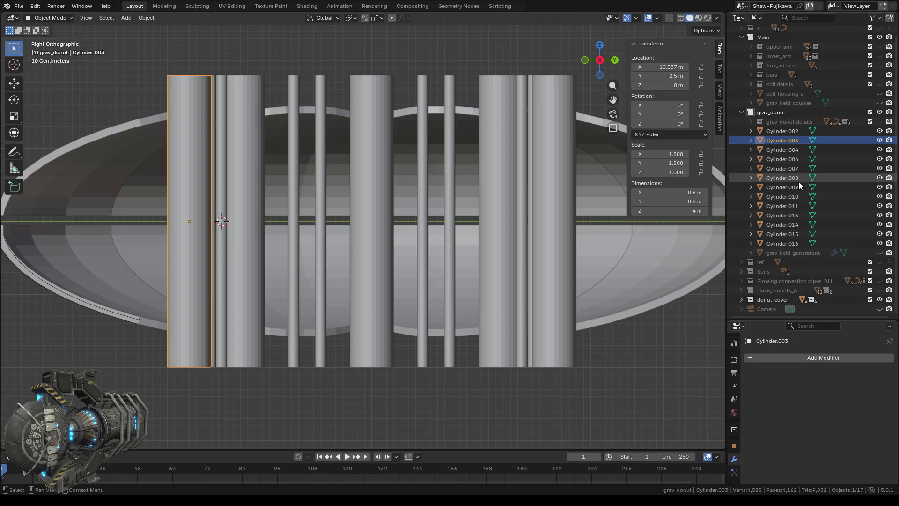
# Step: Hide the donut_cover collection and enter Edit Mode on Cylinder.003
pyautogui.click(880, 299)
pyautogui.scroll(-2, 495, 258)
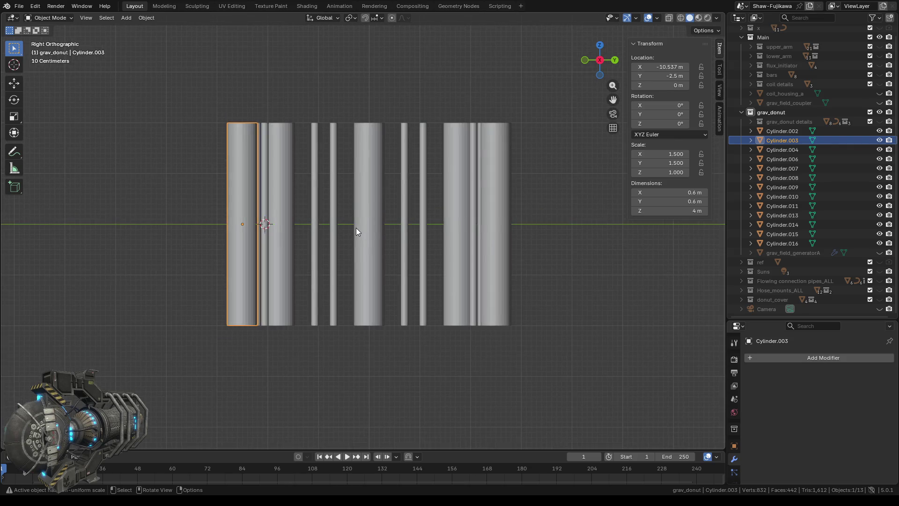
pyautogui.scroll(2, 357, 232)
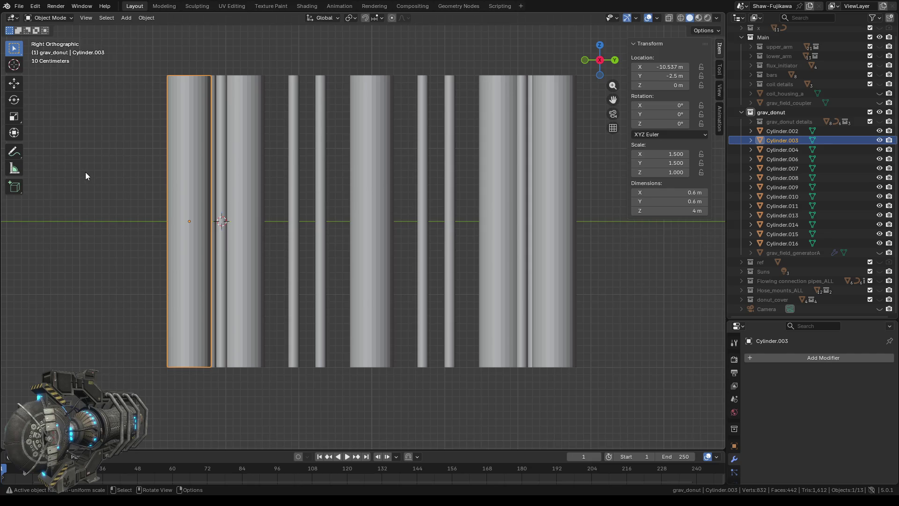
pyautogui.press('Tab')
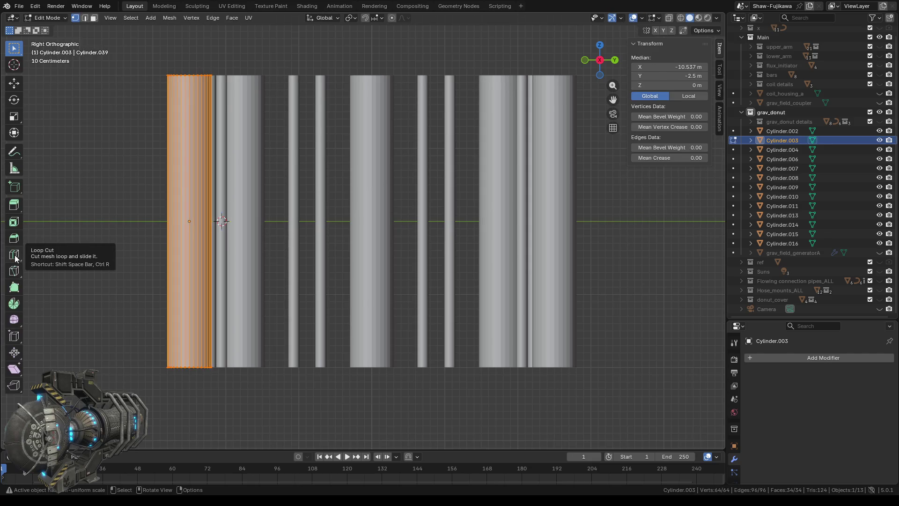
# Step: Loop-cut horizontal edge loops across the middles of Cylinder.003 and Cylinder.004
pyautogui.click(15, 256)
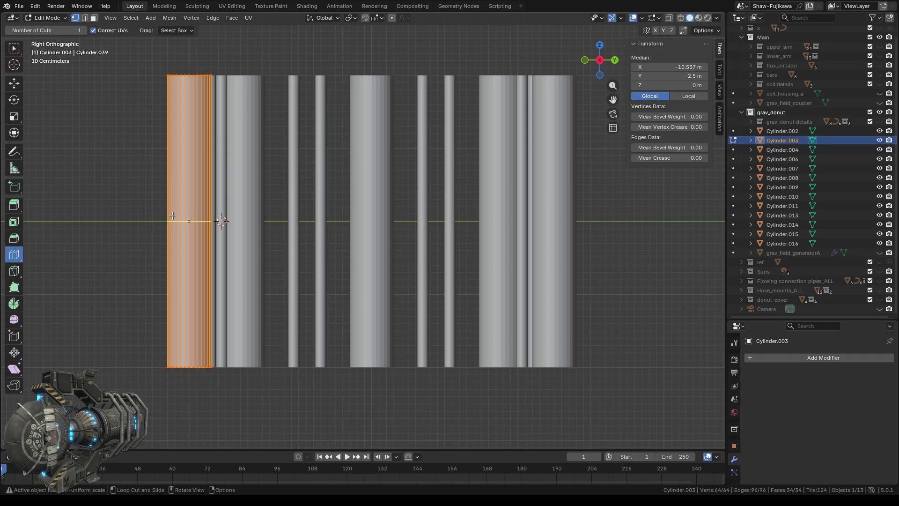
pyautogui.moveTo(172, 219); pyautogui.dragTo(172, 170)
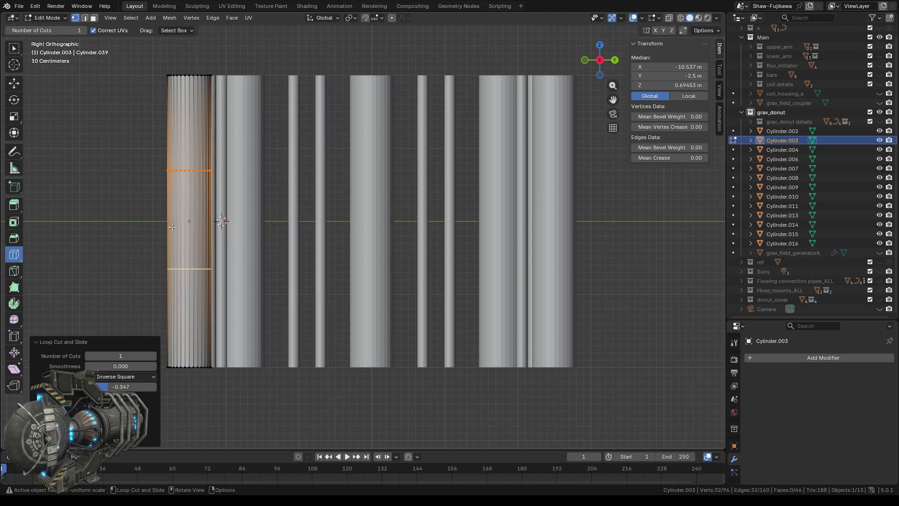
pyautogui.click(172, 226)
pyautogui.press('Tab')
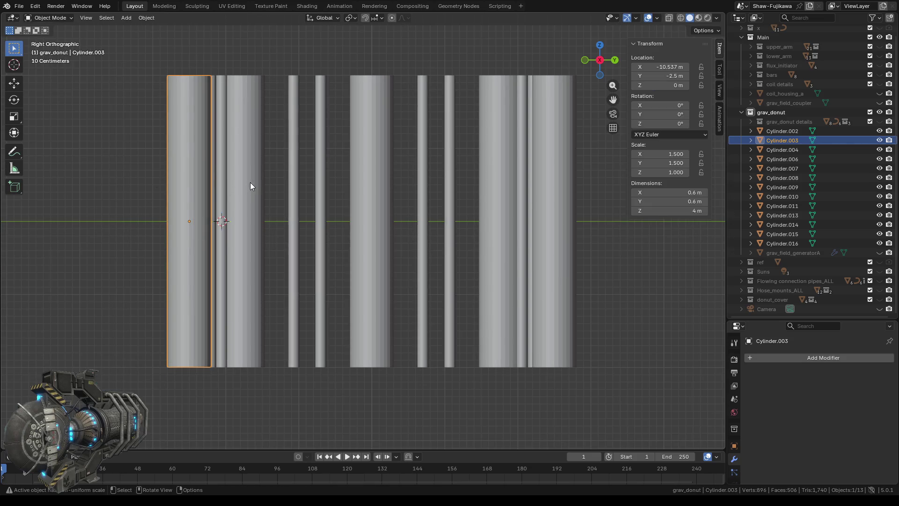
pyautogui.click(251, 184)
pyautogui.press('Tab')
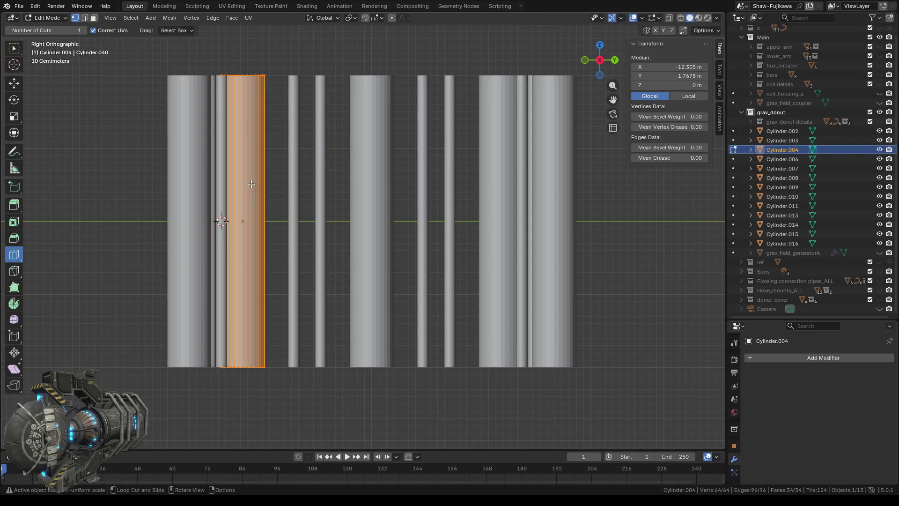
pyautogui.moveTo(248, 218); pyautogui.dragTo(252, 177)
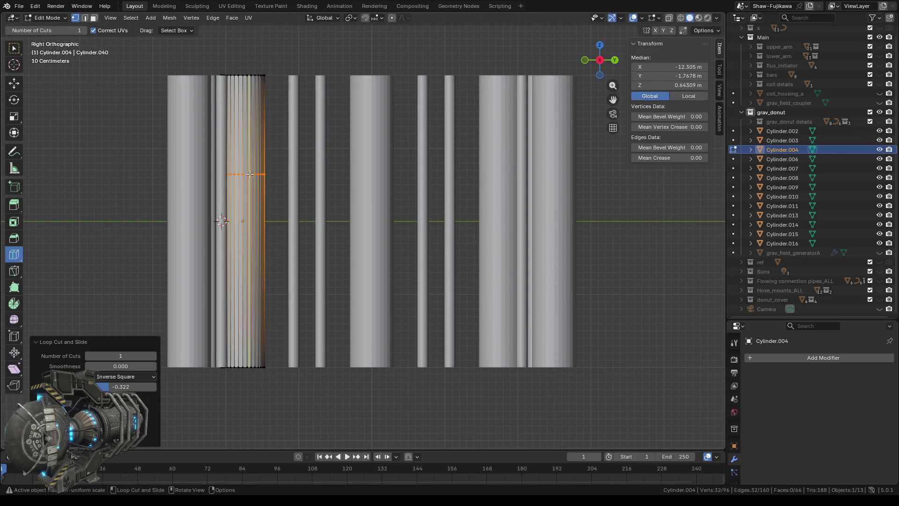
pyautogui.press('Tab')
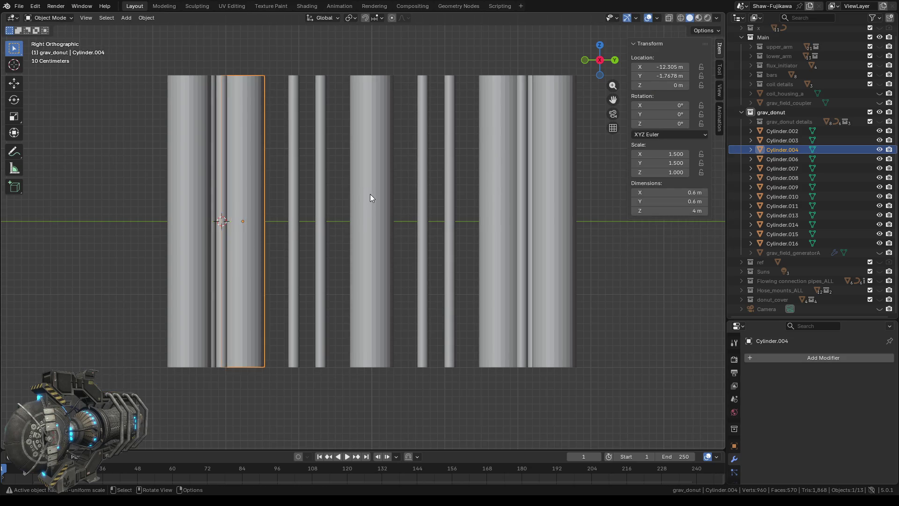
# Step: Add matching middle edge loops to Cylinder.006 and Cylinder.007
pyautogui.click(370, 197)
pyautogui.press('Tab')
pyautogui.moveTo(371, 202); pyautogui.dragTo(376, 163)
pyautogui.press('Tab')
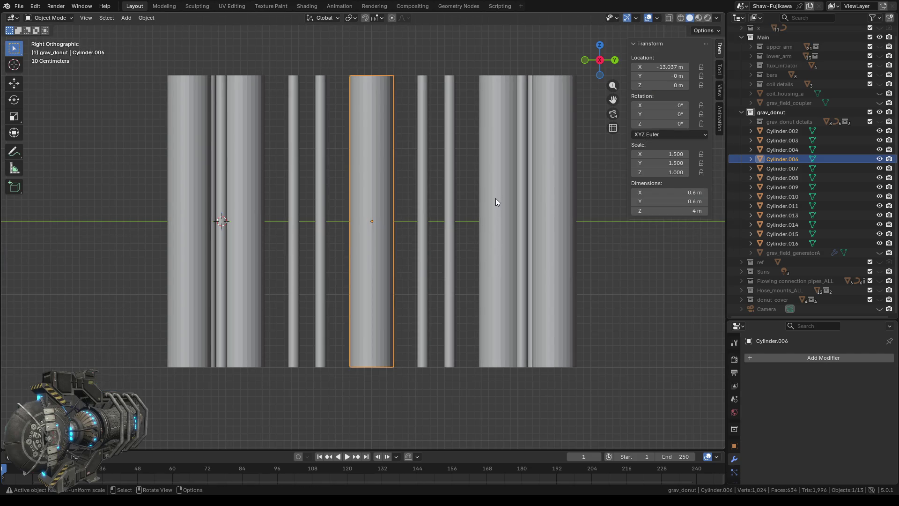
pyautogui.click(495, 202)
pyautogui.press('Tab')
pyautogui.moveTo(494, 197); pyautogui.dragTo(491, 167)
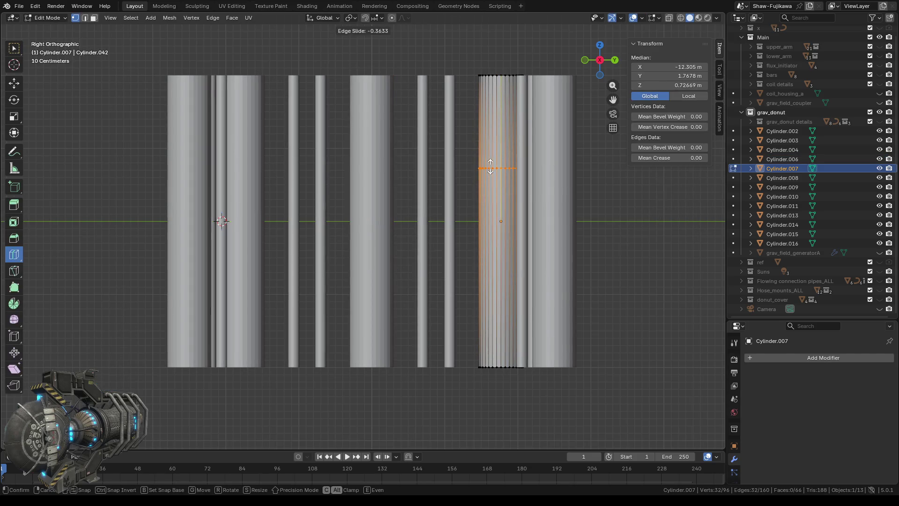
pyautogui.click(503, 257)
pyautogui.press('Tab')
# Step: Loop-cut Cylinder.008's middle, then reselect Cylinder.003 and enter Edit Mode for splitting
pyautogui.click(561, 209)
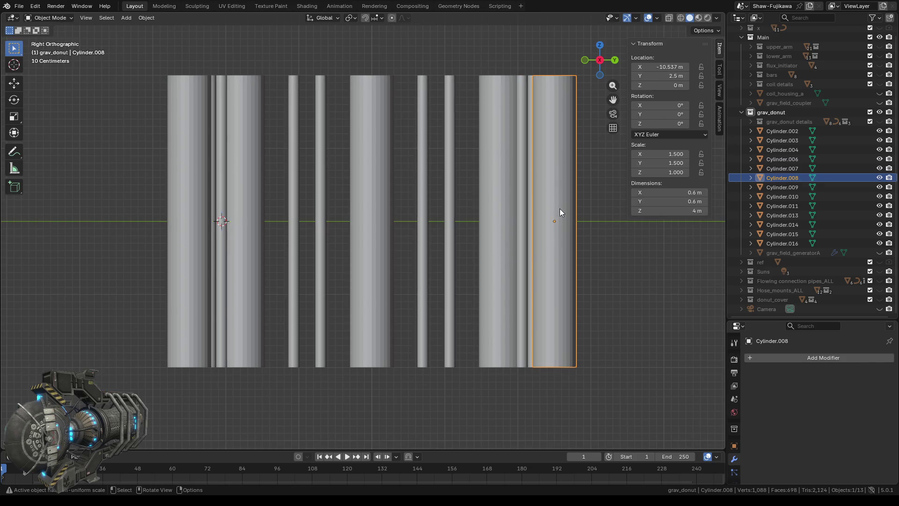
pyautogui.press('Tab')
pyautogui.moveTo(560, 209); pyautogui.dragTo(559, 172)
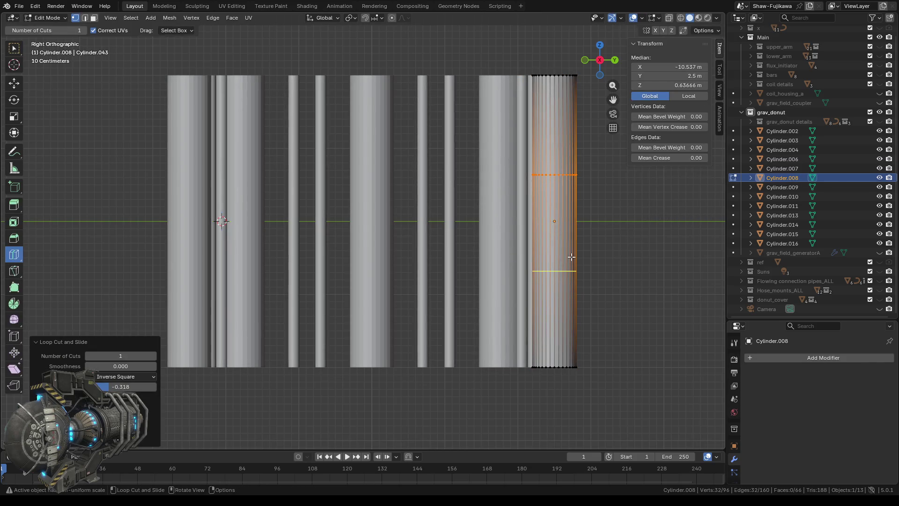
pyautogui.press('Tab')
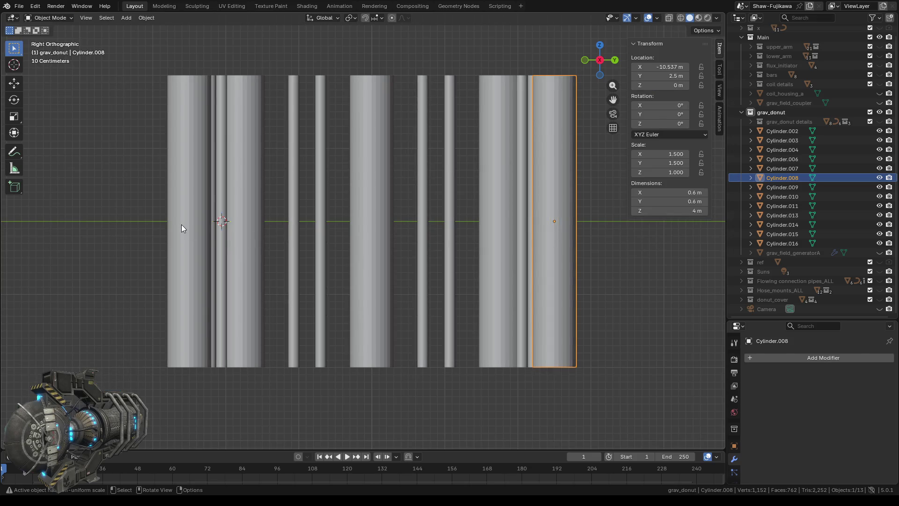
pyautogui.click(181, 227)
pyautogui.press('Tab')
pyautogui.scroll(1, 140, 240)
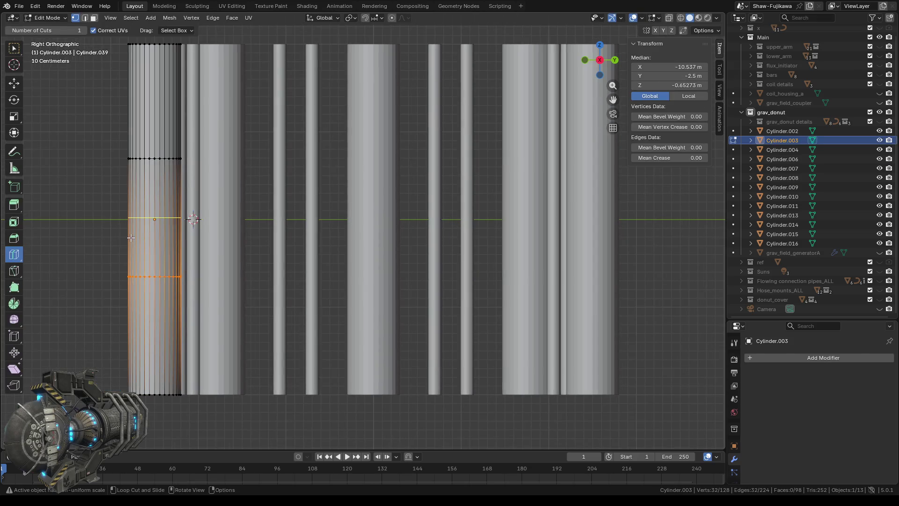
pyautogui.scroll(1, 131, 238)
# Step: Box-select the middle band of faces on Cylinder.003 and delete them, leaving two pieces
pyautogui.keyDown('shift'); pyautogui.moveTo(131, 227); pyautogui.dragTo(246, 215, button='middle'); pyautogui.keyUp('shift')
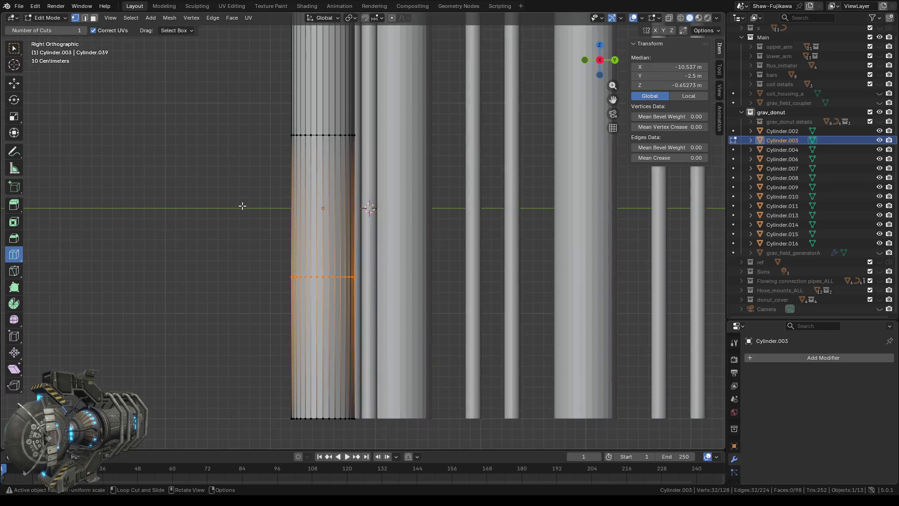
pyautogui.click(92, 19)
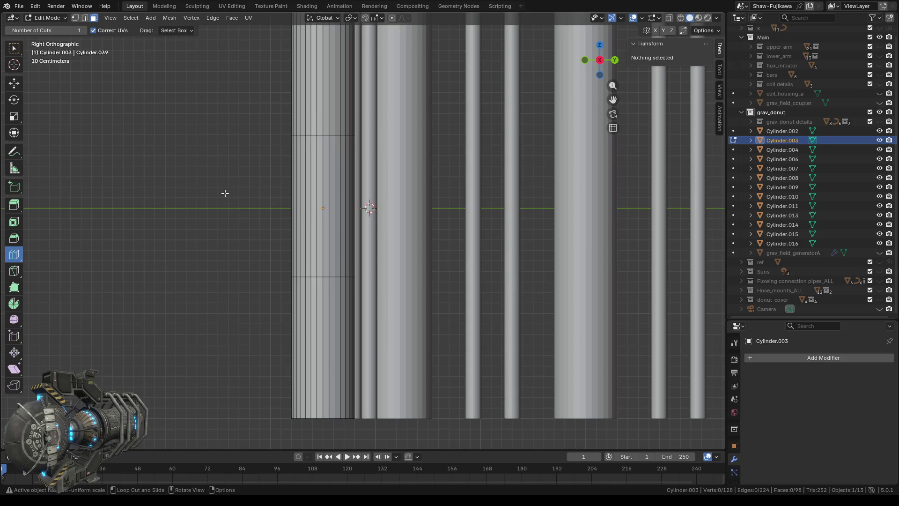
pyautogui.press('w')
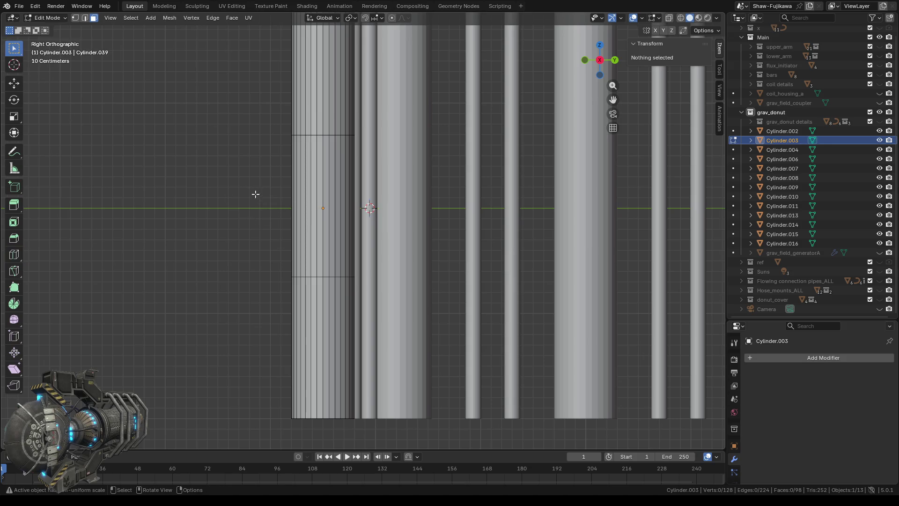
pyautogui.moveTo(255, 194); pyautogui.dragTo(355, 232)
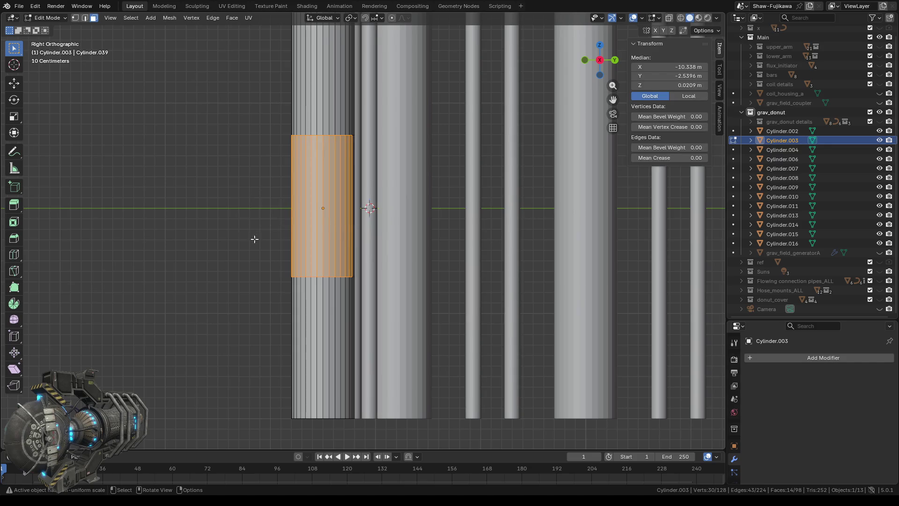
pyautogui.moveTo(254, 240); pyautogui.dragTo(226, 209, button='middle')
pyautogui.moveTo(315, 218)
pyautogui.mouseDown(button='middle')
pyautogui.moveTo(388, 207)
pyautogui.moveTo(454, 227)
pyautogui.moveTo(229, 244)
pyautogui.moveTo(261, 246)
pyautogui.moveTo(352, 185)
pyautogui.mouseUp(button='middle')
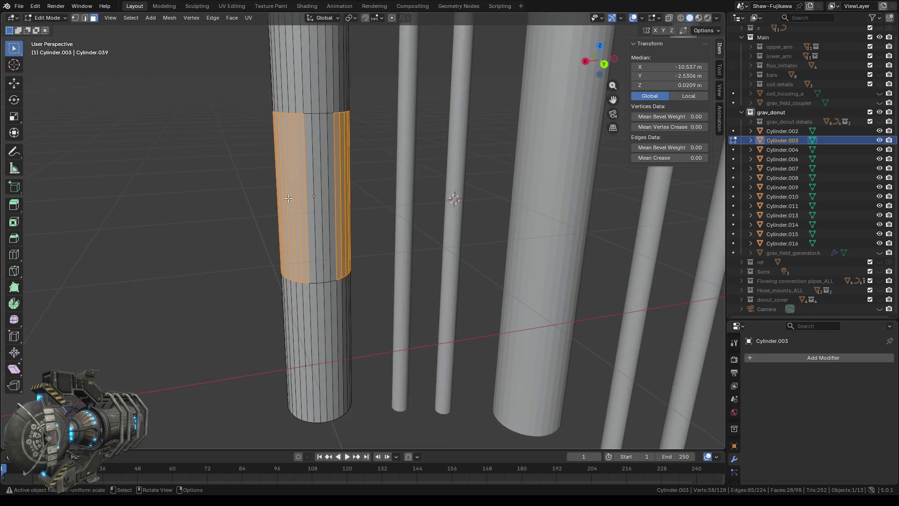
pyautogui.keyDown('shift'); pyautogui.click(353, 185); pyautogui.keyUp('shift')
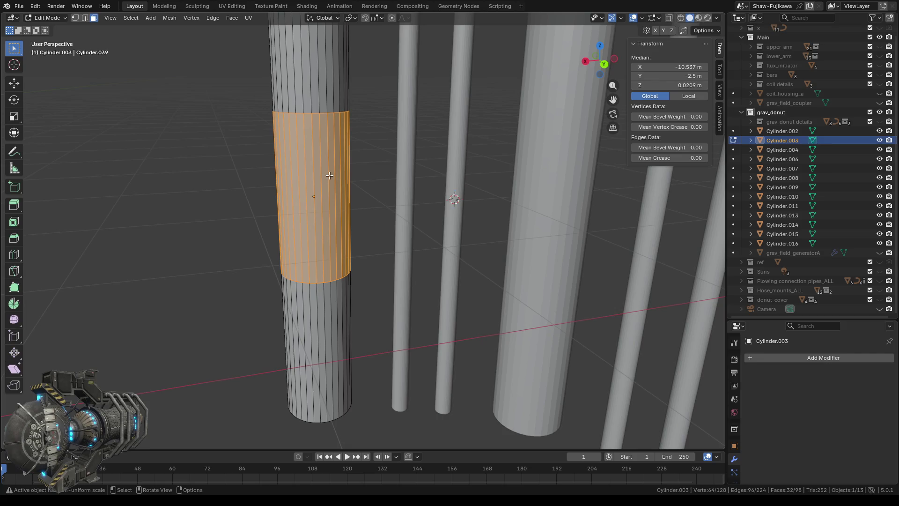
pyautogui.press('x')
pyautogui.click(288, 197)
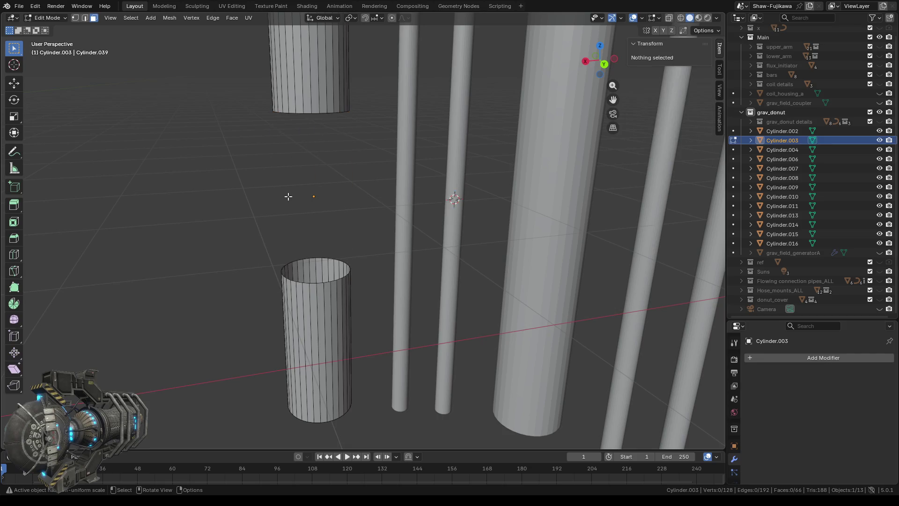
pyautogui.moveTo(235, 265)
pyautogui.mouseDown(button='middle')
pyautogui.moveTo(225, 237)
pyautogui.moveTo(235, 231)
pyautogui.moveTo(241, 180)
pyautogui.mouseUp(button='middle')
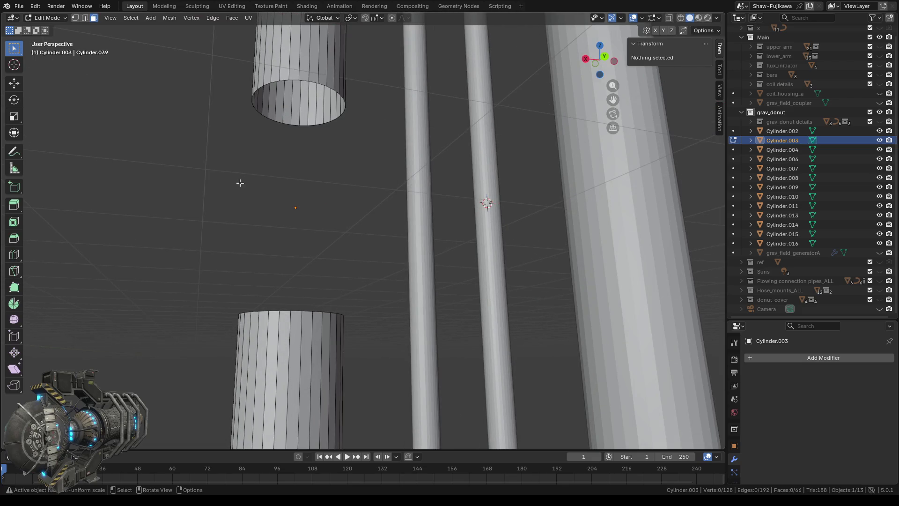
pyautogui.press('Tab')
pyautogui.press('Tab')
# Step: In vertex mode select the open rims and cap the lower piece's top with a face
pyautogui.click(76, 18)
pyautogui.moveTo(202, 68); pyautogui.dragTo(357, 154)
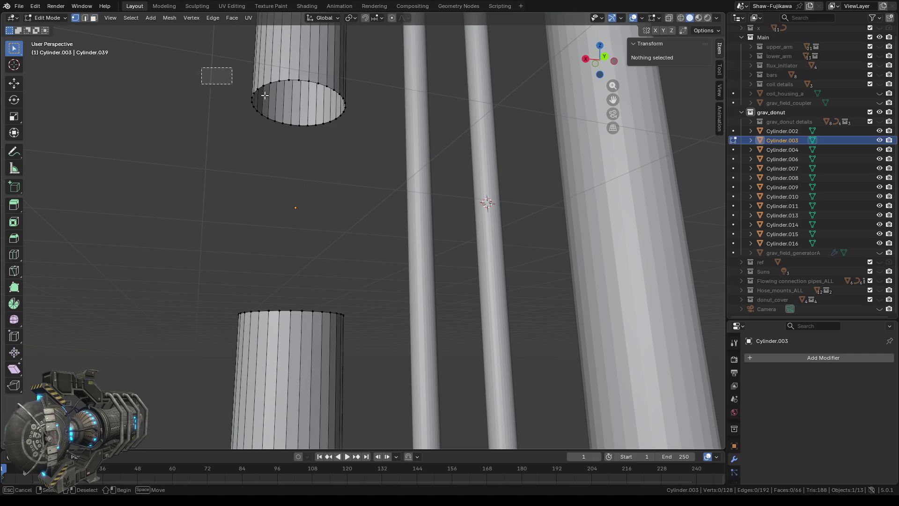
pyautogui.scroll(-1, 292, 179)
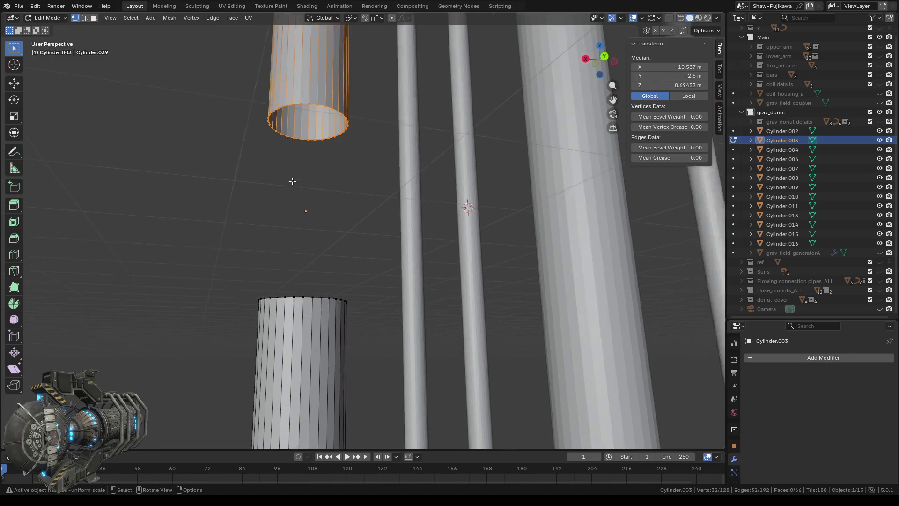
pyautogui.scroll(-2, 292, 179)
pyautogui.scroll(3, 292, 179)
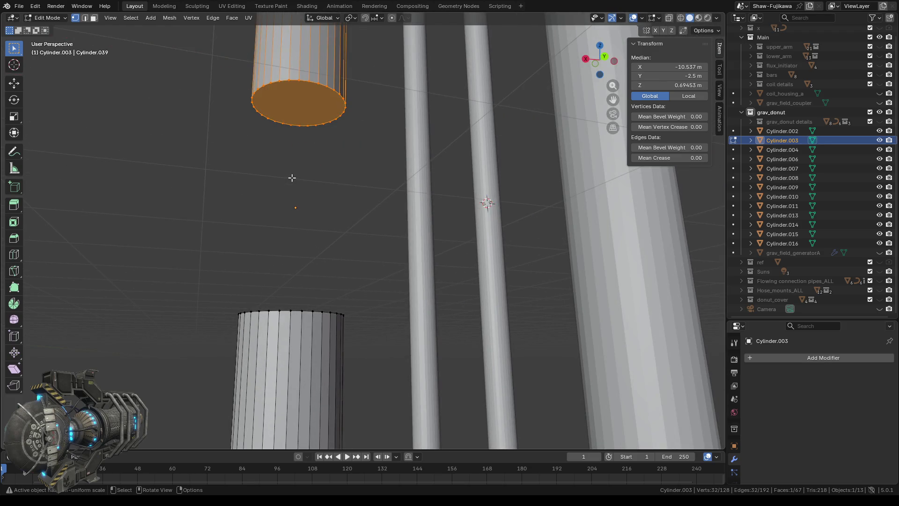
pyautogui.click(283, 180)
pyautogui.moveTo(274, 195); pyautogui.dragTo(267, 260, button='middle')
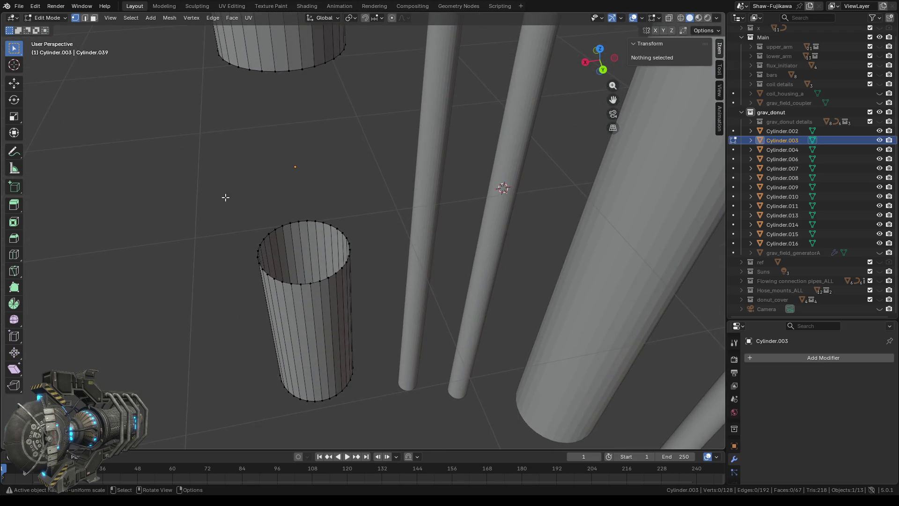
pyautogui.moveTo(203, 177); pyautogui.dragTo(361, 293)
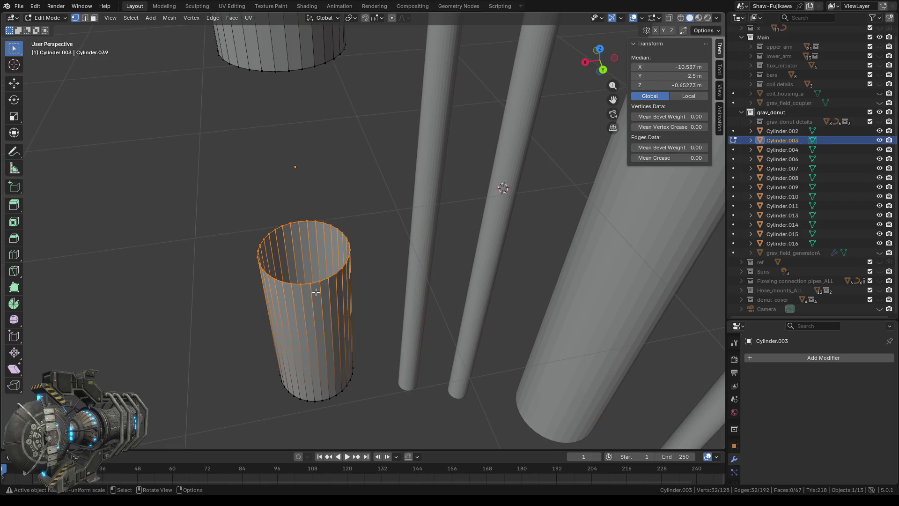
pyautogui.press('f')
pyautogui.moveTo(315, 292); pyautogui.dragTo(278, 255, button='middle')
pyautogui.click(253, 311)
pyautogui.moveTo(253, 312)
pyautogui.mouseDown(button='middle')
pyautogui.moveTo(307, 297)
pyautogui.moveTo(490, 354)
pyautogui.moveTo(339, 338)
pyautogui.mouseUp(button='middle')
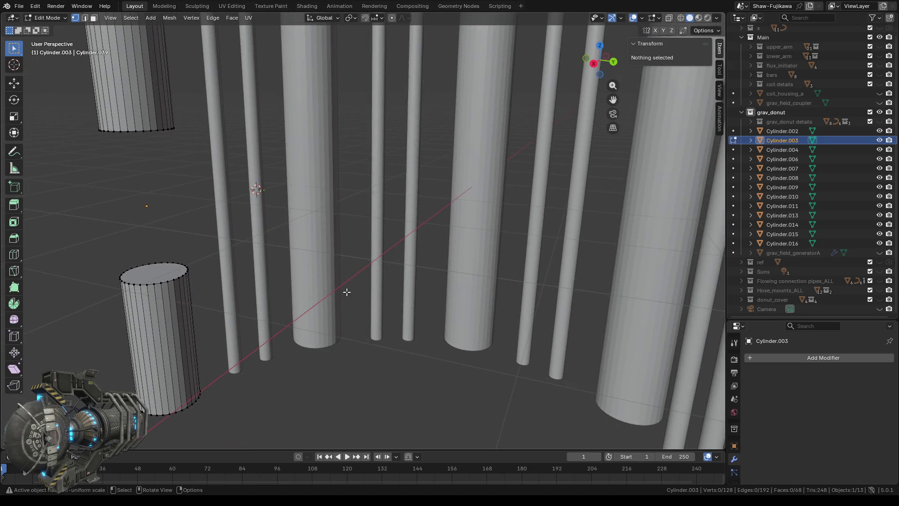
# Step: Switch to Cylinder.004, select its middle band of faces and delete them
pyautogui.press('Tab')
pyautogui.click(316, 169)
pyautogui.press('Tab')
pyautogui.keyDown('alt'); pyautogui.click(341, 262); pyautogui.keyUp('alt')
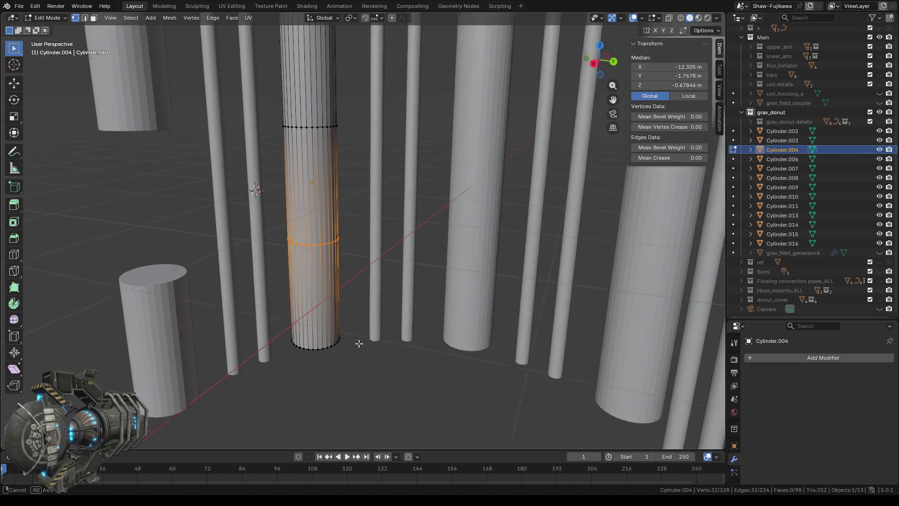
pyautogui.moveTo(359, 344); pyautogui.dragTo(357, 328, button='middle')
pyautogui.click(94, 19)
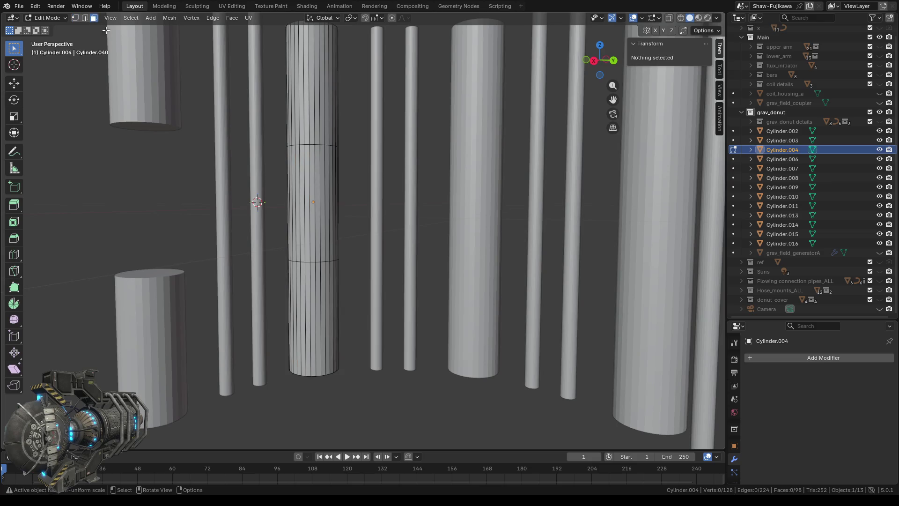
pyautogui.moveTo(282, 179); pyautogui.dragTo(345, 217)
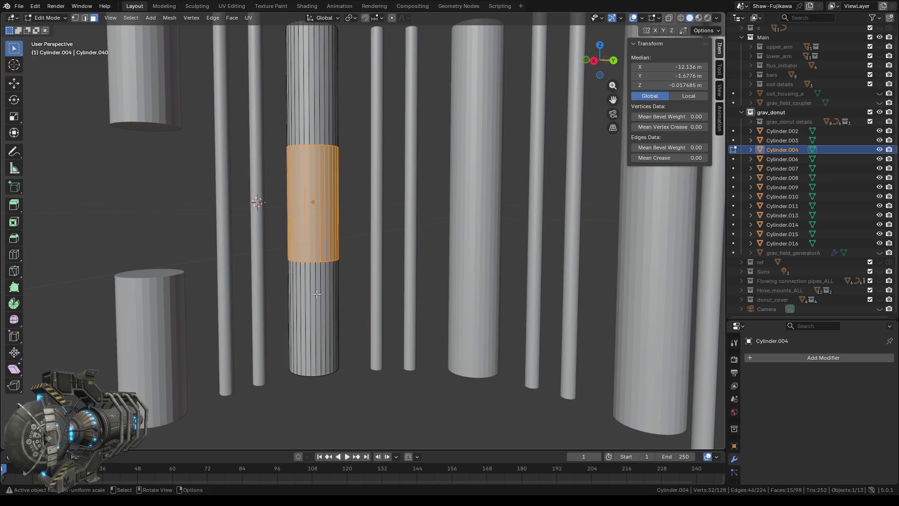
pyautogui.moveTo(358, 225)
pyautogui.mouseDown(button='middle')
pyautogui.moveTo(484, 301)
pyautogui.moveTo(442, 261)
pyautogui.mouseUp(button='middle')
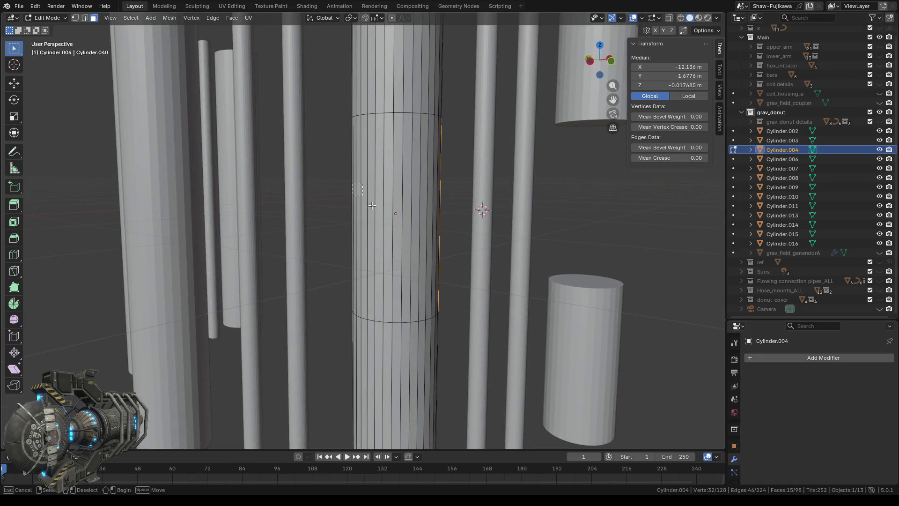
pyautogui.moveTo(362, 185); pyautogui.dragTo(452, 251)
pyautogui.moveTo(379, 258); pyautogui.dragTo(433, 263, button='middle')
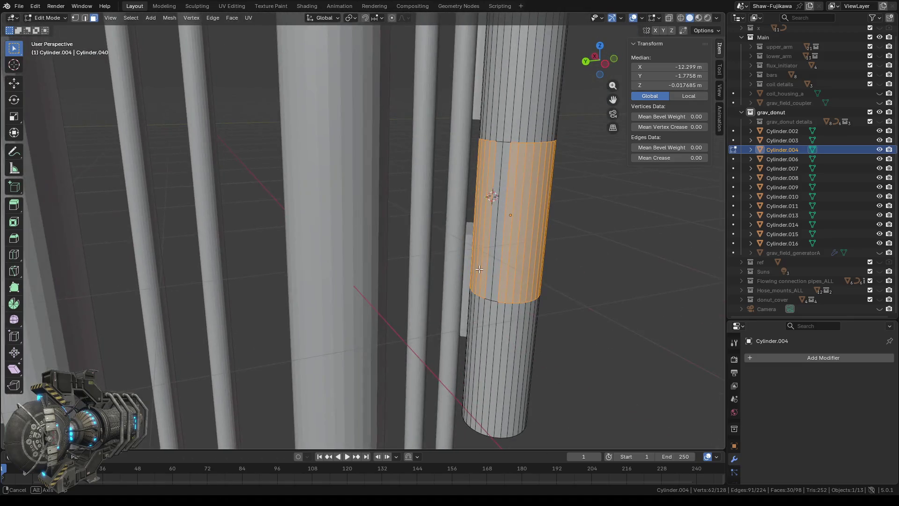
pyautogui.moveTo(433, 263)
pyautogui.mouseDown(button='middle')
pyautogui.moveTo(578, 214)
pyautogui.moveTo(292, 215)
pyautogui.mouseUp(button='middle')
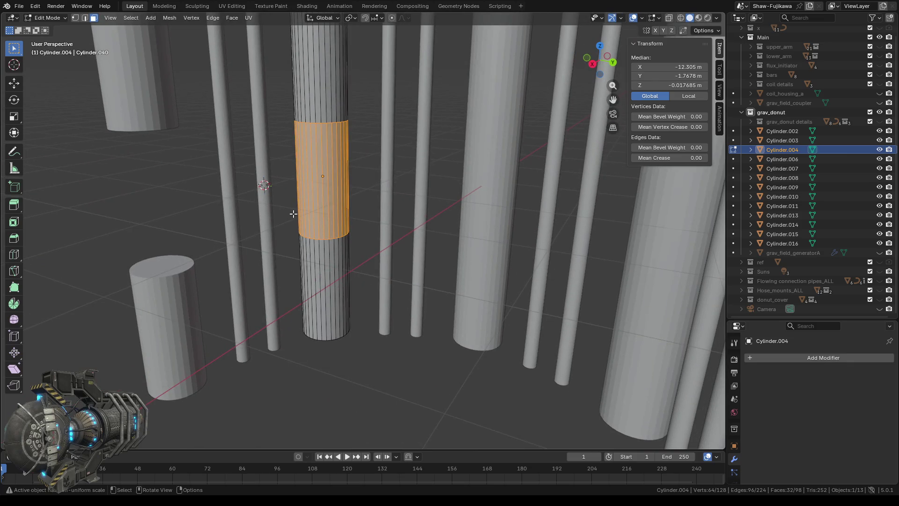
pyautogui.press('x')
pyautogui.click(283, 214)
# Step: Cap the lower piece's open top and the upper piece's open bottom with F-filled faces
pyautogui.moveTo(351, 236); pyautogui.dragTo(343, 222, button='middle')
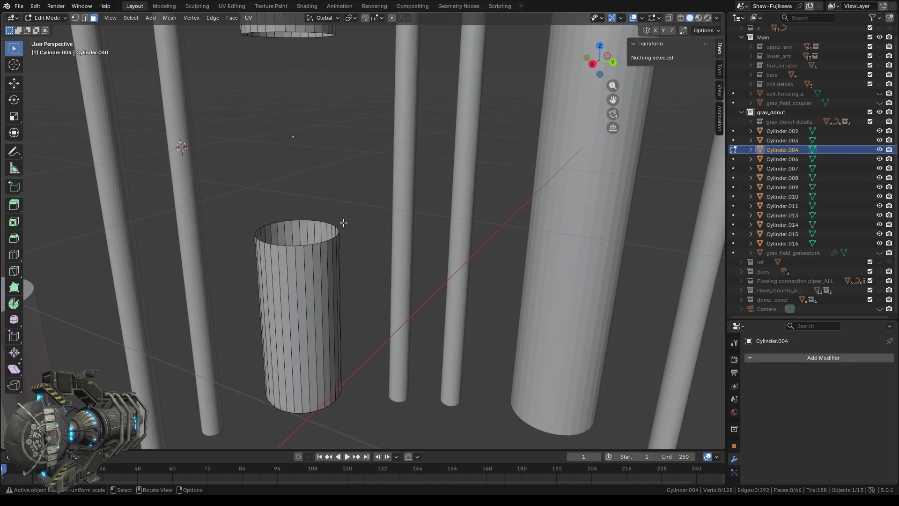
pyautogui.moveTo(281, 126); pyautogui.dragTo(290, 144, button='middle')
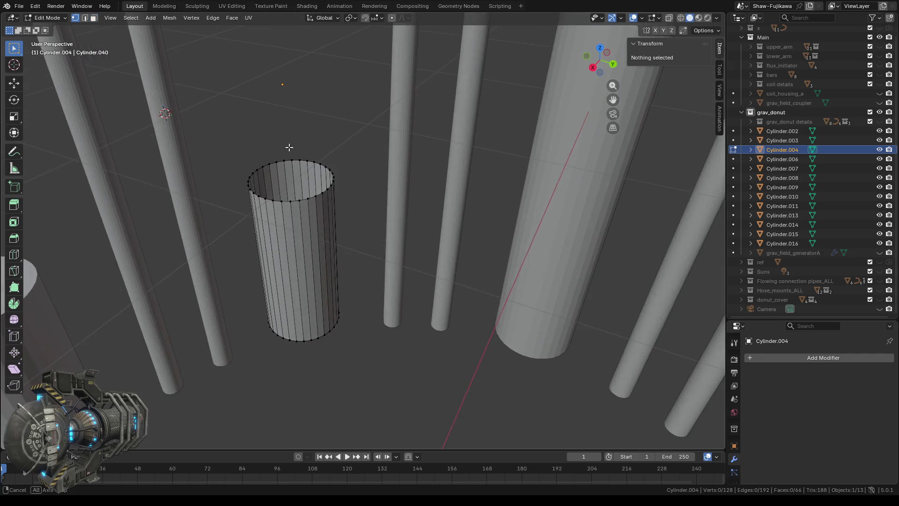
pyautogui.moveTo(215, 134); pyautogui.dragTo(367, 211)
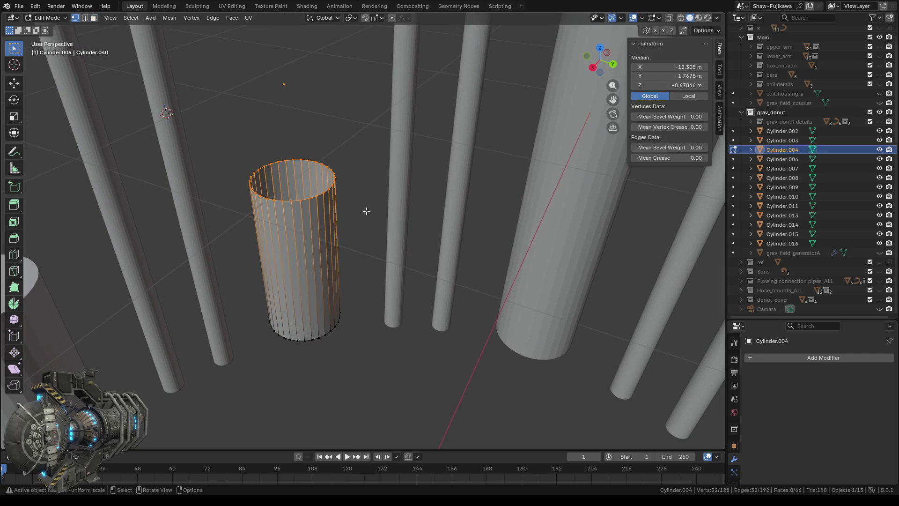
pyautogui.press('f')
pyautogui.moveTo(363, 215)
pyautogui.mouseDown(button='middle')
pyautogui.moveTo(359, 180)
pyautogui.moveTo(302, 154)
pyautogui.mouseUp(button='middle')
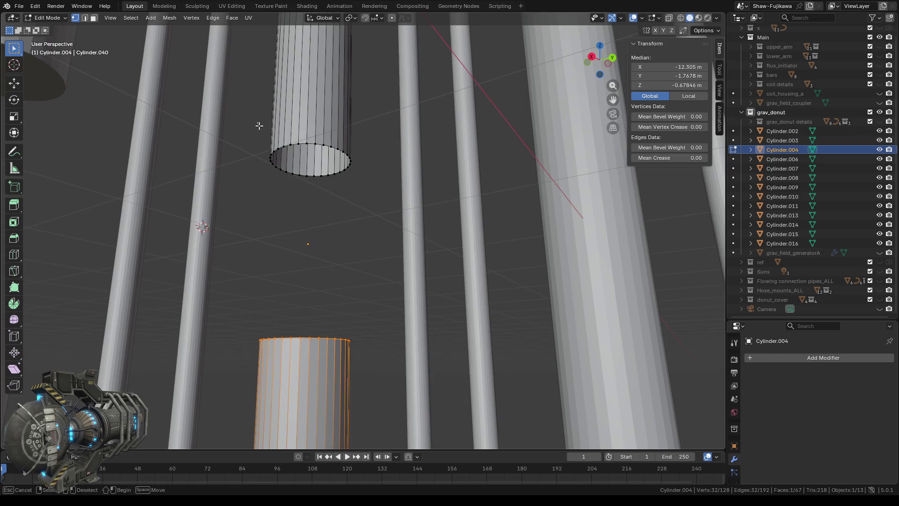
pyautogui.moveTo(259, 125); pyautogui.dragTo(362, 193)
pyautogui.press('f')
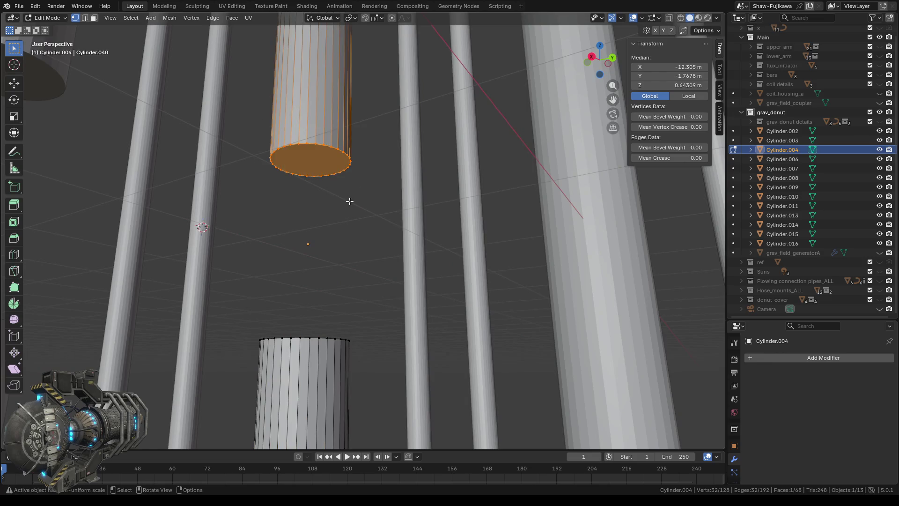
pyautogui.scroll(-4, 349, 201)
pyautogui.moveTo(373, 231)
pyautogui.mouseDown(button='middle')
pyautogui.moveTo(433, 318)
pyautogui.moveTo(422, 218)
pyautogui.mouseUp(button='middle')
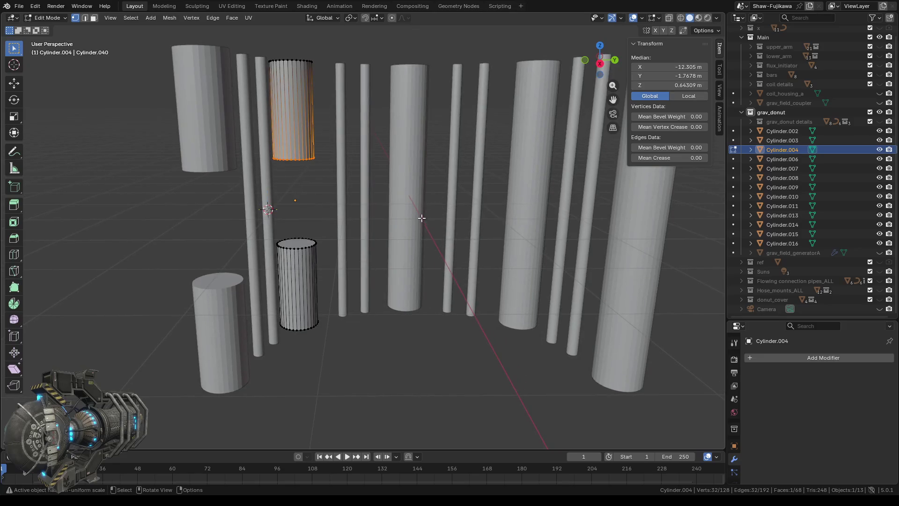
# Step: Select the middle ring of faces on Cylinder.006 and delete it, leaving a gap
pyautogui.press('Tab')
pyautogui.click(412, 166)
pyautogui.press('Tab')
pyautogui.hotkey('ctrl', 'r')
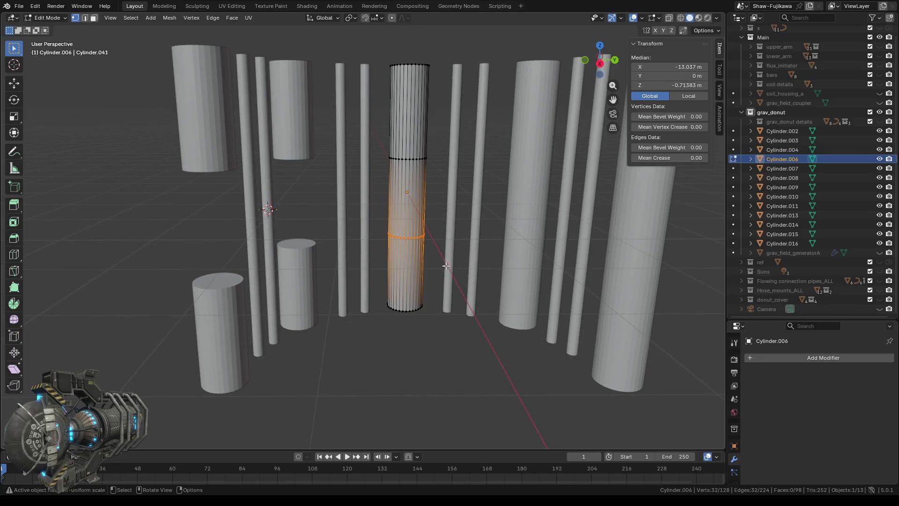
pyautogui.scroll(3, 383, 242)
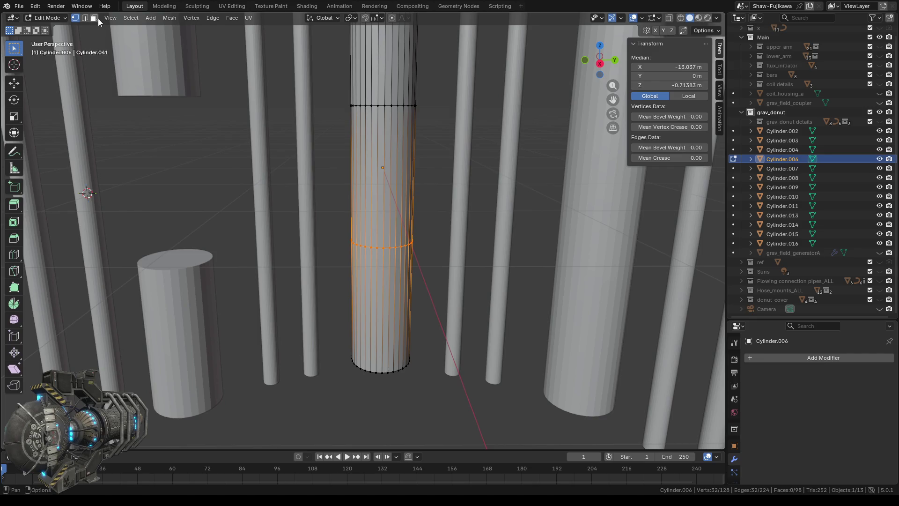
pyautogui.click(95, 19)
pyautogui.moveTo(333, 142); pyautogui.dragTo(426, 194)
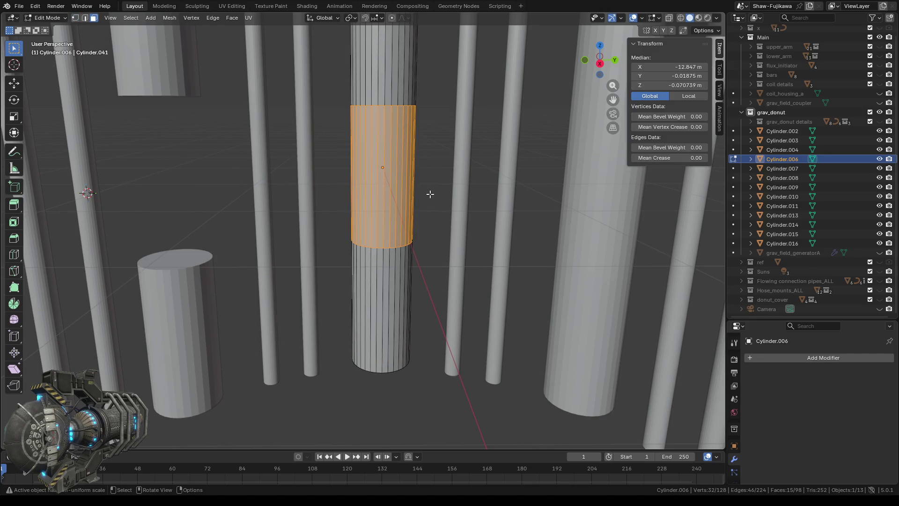
pyautogui.moveTo(427, 194)
pyautogui.mouseDown(button='middle')
pyautogui.moveTo(532, 240)
pyautogui.moveTo(505, 239)
pyautogui.mouseUp(button='middle')
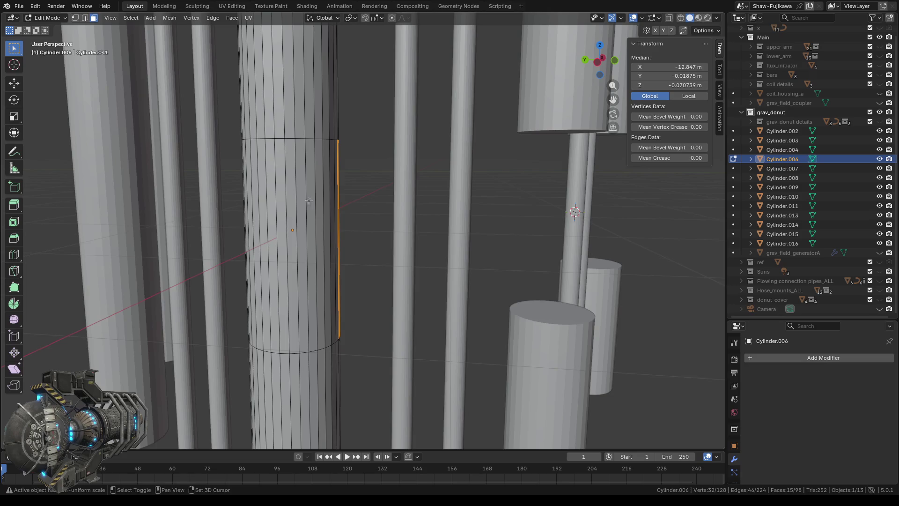
pyautogui.moveTo(309, 201)
pyautogui.mouseDown(button='middle')
pyautogui.moveTo(355, 257)
pyautogui.moveTo(395, 251)
pyautogui.mouseUp(button='middle')
pyautogui.scroll(-3, 354, 249)
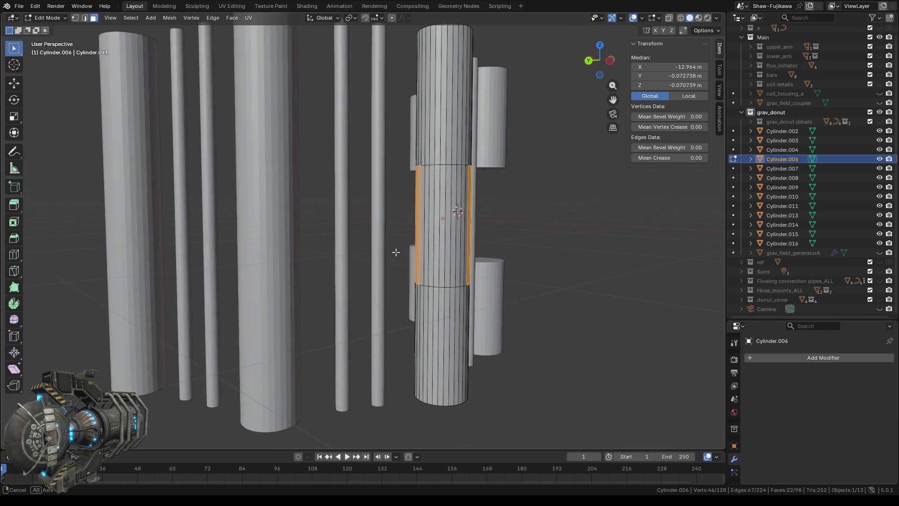
pyautogui.keyDown('alt'); pyautogui.click(470, 201); pyautogui.keyUp('alt')
pyautogui.moveTo(471, 200)
pyautogui.mouseDown(button='middle')
pyautogui.moveTo(375, 243)
pyautogui.moveTo(298, 247)
pyautogui.moveTo(303, 258)
pyautogui.mouseUp(button='middle')
pyautogui.press('x')
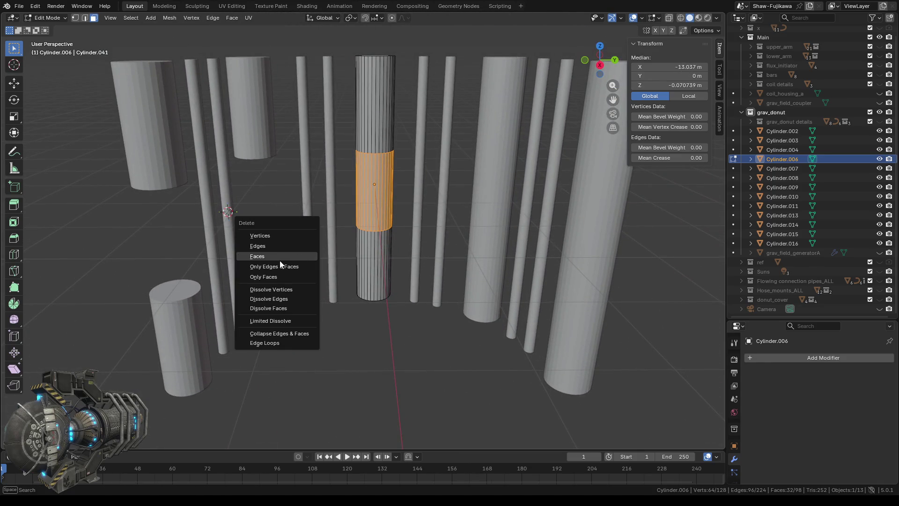
pyautogui.click(265, 258)
pyautogui.scroll(3, 372, 239)
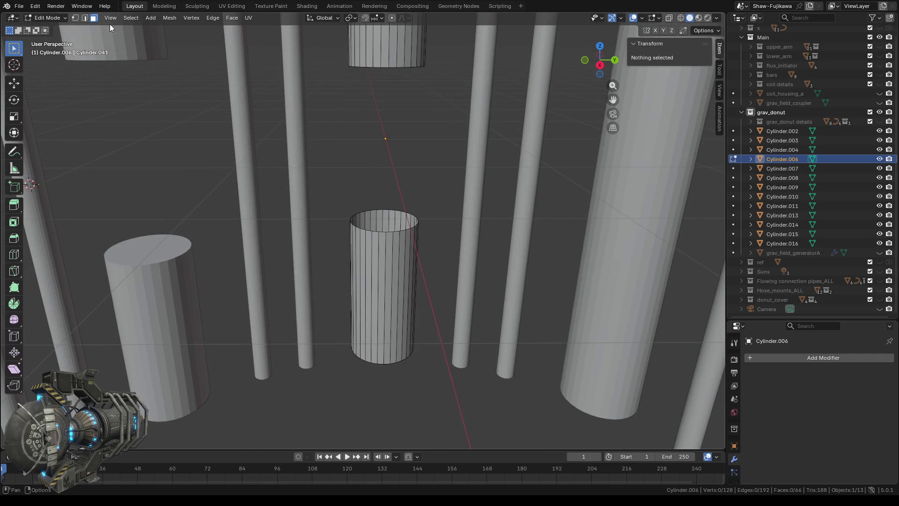
# Step: Fill the open edge rings to cap the upper and lower pieces, then leave Edit Mode
pyautogui.click(76, 18)
pyautogui.moveTo(329, 177); pyautogui.dragTo(430, 250)
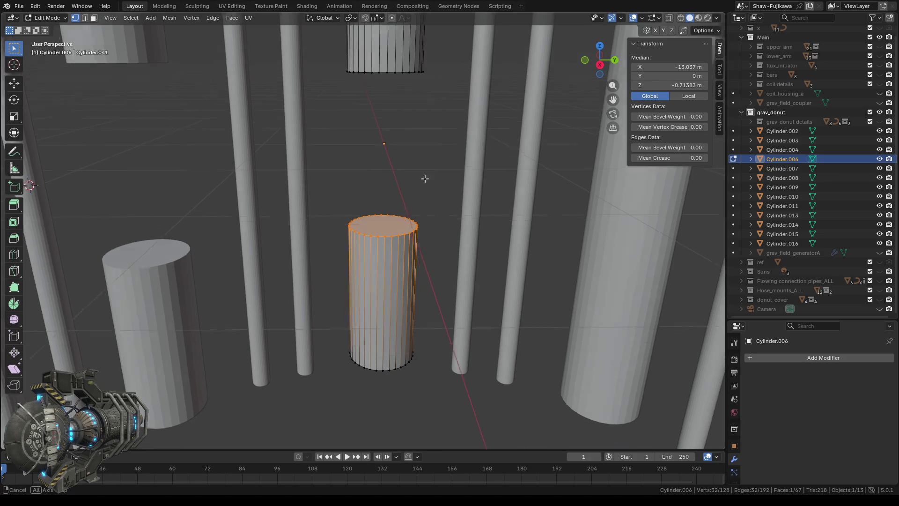
pyautogui.moveTo(424, 176); pyautogui.dragTo(420, 125, button='middle')
pyautogui.moveTo(341, 201); pyautogui.dragTo(428, 273)
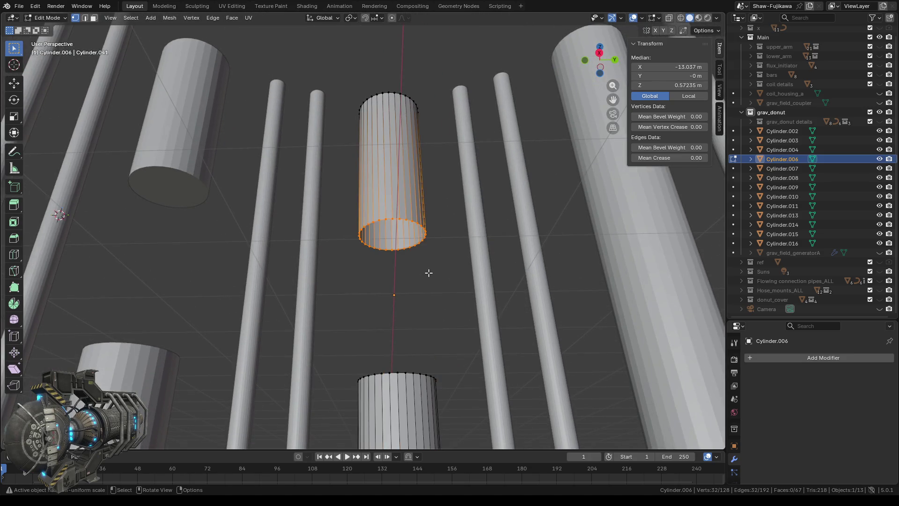
pyautogui.press('f')
pyautogui.moveTo(428, 274)
pyautogui.mouseDown(button='middle')
pyautogui.moveTo(417, 271)
pyautogui.moveTo(403, 308)
pyautogui.moveTo(407, 324)
pyautogui.moveTo(397, 267)
pyautogui.mouseUp(button='middle')
pyautogui.press('Tab')
# Step: Select Cylinder.007's middle face ring in Edit Mode and delete those faces
pyautogui.click(435, 173)
pyautogui.press('Tab')
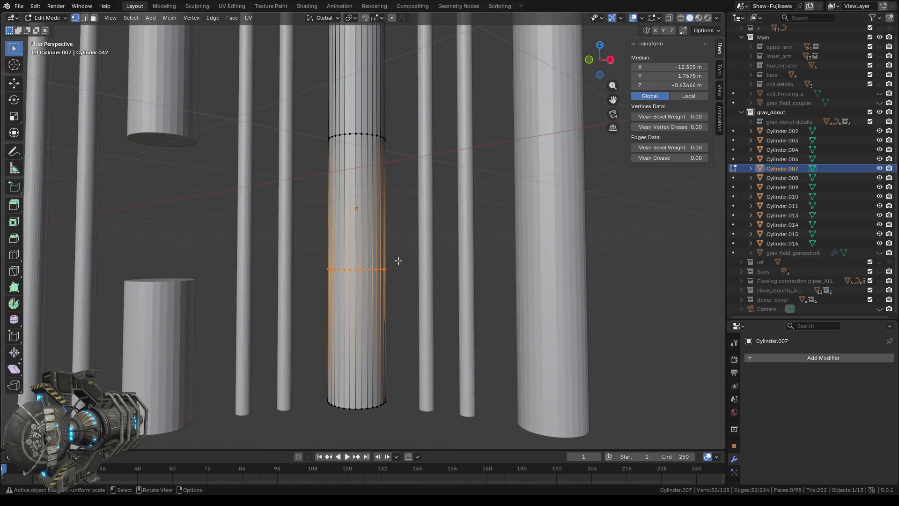
pyautogui.click(94, 19)
pyautogui.moveTo(317, 181); pyautogui.dragTo(401, 235)
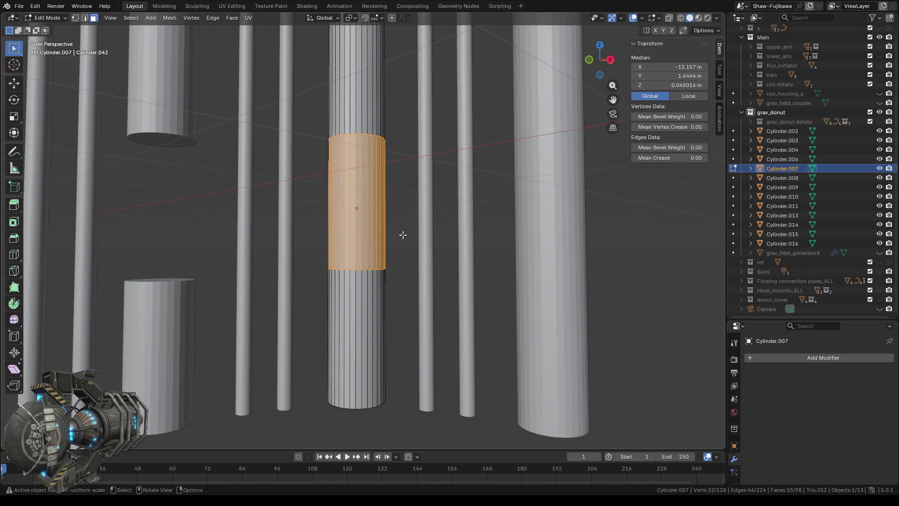
pyautogui.moveTo(401, 234)
pyautogui.mouseDown(button='middle')
pyautogui.moveTo(455, 256)
pyautogui.moveTo(306, 184)
pyautogui.mouseUp(button='middle')
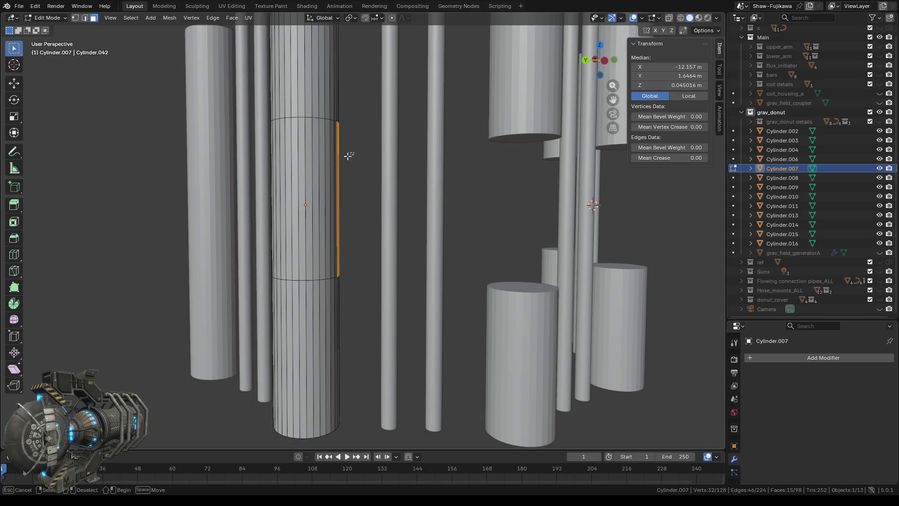
pyautogui.keyDown('alt'); pyautogui.click(280, 159); pyautogui.keyUp('alt')
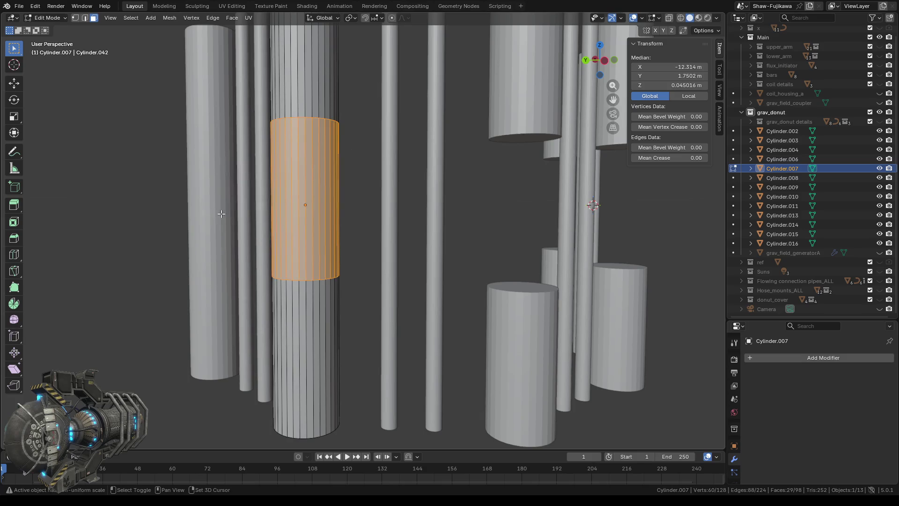
pyautogui.moveTo(280, 159)
pyautogui.mouseDown(button='middle')
pyautogui.moveTo(300, 277)
pyautogui.moveTo(409, 279)
pyautogui.moveTo(393, 281)
pyautogui.mouseUp(button='middle')
pyautogui.keyDown('alt'); pyautogui.click(497, 201); pyautogui.keyUp('alt')
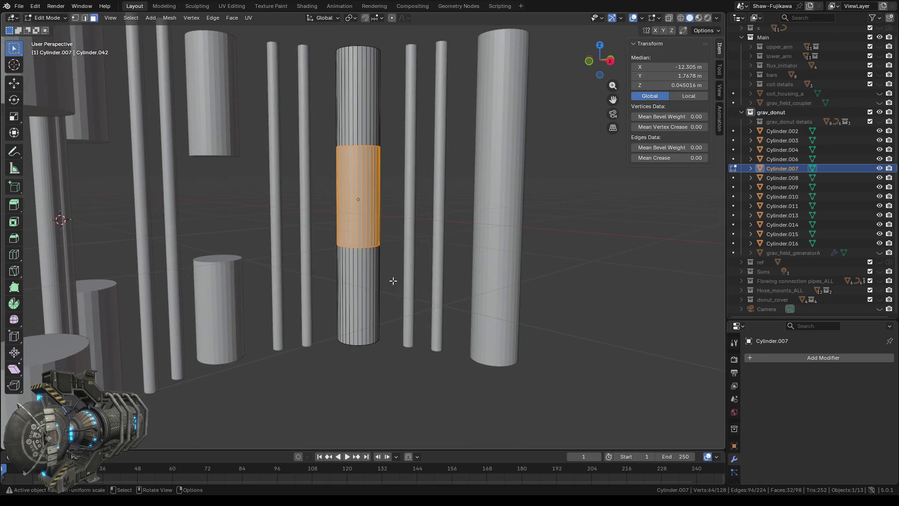
pyautogui.press('x')
pyautogui.click(379, 280)
pyautogui.scroll(3, 401, 226)
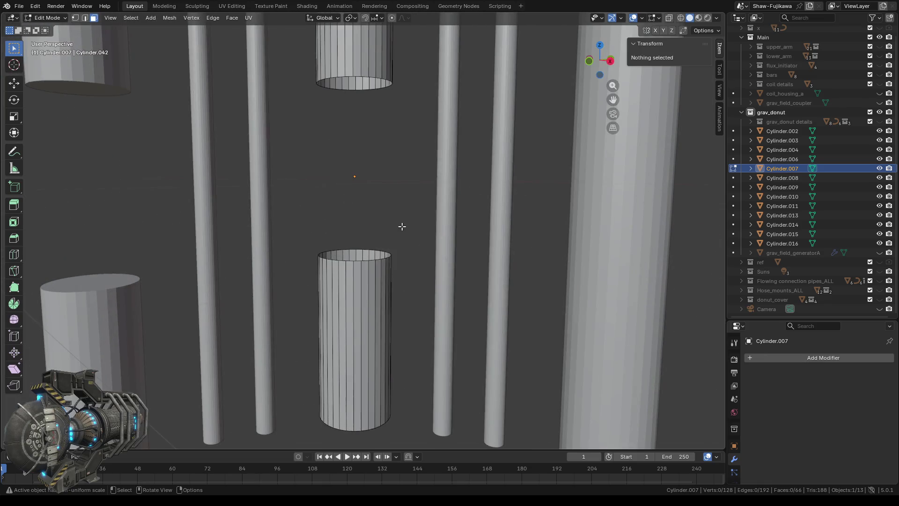
# Step: Fill both open edge rings to cap Cylinder.007's two pieces and exit editing
pyautogui.click(75, 18)
pyautogui.moveTo(296, 224); pyautogui.dragTo(415, 282)
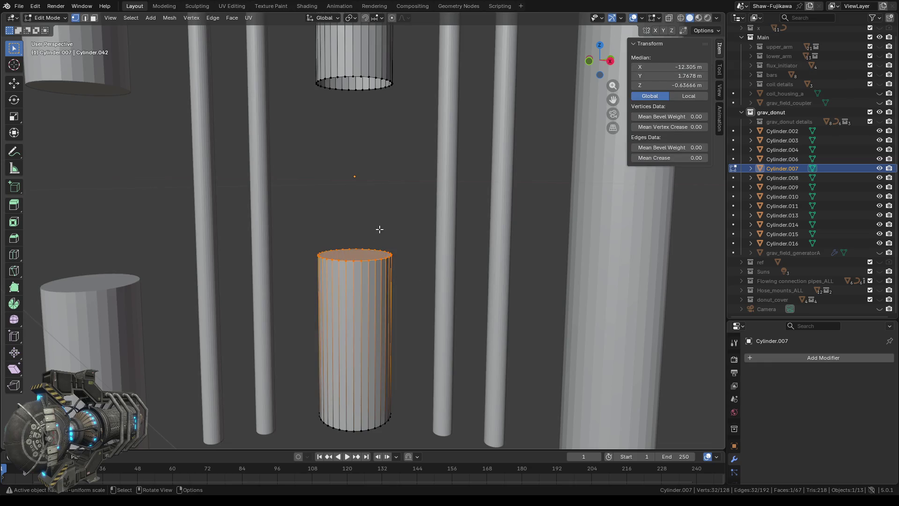
pyautogui.moveTo(379, 229); pyautogui.dragTo(380, 173, button='middle')
pyautogui.moveTo(303, 181); pyautogui.dragTo(406, 272)
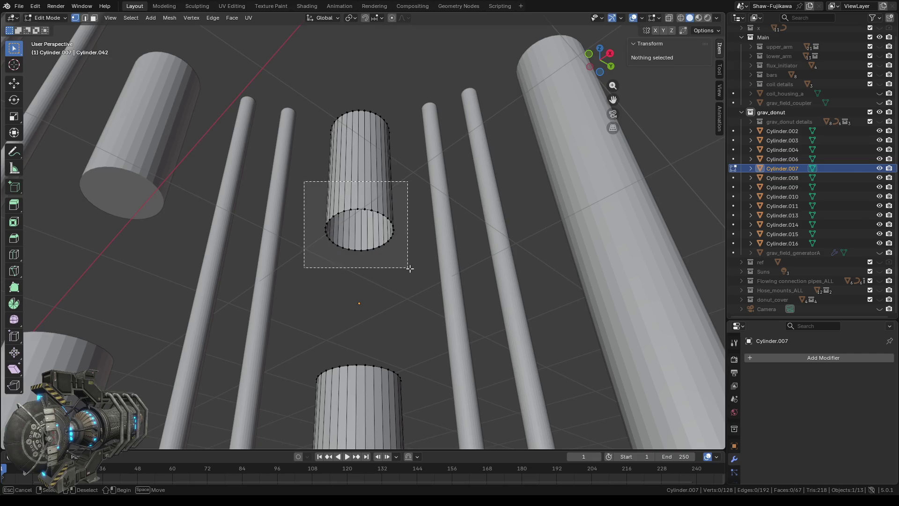
pyautogui.press('f')
pyautogui.hotkey('alt', 'a')
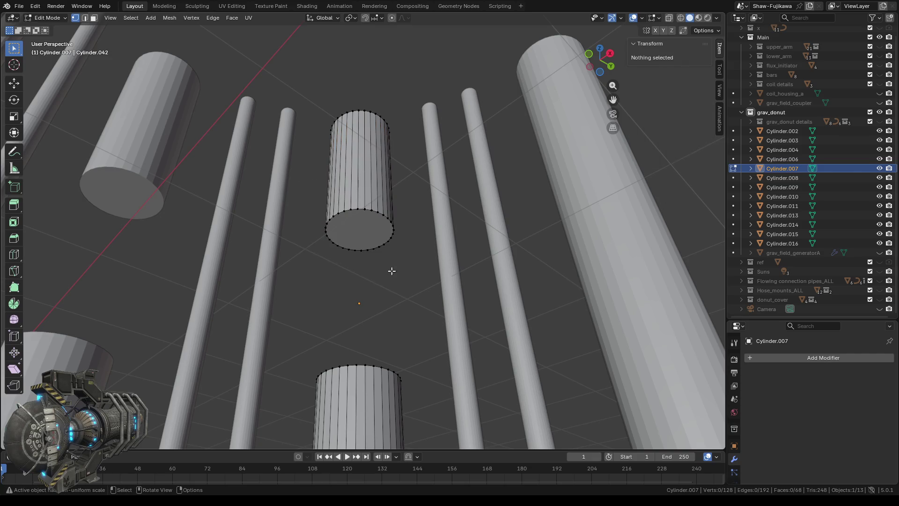
pyautogui.press('Tab')
# Step: Select the large Cylinder.008 and begin editing its mesh
pyautogui.moveTo(395, 259); pyautogui.dragTo(402, 295, button='middle')
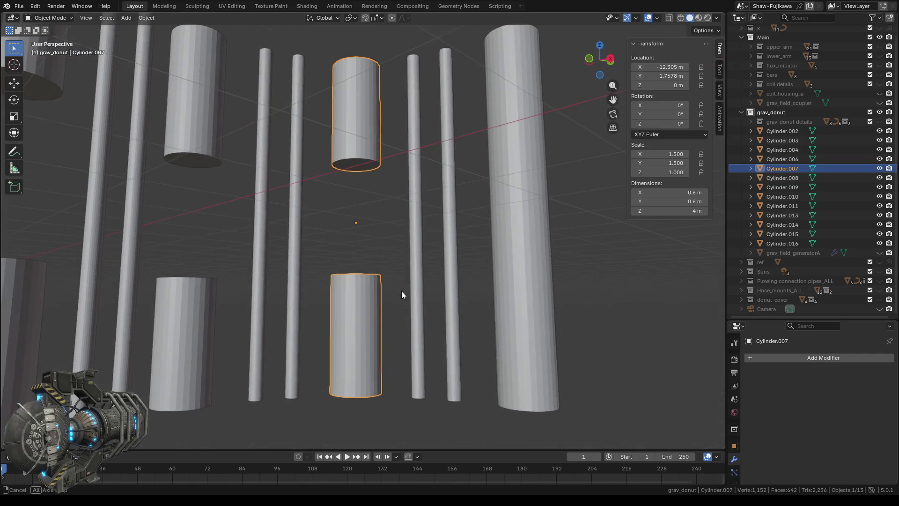
pyautogui.click(514, 223)
pyautogui.keyDown('shift'); pyautogui.moveTo(581, 244); pyautogui.dragTo(444, 249, button='middle'); pyautogui.keyUp('shift')
pyautogui.press('Tab')
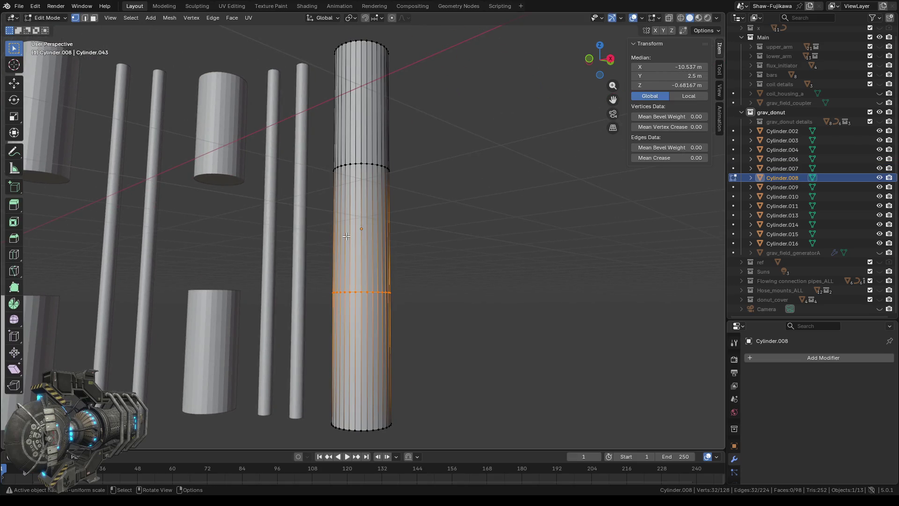
# Step: Select the middle band of faces around Cylinder.008 and delete them
pyautogui.click(94, 19)
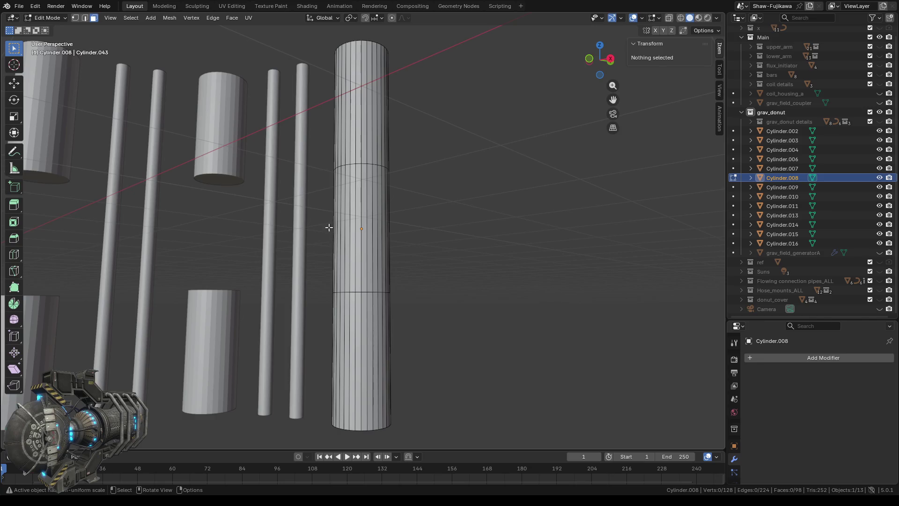
pyautogui.moveTo(329, 227); pyautogui.dragTo(442, 254)
pyautogui.moveTo(530, 247); pyautogui.dragTo(324, 260, button='middle')
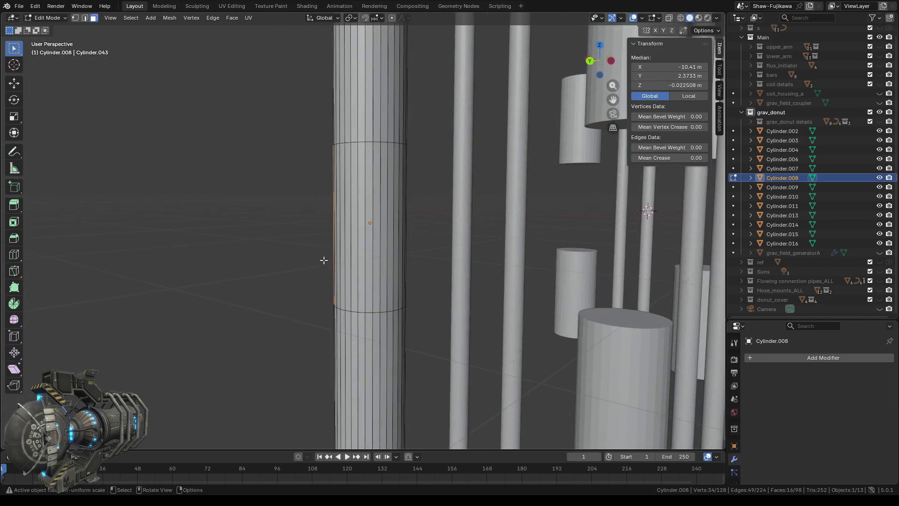
pyautogui.moveTo(243, 157); pyautogui.dragTo(422, 259)
pyautogui.moveTo(422, 258); pyautogui.dragTo(293, 260, button='middle')
pyautogui.moveTo(359, 231)
pyautogui.mouseDown(button='middle')
pyautogui.moveTo(340, 247)
pyautogui.moveTo(410, 248)
pyautogui.moveTo(395, 235)
pyautogui.mouseUp(button='middle')
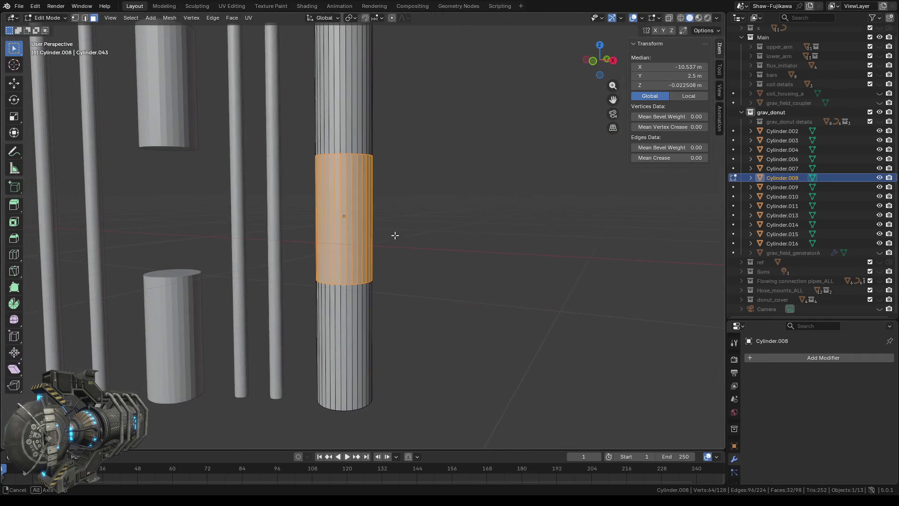
pyautogui.press('x')
pyautogui.click(431, 262)
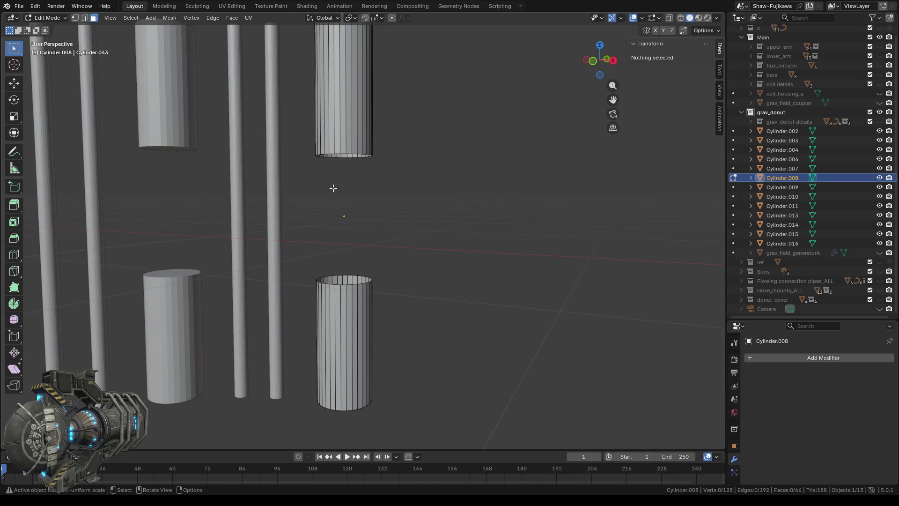
# Step: Select each open edge ring of Cylinder.008's pieces to cap them, then exit editing
pyautogui.press('1')
pyautogui.moveTo(345, 199)
pyautogui.mouseDown(button='middle')
pyautogui.moveTo(363, 235)
pyautogui.moveTo(271, 209)
pyautogui.mouseUp(button='middle')
pyautogui.moveTo(272, 209); pyautogui.dragTo(404, 282)
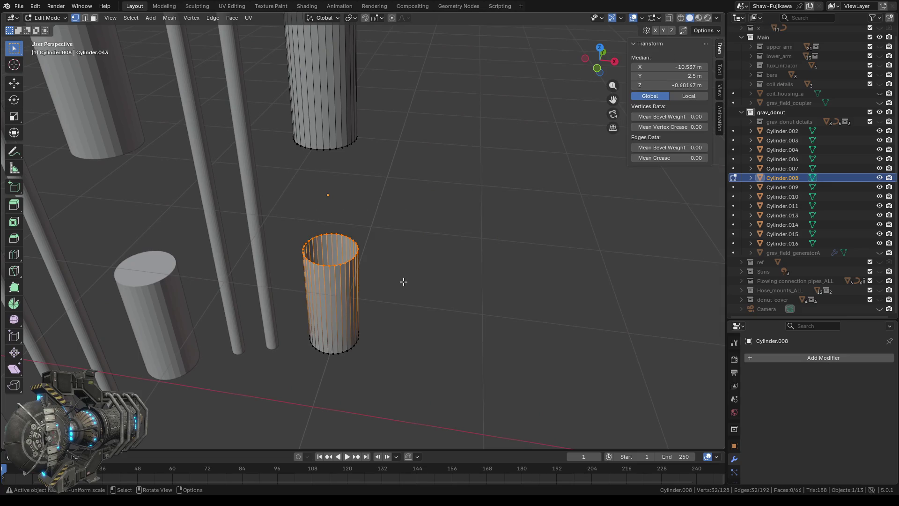
pyautogui.moveTo(431, 315); pyautogui.dragTo(432, 215, button='middle')
pyautogui.moveTo(297, 200); pyautogui.dragTo(378, 257)
pyautogui.hotkey('ctrl', 'l')
pyautogui.hotkey('alt', 'a')
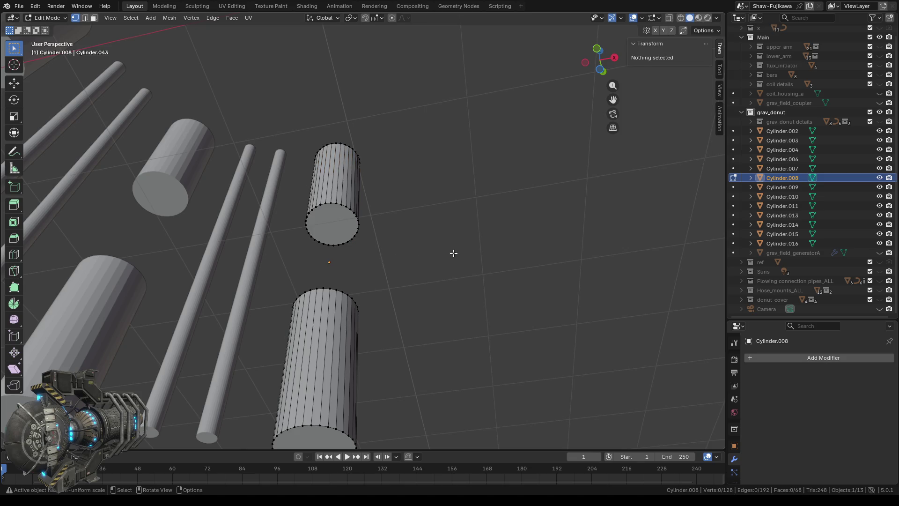
pyautogui.moveTo(454, 253)
pyautogui.mouseDown(button='middle')
pyautogui.moveTo(390, 287)
pyautogui.moveTo(419, 355)
pyautogui.mouseUp(button='middle')
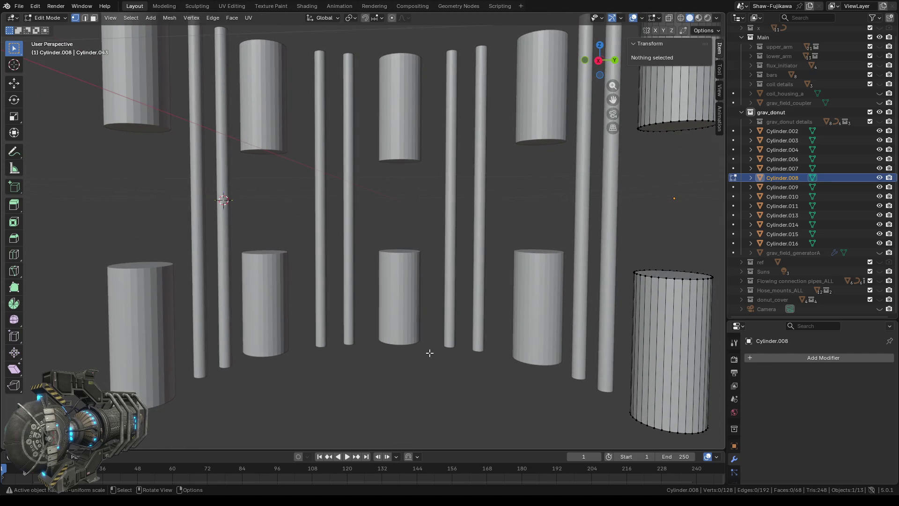
pyautogui.press('Tab')
# Step: Add a mid-height loop cut to thin rods Cylinder.011 and Cylinder.016
pyautogui.click(197, 191)
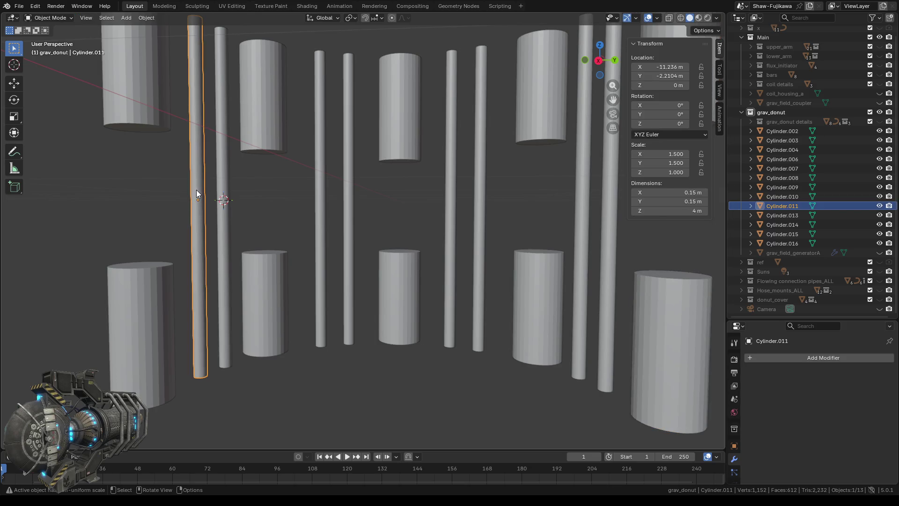
pyautogui.press('Tab')
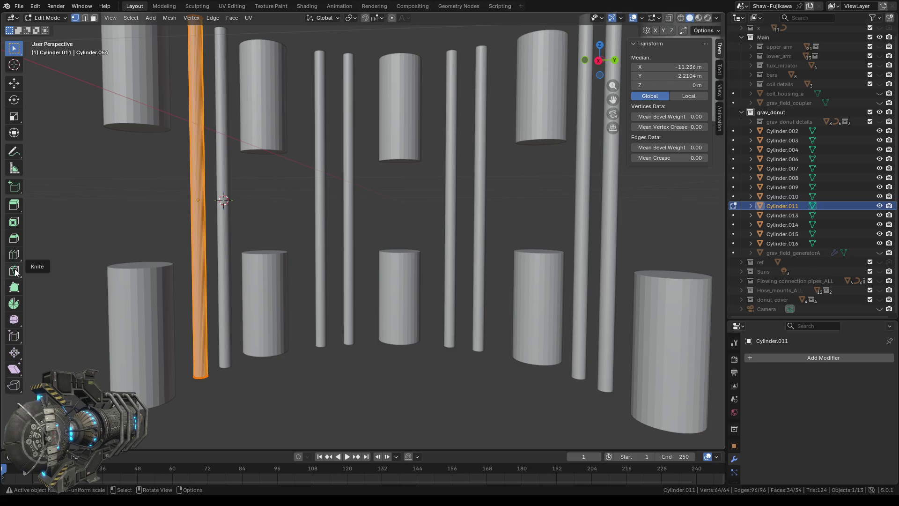
pyautogui.click(15, 255)
pyautogui.moveTo(188, 201); pyautogui.dragTo(184, 154)
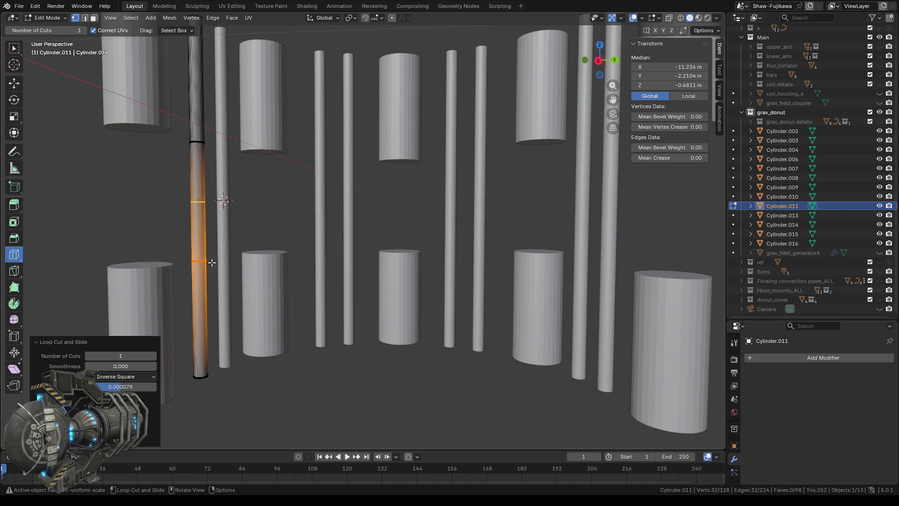
pyautogui.press('Tab')
pyautogui.click(225, 241)
pyautogui.press('Tab')
pyautogui.press('g')
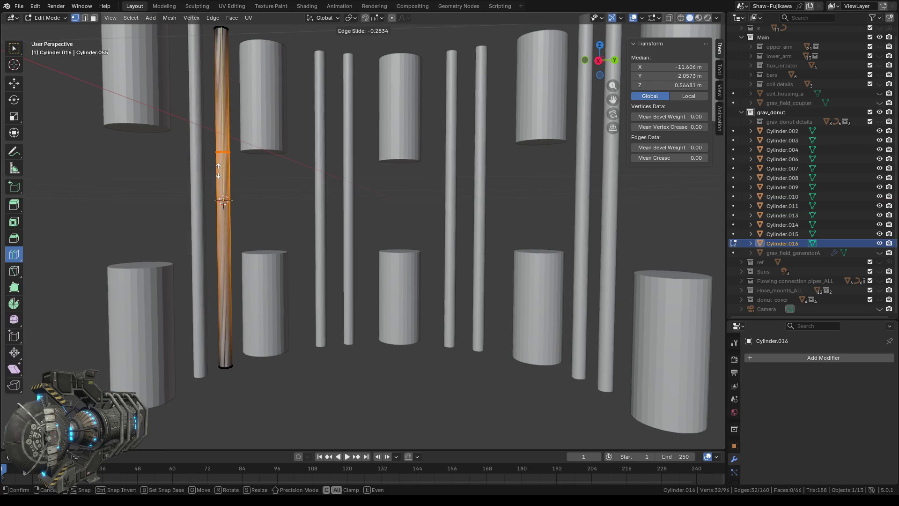
pyautogui.moveTo(224, 218); pyautogui.dragTo(247, 238)
pyautogui.click(233, 246)
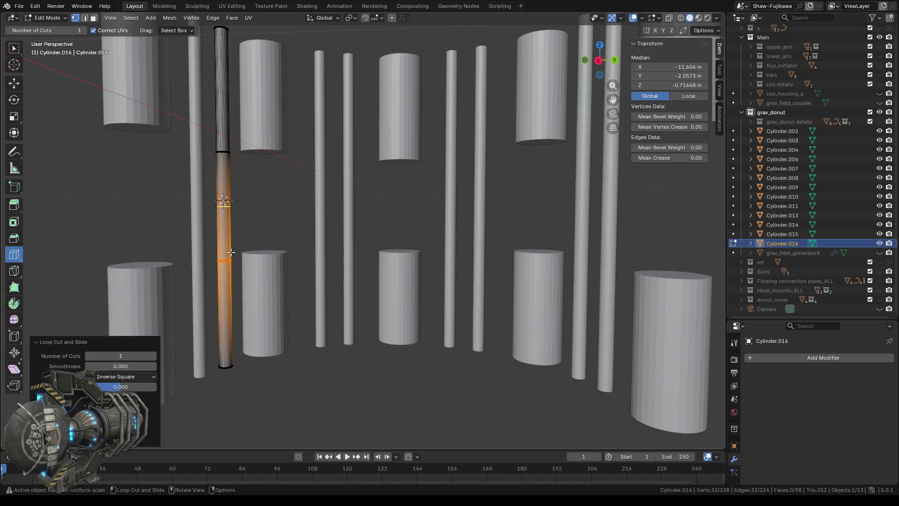
pyautogui.press('Tab')
# Step: Add and slide a loop cut on rods Cylinder.002 and Cylinder.015
pyautogui.click(320, 205)
pyautogui.press('Tab')
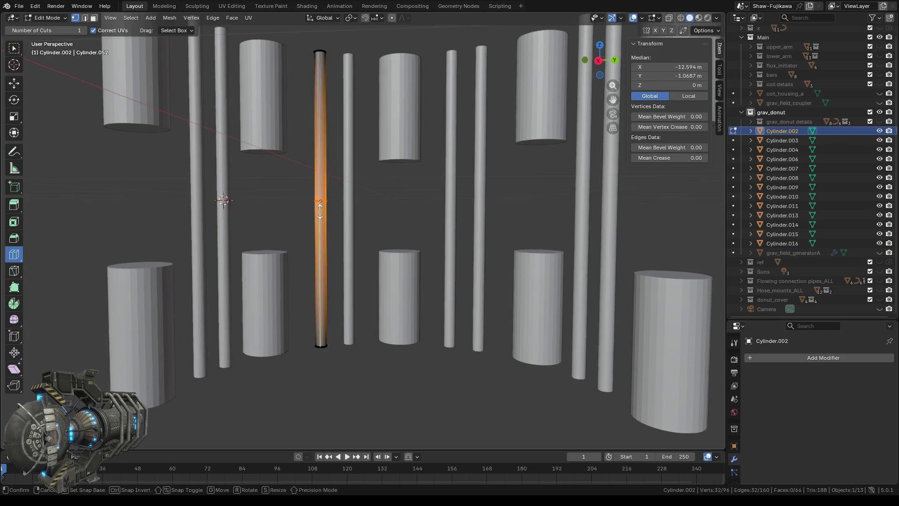
pyautogui.moveTo(321, 215); pyautogui.dragTo(321, 220)
pyautogui.press('Tab')
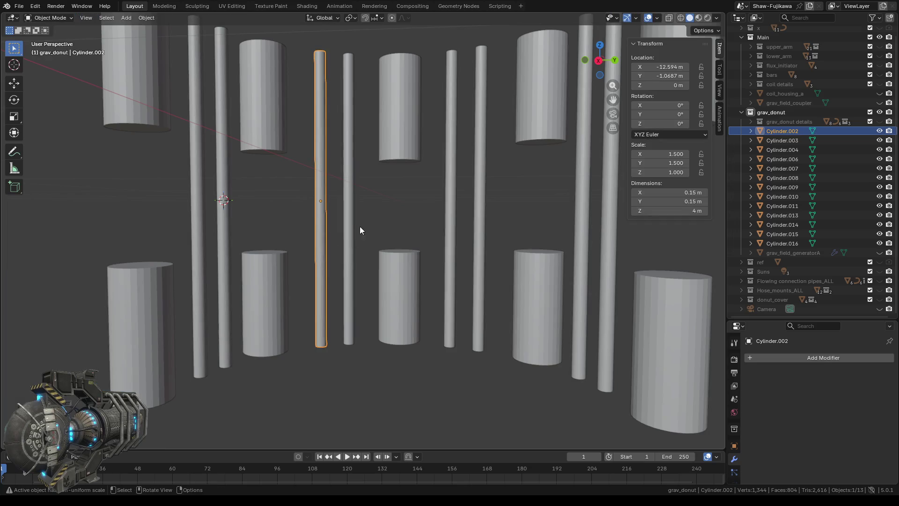
pyautogui.click(351, 216)
pyautogui.press('Tab')
pyautogui.moveTo(352, 216); pyautogui.dragTo(349, 183)
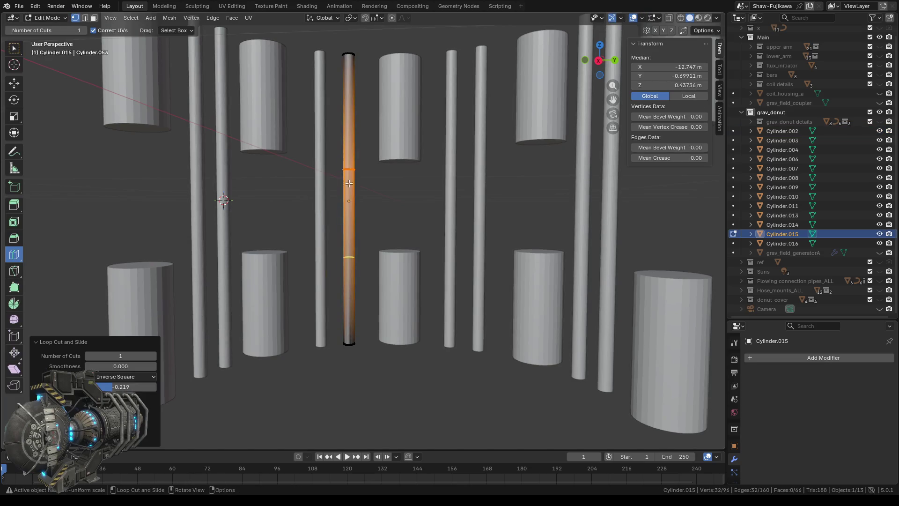
pyautogui.press('Tab')
# Step: Loop cut Cylinder.013, then select Cylinder.014 and start editing it
pyautogui.click(451, 216)
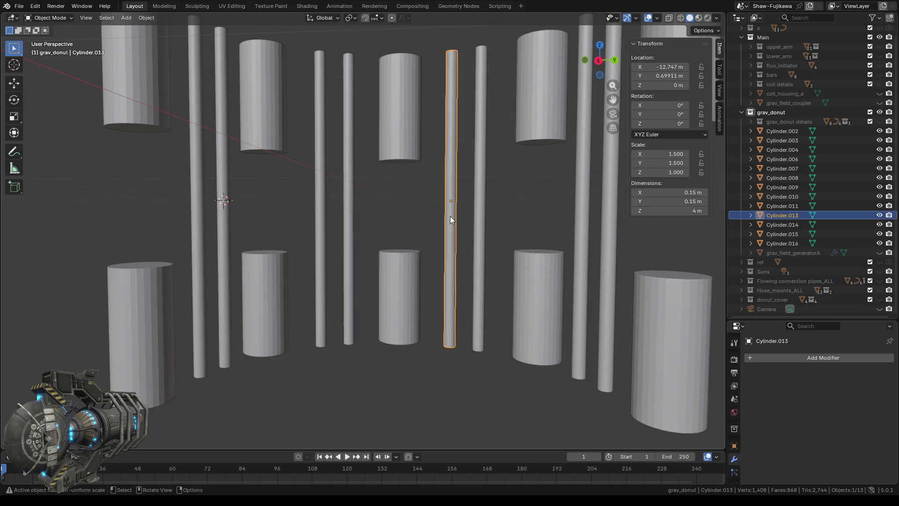
pyautogui.press('Tab')
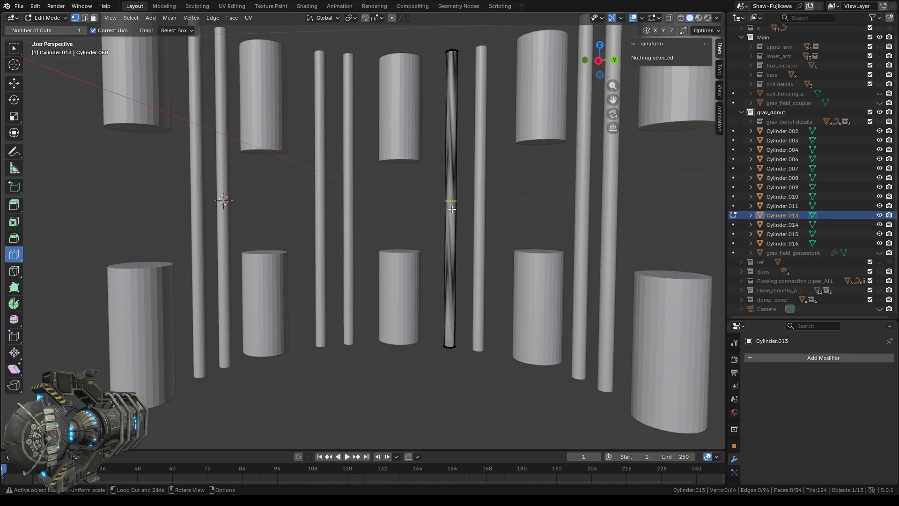
pyautogui.press('a')
pyautogui.moveTo(451, 209); pyautogui.dragTo(451, 209)
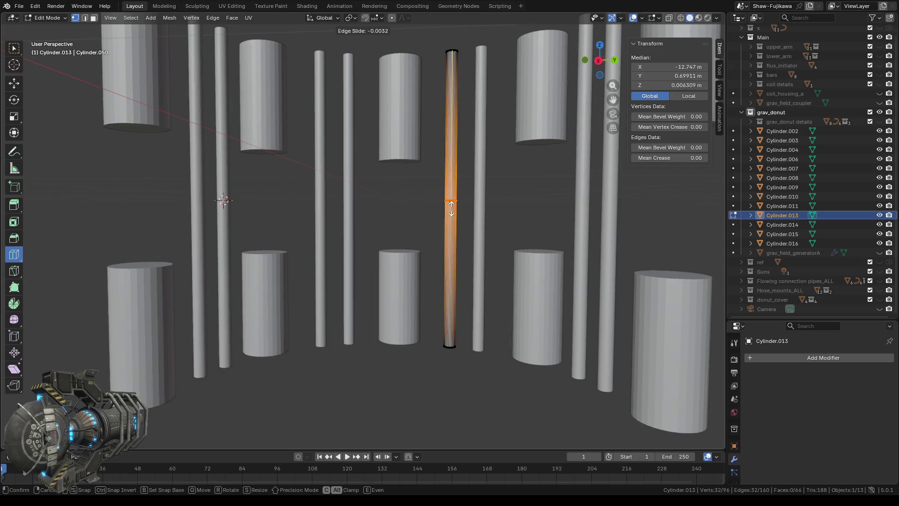
pyautogui.click(453, 171)
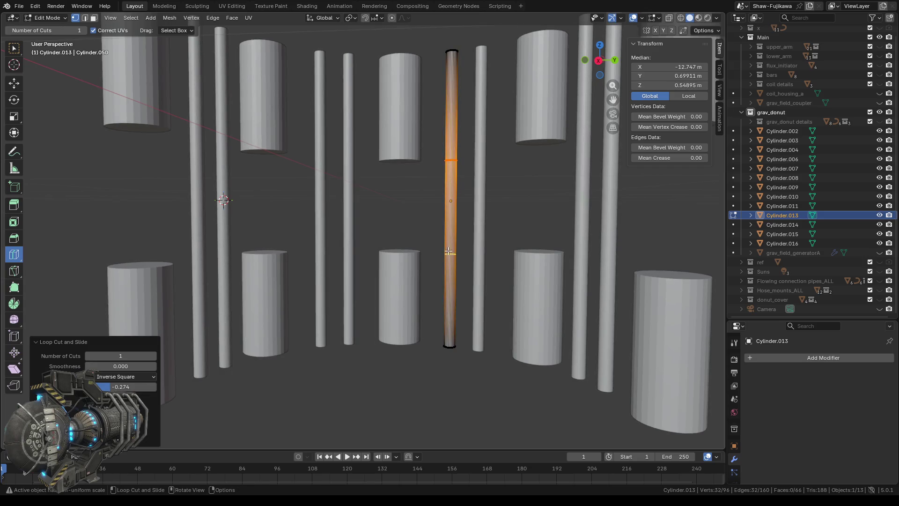
pyautogui.press('Tab')
pyautogui.click(482, 213)
pyautogui.press('Tab')
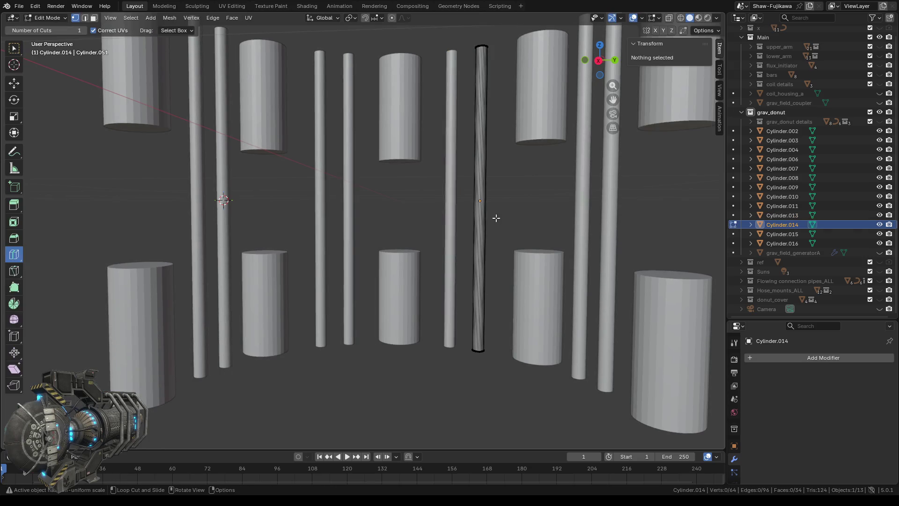
# Step: Add and slide loop cuts on rods Cylinder.014, Cylinder.009 and Cylinder.010
pyautogui.press('a')
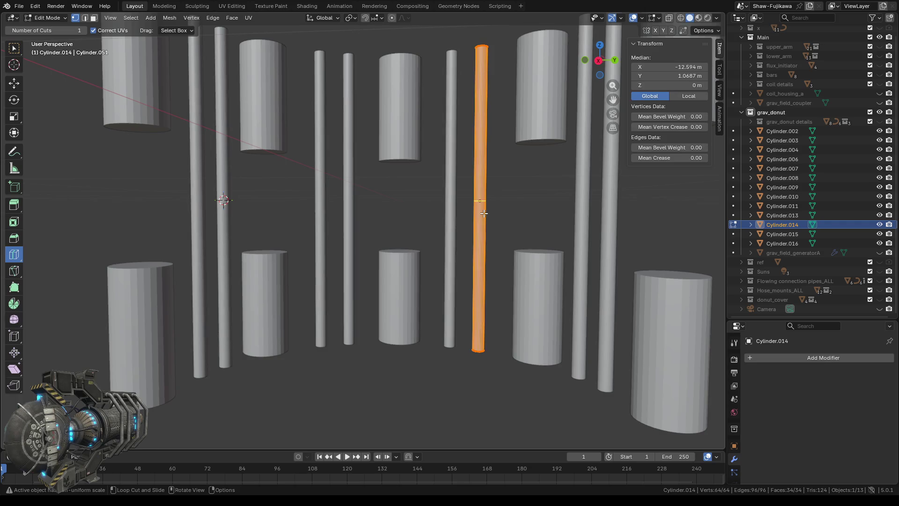
pyautogui.moveTo(485, 213); pyautogui.dragTo(485, 184)
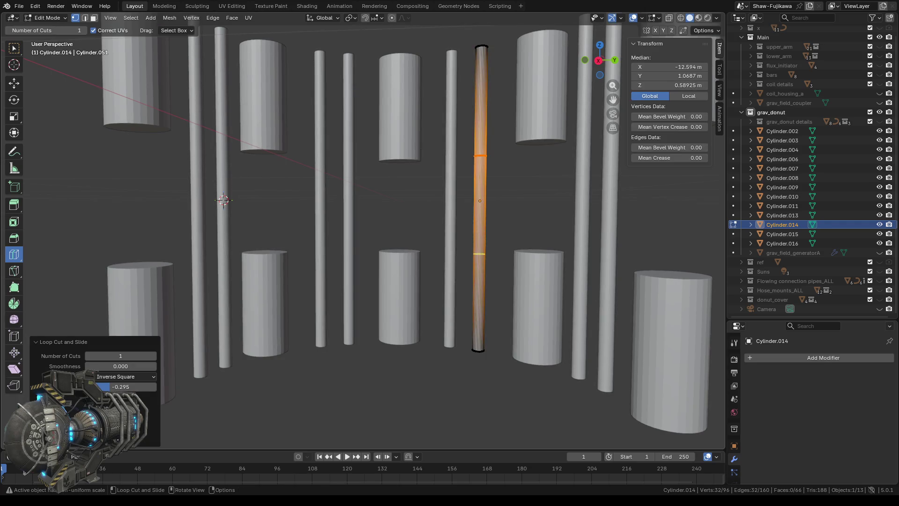
pyautogui.press('Tab')
pyautogui.moveTo(523, 215); pyautogui.dragTo(452, 215, button='middle')
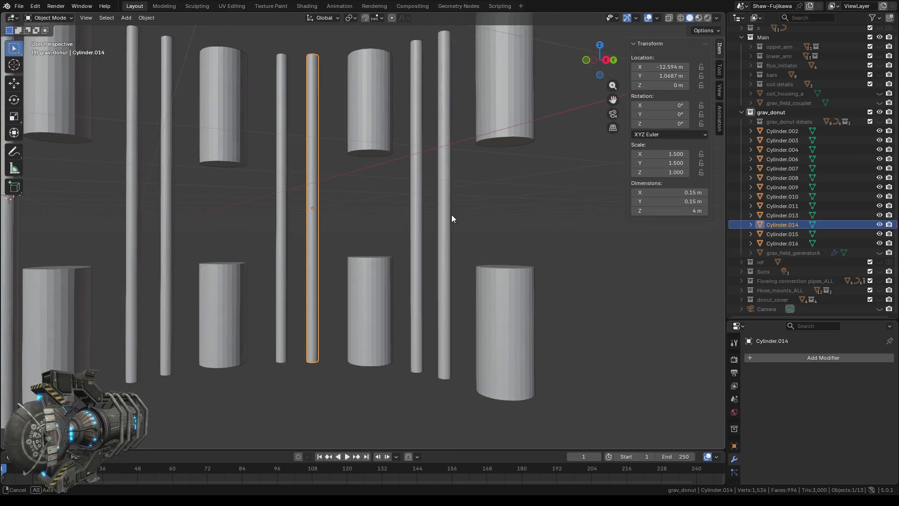
pyautogui.click(419, 214)
pyautogui.press('Tab')
pyautogui.moveTo(420, 215); pyautogui.dragTo(419, 244)
pyautogui.press('Tab')
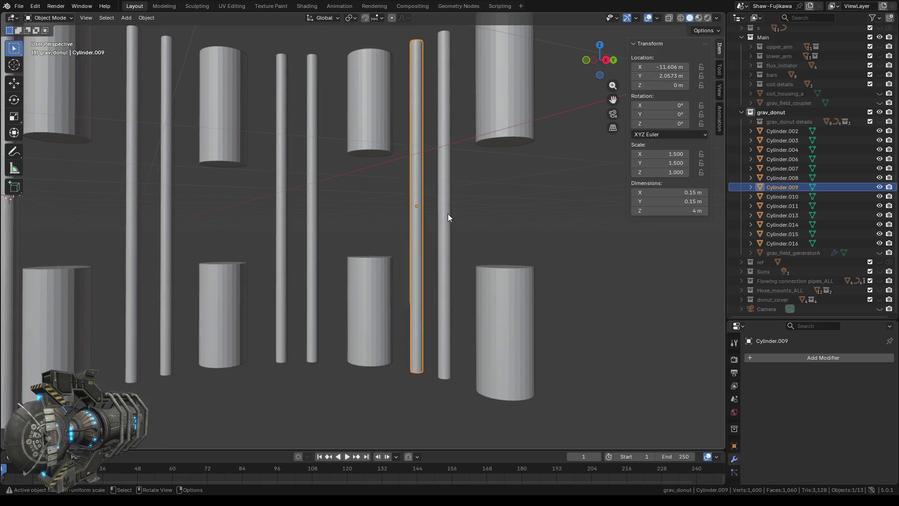
pyautogui.click(448, 214)
pyautogui.press('Tab')
pyautogui.moveTo(448, 208); pyautogui.dragTo(442, 252)
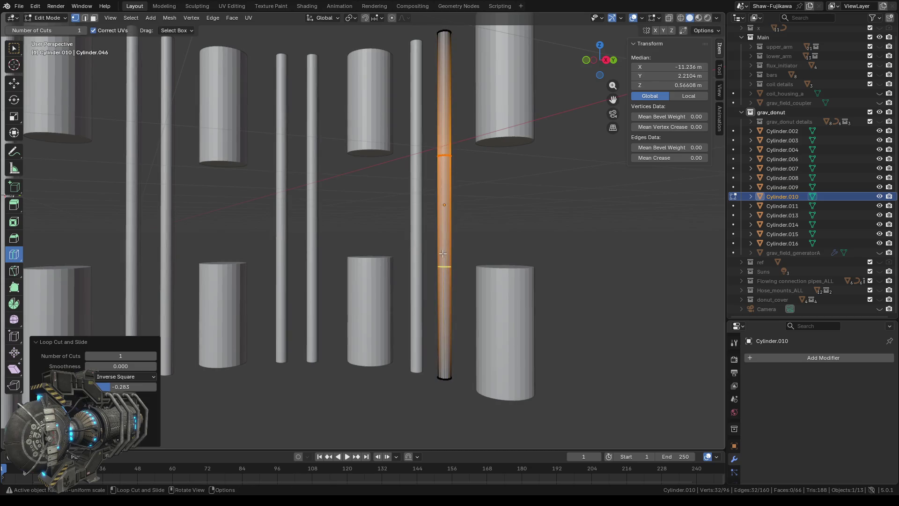
pyautogui.press('Tab')
pyautogui.scroll(-2, 321, 303)
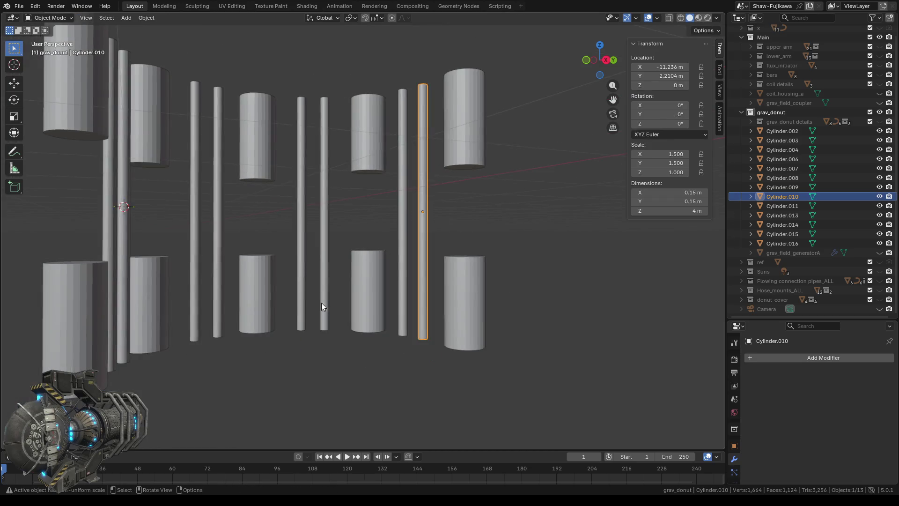
# Step: Edit Cylinder.010 and box-select its middle band of faces, framing the selection
pyautogui.moveTo(321, 302)
pyautogui.mouseDown(button='middle')
pyautogui.moveTo(253, 306)
pyautogui.moveTo(257, 339)
pyautogui.moveTo(237, 272)
pyautogui.mouseUp(button='middle')
pyautogui.scroll(3, 275, 260)
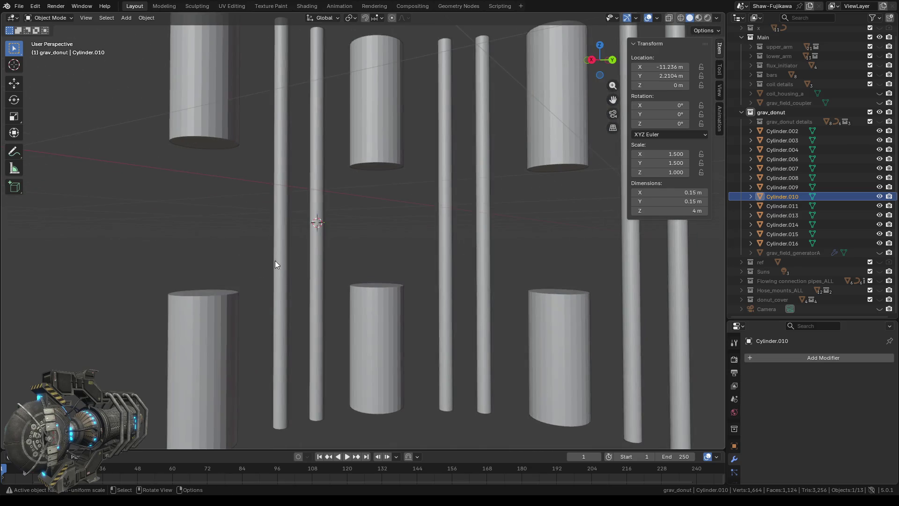
pyautogui.click(288, 209)
pyautogui.press('Tab')
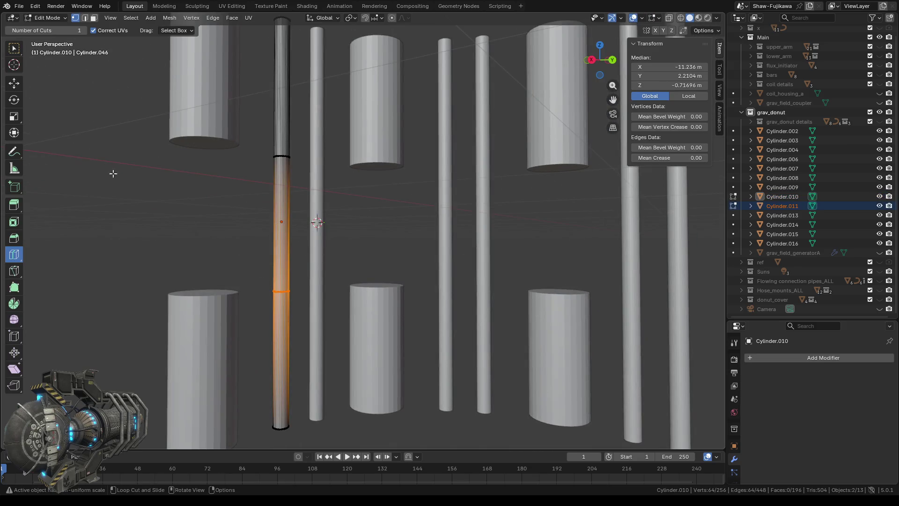
pyautogui.hotkey('alt', 'a')
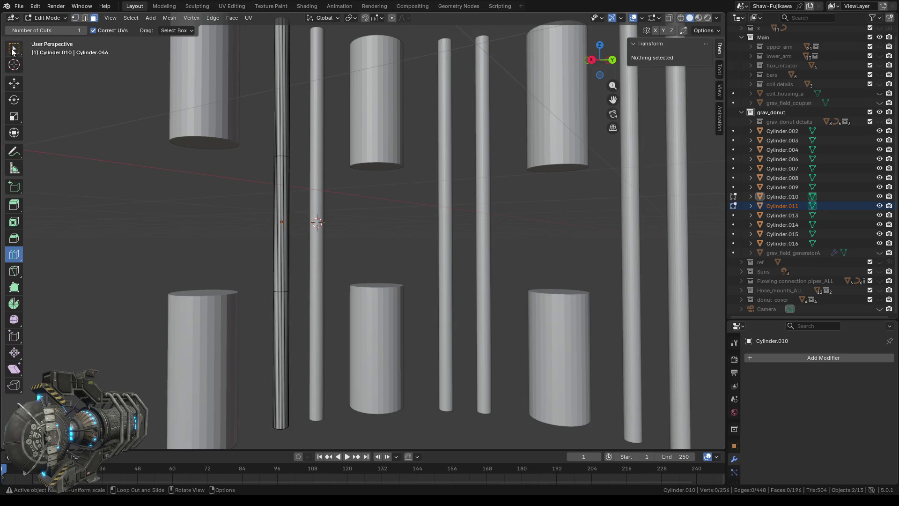
pyautogui.press('w')
pyautogui.moveTo(260, 206); pyautogui.dragTo(302, 250)
pyautogui.moveTo(255, 251)
pyautogui.mouseDown(button='middle')
pyautogui.moveTo(237, 242)
pyautogui.moveTo(284, 239)
pyautogui.moveTo(210, 275)
pyautogui.mouseUp(button='middle')
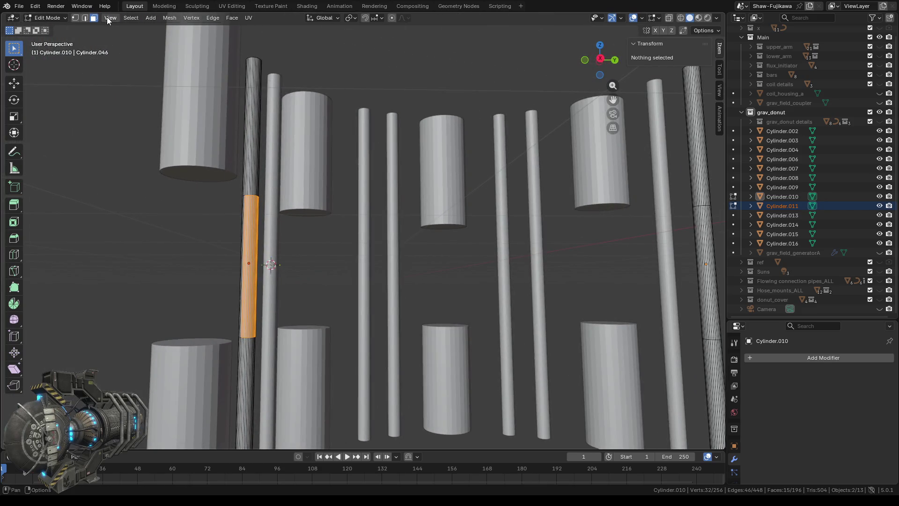
pyautogui.click(107, 17)
pyautogui.click(131, 79)
pyautogui.scroll(-5, 325, 213)
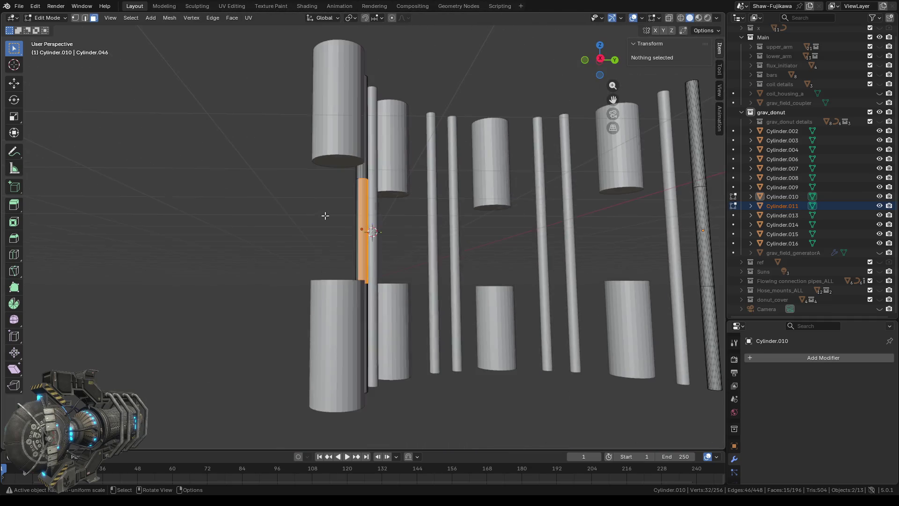
# Step: Add the remaining middle faces and delete the band, splitting the rod
pyautogui.moveTo(260, 220)
pyautogui.mouseDown(button='middle')
pyautogui.moveTo(395, 248)
pyautogui.moveTo(504, 303)
pyautogui.mouseUp(button='middle')
pyautogui.scroll(4, 400, 230)
pyautogui.keyDown('ctrl'); pyautogui.click(363, 225); pyautogui.keyUp('ctrl')
pyautogui.scroll(-5, 504, 302)
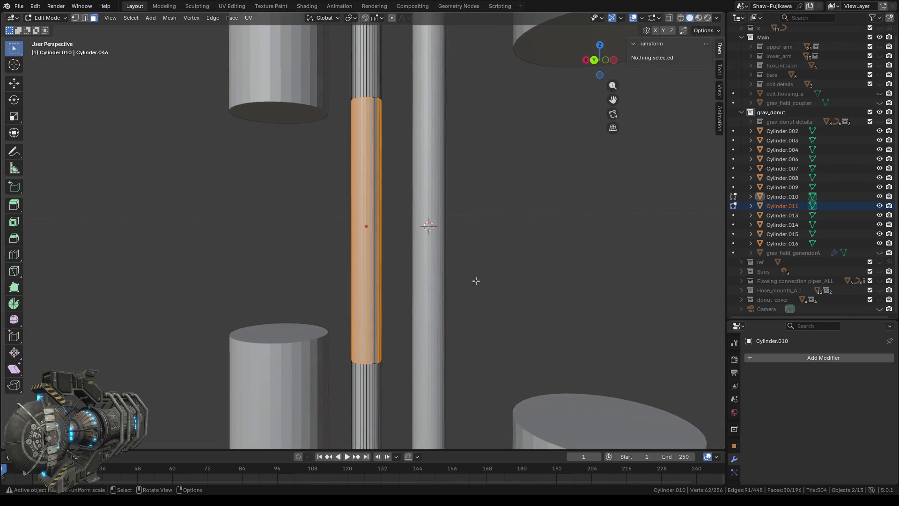
pyautogui.keyDown('shift'); pyautogui.click(376, 200); pyautogui.keyUp('shift')
pyautogui.moveTo(282, 232)
pyautogui.mouseDown(button='middle')
pyautogui.moveTo(307, 245)
pyautogui.moveTo(278, 244)
pyautogui.moveTo(291, 253)
pyautogui.moveTo(155, 91)
pyautogui.mouseUp(button='middle')
pyautogui.press('x')
pyautogui.click(264, 244)
# Step: Fill the pieces' open end loops to cap them, then move on to Cylinder.016
pyautogui.click(75, 21)
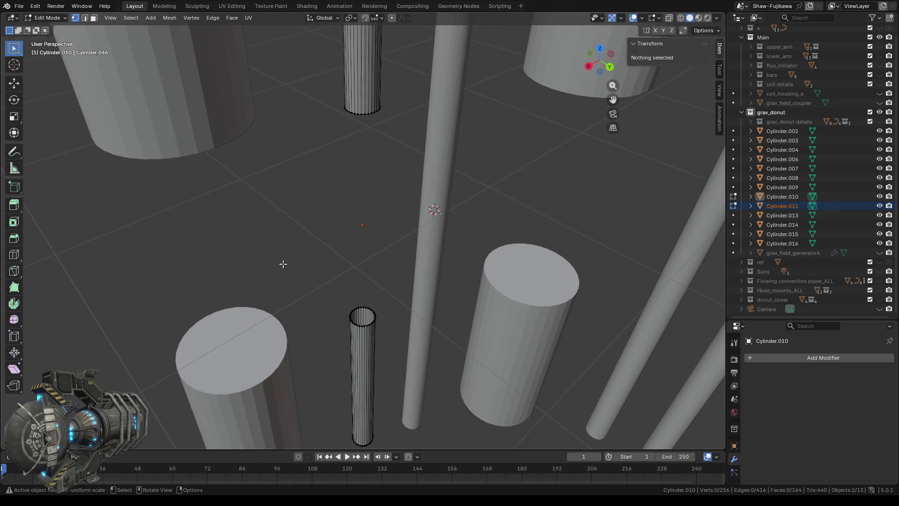
pyautogui.moveTo(322, 269); pyautogui.dragTo(385, 345)
pyautogui.press('f')
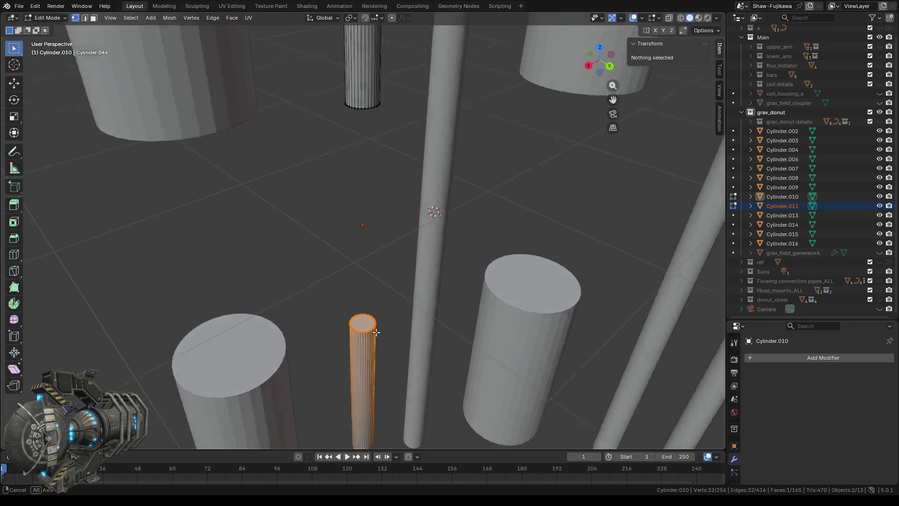
pyautogui.moveTo(385, 345); pyautogui.dragTo(364, 227, button='middle')
pyautogui.moveTo(330, 103); pyautogui.dragTo(382, 157)
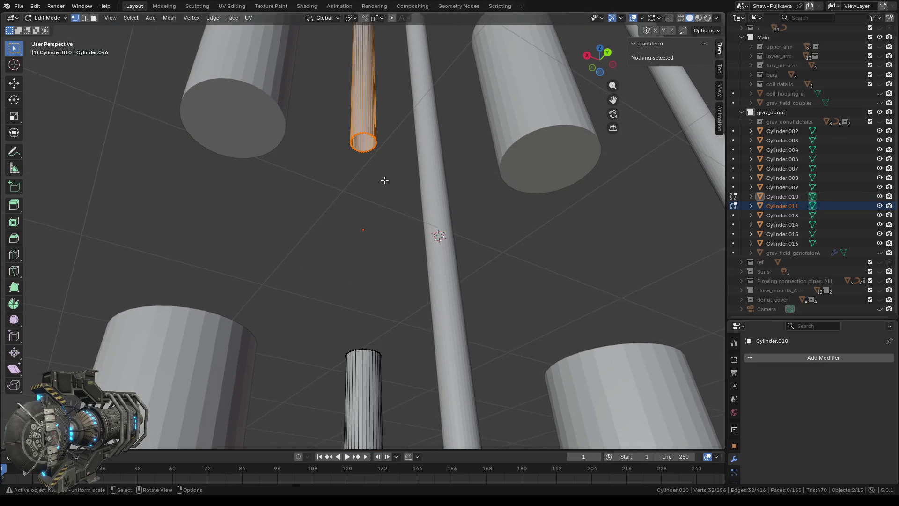
pyautogui.press('Tab')
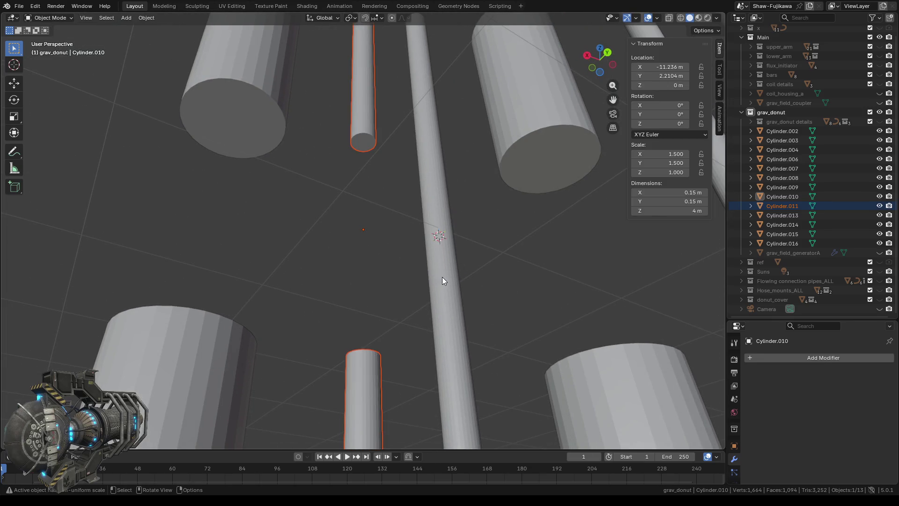
pyautogui.click(441, 279)
pyautogui.press('Tab')
# Step: Select Cylinder.016's middle band of faces and delete it to leave a gap
pyautogui.moveTo(365, 251)
pyautogui.mouseDown(button='middle')
pyautogui.moveTo(373, 279)
pyautogui.moveTo(229, 201)
pyautogui.mouseUp(button='middle')
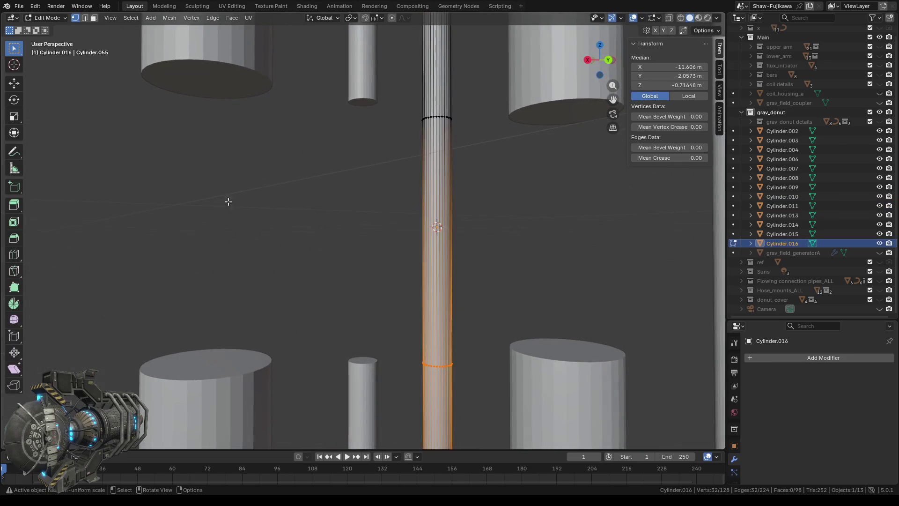
pyautogui.click(93, 17)
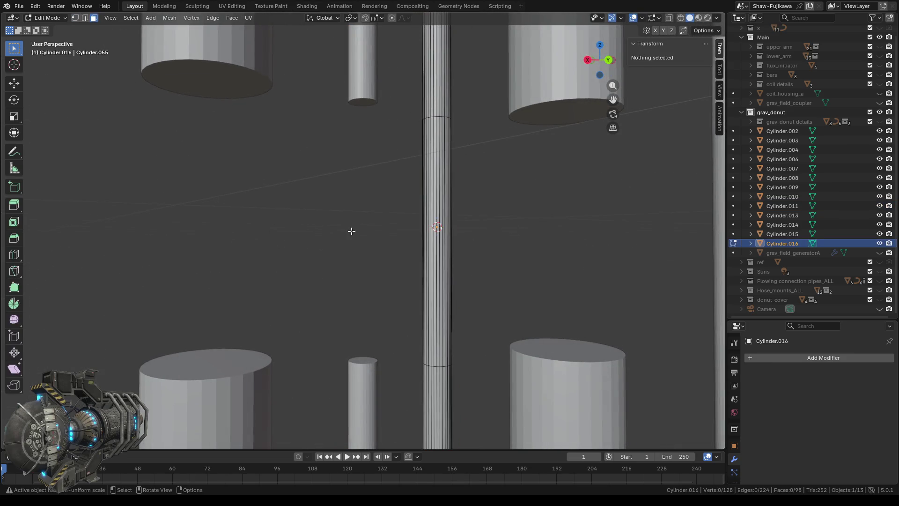
pyautogui.moveTo(364, 201); pyautogui.dragTo(498, 272)
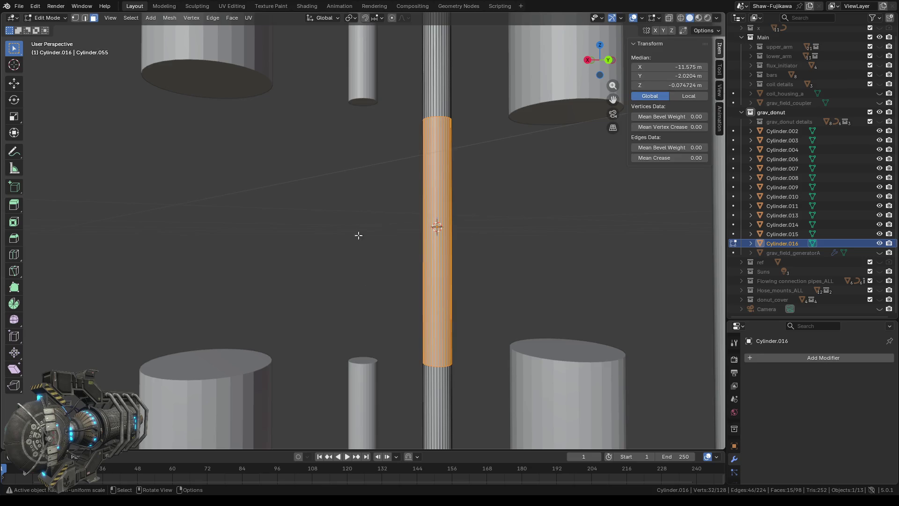
pyautogui.moveTo(358, 236); pyautogui.dragTo(483, 245, button='middle')
pyautogui.keyDown('shift'); pyautogui.moveTo(246, 190); pyautogui.dragTo(349, 227); pyautogui.keyUp('shift')
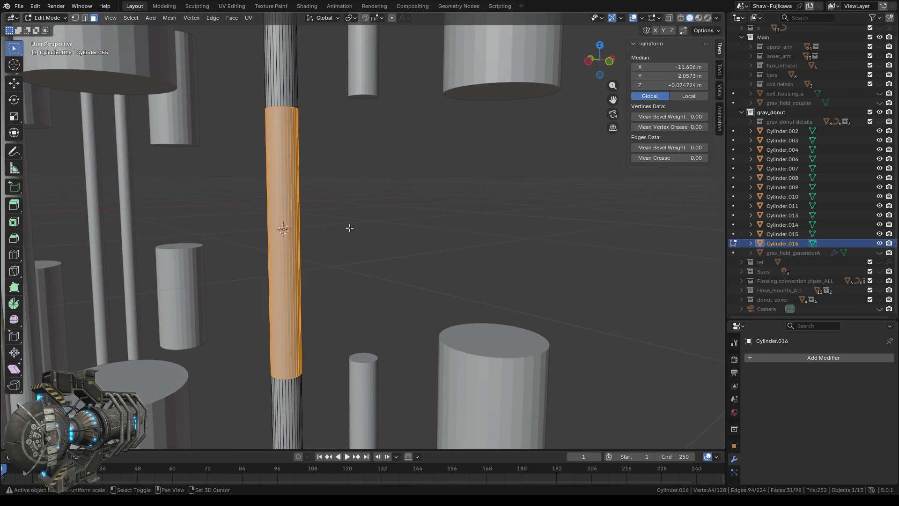
pyautogui.moveTo(349, 227)
pyautogui.mouseDown(button='middle')
pyautogui.moveTo(434, 221)
pyautogui.moveTo(483, 251)
pyautogui.mouseUp(button='middle')
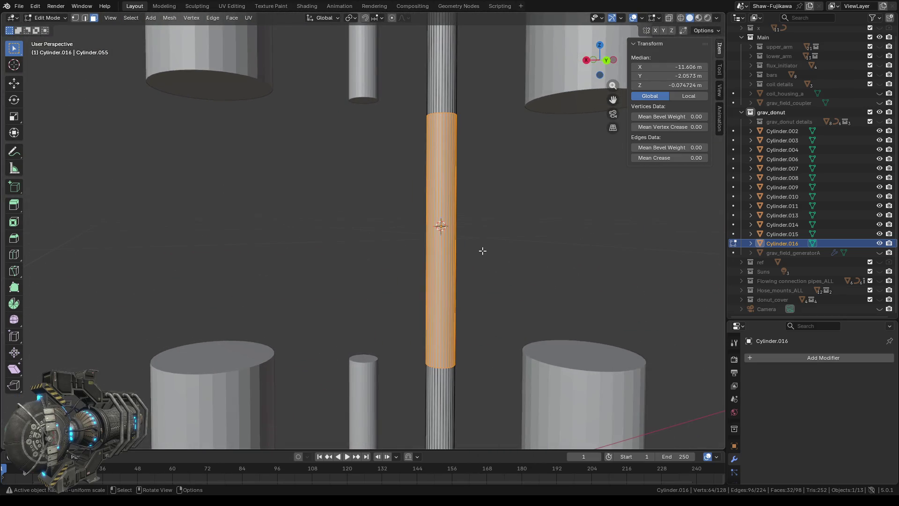
pyautogui.press('x')
pyautogui.click(478, 251)
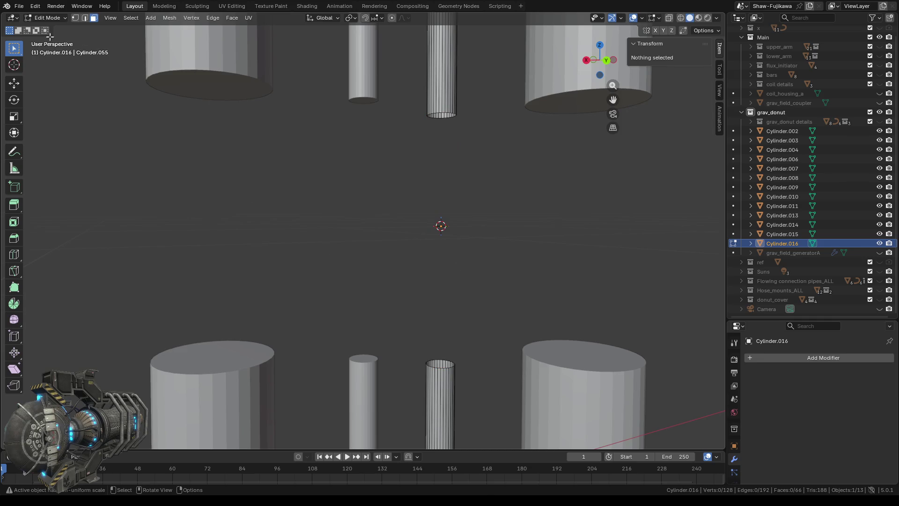
# Step: Select both open rims to cap the pieces, exit editing and pick Cylinder.002
pyautogui.click(75, 19)
pyautogui.moveTo(420, 326); pyautogui.dragTo(482, 384)
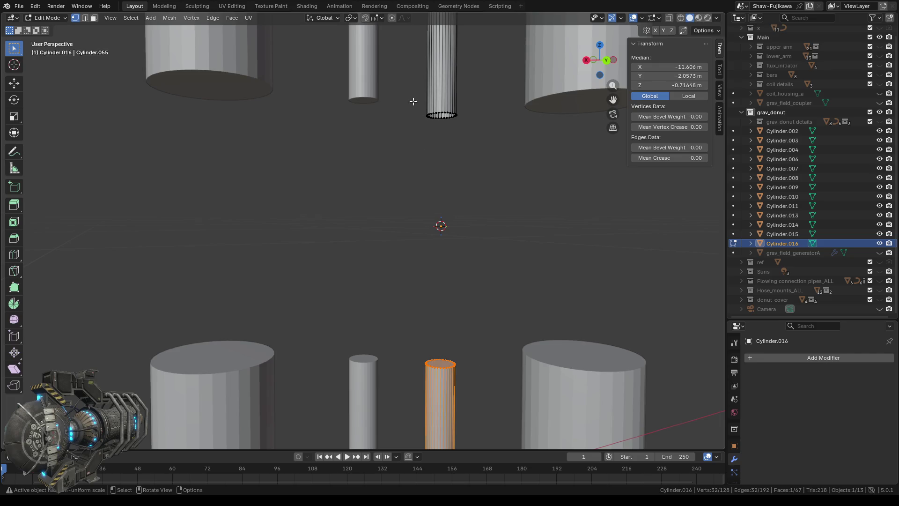
pyautogui.moveTo(414, 102); pyautogui.dragTo(475, 153)
pyautogui.scroll(-3, 421, 180)
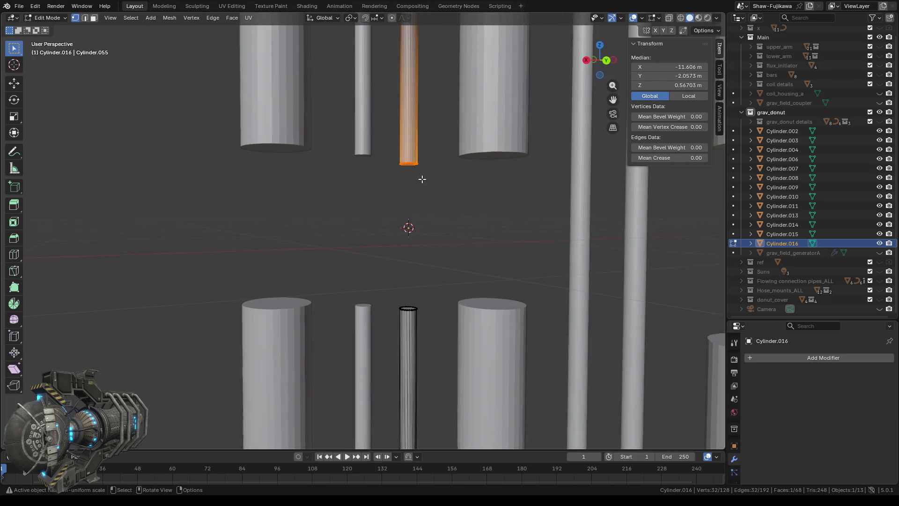
pyautogui.moveTo(433, 215); pyautogui.dragTo(382, 217, button='middle')
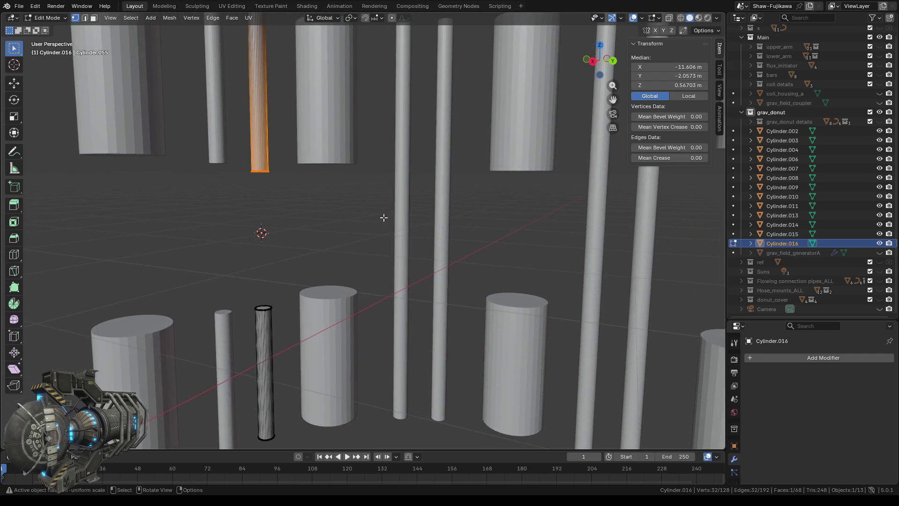
pyautogui.press('Tab')
pyautogui.click(399, 210)
# Step: Delete the middle band of faces from Cylinder.002, leaving a gap between upper and lower pieces
pyautogui.press('Tab')
pyautogui.scroll(3, 388, 225)
pyautogui.scroll(2, 335, 215)
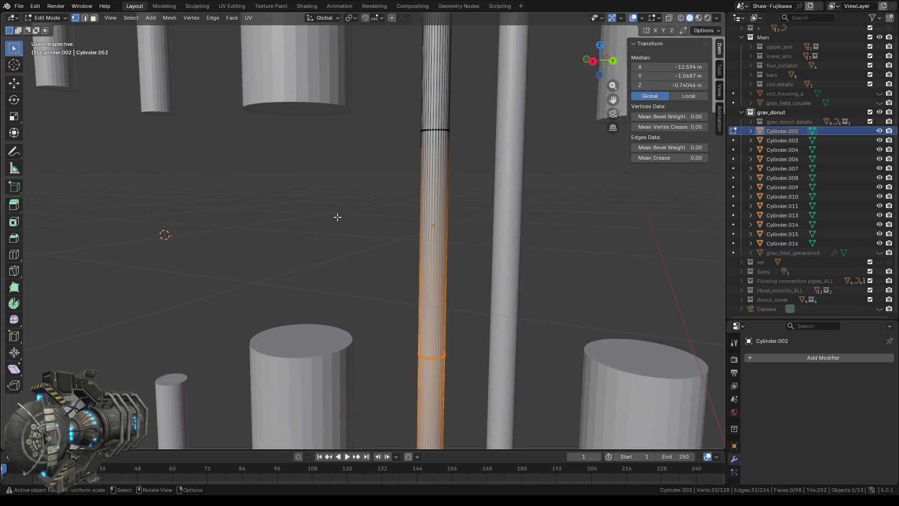
pyautogui.click(93, 18)
pyautogui.moveTo(385, 198); pyautogui.dragTo(466, 265)
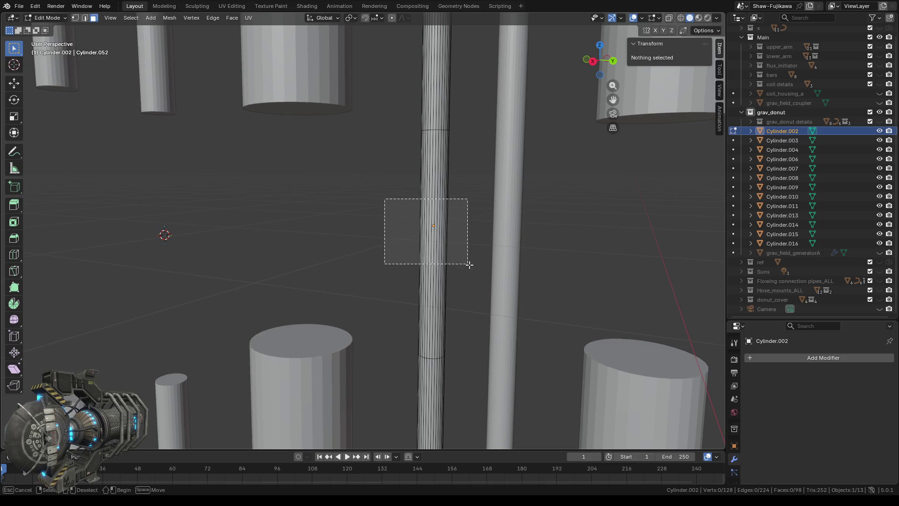
pyautogui.moveTo(312, 249)
pyautogui.mouseDown(button='middle')
pyautogui.moveTo(169, 251)
pyautogui.moveTo(408, 252)
pyautogui.mouseUp(button='middle')
pyautogui.keyDown('shift'); pyautogui.moveTo(256, 201); pyautogui.dragTo(344, 244); pyautogui.keyUp('shift')
pyautogui.moveTo(345, 244)
pyautogui.mouseDown(button='middle')
pyautogui.moveTo(368, 255)
pyautogui.moveTo(616, 239)
pyautogui.moveTo(153, 240)
pyautogui.moveTo(353, 254)
pyautogui.mouseUp(button='middle')
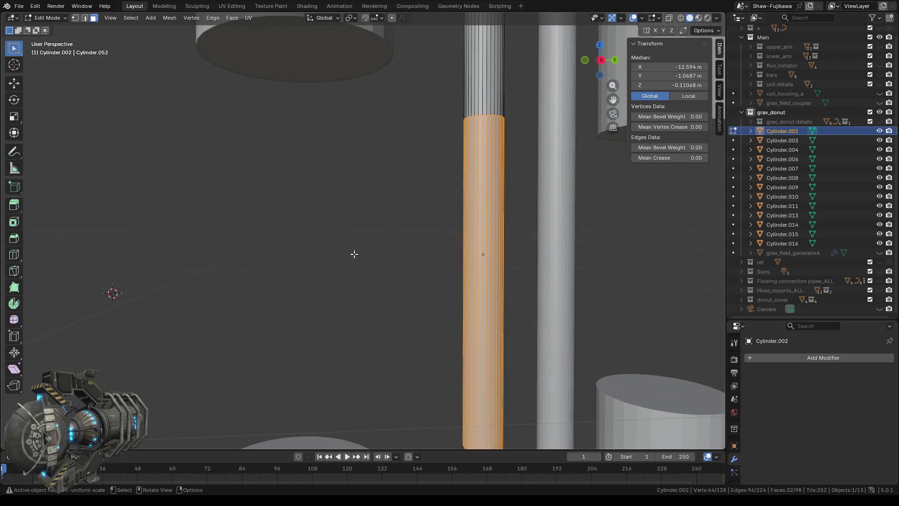
pyautogui.scroll(-4, 382, 268)
pyautogui.press('x')
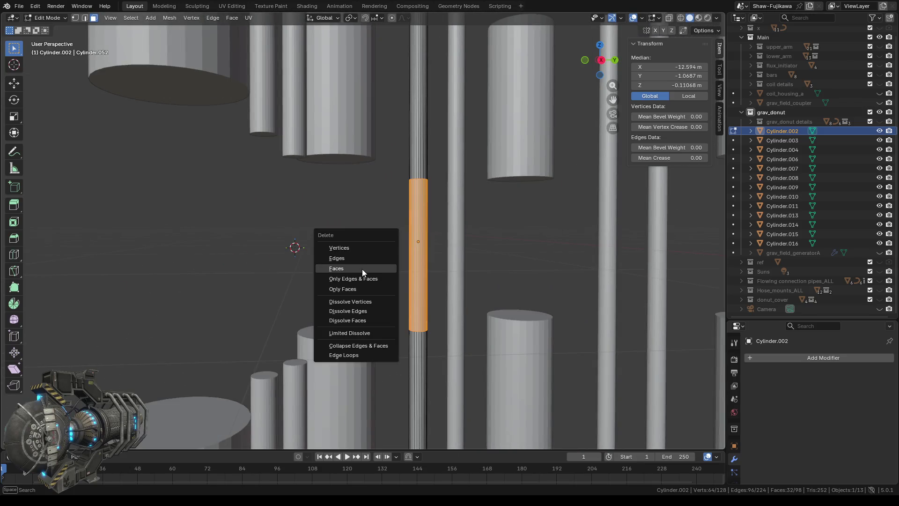
pyautogui.click(362, 270)
pyautogui.moveTo(387, 267)
pyautogui.mouseDown(button='middle')
pyautogui.moveTo(375, 291)
pyautogui.moveTo(418, 328)
pyautogui.mouseUp(button='middle')
# Step: Fill both open rims so the two Cylinder.002 pieces have closed ends
pyautogui.moveTo(409, 328); pyautogui.dragTo(456, 394)
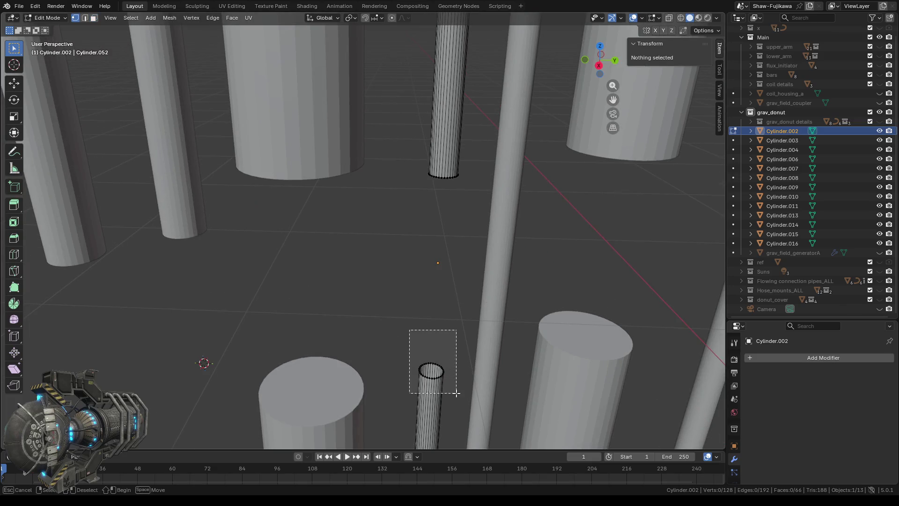
pyautogui.moveTo(431, 387); pyautogui.dragTo(368, 297, button='middle')
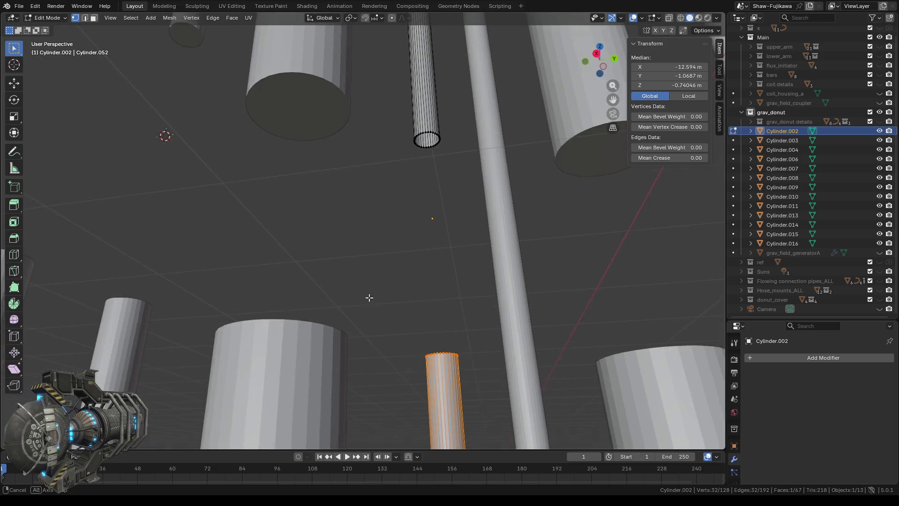
pyautogui.moveTo(393, 111); pyautogui.dragTo(451, 169)
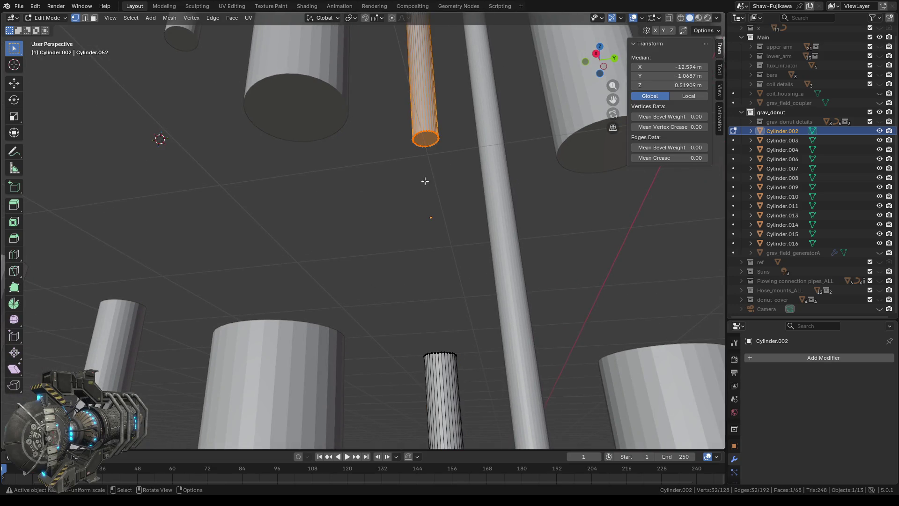
pyautogui.press('Tab')
pyautogui.click(503, 221)
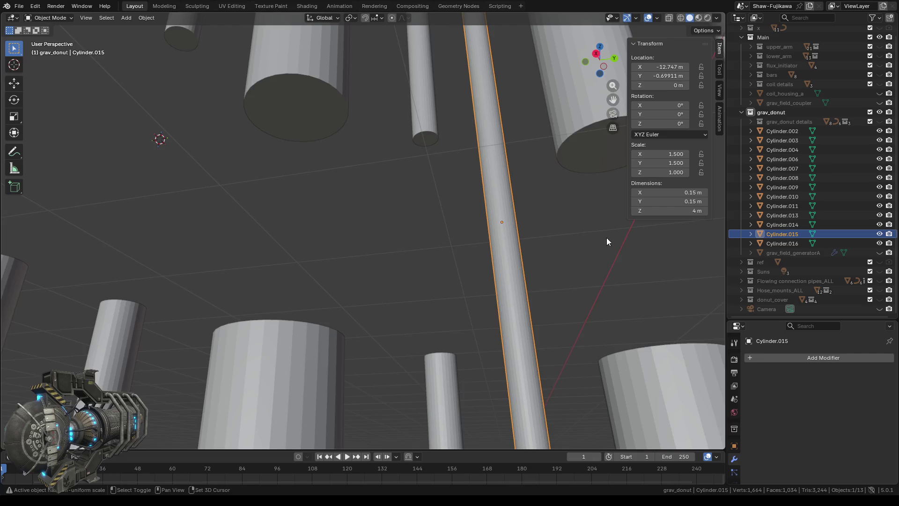
# Step: Delete the middle face band of Cylinder.015 to open a gap between upper and lower pieces
pyautogui.moveTo(607, 241); pyautogui.dragTo(497, 265, button='middle')
pyautogui.press('Tab')
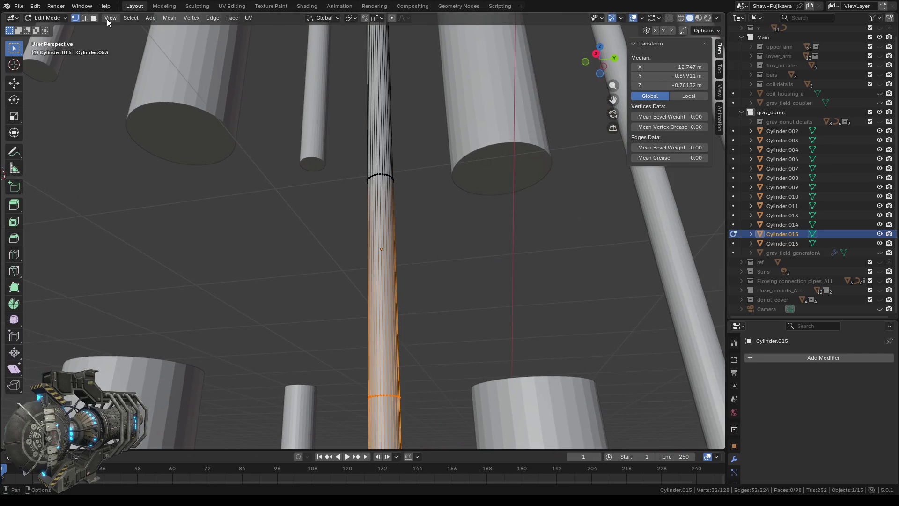
pyautogui.click(93, 17)
pyautogui.moveTo(324, 244); pyautogui.dragTo(464, 305)
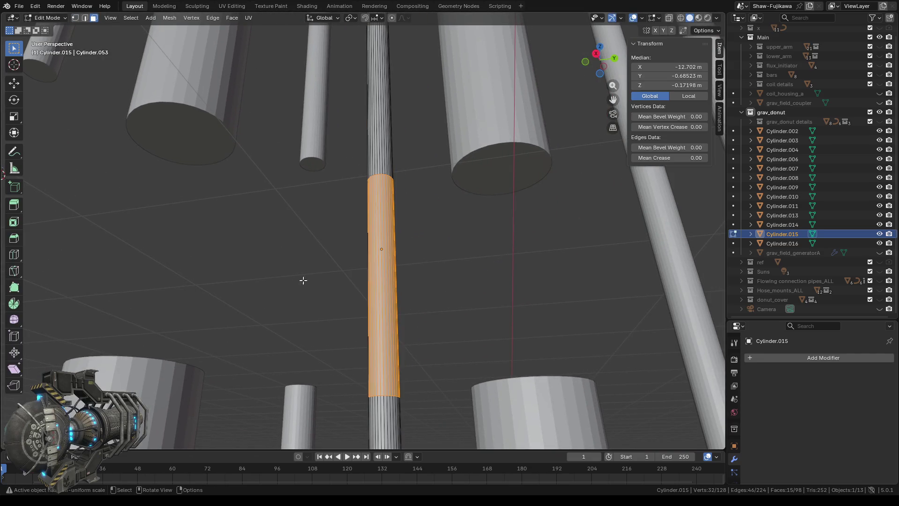
pyautogui.moveTo(302, 282)
pyautogui.mouseDown(button='middle')
pyautogui.moveTo(381, 297)
pyautogui.moveTo(321, 237)
pyautogui.mouseUp(button='middle')
pyautogui.keyDown('shift'); pyautogui.moveTo(321, 237); pyautogui.dragTo(387, 287); pyautogui.keyUp('shift')
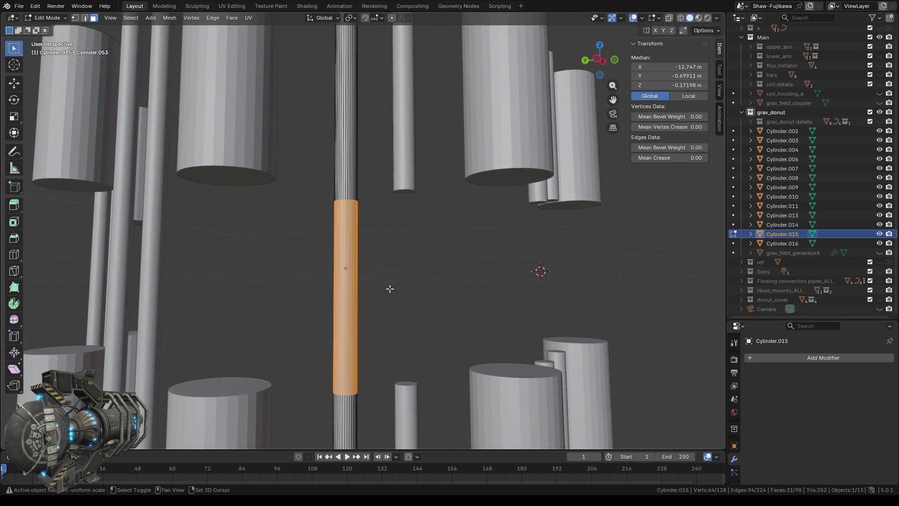
pyautogui.moveTo(388, 287)
pyautogui.mouseDown(button='middle')
pyautogui.moveTo(455, 278)
pyautogui.moveTo(378, 257)
pyautogui.moveTo(443, 245)
pyautogui.moveTo(402, 243)
pyautogui.mouseUp(button='middle')
pyautogui.keyDown('shift'); pyautogui.click(387, 239); pyautogui.keyUp('shift')
pyautogui.press('x')
pyautogui.click(430, 281)
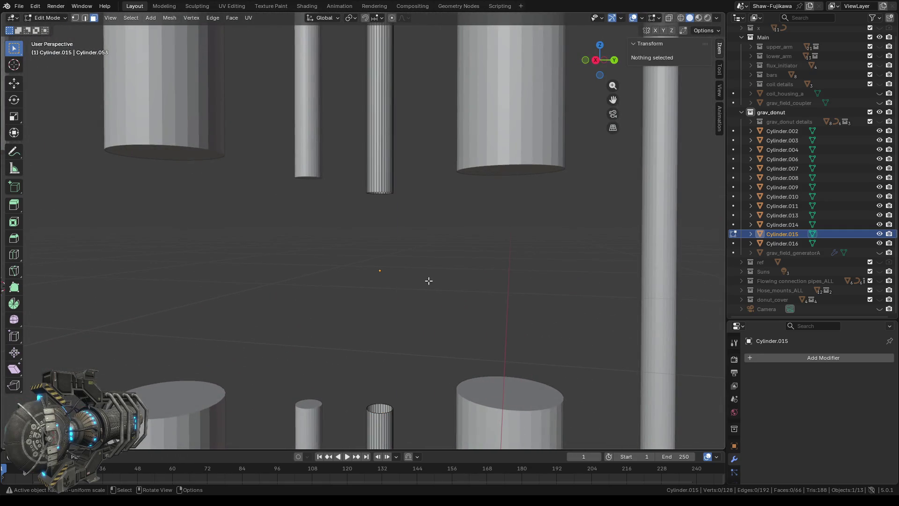
pyautogui.moveTo(422, 310); pyautogui.dragTo(220, 62, button='middle')
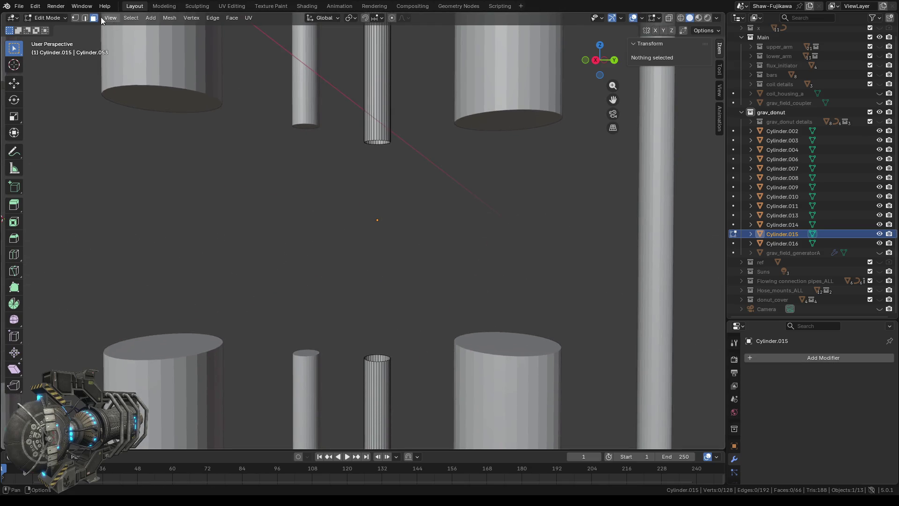
# Step: Fill the two open rims of Cylinder.015's pieces with caps and check the result
pyautogui.click(76, 19)
pyautogui.moveTo(345, 314); pyautogui.dragTo(421, 380)
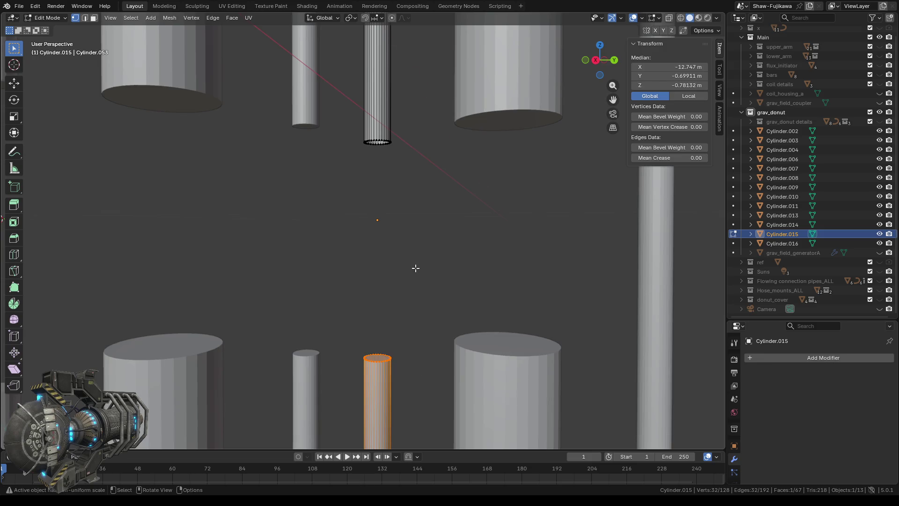
pyautogui.moveTo(416, 267); pyautogui.dragTo(414, 232, button='middle')
pyautogui.keyDown('alt'); pyautogui.click(360, 133); pyautogui.keyUp('alt')
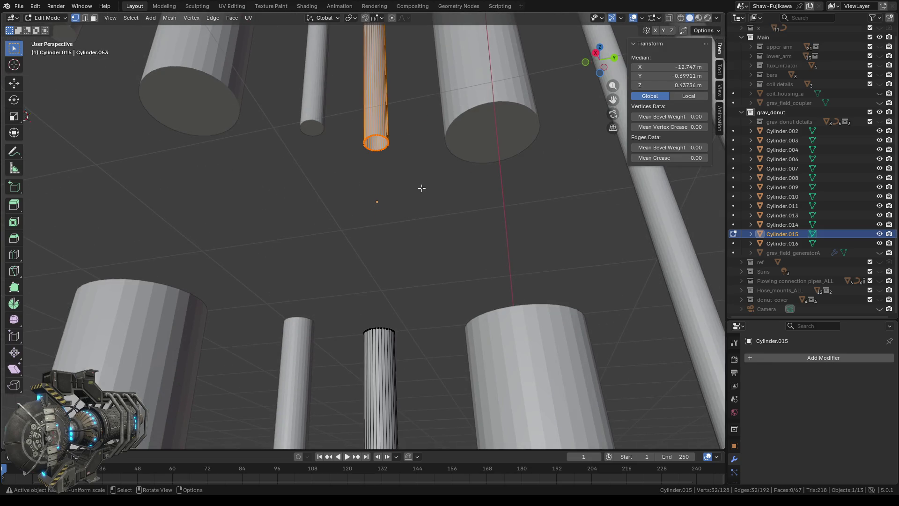
pyautogui.click(404, 190)
pyautogui.scroll(-2, 411, 197)
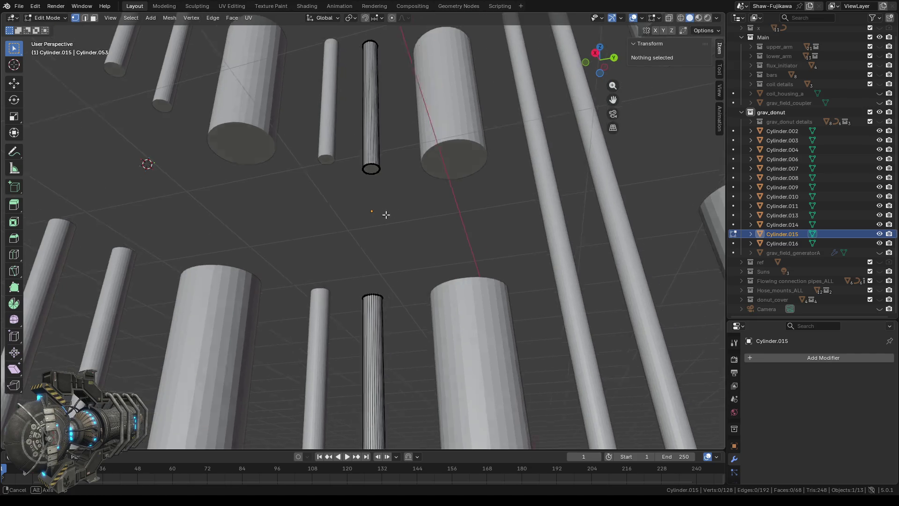
pyautogui.moveTo(386, 215); pyautogui.dragTo(333, 220, button='middle')
pyautogui.scroll(-3, 333, 220)
pyautogui.moveTo(436, 258); pyautogui.dragTo(419, 258, button='middle')
pyautogui.press('Tab')
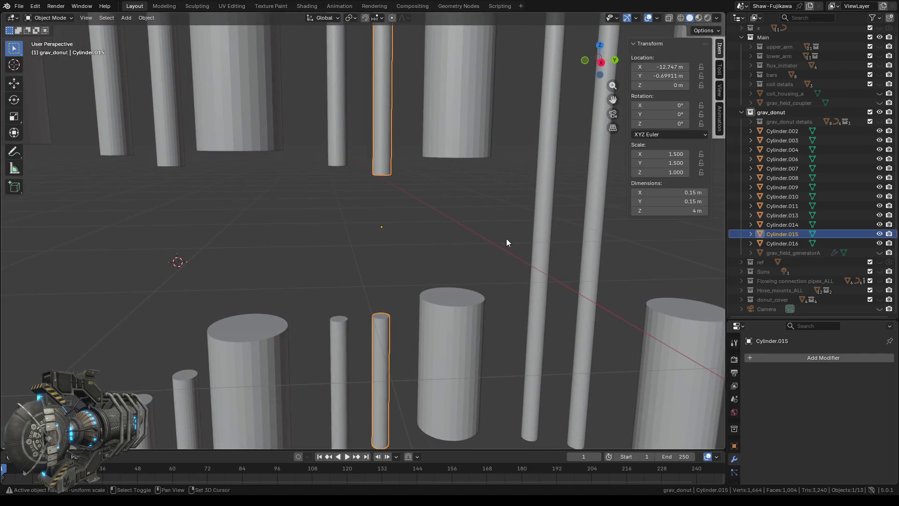
pyautogui.moveTo(507, 239); pyautogui.dragTo(355, 226, button='middle')
pyautogui.click(374, 203)
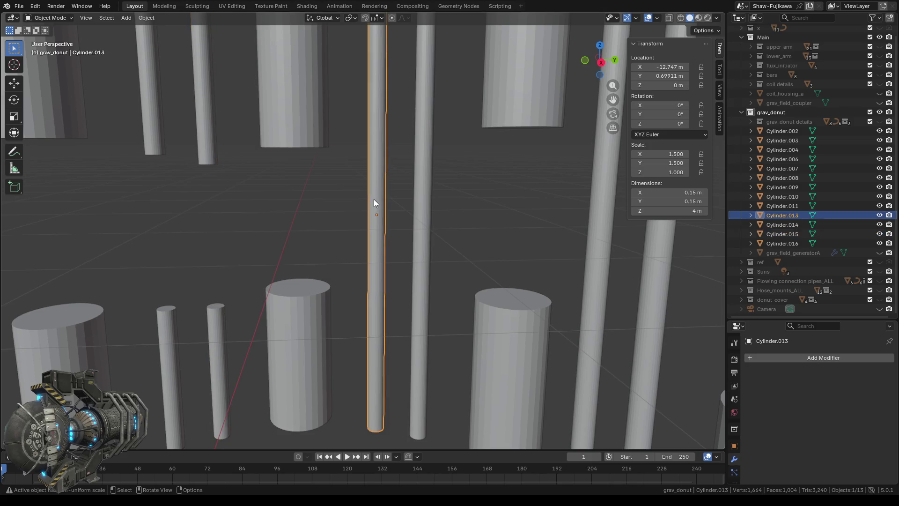
pyautogui.scroll(3, 361, 233)
# Step: Delete the middle band of faces from Cylinder.013, splitting it into two pieces
pyautogui.press('Tab')
pyautogui.moveTo(311, 226); pyautogui.dragTo(331, 222, button='middle')
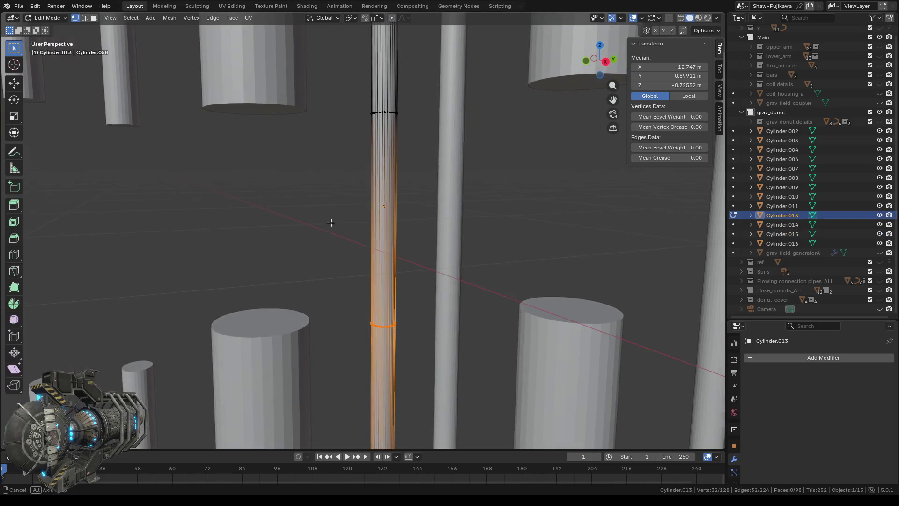
pyautogui.click(92, 22)
pyautogui.moveTo(347, 180); pyautogui.dragTo(414, 220)
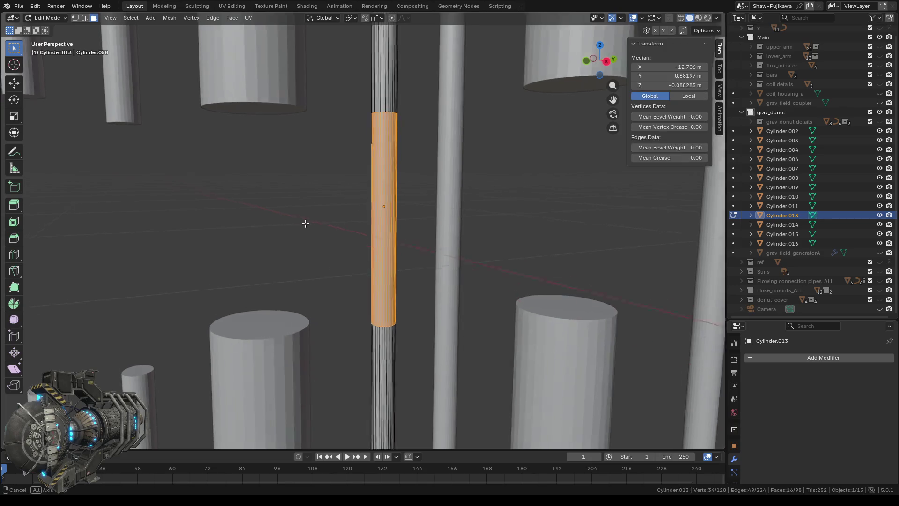
pyautogui.moveTo(305, 222)
pyautogui.mouseDown(button='middle')
pyautogui.moveTo(471, 228)
pyautogui.moveTo(396, 217)
pyautogui.mouseUp(button='middle')
pyautogui.moveTo(326, 187); pyautogui.dragTo(367, 252)
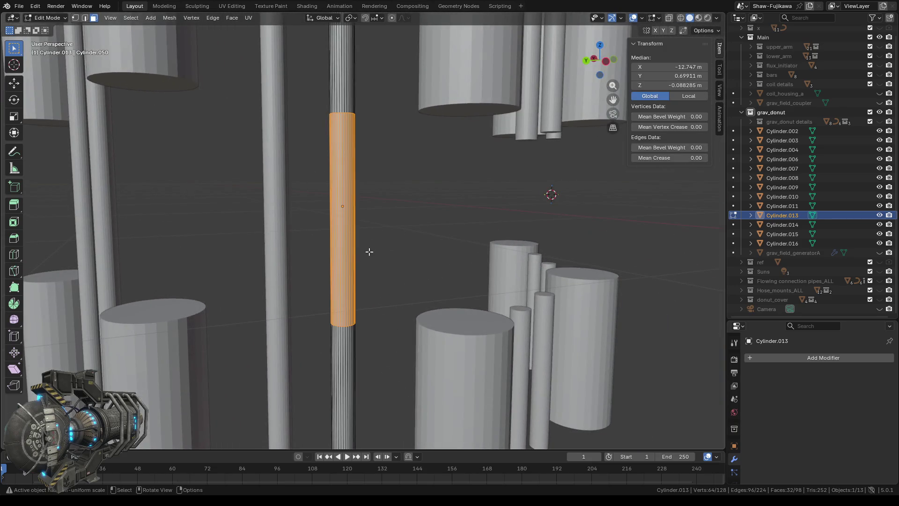
pyautogui.moveTo(368, 250)
pyautogui.mouseDown(button='middle')
pyautogui.moveTo(460, 249)
pyautogui.moveTo(272, 248)
pyautogui.moveTo(439, 249)
pyautogui.moveTo(170, 260)
pyautogui.mouseUp(button='middle')
pyautogui.press('x')
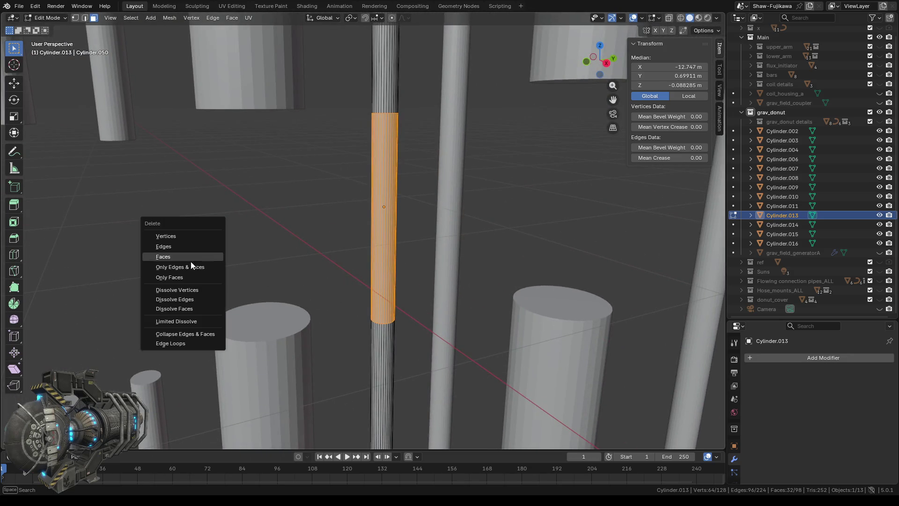
pyautogui.click(190, 261)
pyautogui.moveTo(337, 244); pyautogui.dragTo(271, 208, button='middle')
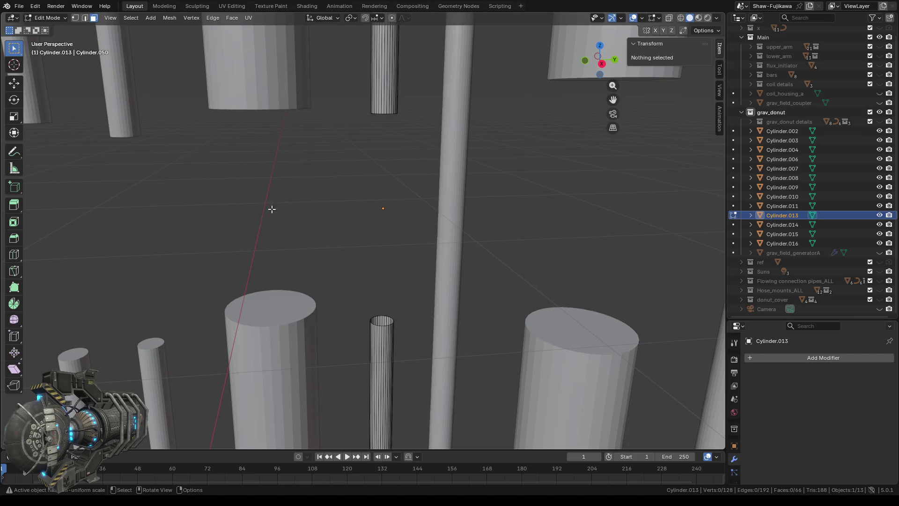
# Step: Cap the open rims of both Cylinder.013 pieces with filled faces
pyautogui.click(75, 18)
pyautogui.moveTo(346, 302); pyautogui.dragTo(411, 341)
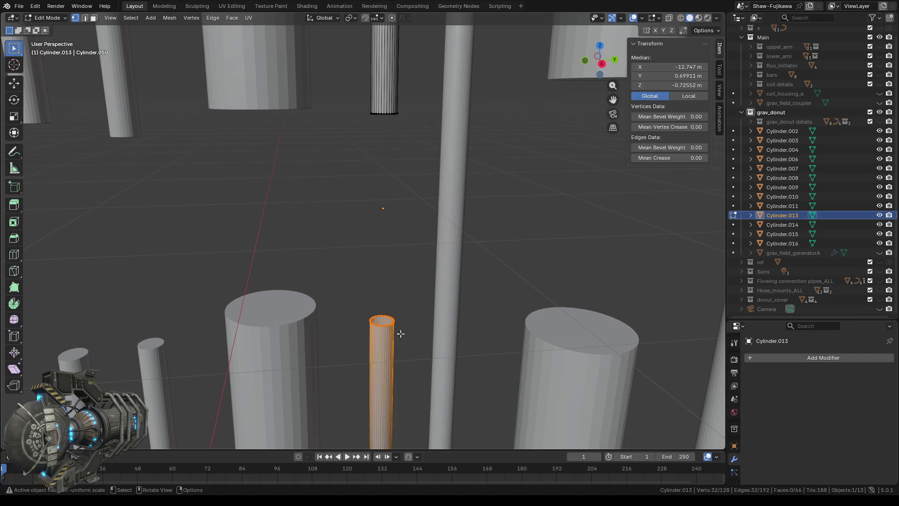
pyautogui.moveTo(400, 334); pyautogui.dragTo(352, 116, button='middle')
pyautogui.moveTo(352, 115); pyautogui.dragTo(397, 174)
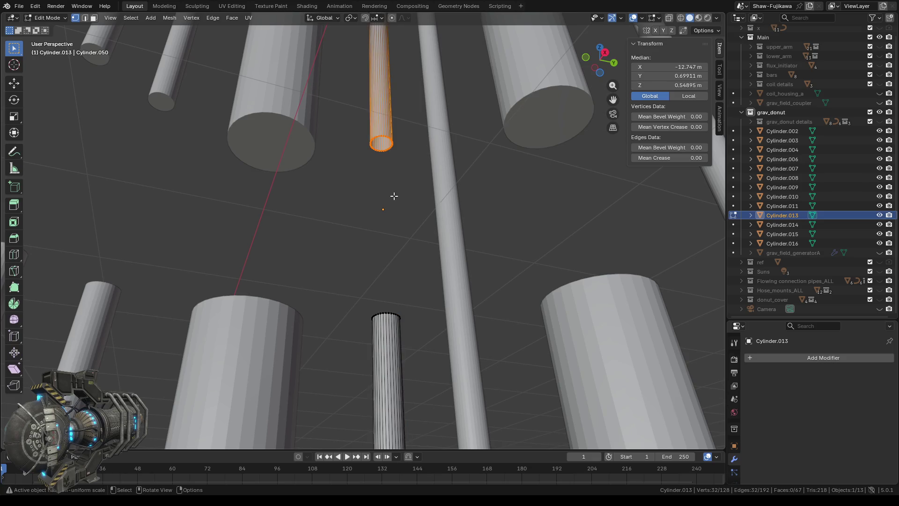
pyautogui.moveTo(399, 200); pyautogui.dragTo(396, 221, button='middle')
pyautogui.press('Tab')
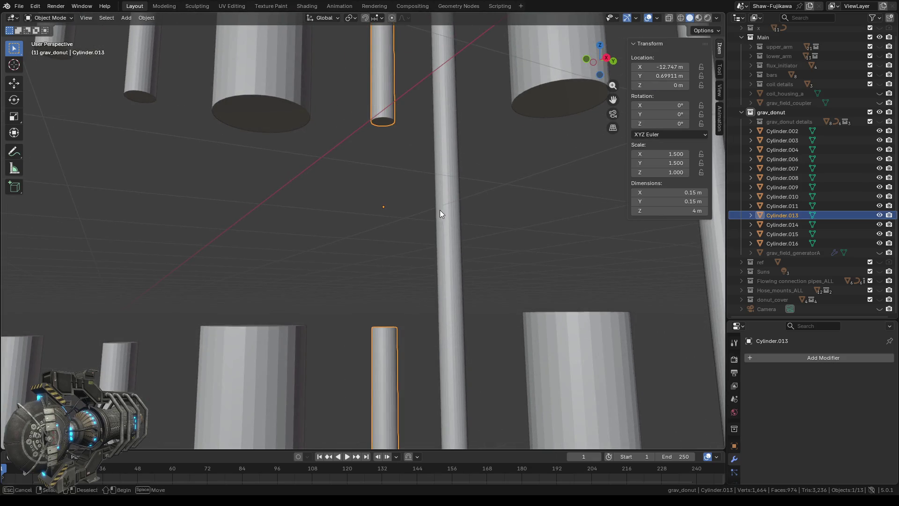
pyautogui.click(450, 224)
# Step: Delete the middle faces of Cylinder.014 to leave separate upper and lower pieces
pyautogui.press('Tab')
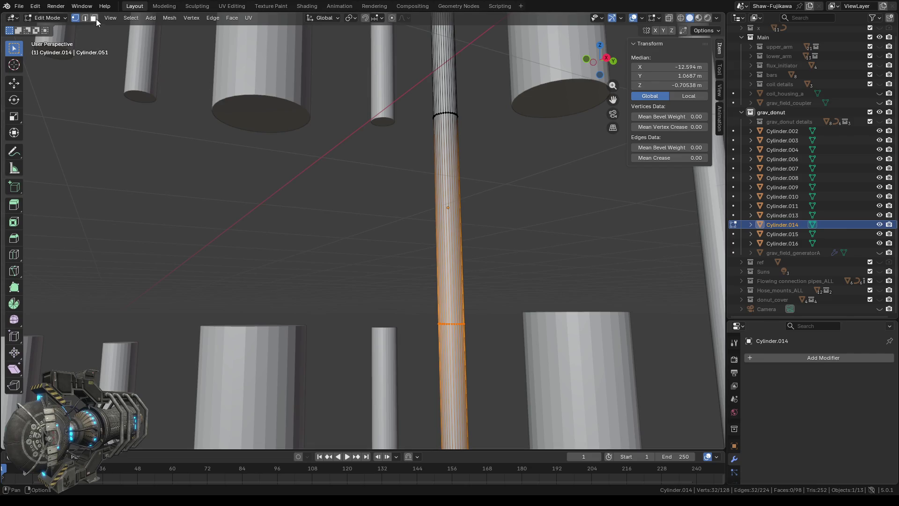
pyautogui.click(95, 19)
pyautogui.moveTo(389, 185); pyautogui.dragTo(507, 242)
pyautogui.moveTo(328, 225); pyautogui.dragTo(220, 170, button='middle')
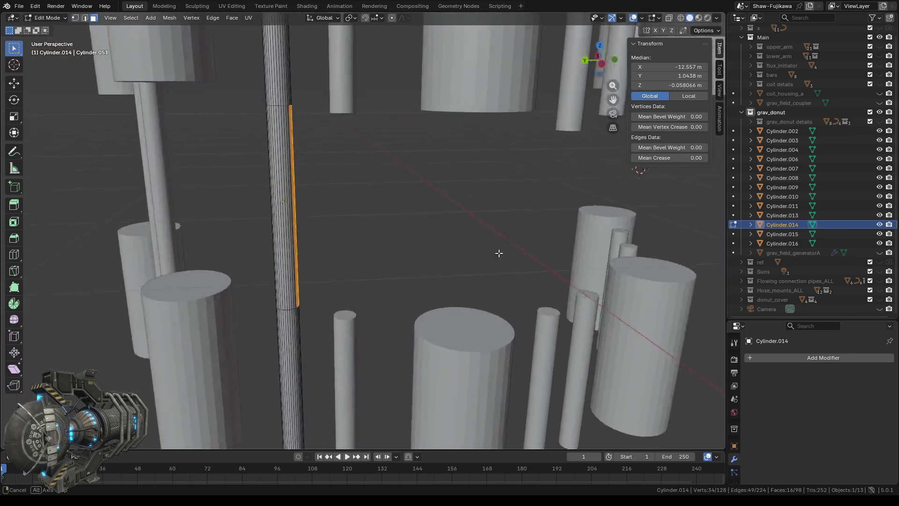
pyautogui.moveTo(220, 170); pyautogui.dragTo(362, 244)
pyautogui.moveTo(362, 244); pyautogui.dragTo(354, 184, button='middle')
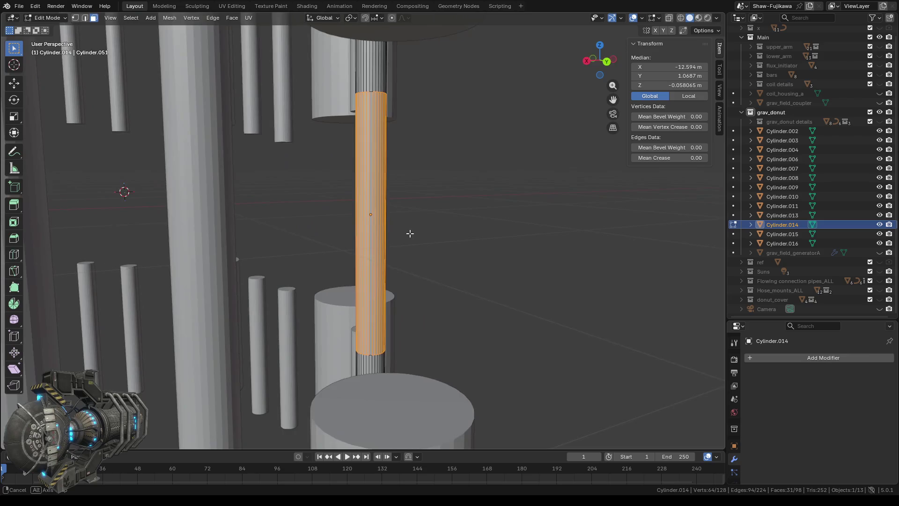
pyautogui.moveTo(461, 216); pyautogui.dragTo(295, 249, button='middle')
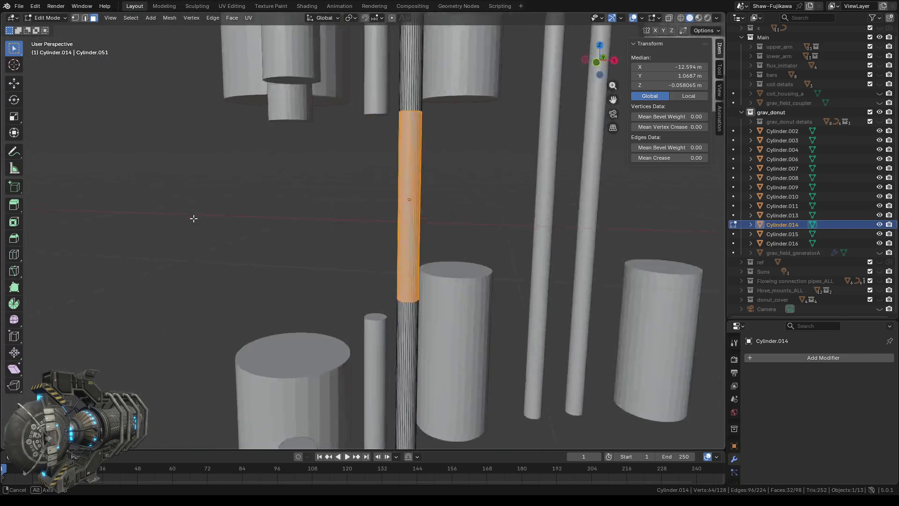
pyautogui.press('x')
pyautogui.click(308, 245)
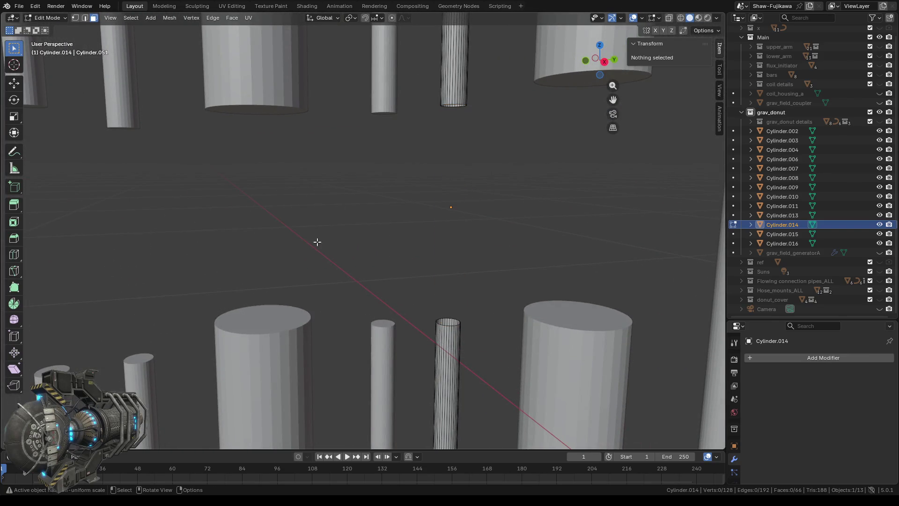
pyautogui.moveTo(377, 236); pyautogui.dragTo(389, 219, button='middle')
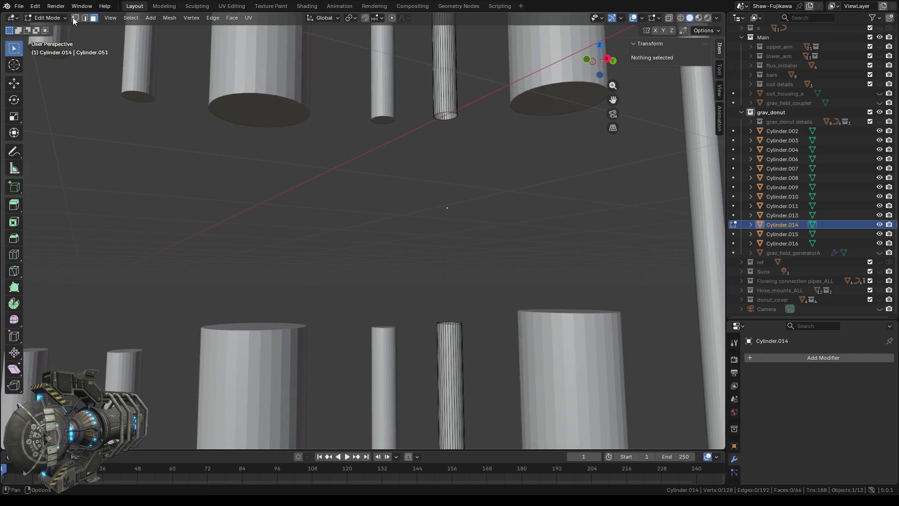
# Step: Fill the open rims of both Cylinder.014 pieces so their ends are closed
pyautogui.keyDown('alt'); pyautogui.click(443, 115); pyautogui.keyUp('alt')
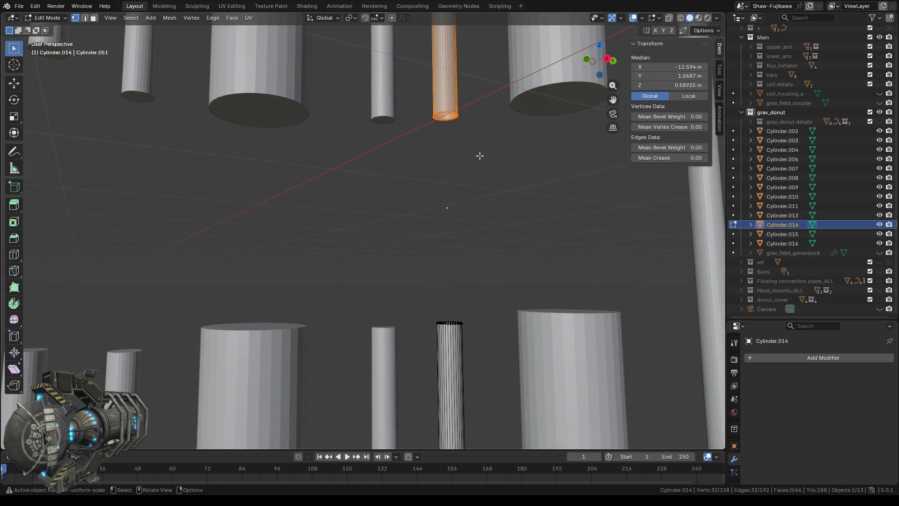
pyautogui.moveTo(479, 155); pyautogui.dragTo(454, 209, button='middle')
pyautogui.moveTo(423, 263); pyautogui.dragTo(458, 318)
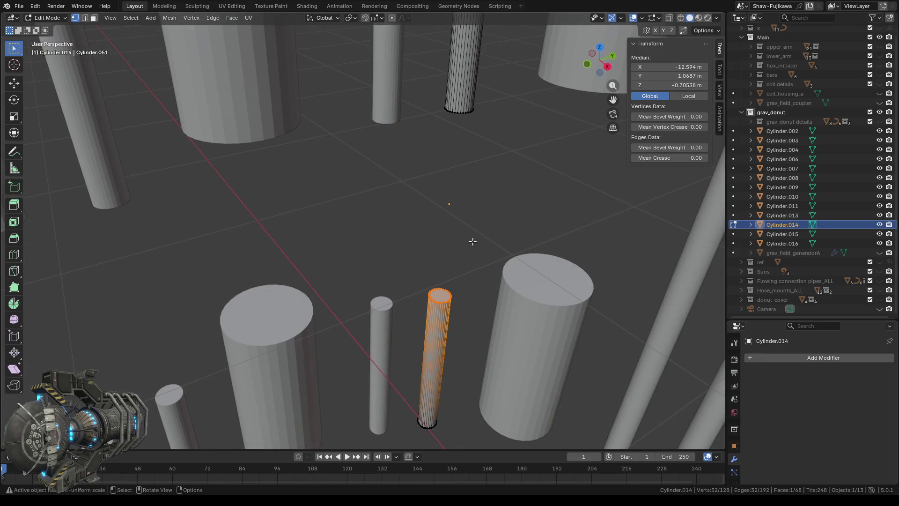
pyautogui.press('Tab')
pyautogui.moveTo(486, 231); pyautogui.dragTo(531, 186, button='middle')
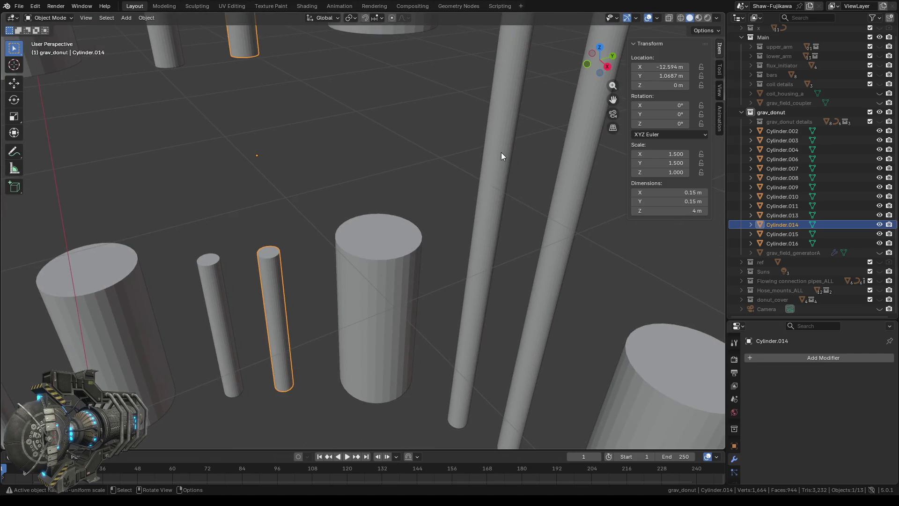
pyautogui.click(501, 152)
pyautogui.press('Tab')
pyautogui.moveTo(501, 153); pyautogui.dragTo(467, 149, button='middle')
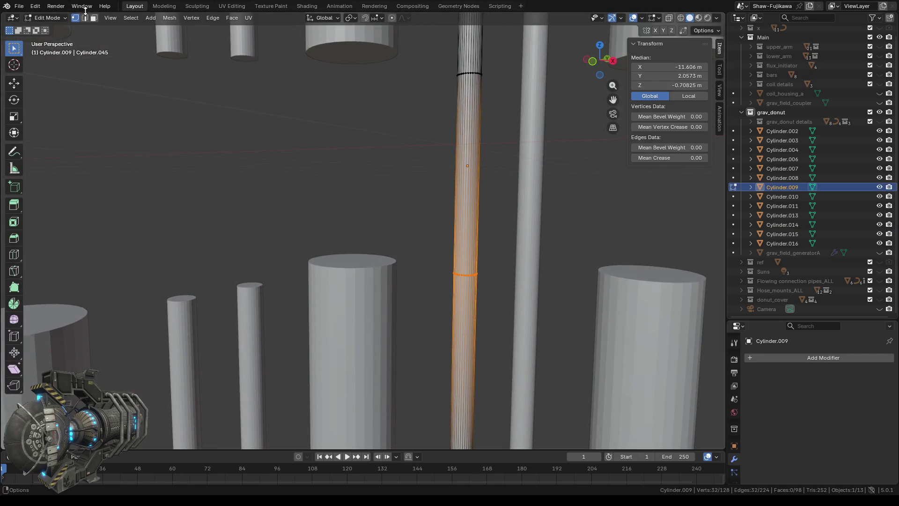
# Step: Delete the middle section of faces from Cylinder.009, splitting it into two pieces
pyautogui.click(94, 18)
pyautogui.moveTo(395, 138); pyautogui.dragTo(489, 193)
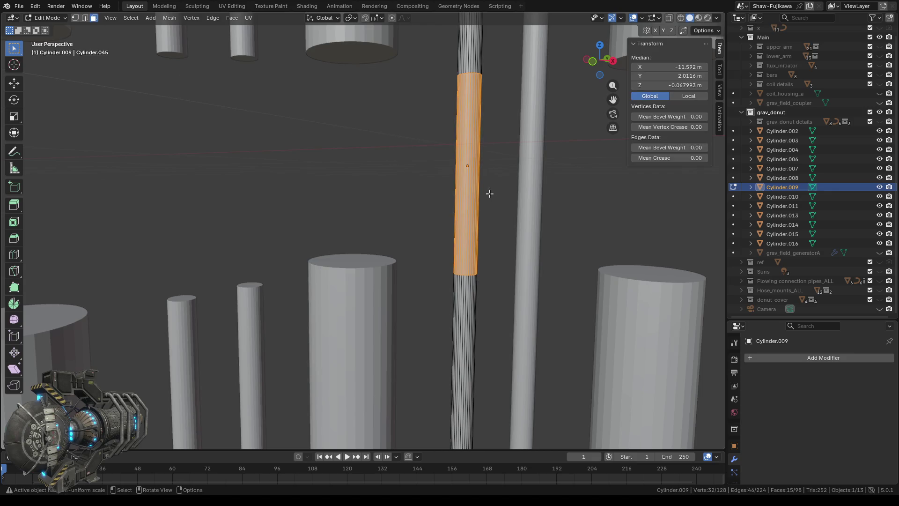
pyautogui.moveTo(302, 170); pyautogui.dragTo(501, 165, button='middle')
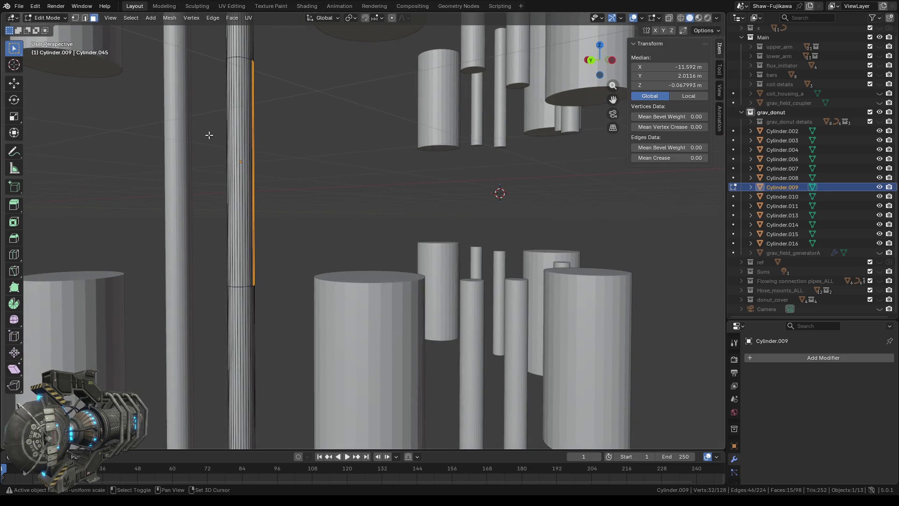
pyautogui.moveTo(209, 135); pyautogui.dragTo(297, 187)
pyautogui.moveTo(281, 197)
pyautogui.mouseDown(button='middle')
pyautogui.moveTo(342, 197)
pyautogui.moveTo(315, 167)
pyautogui.mouseUp(button='middle')
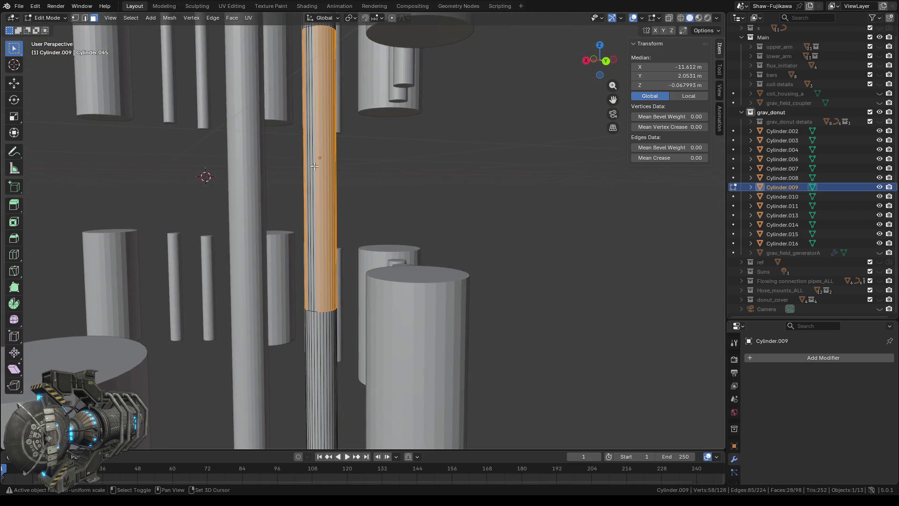
pyautogui.moveTo(298, 147); pyautogui.dragTo(314, 169)
pyautogui.moveTo(314, 169)
pyautogui.mouseDown(button='middle')
pyautogui.moveTo(391, 199)
pyautogui.moveTo(383, 195)
pyautogui.mouseUp(button='middle')
pyautogui.press('x')
pyautogui.click(351, 195)
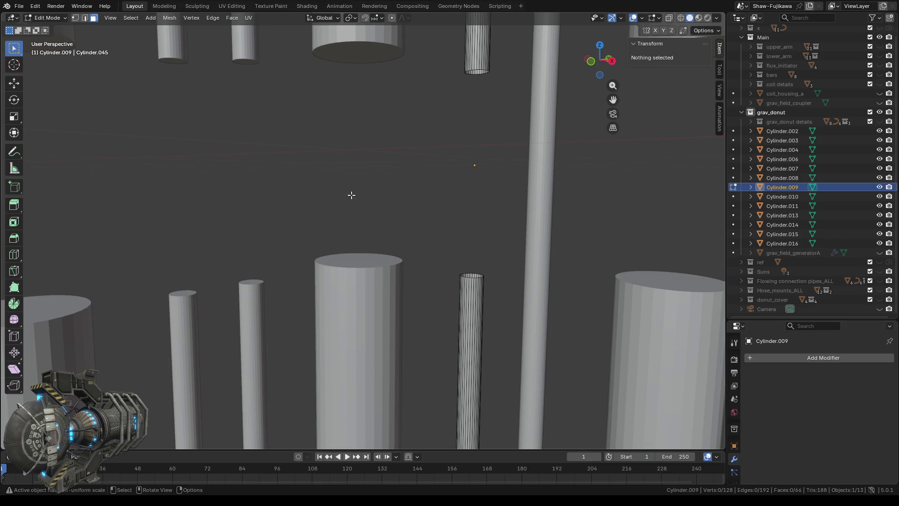
# Step: Cap the open top and bottom rims of Cylinder.009's two pieces
pyautogui.click(77, 19)
pyautogui.moveTo(444, 253); pyautogui.dragTo(490, 296)
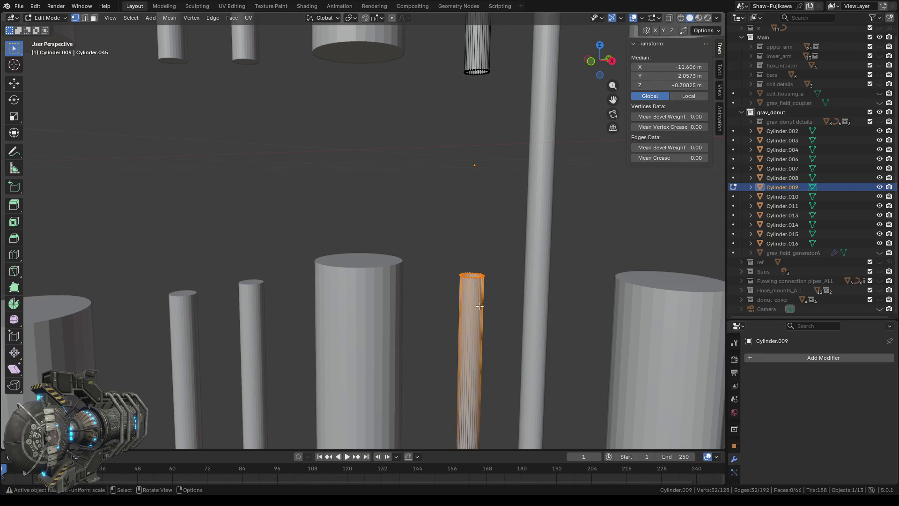
pyautogui.moveTo(442, 256); pyautogui.dragTo(434, 227, button='middle')
pyautogui.moveTo(446, 66); pyautogui.dragTo(491, 125)
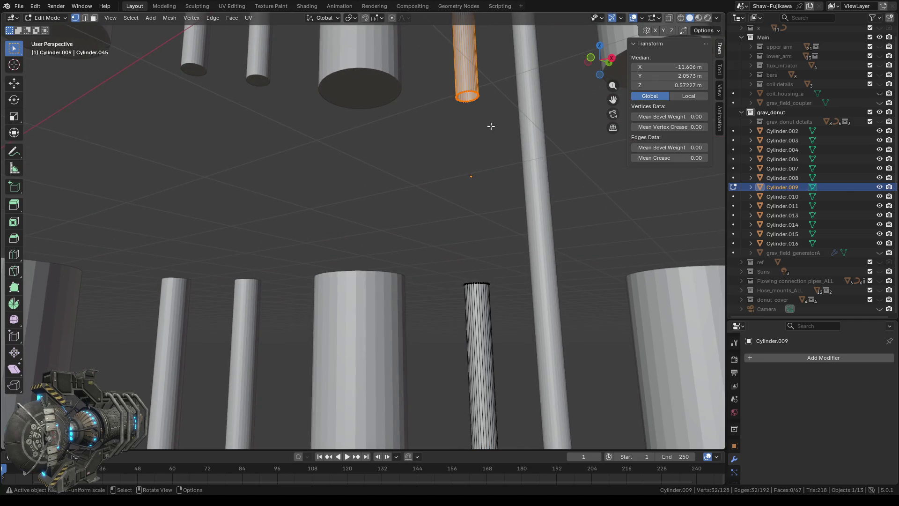
pyautogui.moveTo(466, 140); pyautogui.dragTo(325, 151, button='middle')
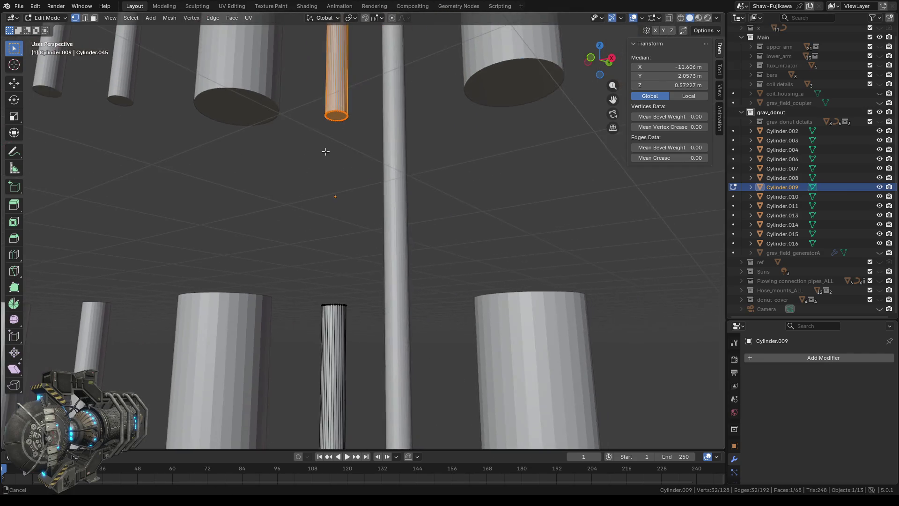
pyautogui.press('Tab')
pyautogui.click(394, 175)
pyautogui.press('Tab')
pyautogui.moveTo(446, 187); pyautogui.dragTo(436, 199, button='middle')
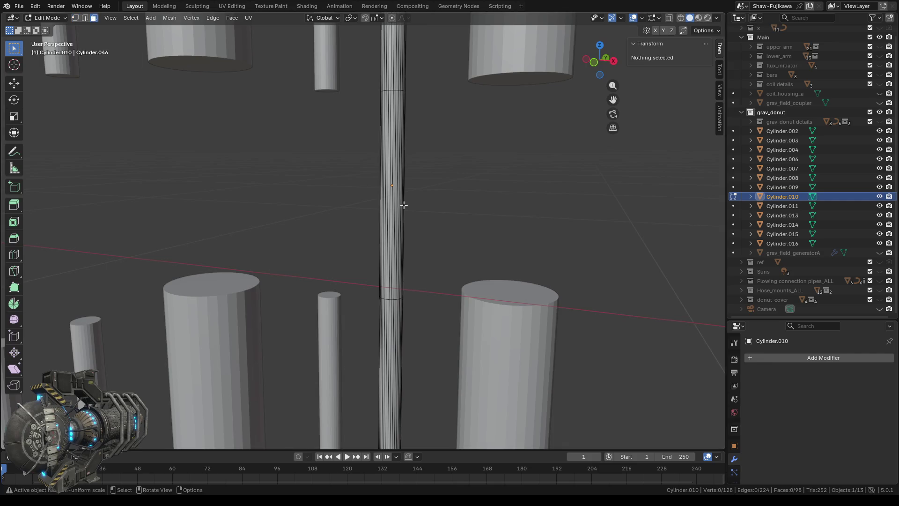
# Step: Delete the full middle ring of faces from the centre rod Cylinder.010
pyautogui.moveTo(327, 145); pyautogui.dragTo(431, 201)
pyautogui.moveTo(288, 191)
pyautogui.mouseDown(button='middle')
pyautogui.moveTo(298, 175)
pyautogui.moveTo(398, 170)
pyautogui.mouseUp(button='middle')
pyautogui.hotkey('ctrl', 'l')
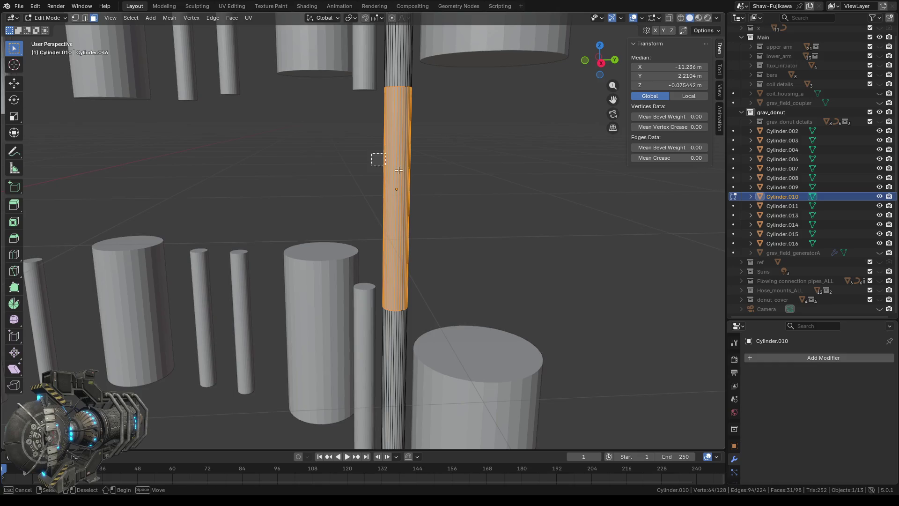
pyautogui.moveTo(398, 171); pyautogui.dragTo(411, 184)
pyautogui.moveTo(411, 185); pyautogui.dragTo(482, 217, button='middle')
pyautogui.press('x')
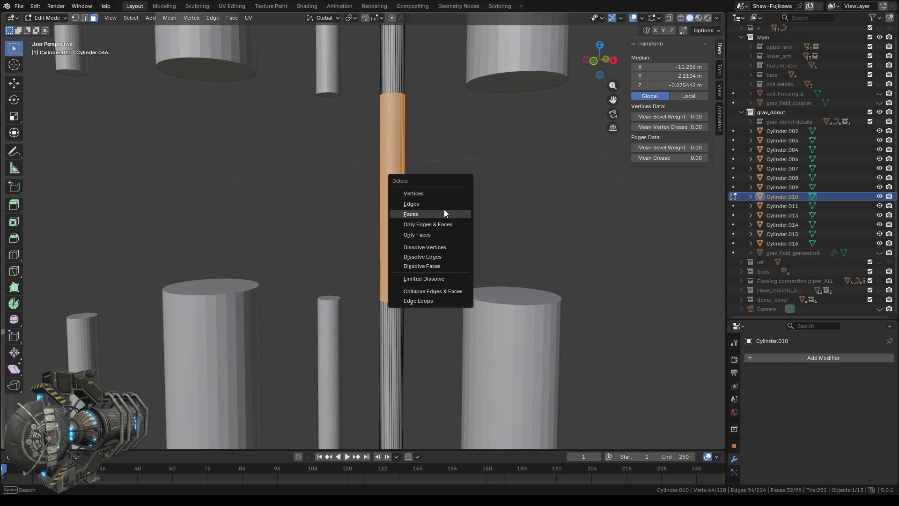
pyautogui.click(431, 213)
# Step: Fill both open rims of Cylinder.010's pieces with caps and clear the selection
pyautogui.click(75, 18)
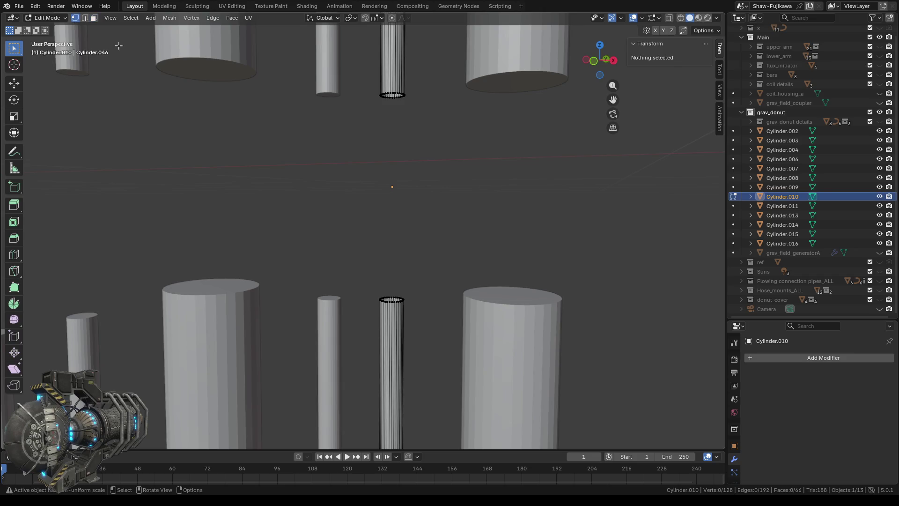
pyautogui.moveTo(357, 86); pyautogui.dragTo(433, 129)
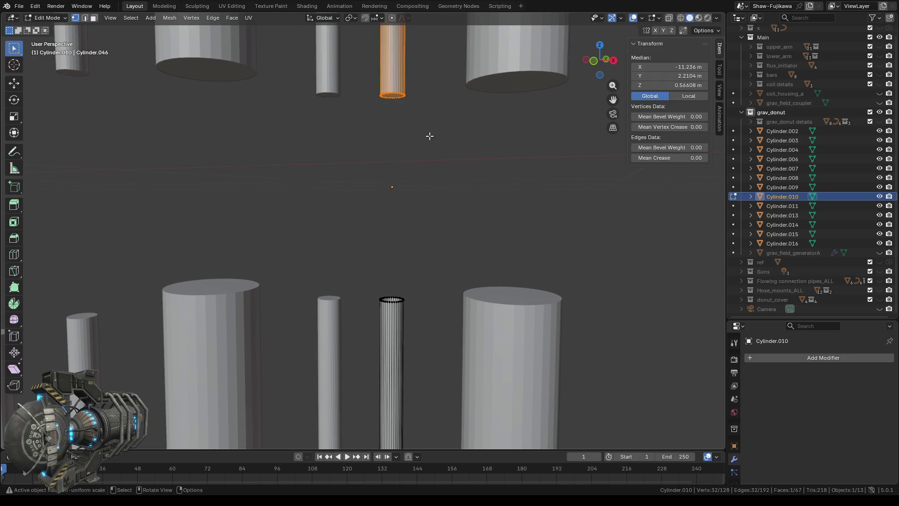
pyautogui.moveTo(430, 135); pyautogui.dragTo(424, 211, button='middle')
pyautogui.moveTo(364, 257); pyautogui.dragTo(420, 294)
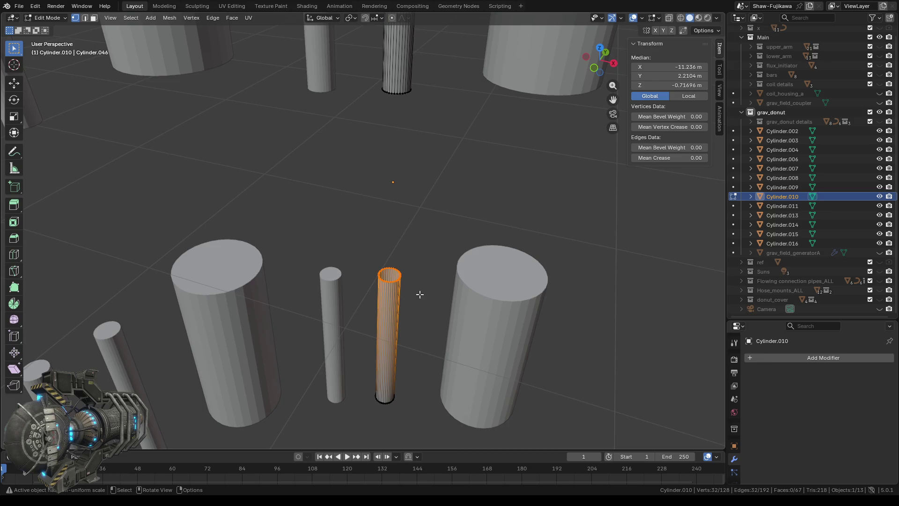
pyautogui.click(420, 229)
pyautogui.scroll(-5, 433, 215)
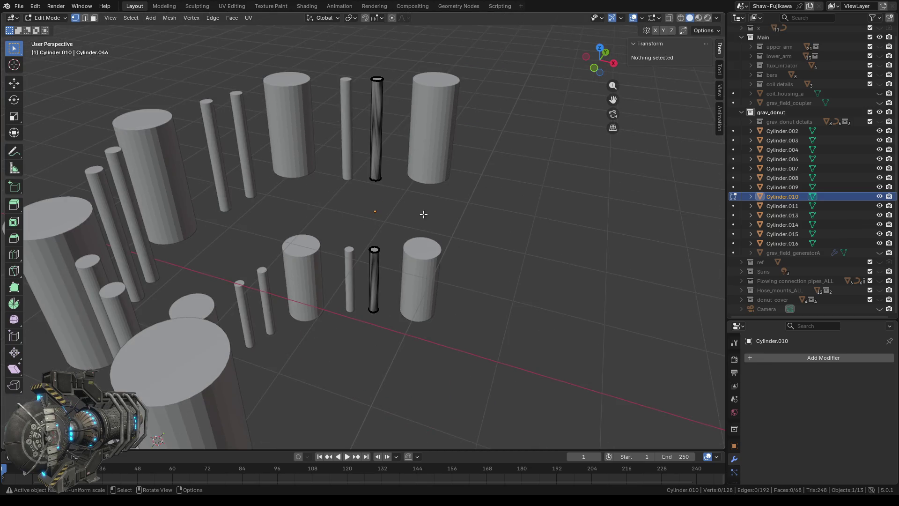
pyautogui.click(615, 63)
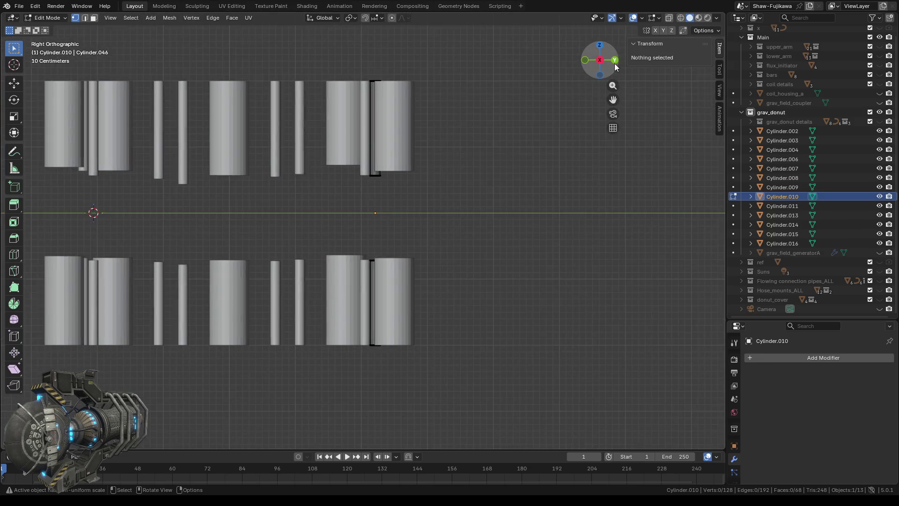
# Step: Create a new Collection 9 in the Outliner and nest it inside grav_donut
pyautogui.keyDown('shift'); pyautogui.moveTo(360, 204); pyautogui.dragTo(380, 210, button='middle'); pyautogui.keyUp('shift')
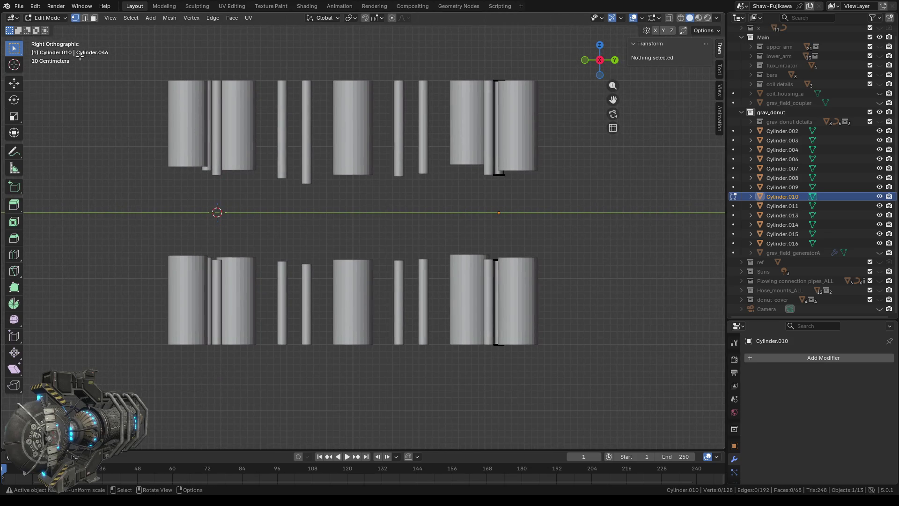
pyautogui.press('Tab')
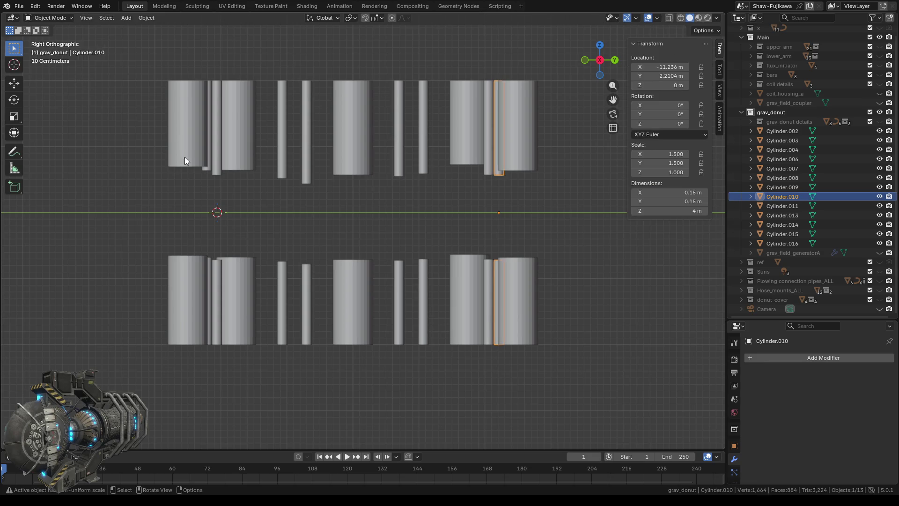
pyautogui.click(181, 123)
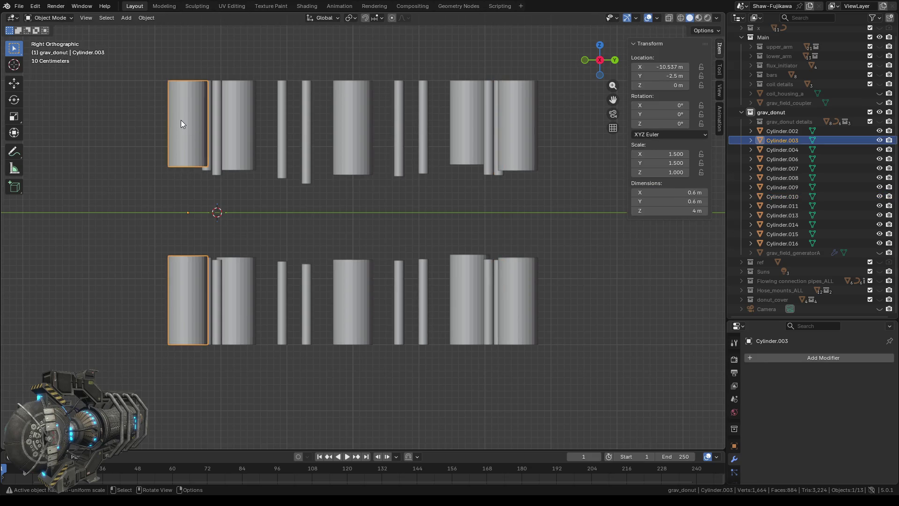
pyautogui.keyDown('shift'); pyautogui.click(240, 126); pyautogui.keyUp('shift')
pyautogui.keyDown('shift'); pyautogui.click(355, 116); pyautogui.keyUp('shift')
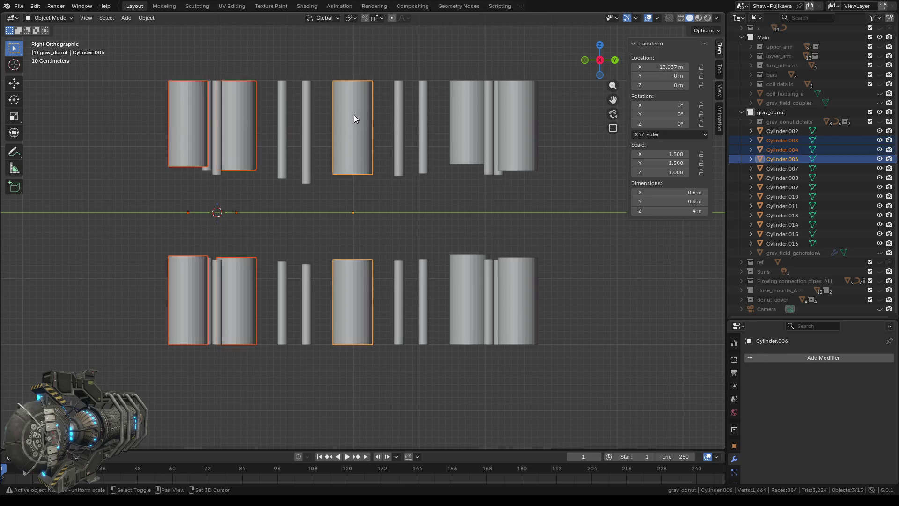
pyautogui.keyDown('shift'); pyautogui.click(467, 123); pyautogui.keyUp('shift')
pyautogui.keyDown('shift'); pyautogui.click(516, 136); pyautogui.keyUp('shift')
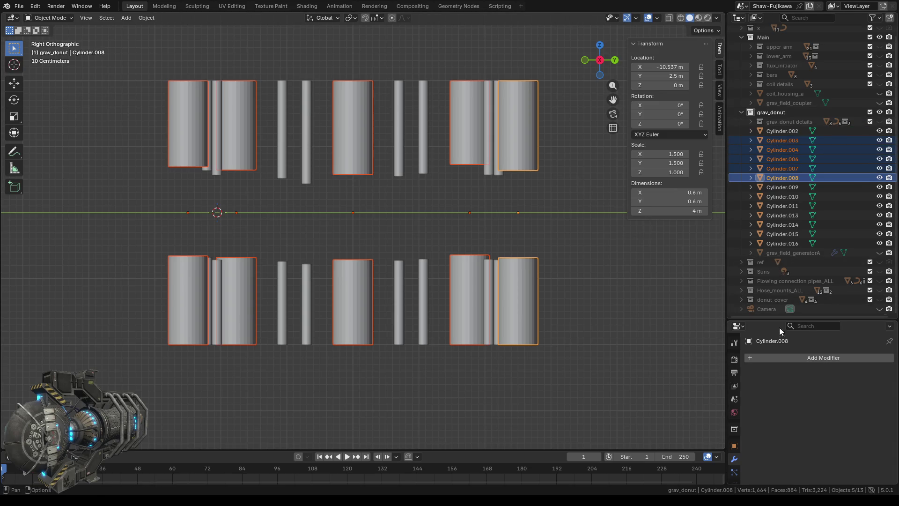
pyautogui.moveTo(766, 319); pyautogui.dragTo(766, 383)
pyautogui.rightClick(770, 350)
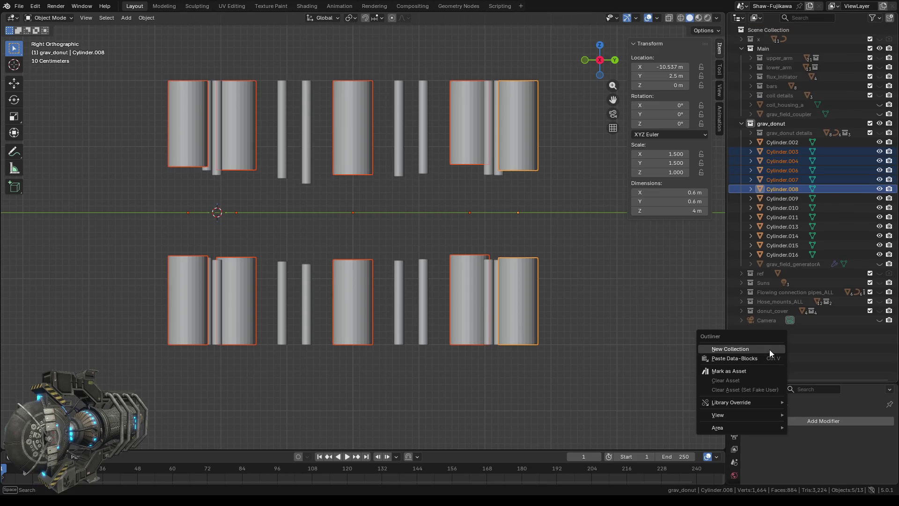
pyautogui.click(754, 349)
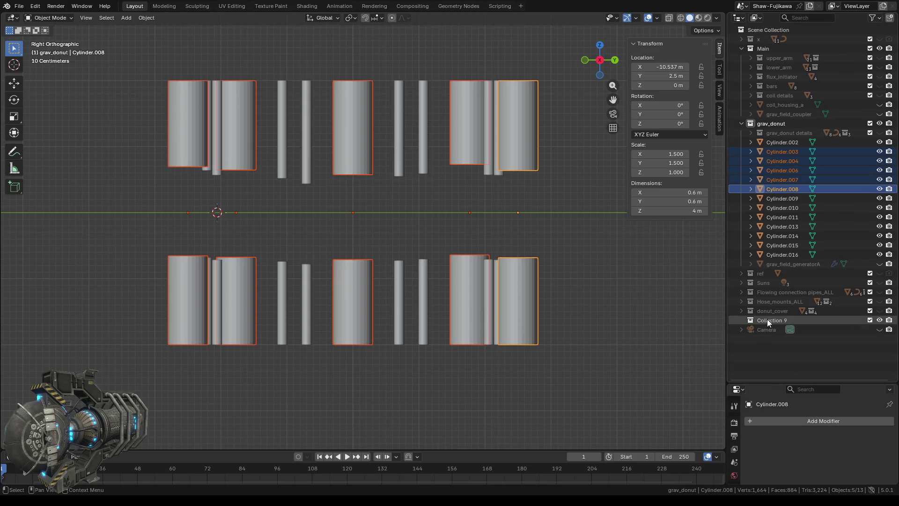
pyautogui.moveTo(767, 319)
pyautogui.mouseDown()
pyautogui.moveTo(778, 259)
pyautogui.moveTo(777, 135)
pyautogui.mouseUp()
# Step: Move Cylinder.003, .004, .006, .007 and .008 into Collection 9 and hide it
pyautogui.click(191, 124)
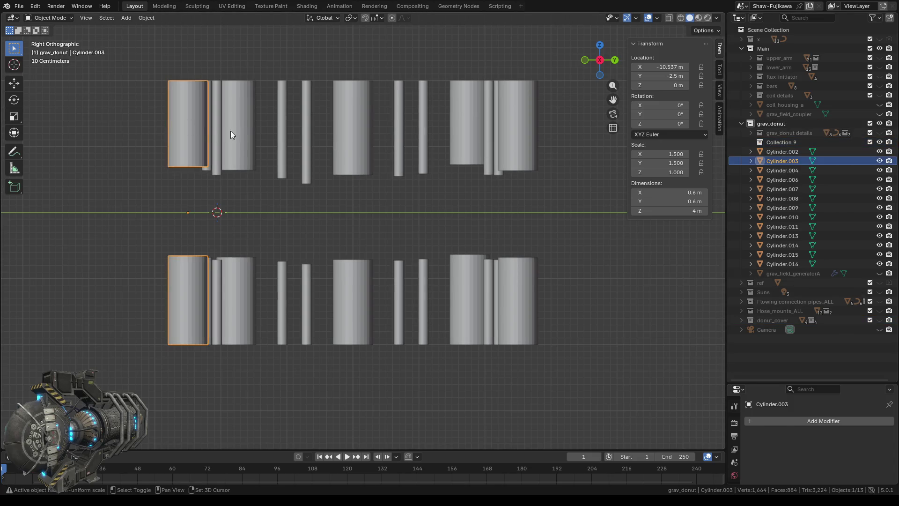
pyautogui.keyDown('shift'); pyautogui.click(242, 134); pyautogui.keyUp('shift')
pyautogui.keyDown('shift'); pyautogui.click(355, 126); pyautogui.keyUp('shift')
pyautogui.keyDown('shift'); pyautogui.click(463, 131); pyautogui.keyUp('shift')
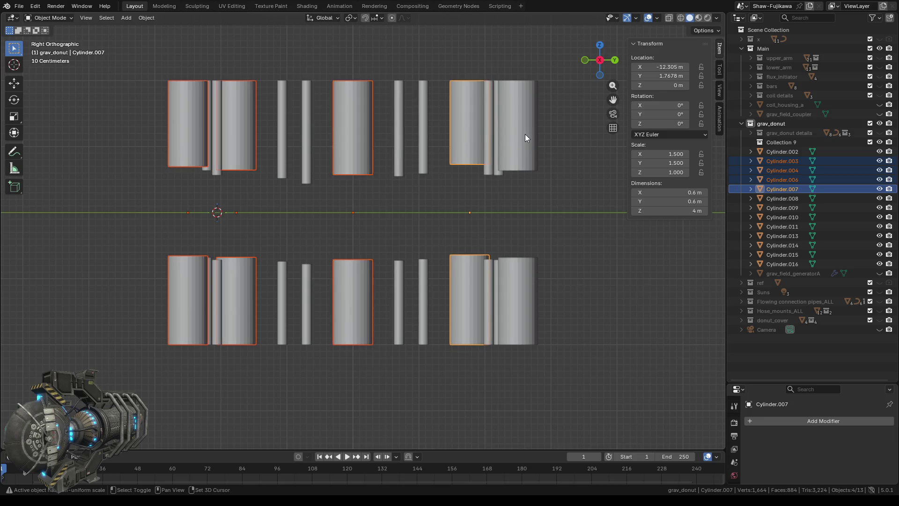
pyautogui.keyDown('shift'); pyautogui.click(525, 134); pyautogui.keyUp('shift')
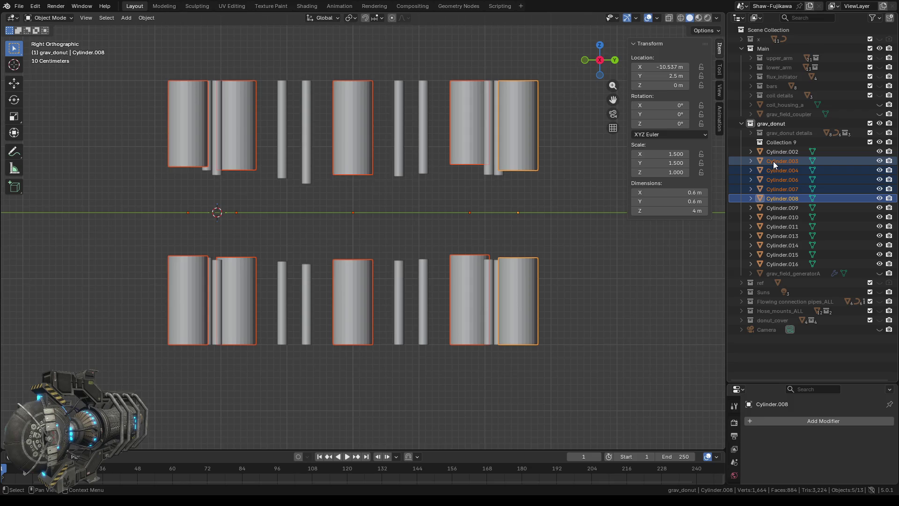
pyautogui.moveTo(789, 143); pyautogui.dragTo(784, 141)
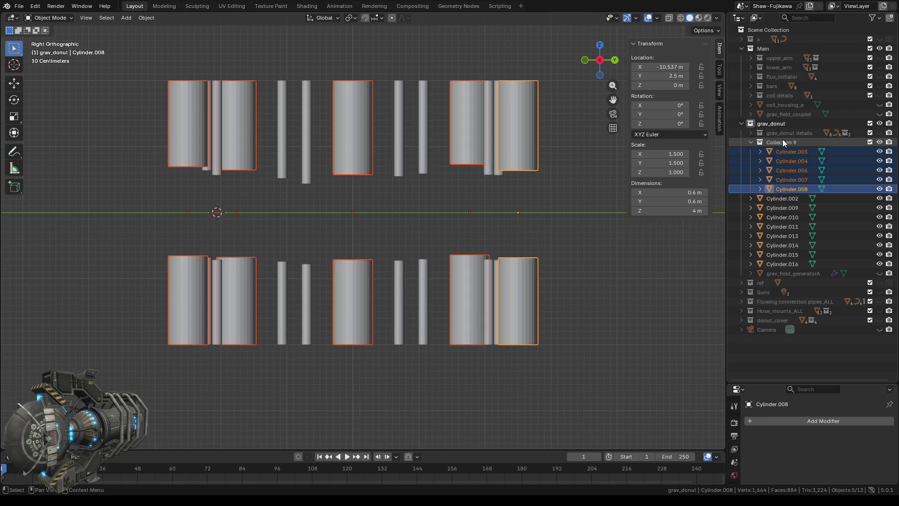
pyautogui.click(880, 142)
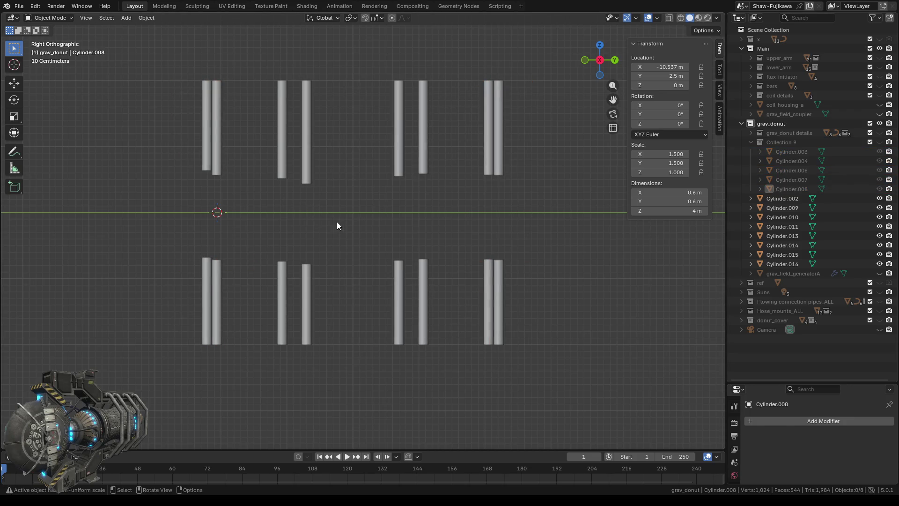
pyautogui.scroll(2, 338, 220)
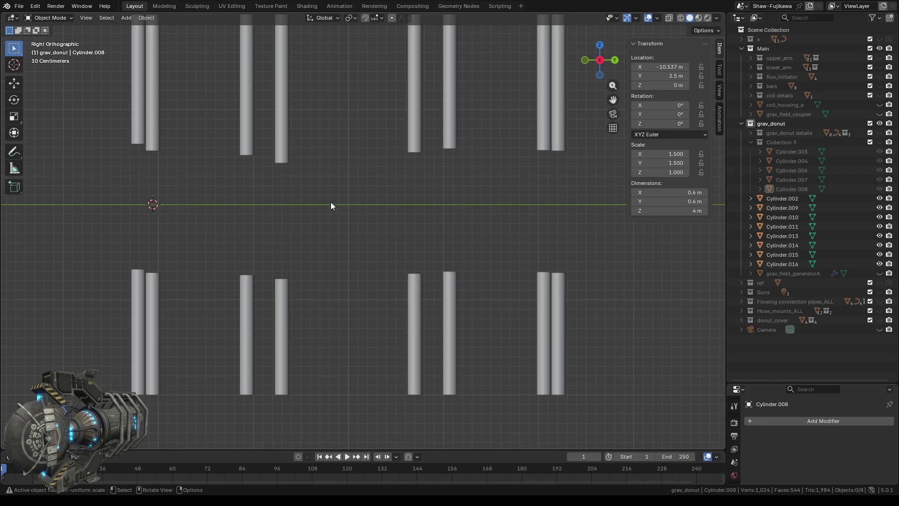
# Step: Edit Cylinder.011's upper piece and set its Median Z to 0.75 m
pyautogui.moveTo(247, 206)
pyautogui.keyDown('shift'); pyautogui.mouseDown(button='middle')
pyautogui.moveTo(303, 211)
pyautogui.moveTo(327, 241)
pyautogui.mouseUp(button='middle'); pyautogui.keyUp('shift')
pyautogui.click(216, 111)
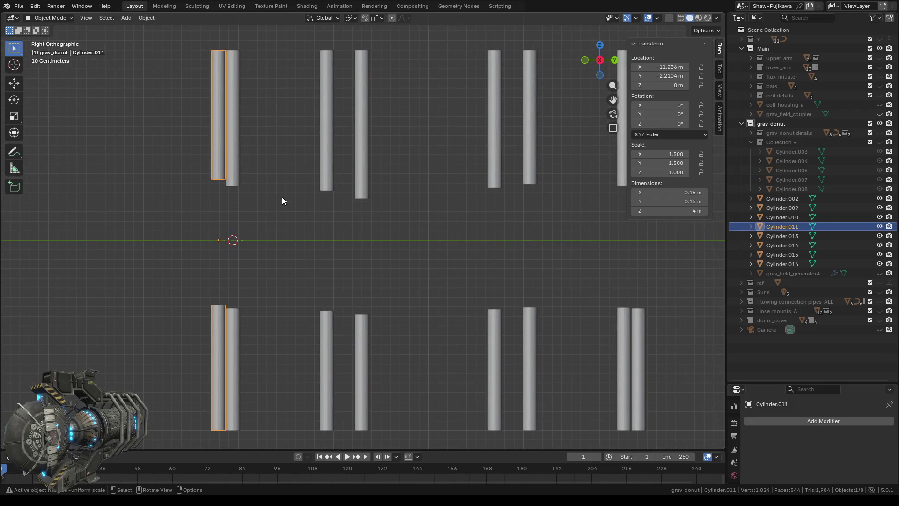
pyautogui.press('Tab')
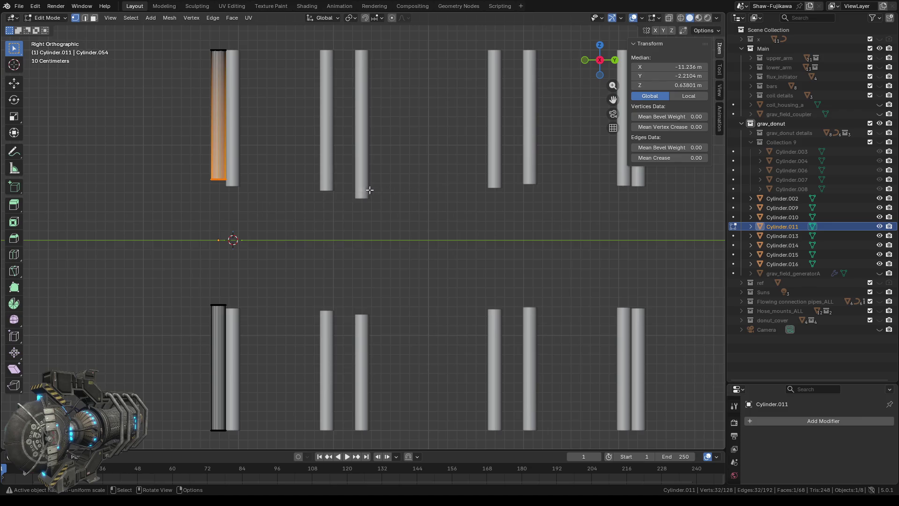
pyautogui.moveTo(666, 85)
pyautogui.mouseDown()
pyautogui.moveTo(696, 85)
pyautogui.moveTo(669, 85)
pyautogui.mouseUp()
pyautogui.click(668, 85)
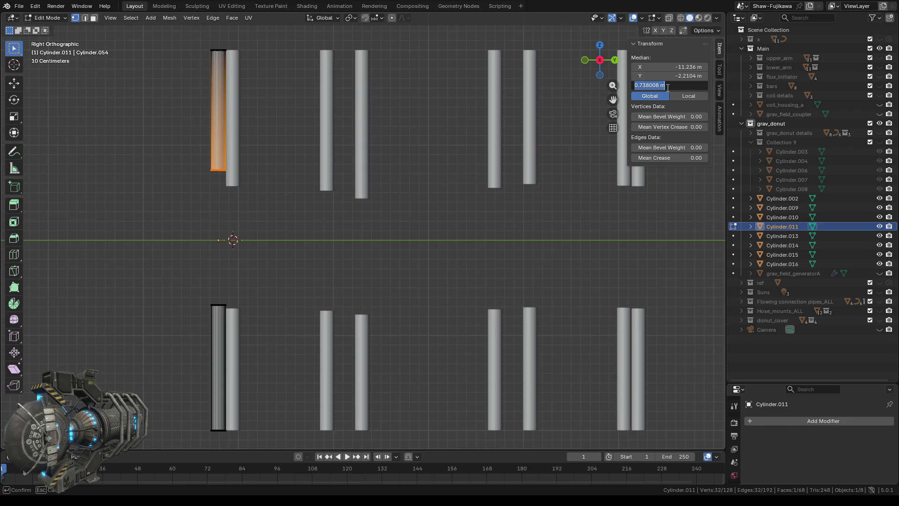
pyautogui.press('BackSpace')
pyautogui.press('Return')
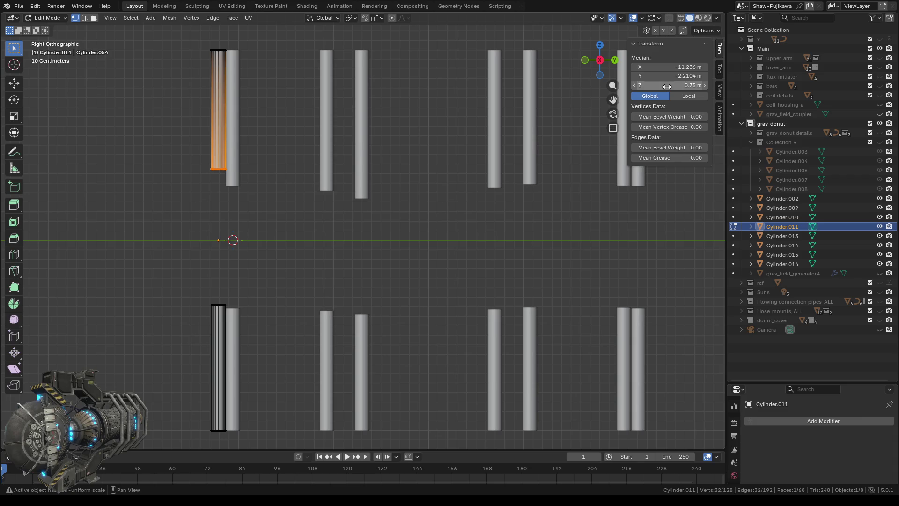
# Step: Adjust the Median Z through 0.5 m and 0.9 m, settling on 1.5 m
pyautogui.click(669, 86)
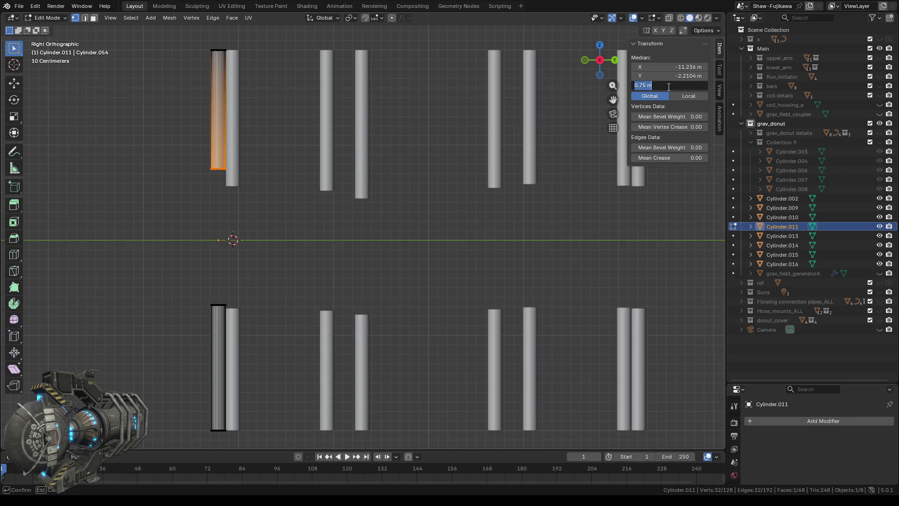
pyautogui.press('BackSpace')
pyautogui.press('Return')
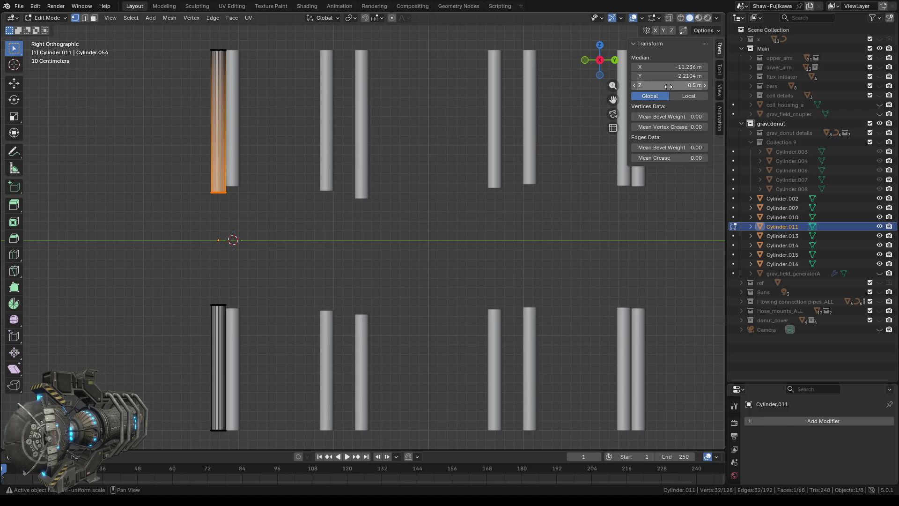
pyautogui.click(673, 85)
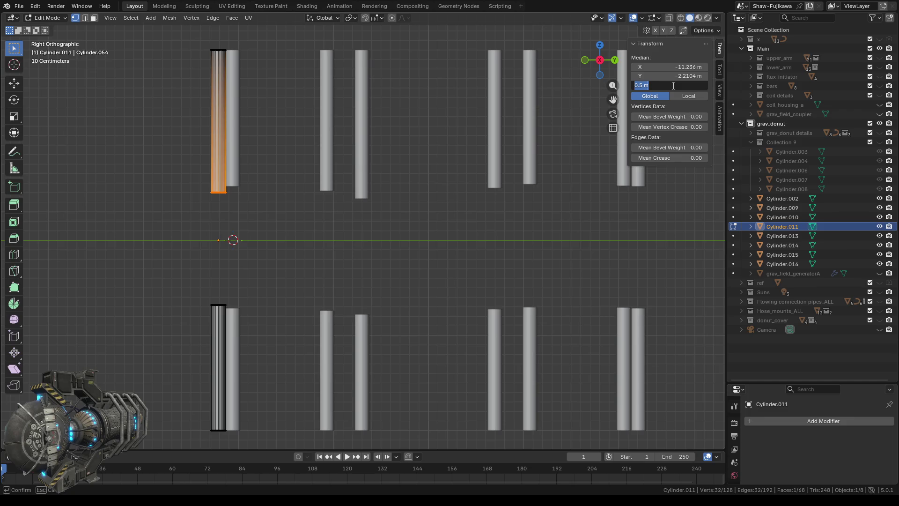
pyautogui.write('.9')
pyautogui.press('Return')
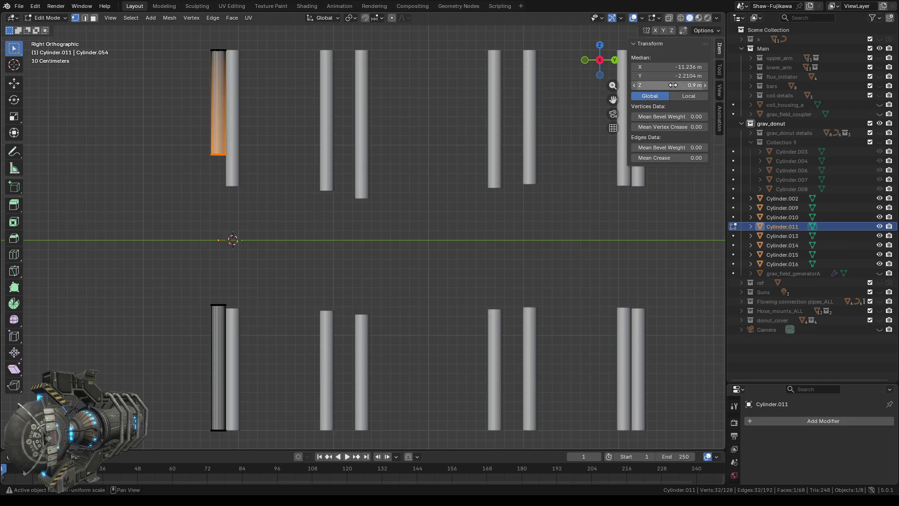
pyautogui.click(673, 85)
pyautogui.write('1.5')
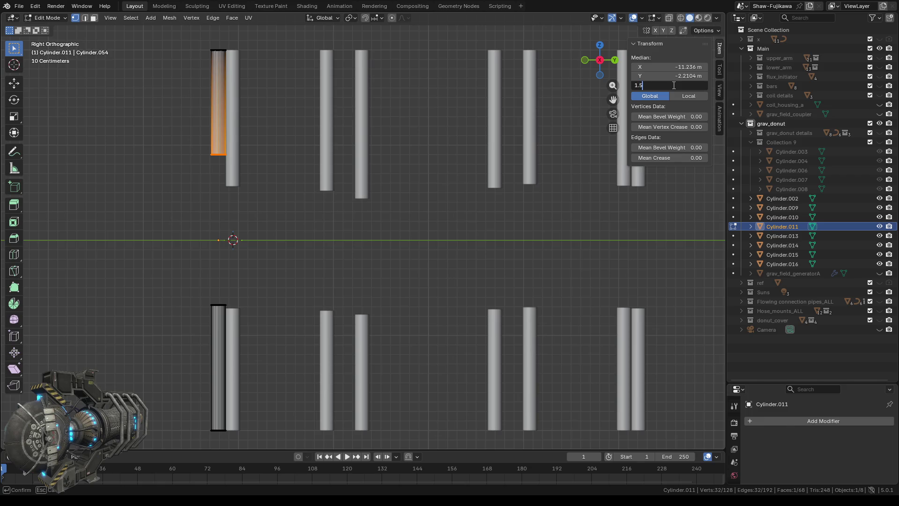
pyautogui.press('Return')
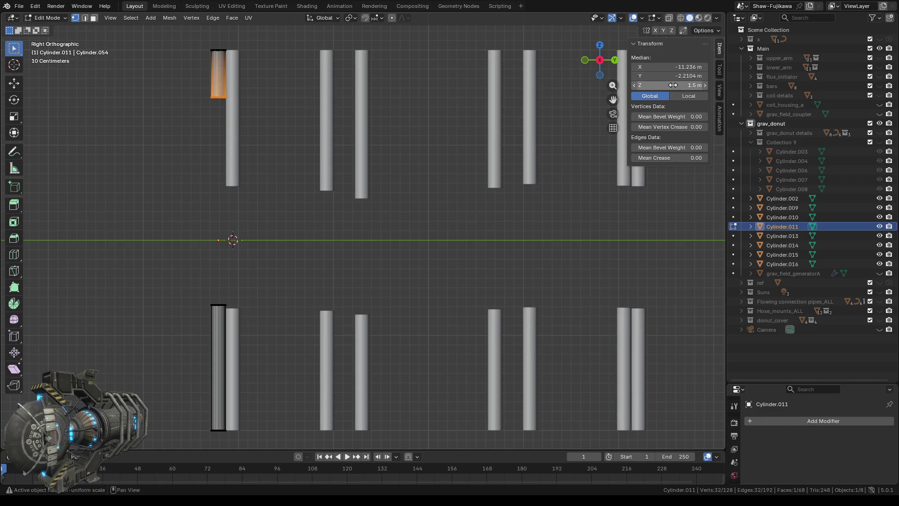
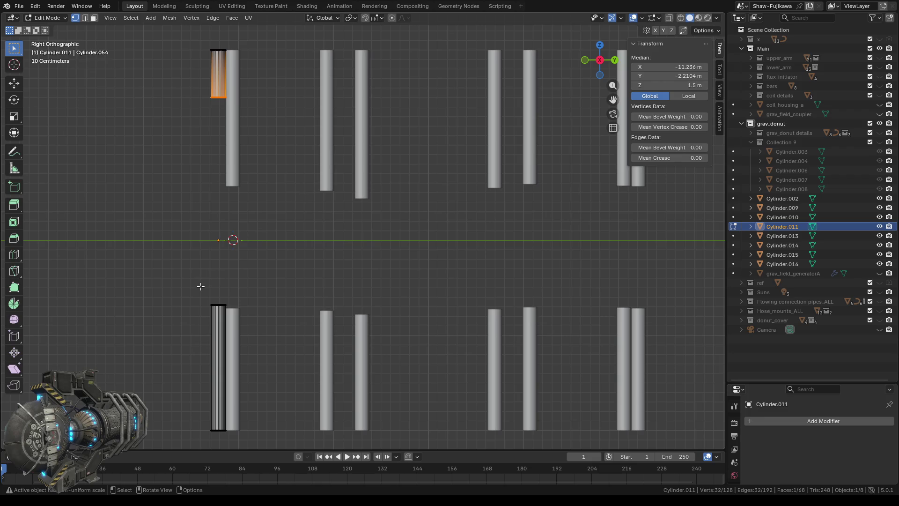
# Step: Set the inner ring of Cylinder.011's lower piece to Median Z -1.5 m
pyautogui.moveTo(193, 286); pyautogui.dragTo(233, 314)
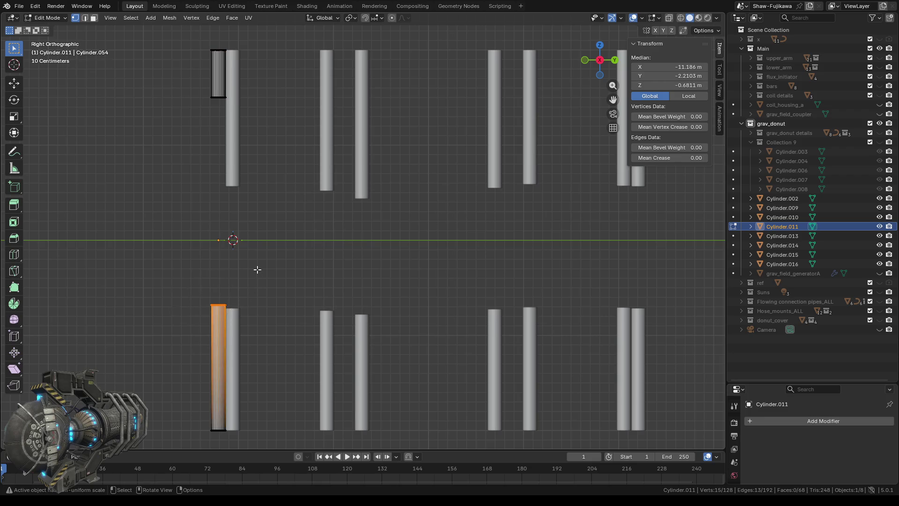
pyautogui.moveTo(258, 270)
pyautogui.mouseDown(button='middle')
pyautogui.moveTo(260, 298)
pyautogui.moveTo(232, 281)
pyautogui.mouseUp(button='middle')
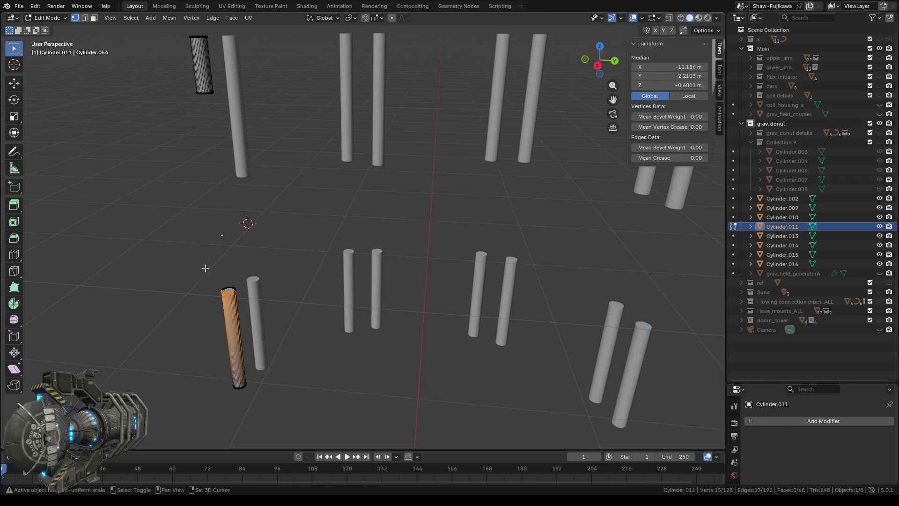
pyautogui.moveTo(205, 268); pyautogui.dragTo(235, 296)
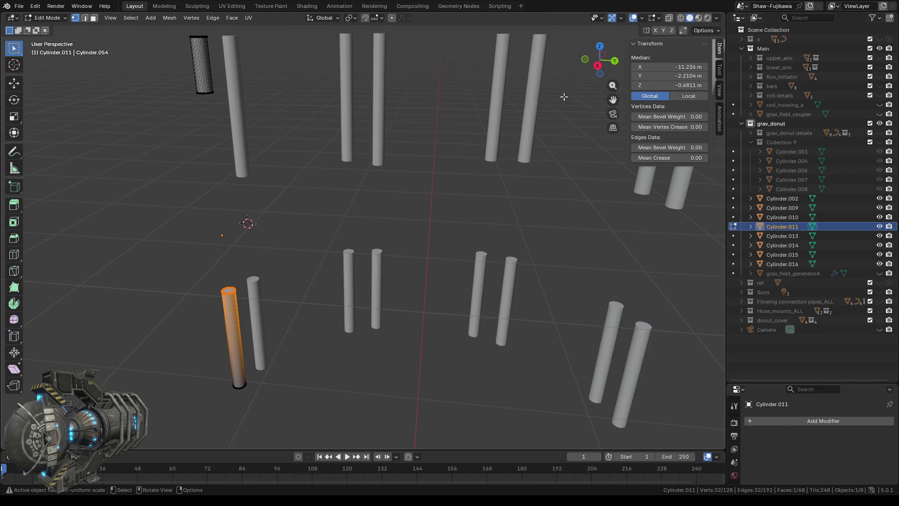
pyautogui.click(597, 66)
pyautogui.click(671, 85)
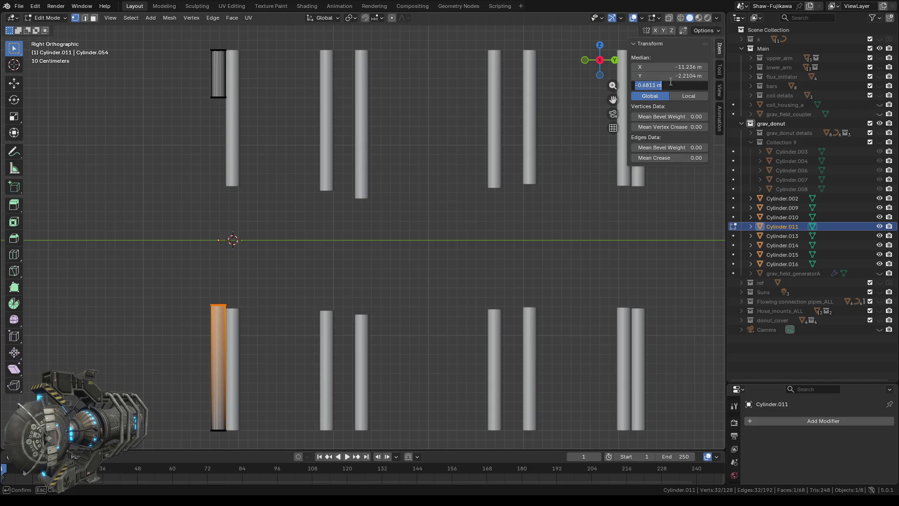
pyautogui.press('BackSpace')
pyautogui.write('-1.5')
pyautogui.press('Return')
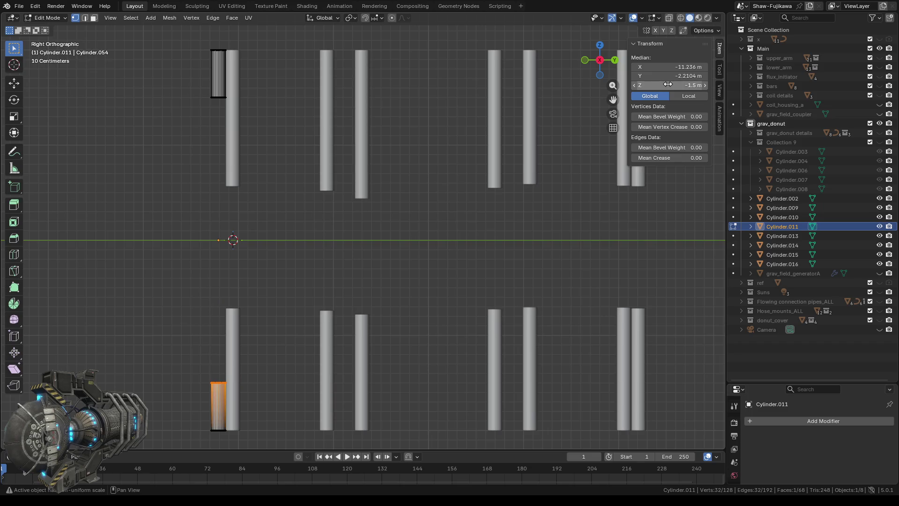
pyautogui.press('Tab')
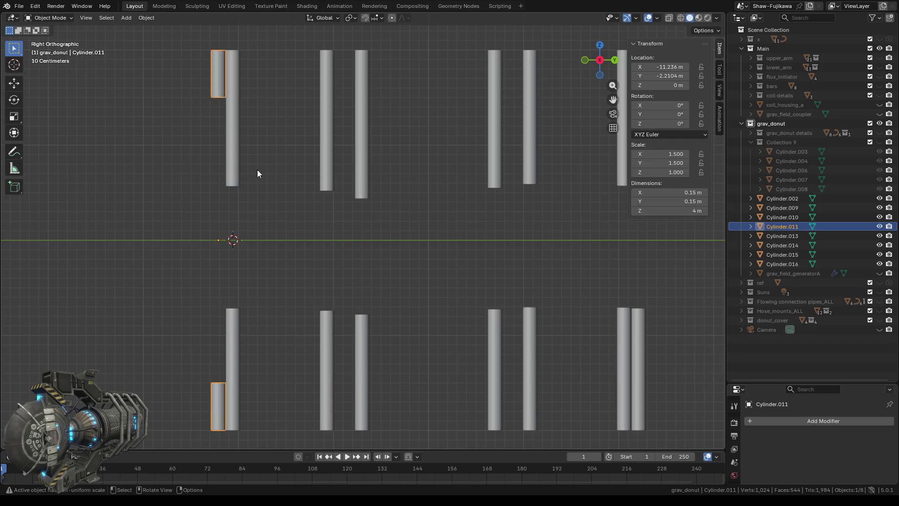
# Step: Edit Cylinder.016 and set its upper piece's end ring to Median Z 1.5 m
pyautogui.click(235, 159)
pyautogui.press('Tab')
pyautogui.moveTo(247, 199); pyautogui.dragTo(339, 240, button='middle')
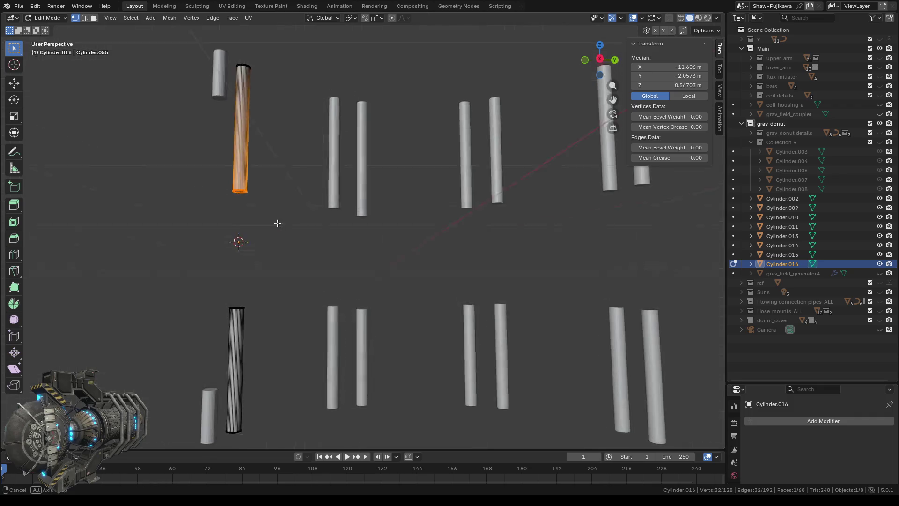
pyautogui.click(676, 85)
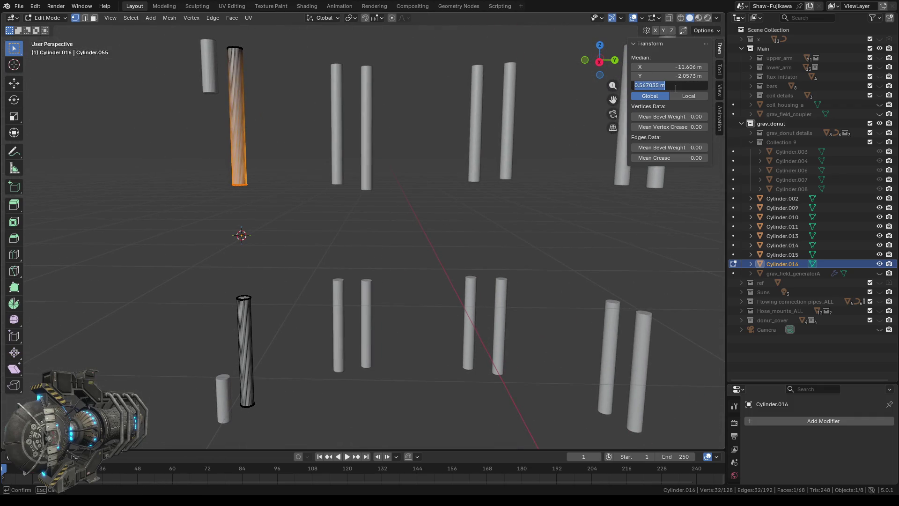
pyautogui.write('1.5')
pyautogui.press('Return')
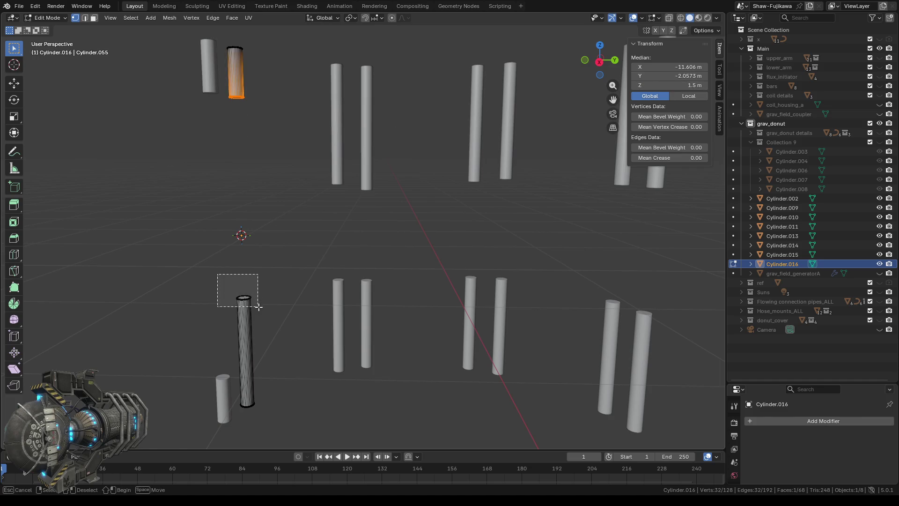
# Step: Set Cylinder.016's lower piece top ring to -1.5 m, then select Cylinder.002
pyautogui.moveTo(216, 274); pyautogui.dragTo(266, 312)
pyautogui.click(672, 85)
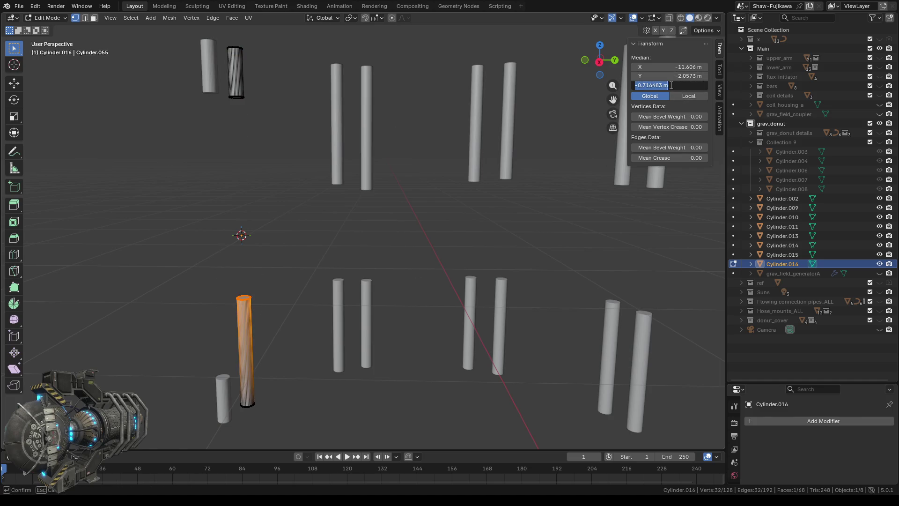
pyautogui.write('-1.5')
pyautogui.press('Return')
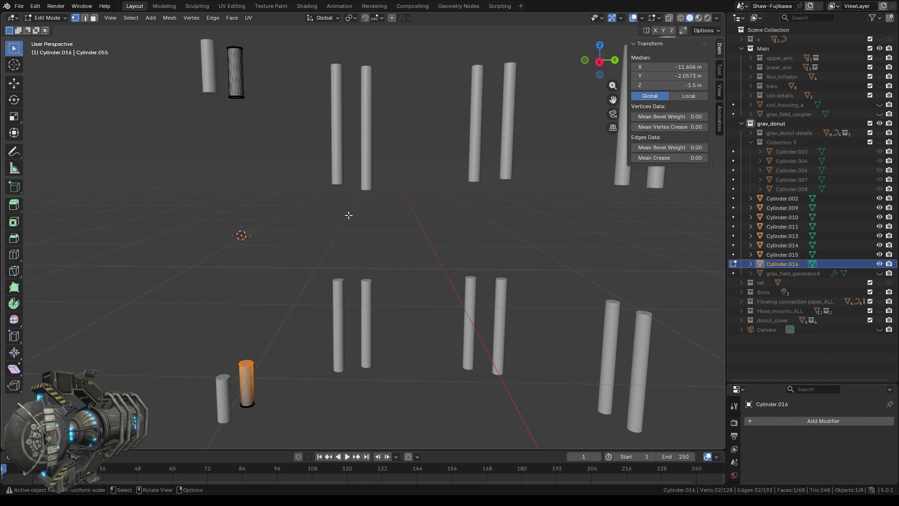
pyautogui.press('Tab')
pyautogui.click(334, 173)
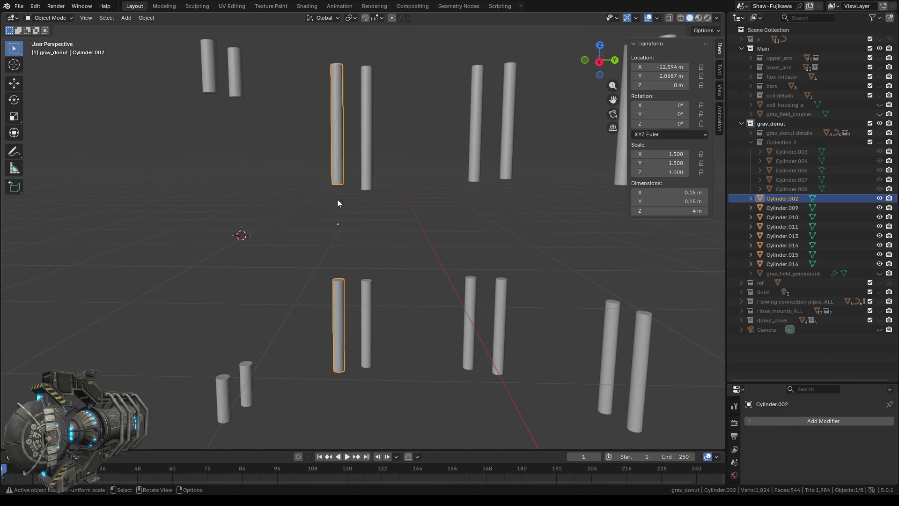
# Step: Edit Cylinder.002 and set its upper piece's end ring to Median Z 1.5 m
pyautogui.press('Tab')
pyautogui.moveTo(317, 207)
pyautogui.mouseDown(button='middle')
pyautogui.moveTo(300, 195)
pyautogui.moveTo(297, 157)
pyautogui.moveTo(302, 211)
pyautogui.mouseUp(button='middle')
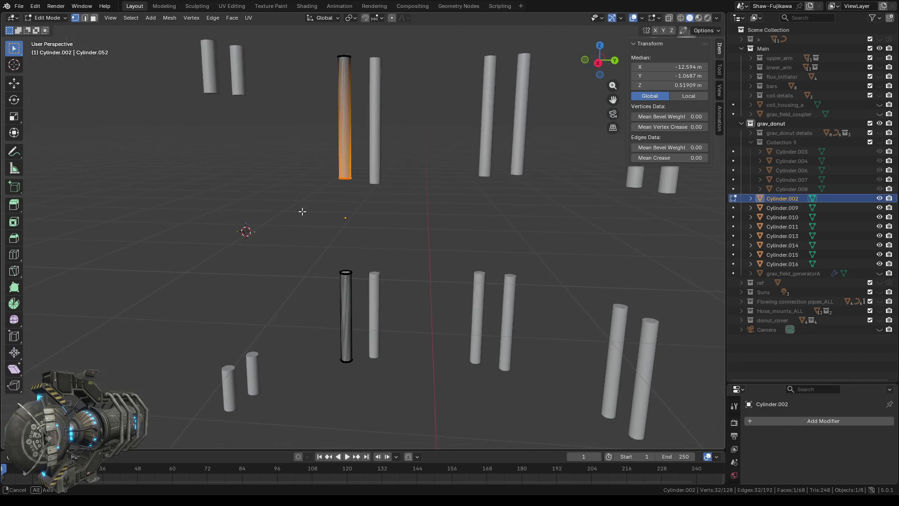
pyautogui.click(669, 86)
pyautogui.write('1.5')
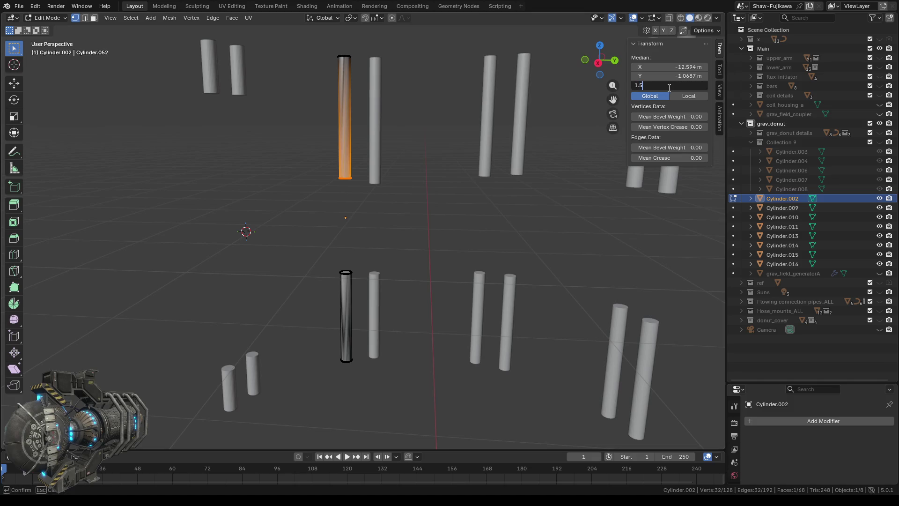
pyautogui.press('Return')
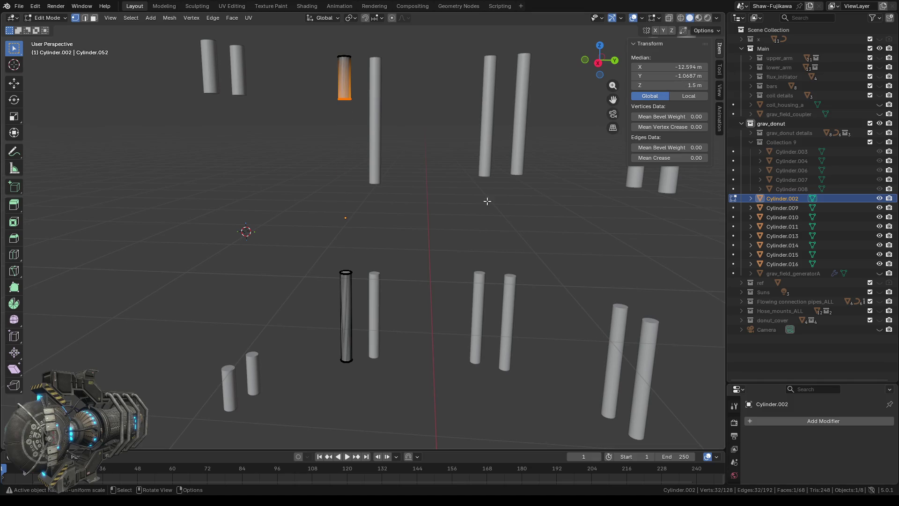
# Step: Set the lower piece's top ring to -1.5 m, undoing and redoing once, then leave Edit Mode
pyautogui.moveTo(317, 249); pyautogui.dragTo(362, 358)
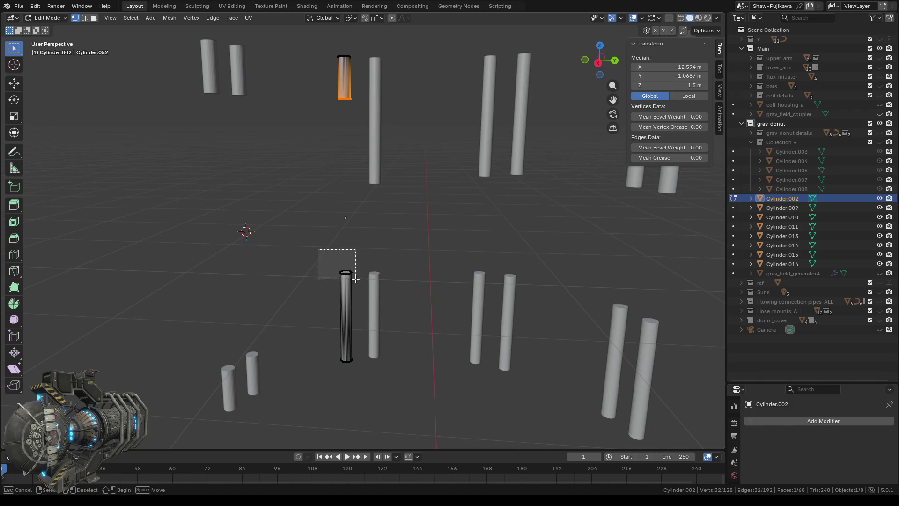
pyautogui.click(675, 84)
pyautogui.write('-1.5')
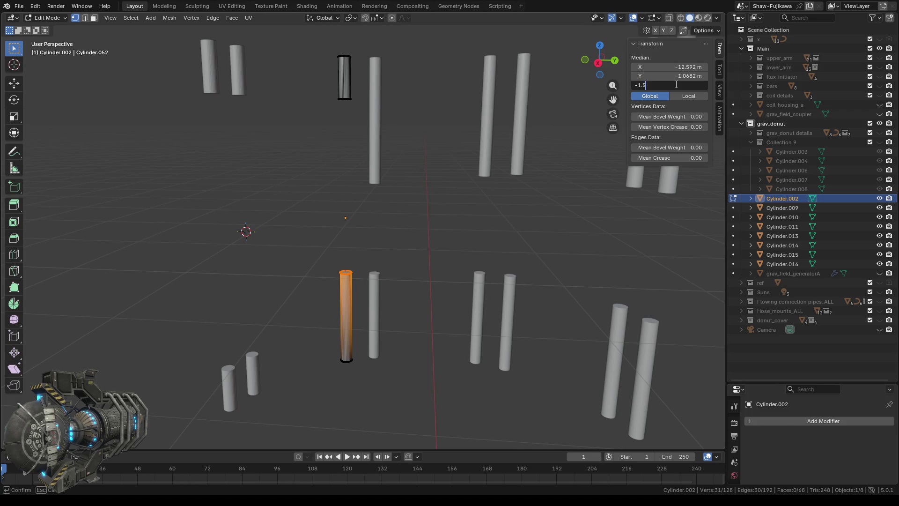
pyautogui.press('Return')
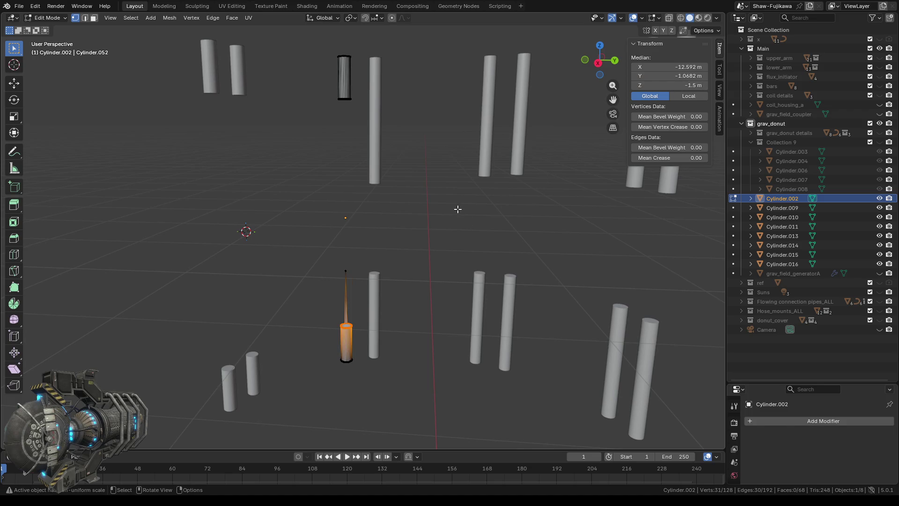
pyautogui.hotkey('ctrl', 'z')
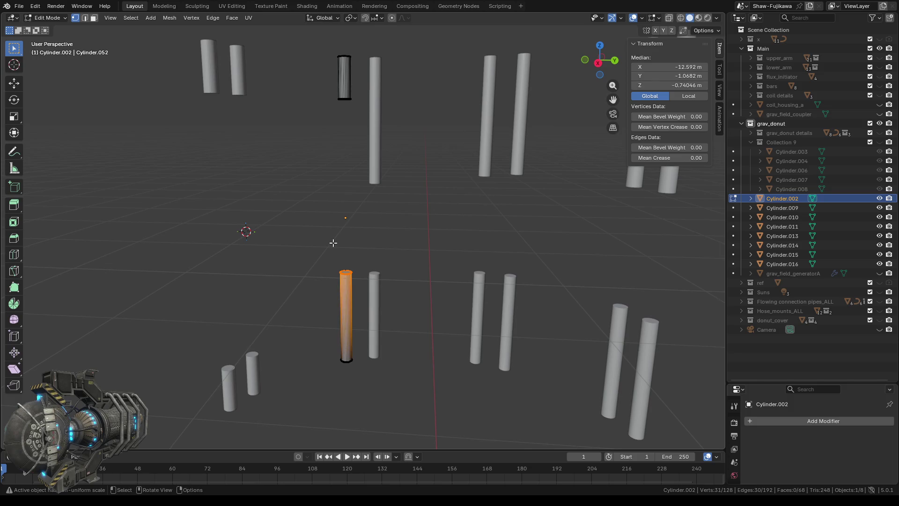
pyautogui.scroll(3, 360, 288)
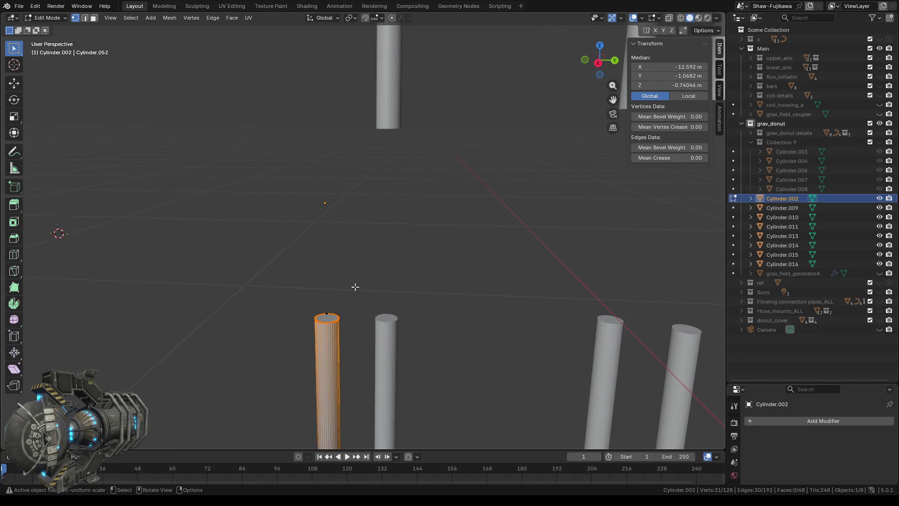
pyautogui.scroll(-2, 334, 321)
pyautogui.scroll(-1, 370, 274)
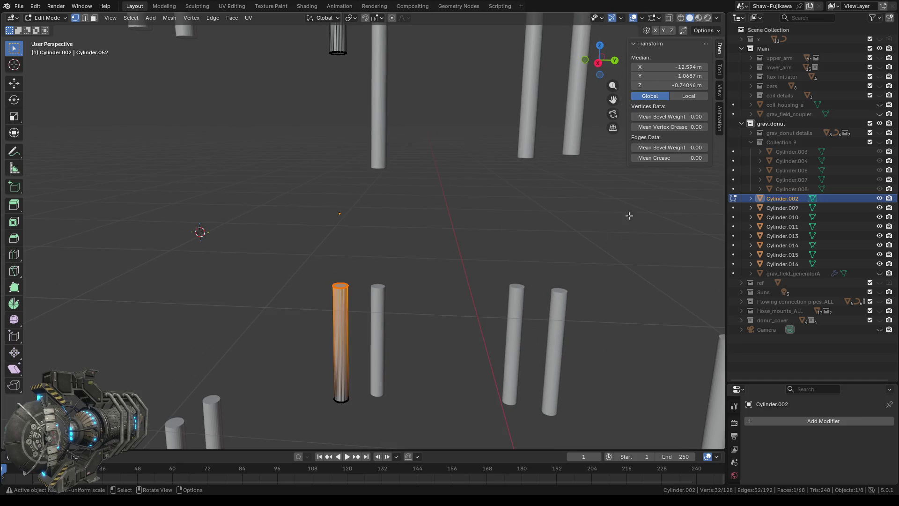
pyautogui.click(680, 85)
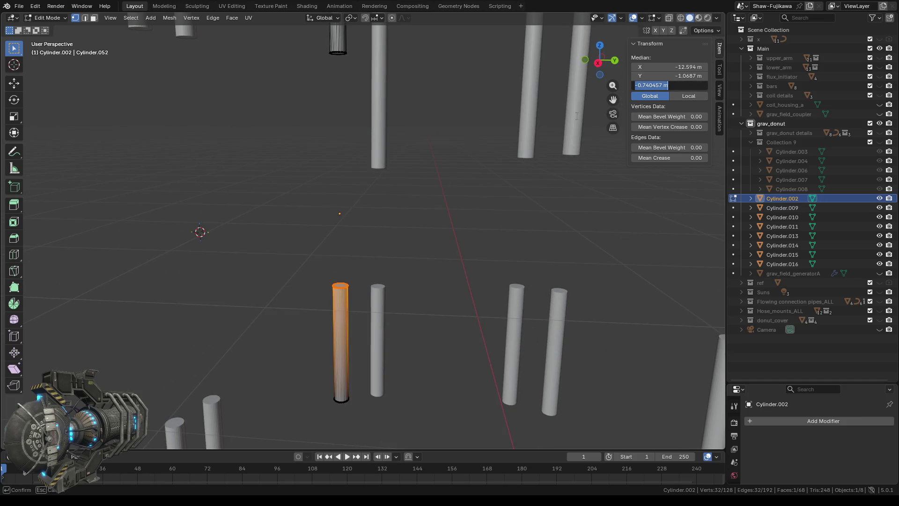
pyautogui.write('-1.5')
pyautogui.press('Return')
pyautogui.moveTo(468, 225)
pyautogui.mouseDown(button='middle')
pyautogui.moveTo(417, 249)
pyautogui.moveTo(427, 246)
pyautogui.mouseUp(button='middle')
pyautogui.press('Tab')
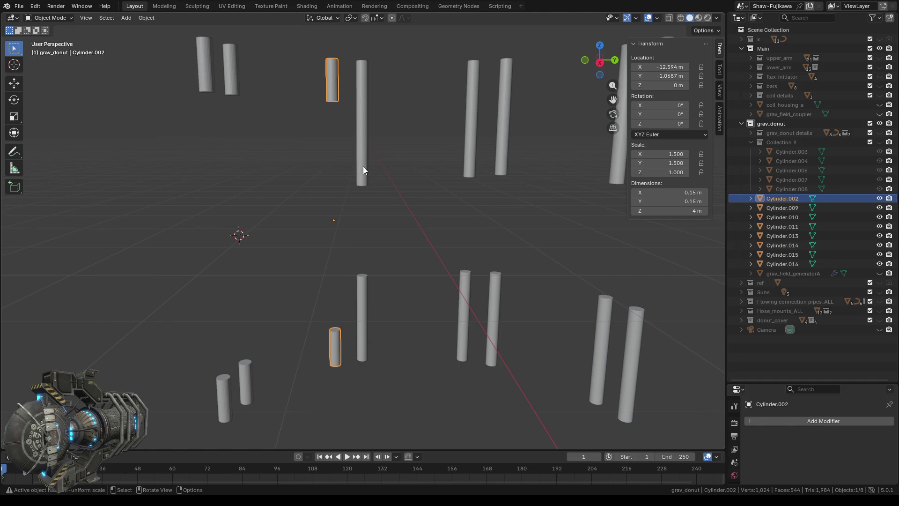
# Step: Edit Cylinder.015 and set its upper piece's end ring to Median Z 1.5 m
pyautogui.click(363, 167)
pyautogui.press('Tab')
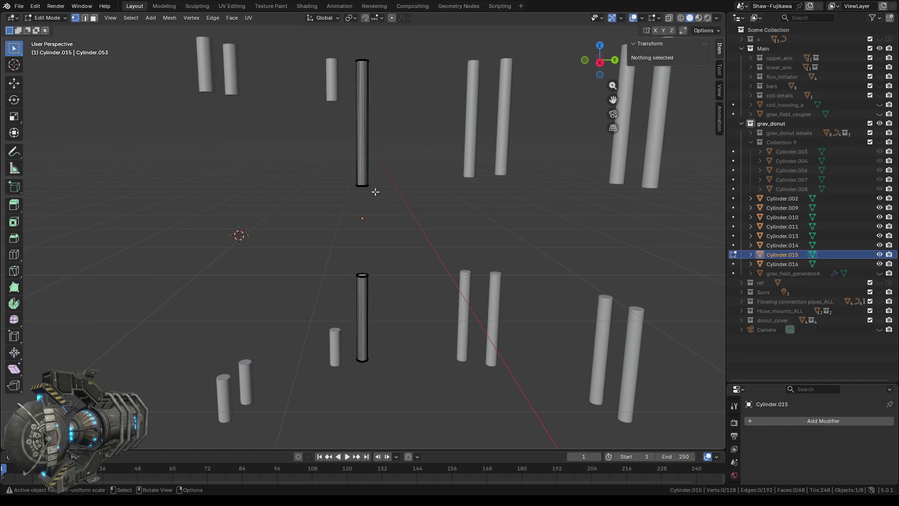
pyautogui.press('a')
pyautogui.moveTo(426, 230); pyautogui.dragTo(419, 176, button='middle')
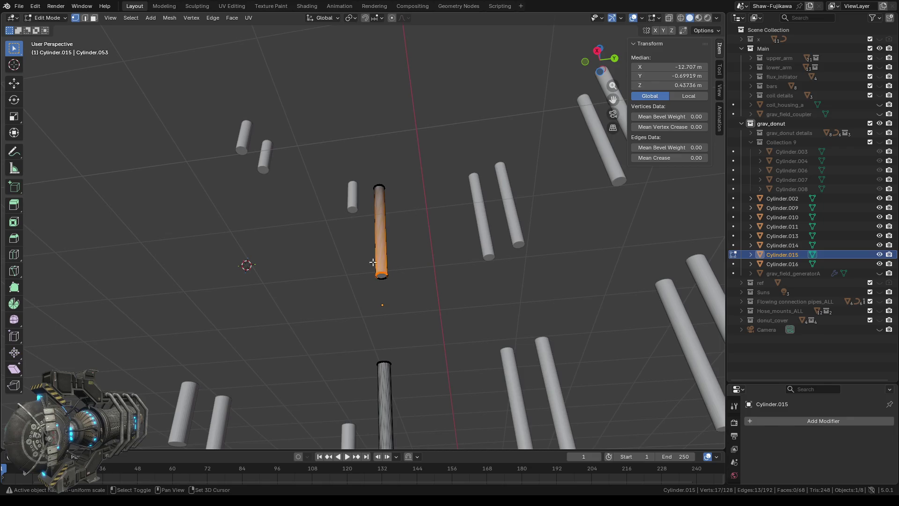
pyautogui.moveTo(420, 261); pyautogui.dragTo(421, 304, button='middle')
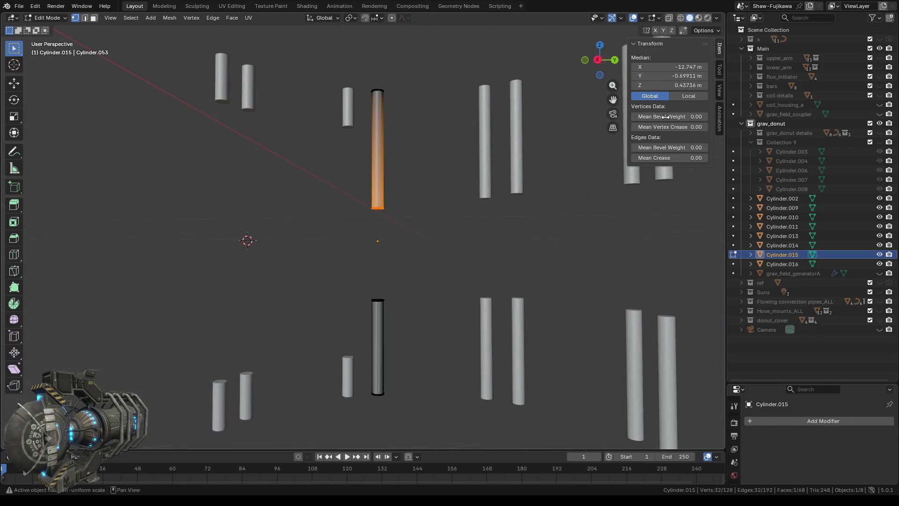
pyautogui.click(689, 85)
pyautogui.write('1')
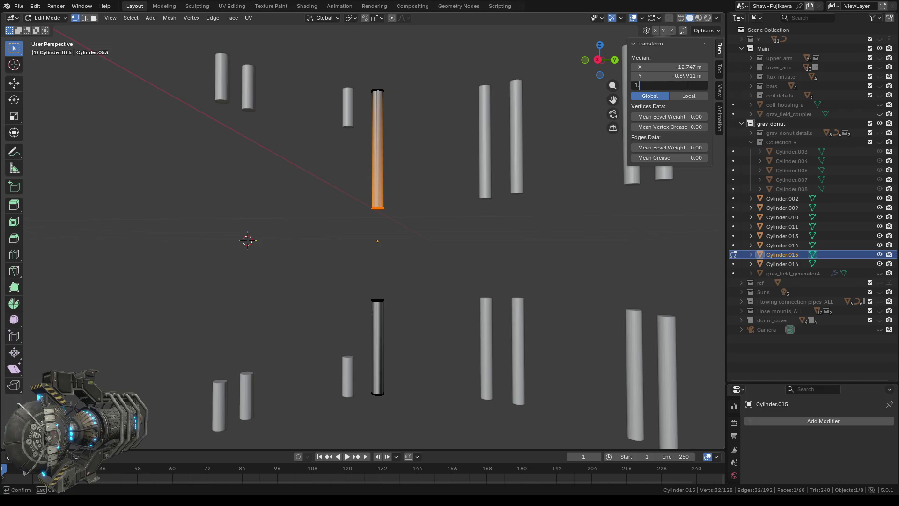
pyautogui.write('.5')
pyautogui.press('Return')
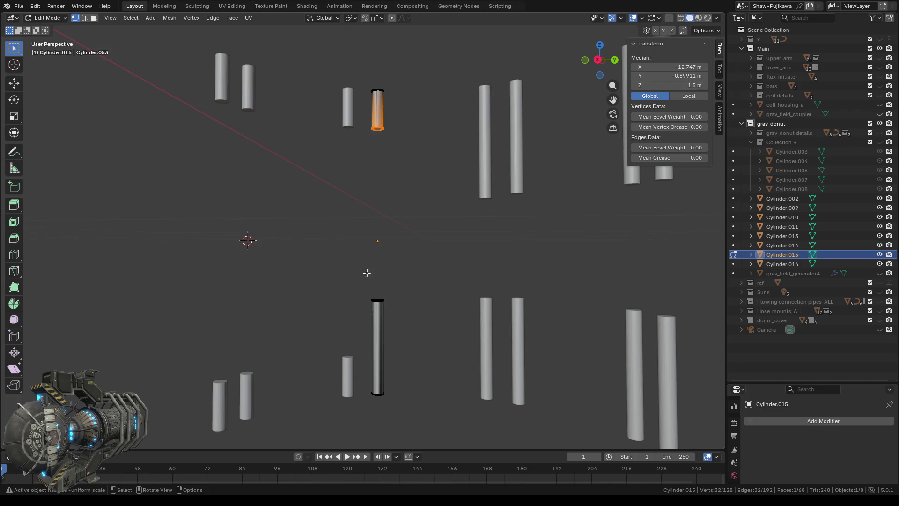
# Step: Set Cylinder.015's lower piece top ring to -1.5 m, then select Cylinder.013
pyautogui.moveTo(399, 277); pyautogui.dragTo(397, 296, button='middle')
pyautogui.moveTo(360, 251)
pyautogui.mouseDown()
pyautogui.moveTo(402, 278)
pyautogui.moveTo(398, 311)
pyautogui.mouseUp()
pyautogui.scroll(4, 394, 274)
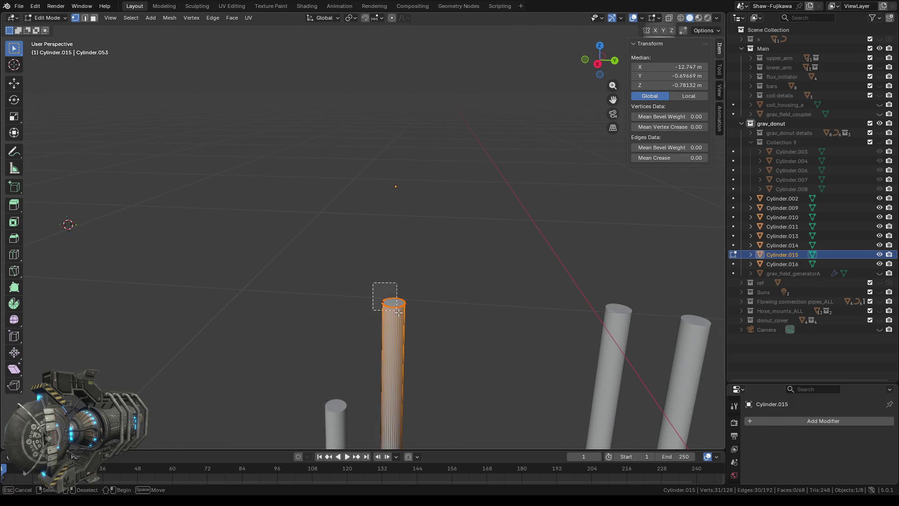
pyautogui.scroll(-3, 449, 267)
pyautogui.click(677, 86)
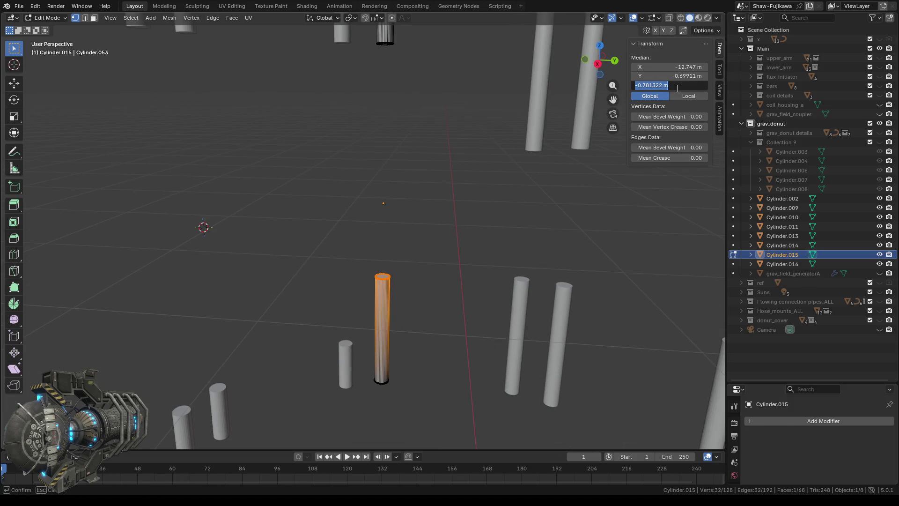
pyautogui.write('-1.5')
pyautogui.press('Return')
pyautogui.scroll(-3, 410, 189)
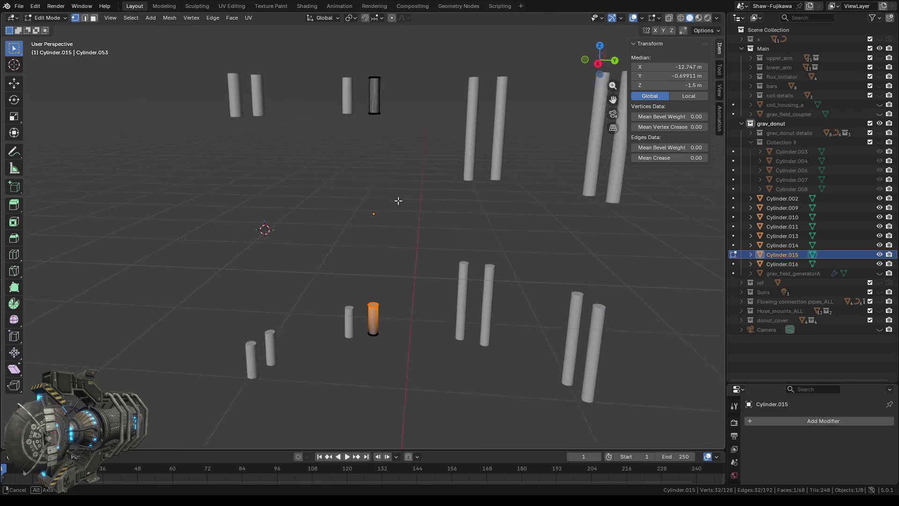
pyautogui.press('Tab')
pyautogui.click(454, 151)
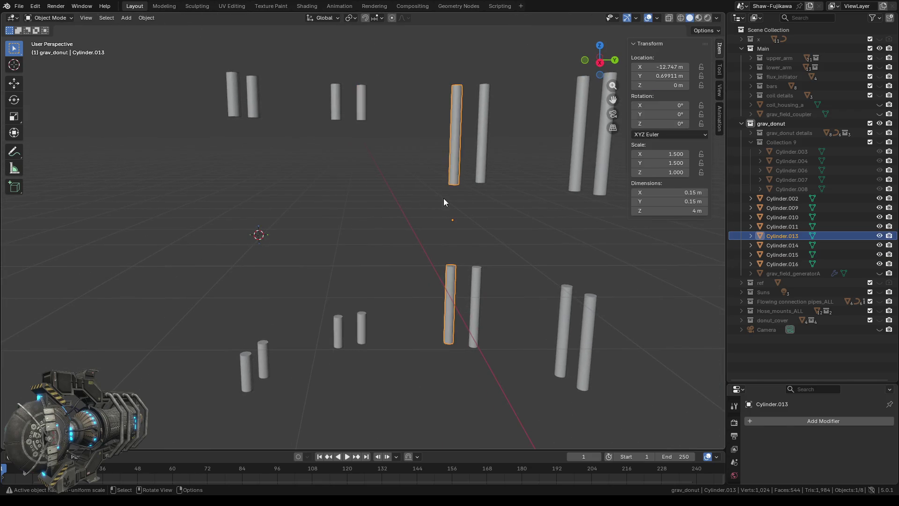
# Step: Edit Cylinder.013 and set its end rings to Median Z 1.5 m and -1.5 m
pyautogui.press('Tab')
pyautogui.scroll(3, 460, 211)
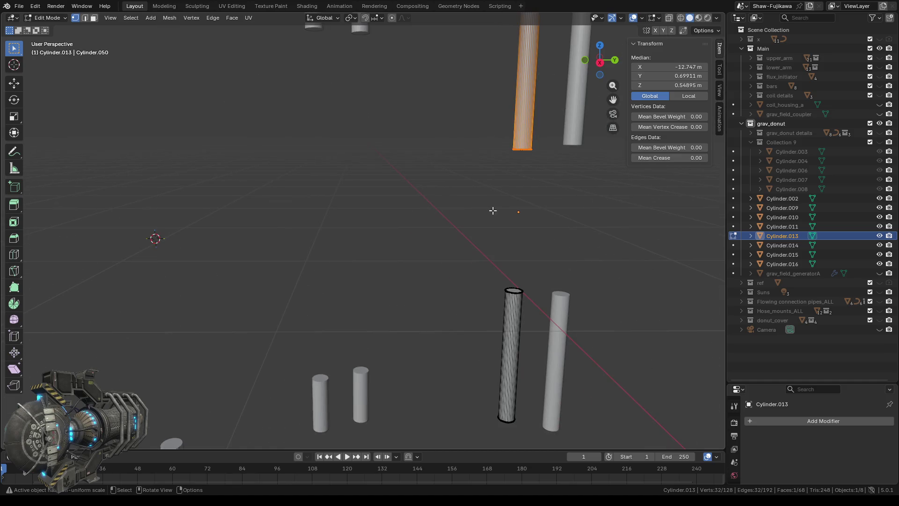
pyautogui.click(676, 85)
pyautogui.write('1.5')
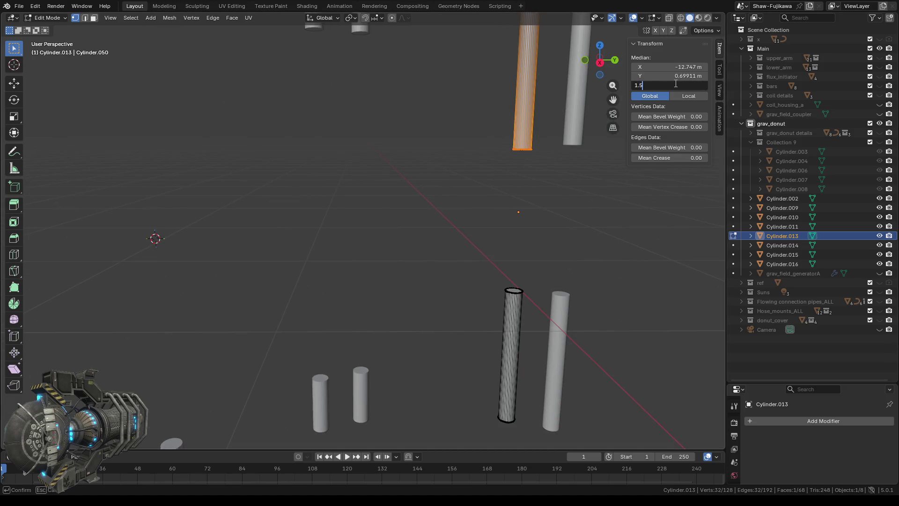
pyautogui.press('Return')
pyautogui.scroll(-1, 493, 201)
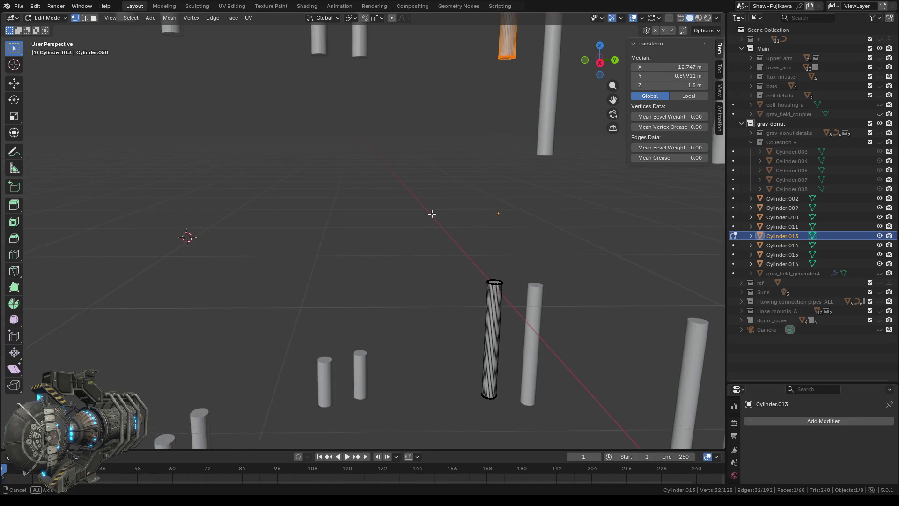
pyautogui.scroll(-1, 446, 240)
pyautogui.moveTo(447, 240); pyautogui.dragTo(489, 265)
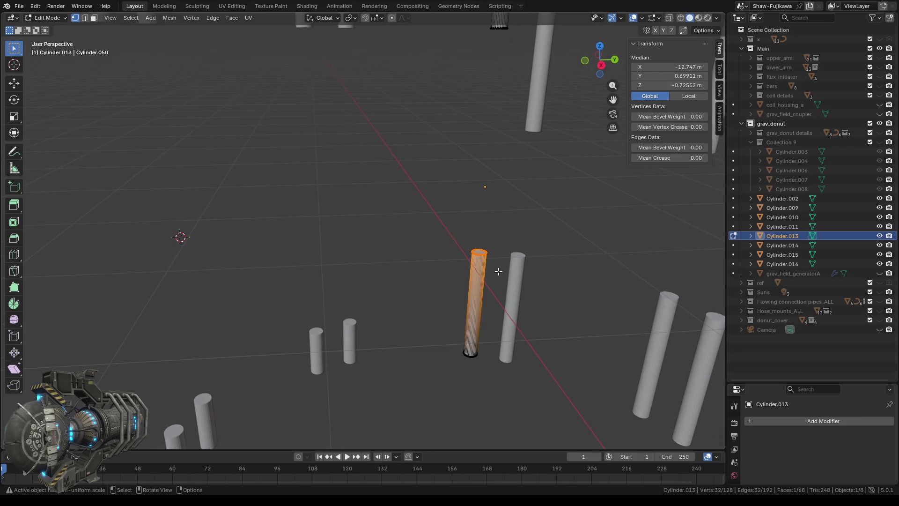
pyautogui.click(674, 85)
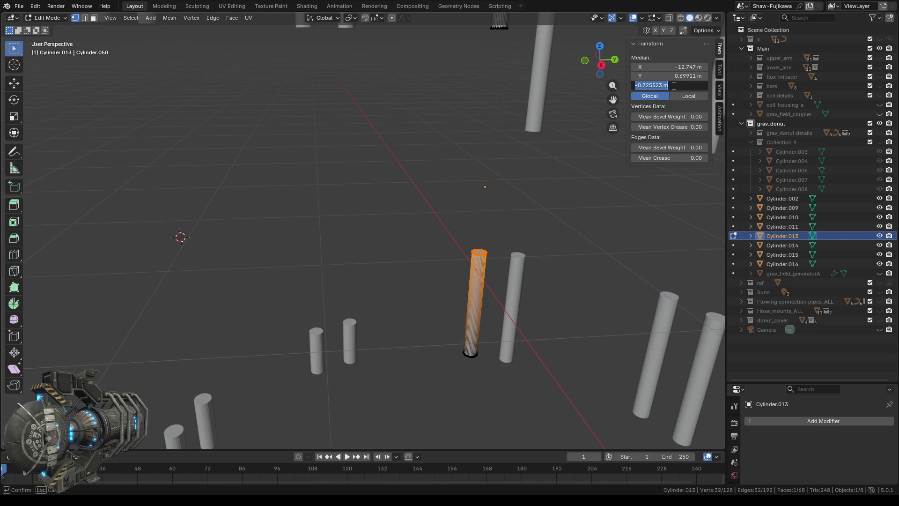
pyautogui.write('-1.5')
pyautogui.press('Return')
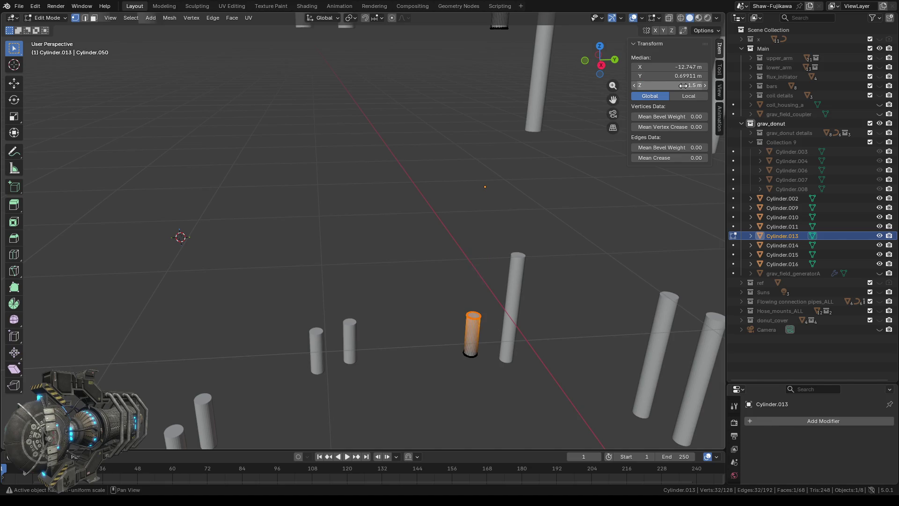
pyautogui.press('Tab')
pyautogui.scroll(-1, 462, 201)
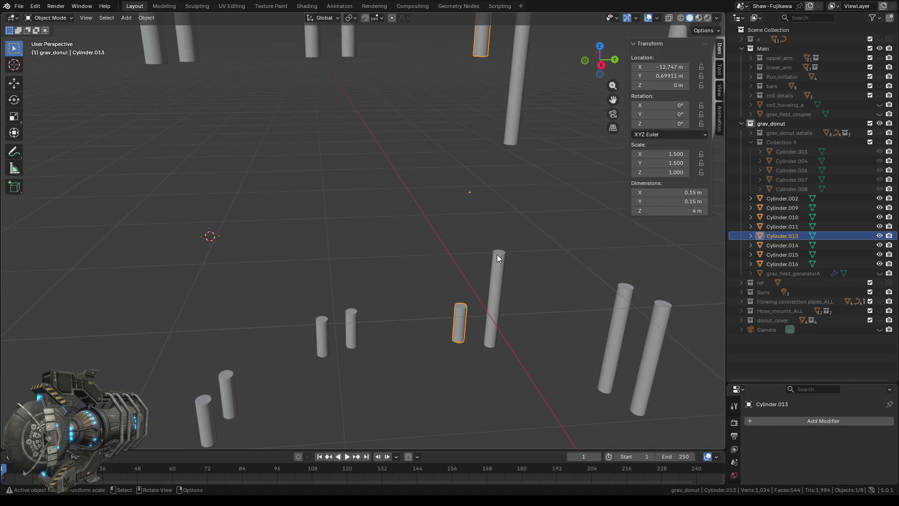
# Step: Edit Cylinder.014 and set its selected ring to Median Z -1.5 m
pyautogui.click(497, 260)
pyautogui.press('Tab')
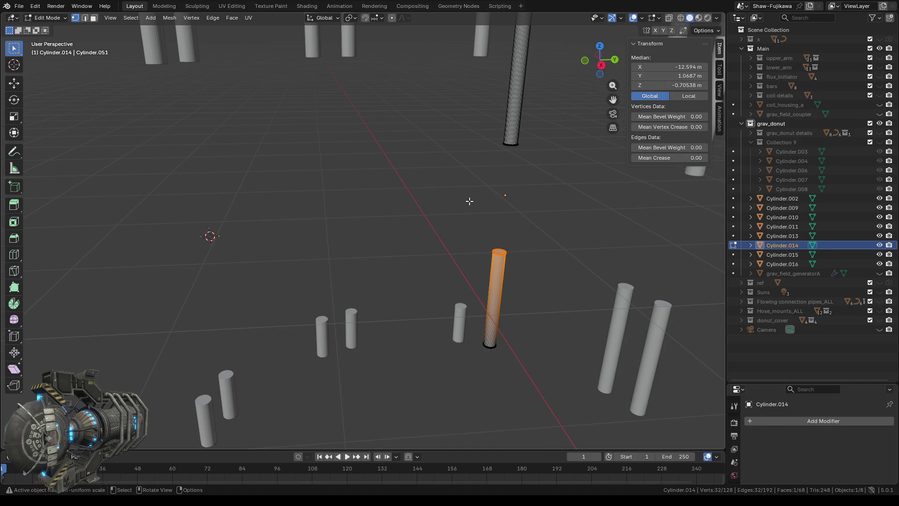
pyautogui.click(674, 83)
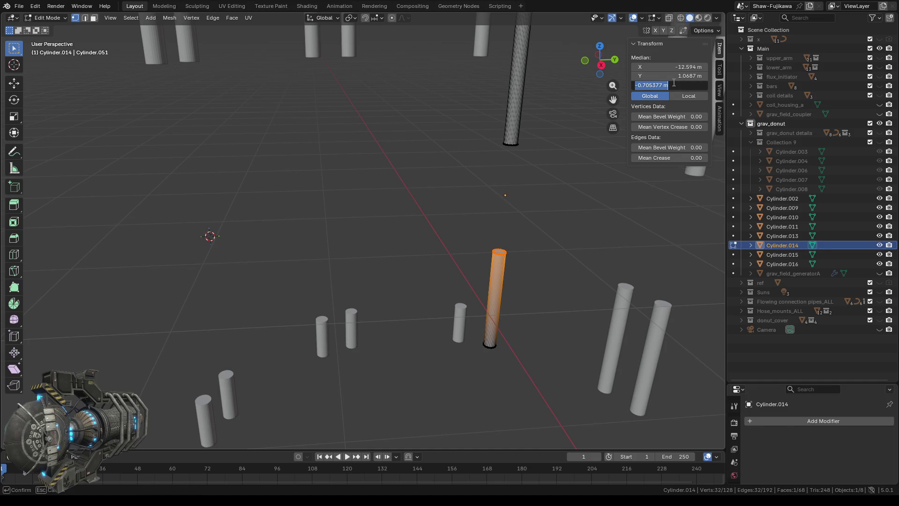
pyautogui.write('-1.5')
pyautogui.press('Return')
# Step: Set Cylinder.014's other end ring to 1.5 m, then select Cylinder.009
pyautogui.click(466, 209)
pyautogui.moveTo(466, 208); pyautogui.dragTo(466, 211, button='middle')
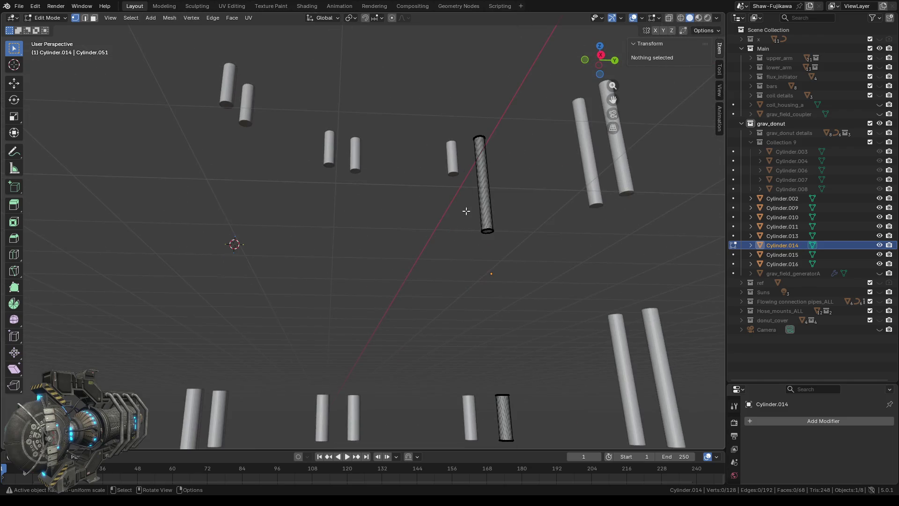
pyautogui.keyDown('alt'); pyautogui.click(488, 231); pyautogui.keyUp('alt')
pyautogui.scroll(3, 506, 259)
pyautogui.moveTo(502, 261)
pyautogui.mouseDown(button='middle')
pyautogui.moveTo(379, 243)
pyautogui.moveTo(522, 245)
pyautogui.mouseUp(button='middle')
pyautogui.scroll(-1, 501, 249)
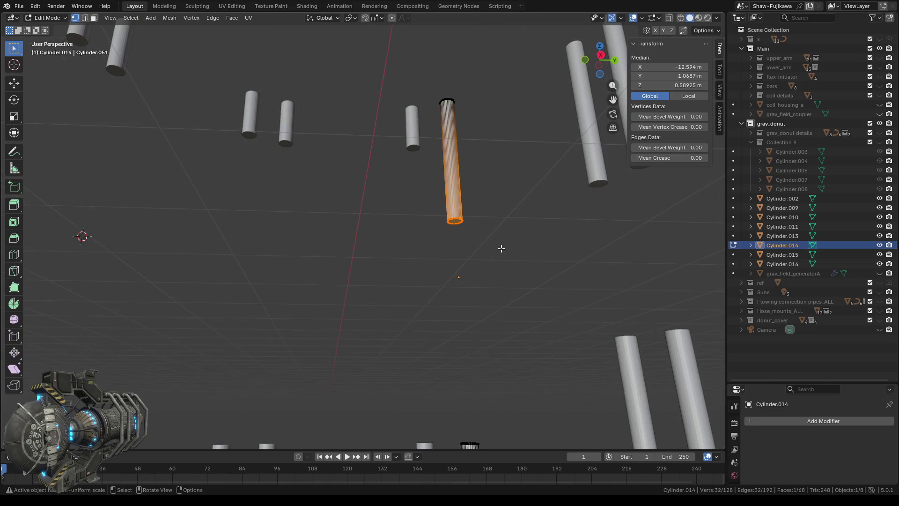
pyautogui.moveTo(418, 236); pyautogui.dragTo(418, 261, button='middle')
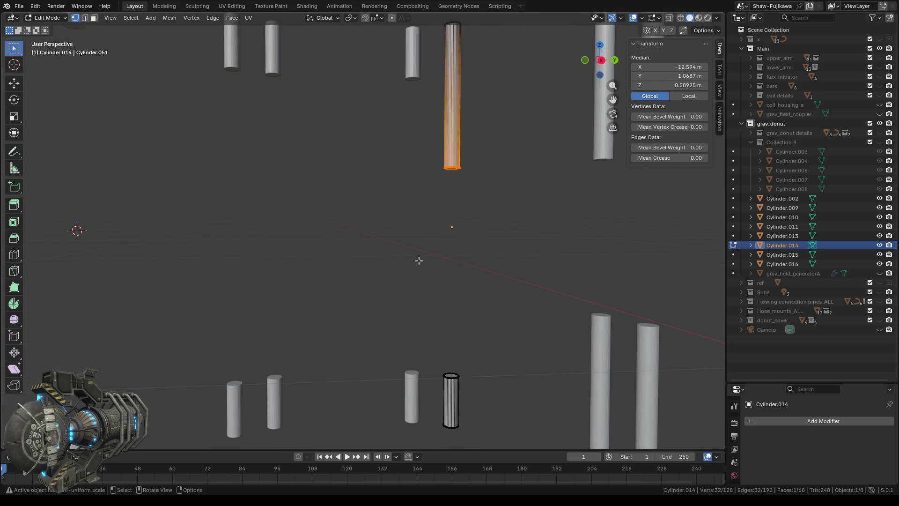
pyautogui.click(689, 86)
pyautogui.write('1')
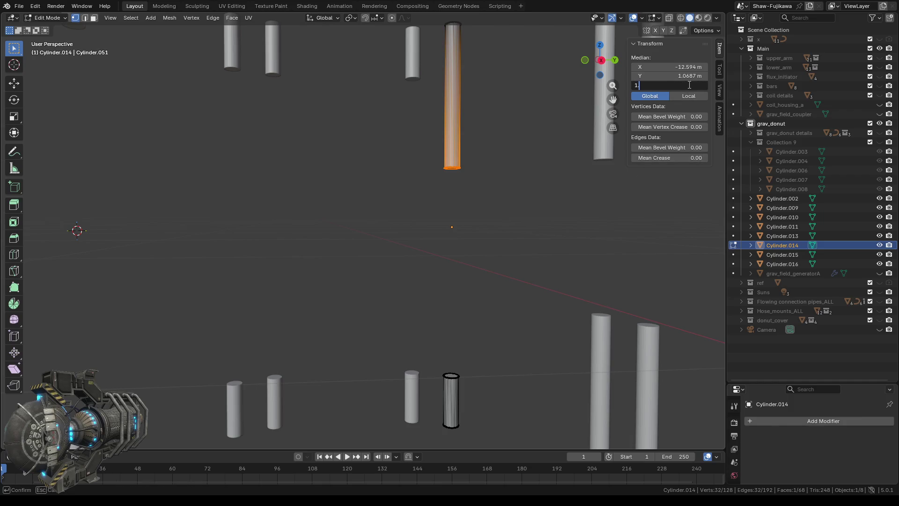
pyautogui.press('Return')
pyautogui.press('Tab')
pyautogui.scroll(-1, 408, 185)
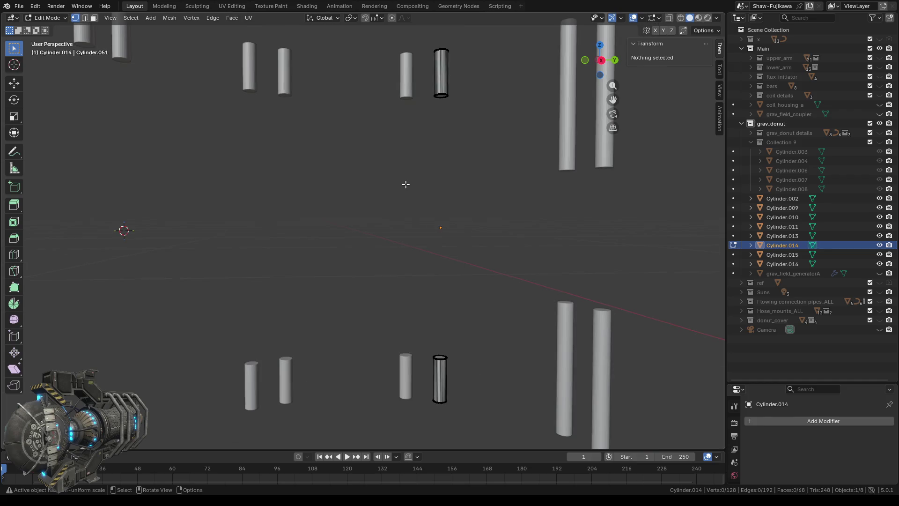
pyautogui.moveTo(421, 187)
pyautogui.mouseDown(button='middle')
pyautogui.moveTo(460, 193)
pyautogui.moveTo(464, 175)
pyautogui.mouseUp(button='middle')
pyautogui.click(488, 116)
# Step: Edit Cylinder.009 and set its selected ring to Median Z 1.5 m
pyautogui.press('Tab')
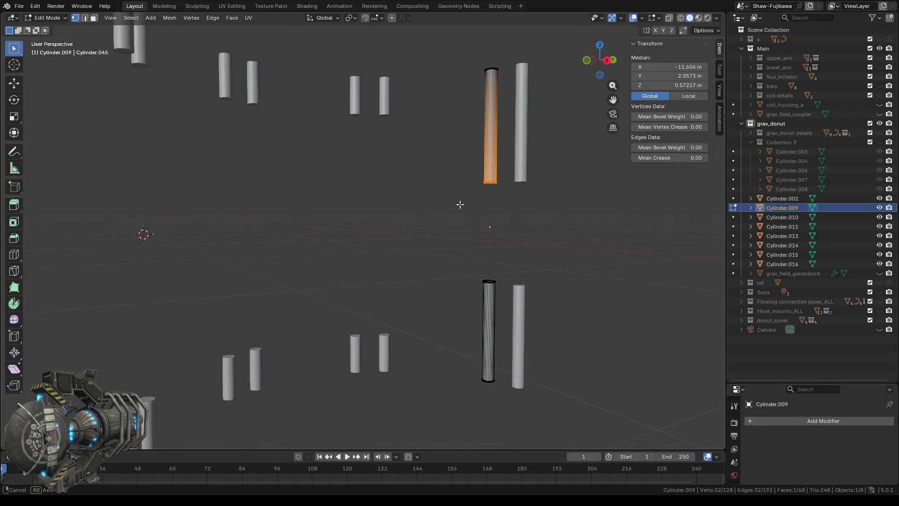
pyautogui.click(683, 85)
pyautogui.write('1.5')
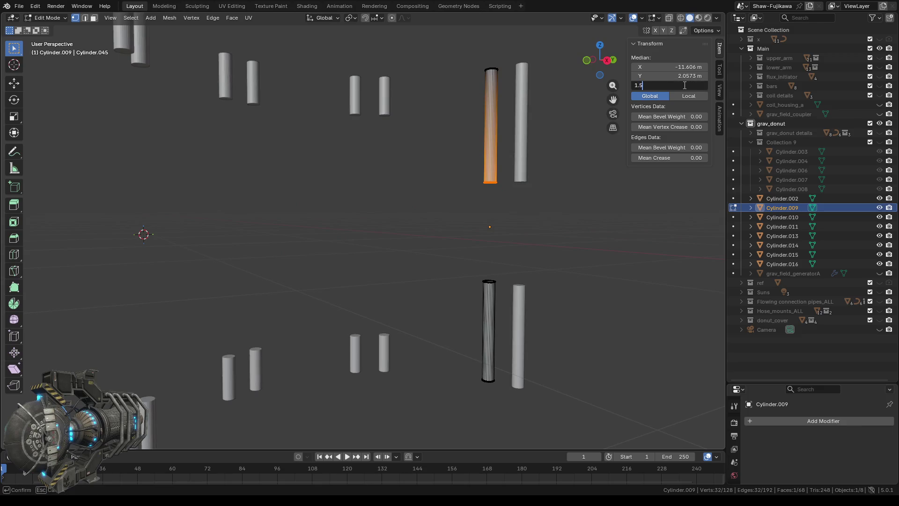
pyautogui.press('Return')
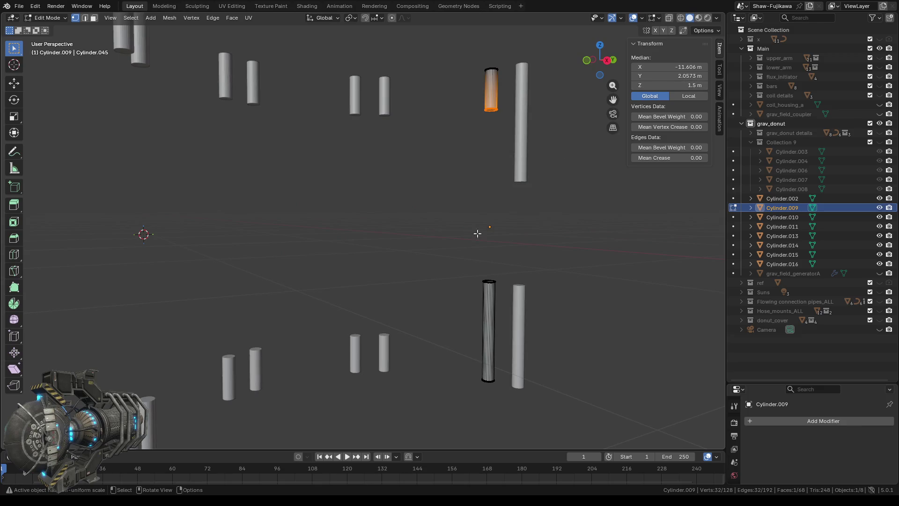
pyautogui.moveTo(445, 217); pyautogui.dragTo(455, 241, button='middle')
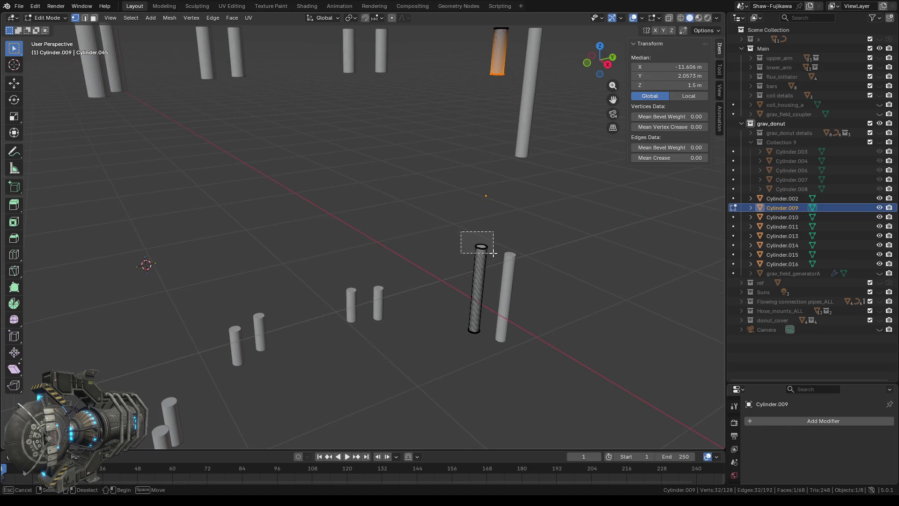
# Step: Set Cylinder.009's top ring to -1.5 m, then start editing Cylinder.010
pyautogui.moveTo(462, 231); pyautogui.dragTo(498, 330)
pyautogui.scroll(2, 498, 253)
pyautogui.hscroll(1, 516, 261)
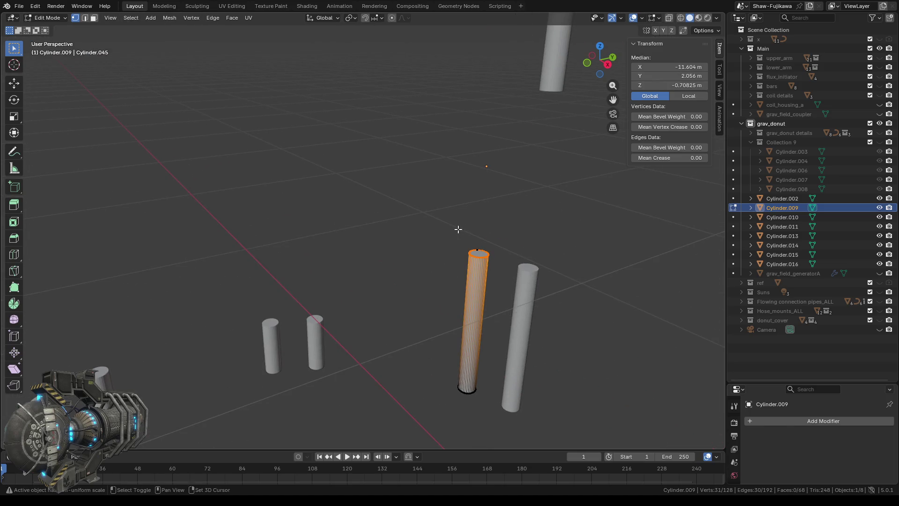
pyautogui.keyDown('shift'); pyautogui.click(488, 253); pyautogui.keyUp('shift')
pyautogui.click(682, 85)
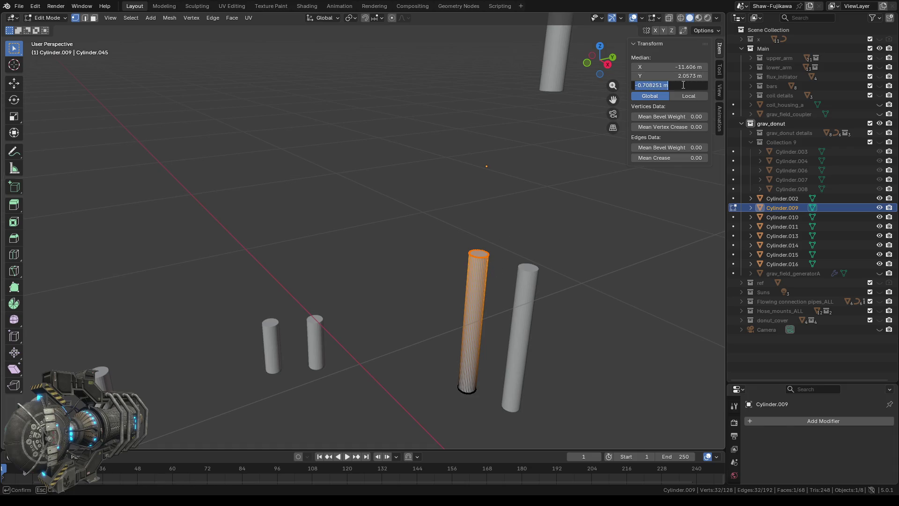
pyautogui.press('BackSpace')
pyautogui.press('Return')
pyautogui.moveTo(401, 211)
pyautogui.mouseDown(button='middle')
pyautogui.moveTo(400, 200)
pyautogui.moveTo(386, 220)
pyautogui.moveTo(415, 187)
pyautogui.mouseUp(button='middle')
pyautogui.press('Tab')
pyautogui.click(440, 169)
pyautogui.press('Tab')
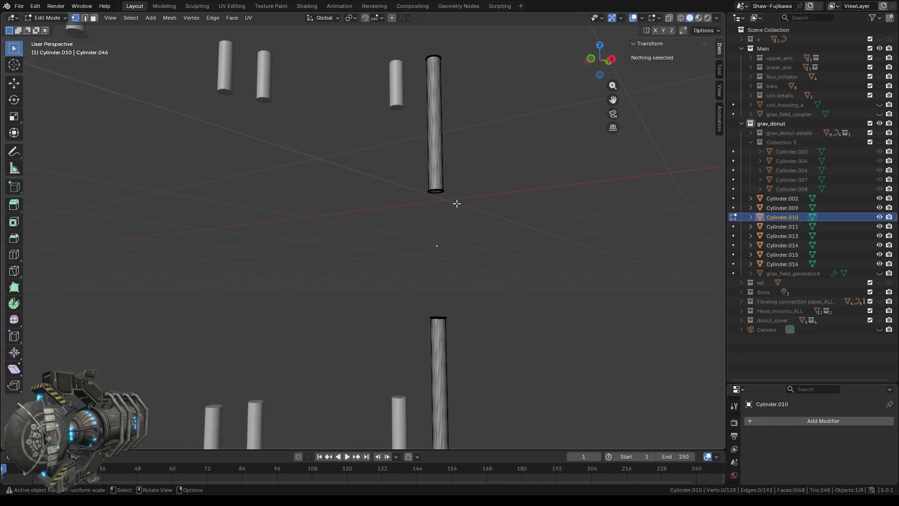
# Step: Select Cylinder.010's bottom ring and set its Median Z to 1.5 m
pyautogui.moveTo(405, 178); pyautogui.dragTo(479, 217)
pyautogui.moveTo(479, 235); pyautogui.dragTo(535, 303, button='middle')
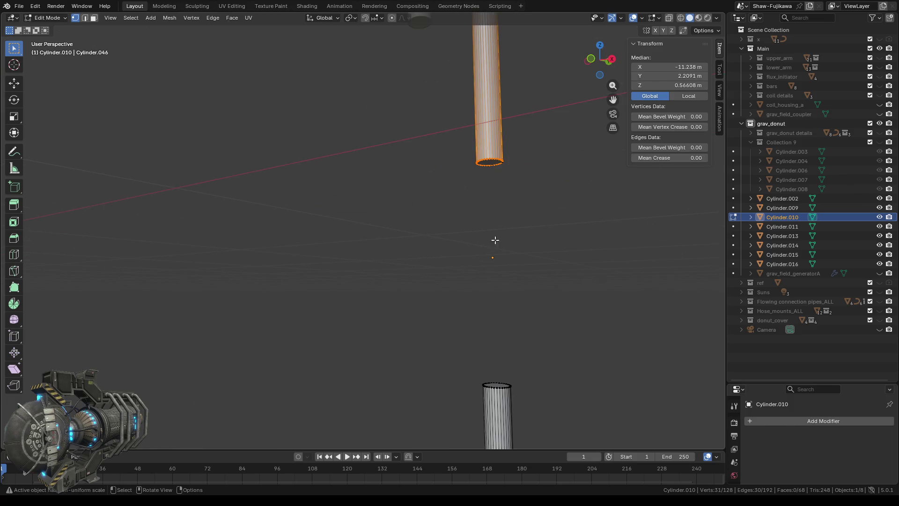
pyautogui.keyDown('shift'); pyautogui.click(535, 303); pyautogui.keyUp('shift')
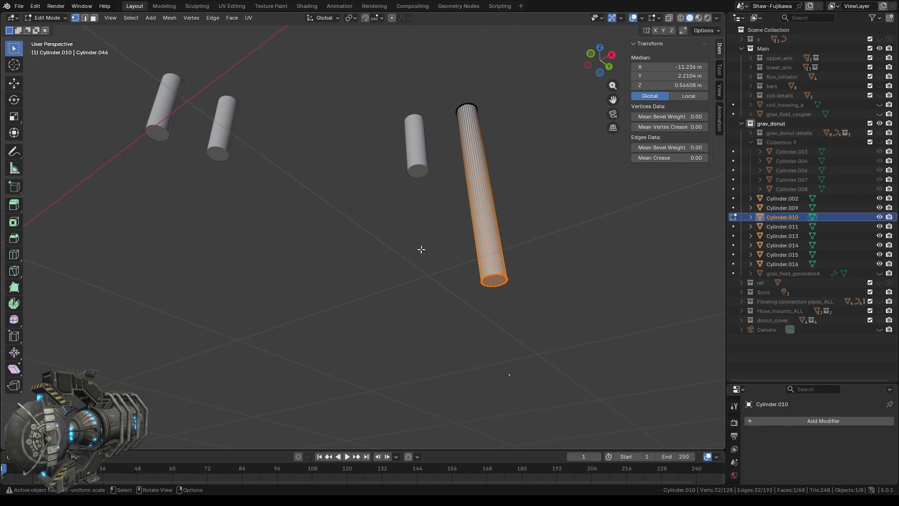
pyautogui.press('KP_6')
pyautogui.click(681, 84)
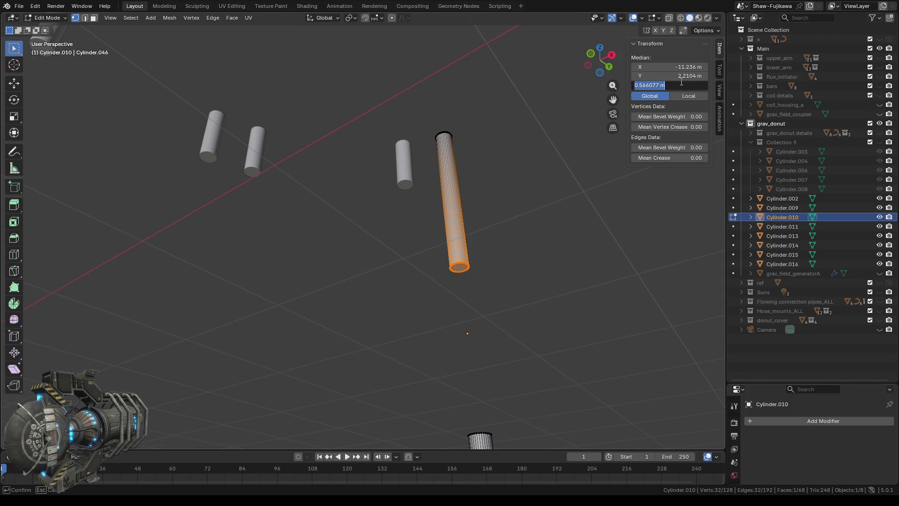
pyautogui.write('1.5')
pyautogui.press('Return')
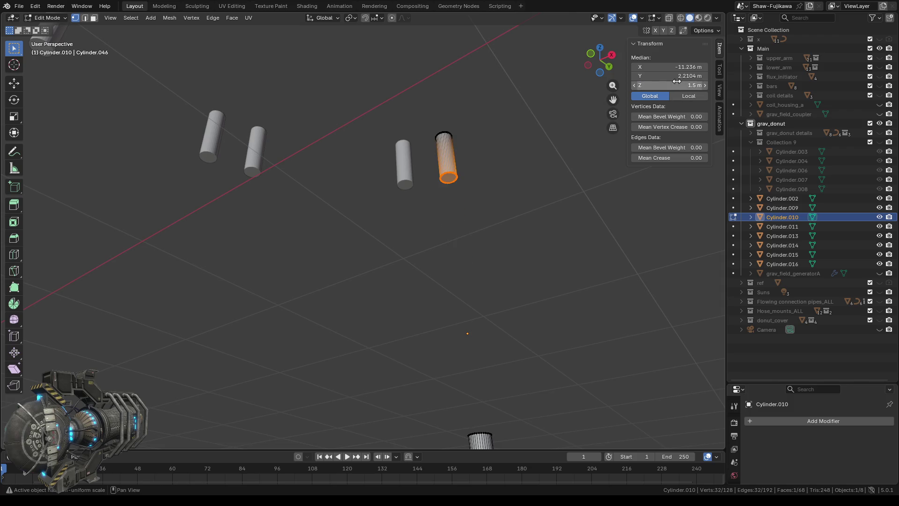
# Step: Select Cylinder.010's top ring and set its Median Z to -1.5 m
pyautogui.moveTo(464, 263)
pyautogui.mouseDown(button='middle')
pyautogui.moveTo(454, 357)
pyautogui.moveTo(467, 328)
pyautogui.mouseUp(button='middle')
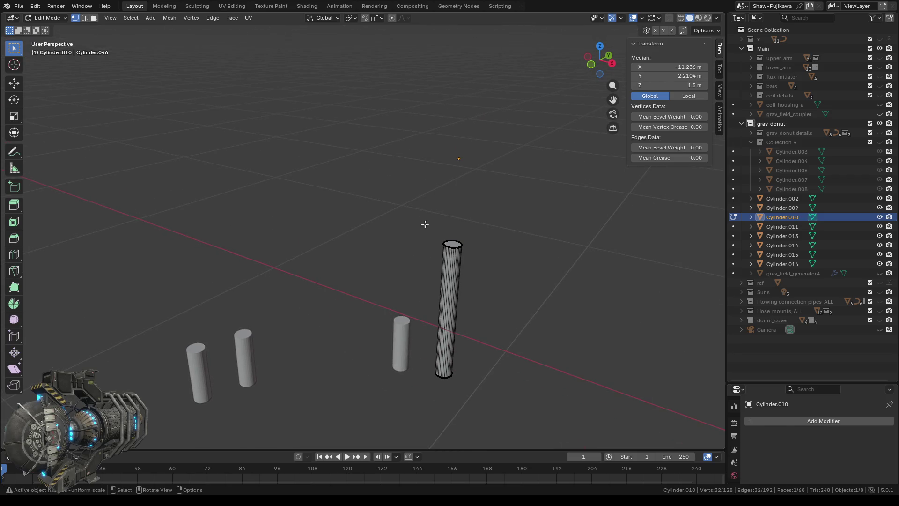
pyautogui.moveTo(467, 328); pyautogui.dragTo(424, 223)
pyautogui.click(662, 86)
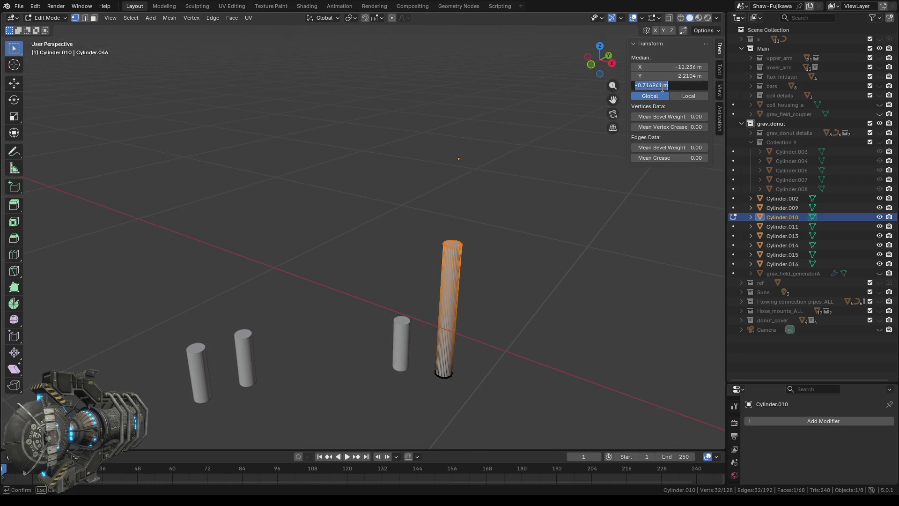
pyautogui.write('-1.5')
pyautogui.press('Return')
pyautogui.click(466, 241)
# Step: Show Collection 9's large cylinders from the right side and enter Edit Mode on Cylinder.003
pyautogui.moveTo(466, 241); pyautogui.dragTo(420, 221, button='middle')
pyautogui.press('Tab')
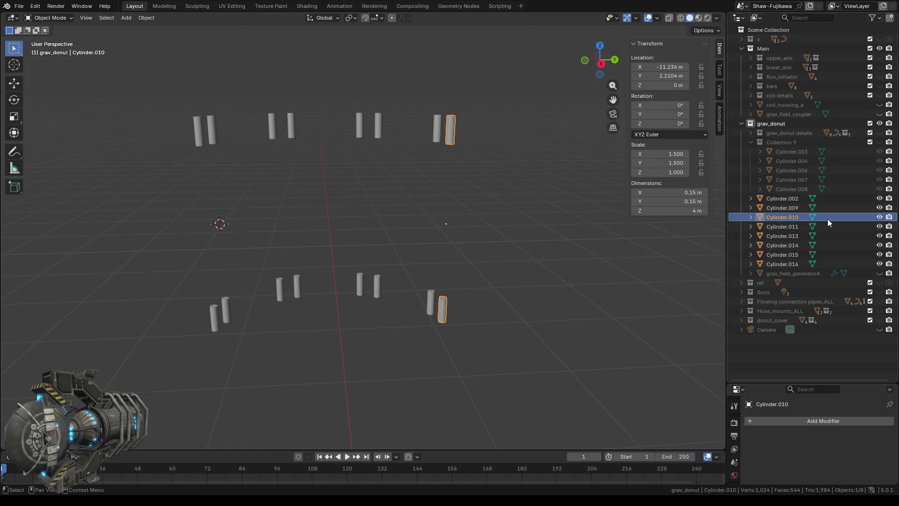
pyautogui.click(879, 143)
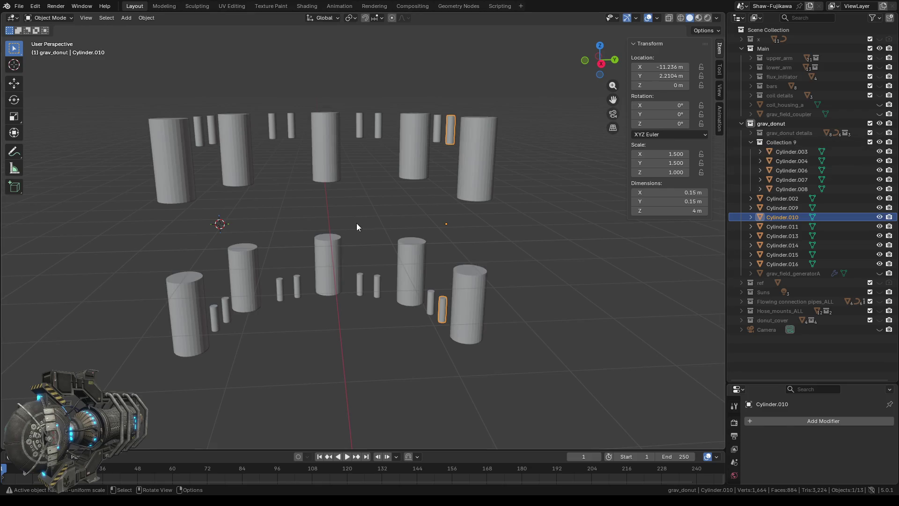
pyautogui.click(600, 65)
pyautogui.keyDown('shift'); pyautogui.moveTo(257, 216); pyautogui.dragTo(338, 213, button='middle'); pyautogui.keyUp('shift')
pyautogui.scroll(2, 309, 179)
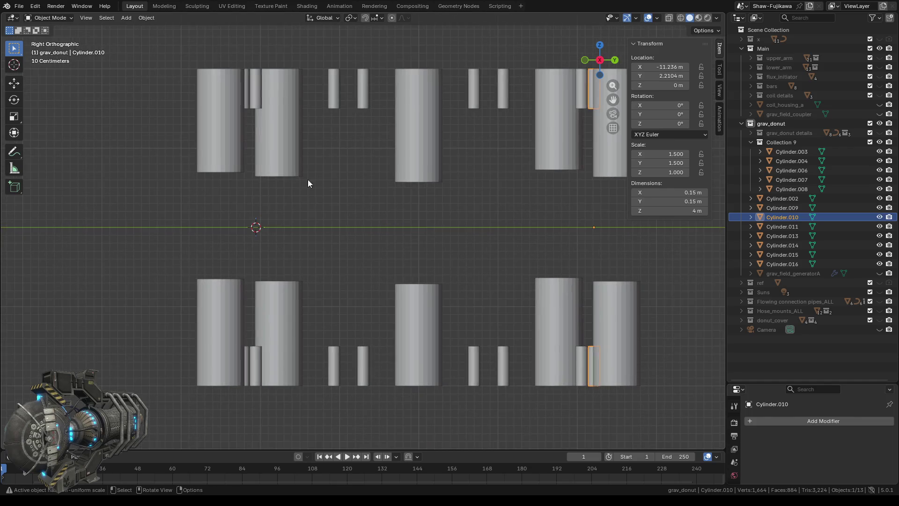
pyautogui.click(225, 131)
pyautogui.press('Tab')
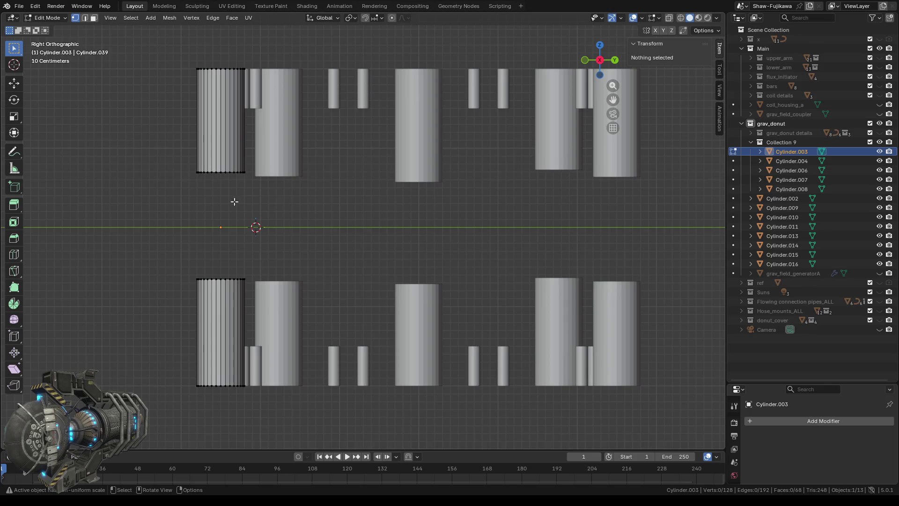
# Step: Select the upper half's bottom ring of Cylinder.003 and set Median Z to 1.5 m
pyautogui.moveTo(172, 163); pyautogui.dragTo(261, 193)
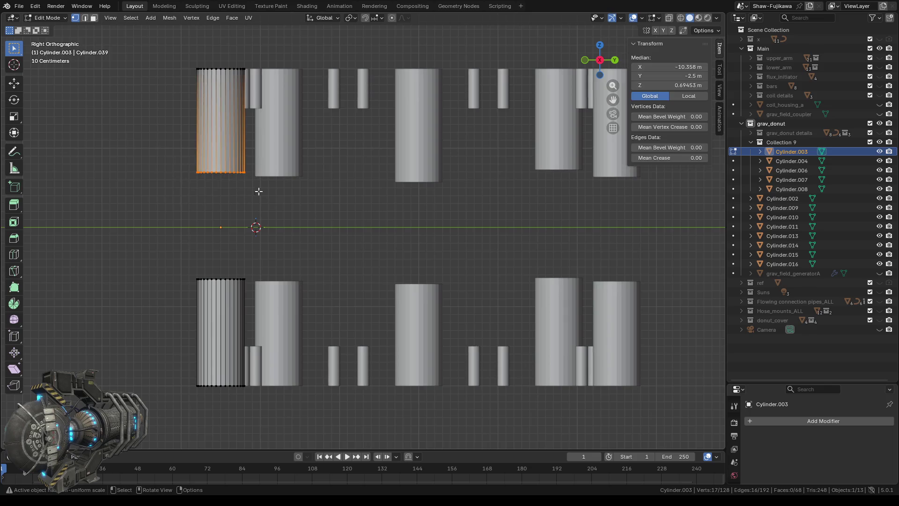
pyautogui.moveTo(258, 190)
pyautogui.mouseDown(button='middle')
pyautogui.moveTo(330, 209)
pyautogui.moveTo(265, 207)
pyautogui.mouseUp(button='middle')
pyautogui.moveTo(187, 155); pyautogui.dragTo(252, 197)
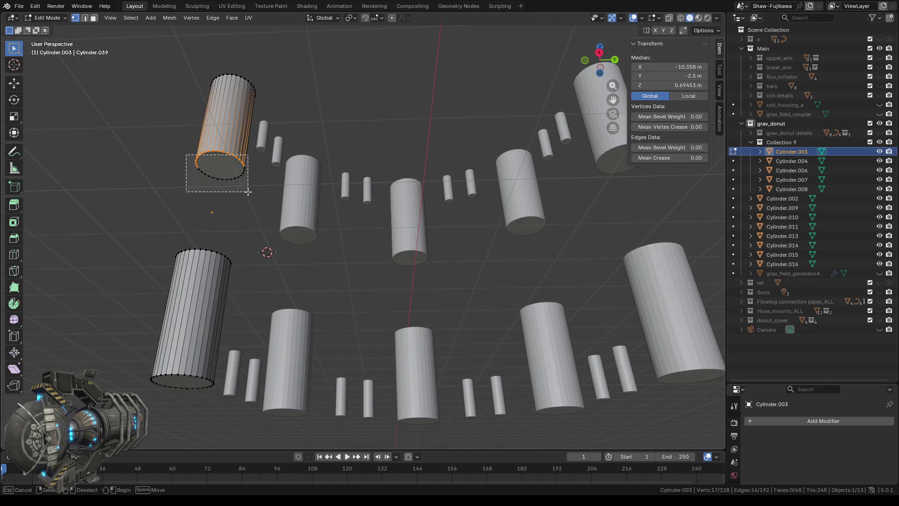
pyautogui.click(669, 85)
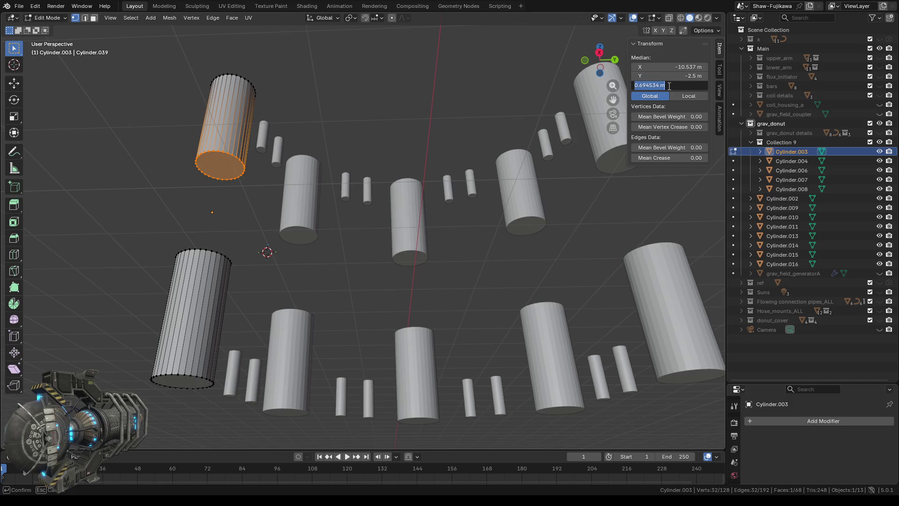
pyautogui.write('1.5')
pyautogui.press('Return')
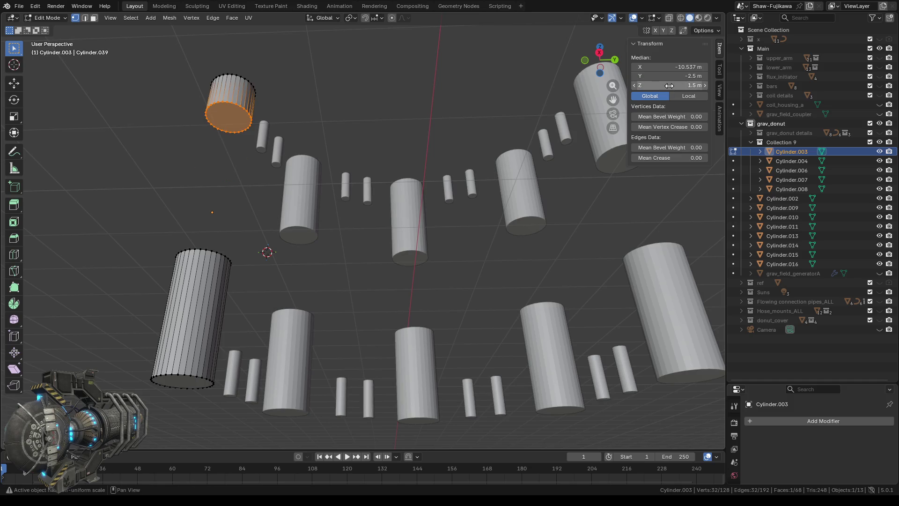
# Step: Set the lower half's top ring to -1.5 m, then switch editing to Cylinder.004 (Alt+Q)
pyautogui.moveTo(218, 211); pyautogui.dragTo(193, 266, button='middle')
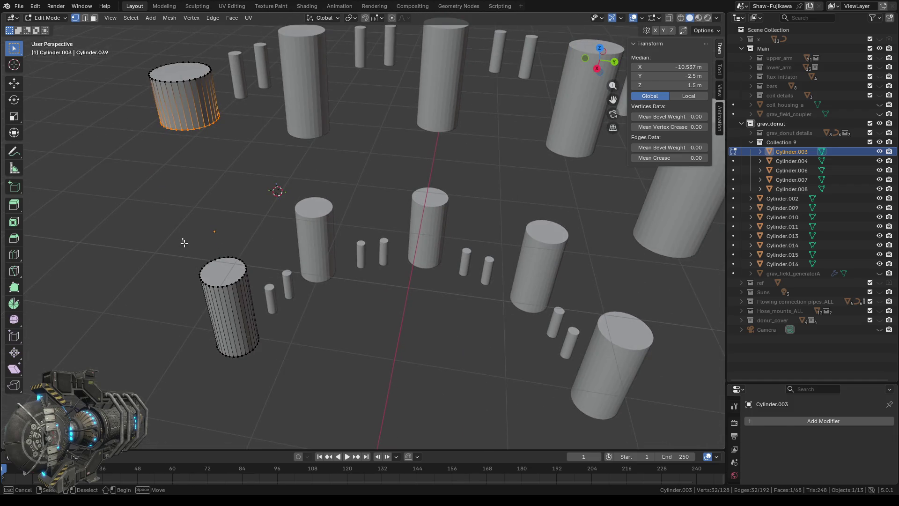
pyautogui.moveTo(182, 239); pyautogui.dragTo(251, 293)
pyautogui.doubleClick(671, 85)
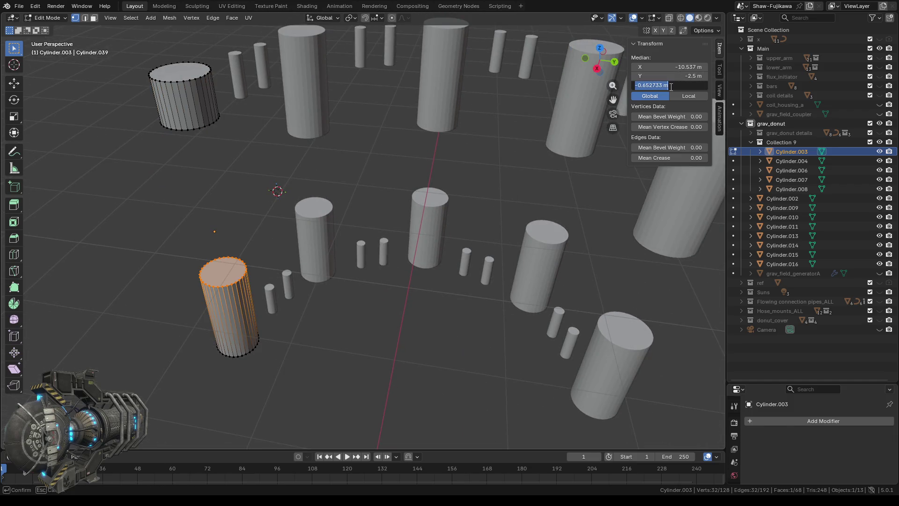
pyautogui.write('-1.5')
pyautogui.press('Return')
pyautogui.moveTo(376, 301); pyautogui.dragTo(341, 227, button='middle')
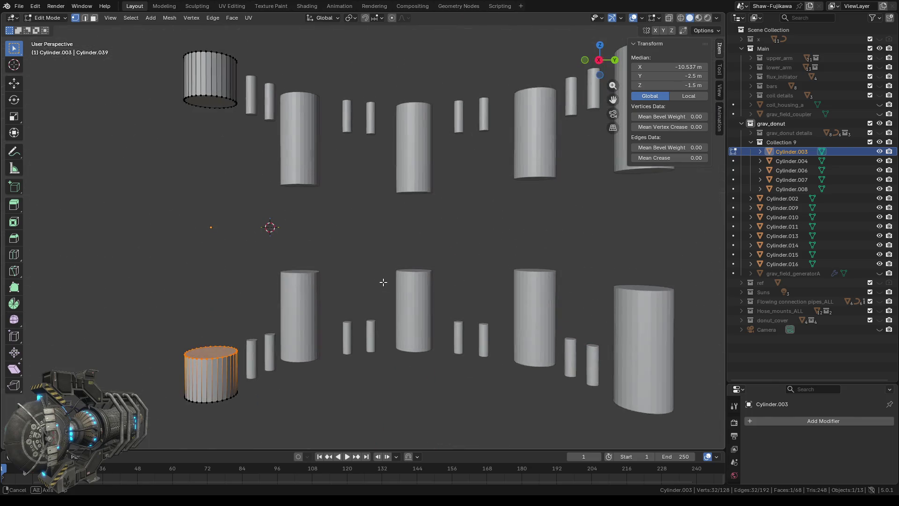
pyautogui.hotkey('alt', 'q')
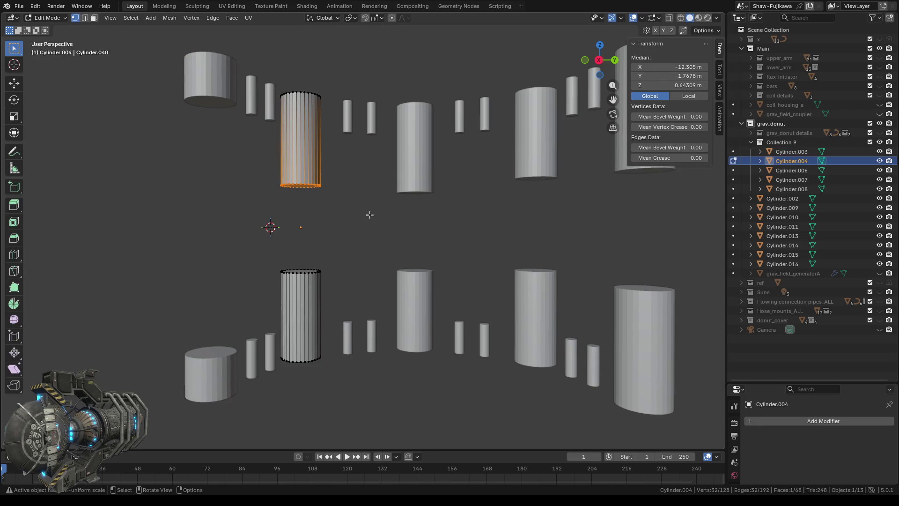
pyautogui.click(671, 86)
pyautogui.write('1.5')
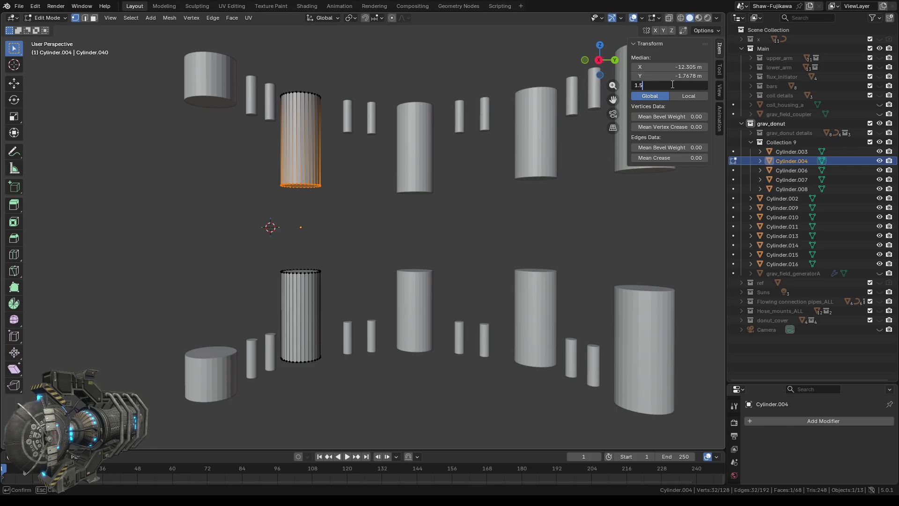
# Step: Set Cylinder.004's inner rings to 1.5 m and -1.5 m, then select the central Cylinder.006
pyautogui.press('Return')
pyautogui.moveTo(357, 206); pyautogui.dragTo(271, 212, button='middle')
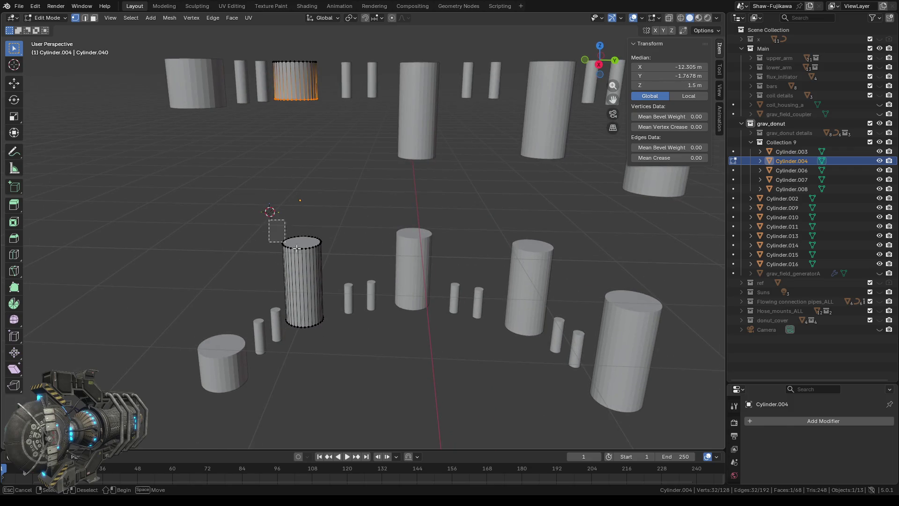
pyautogui.moveTo(297, 248); pyautogui.dragTo(327, 257)
pyautogui.click(688, 84)
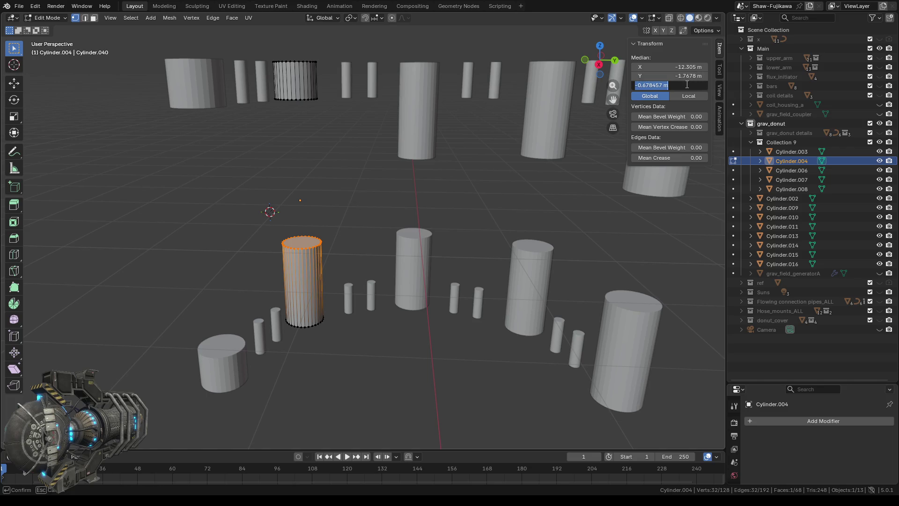
pyautogui.write('-1.5')
pyautogui.press('Return')
pyautogui.moveTo(367, 198); pyautogui.dragTo(367, 177, button='middle')
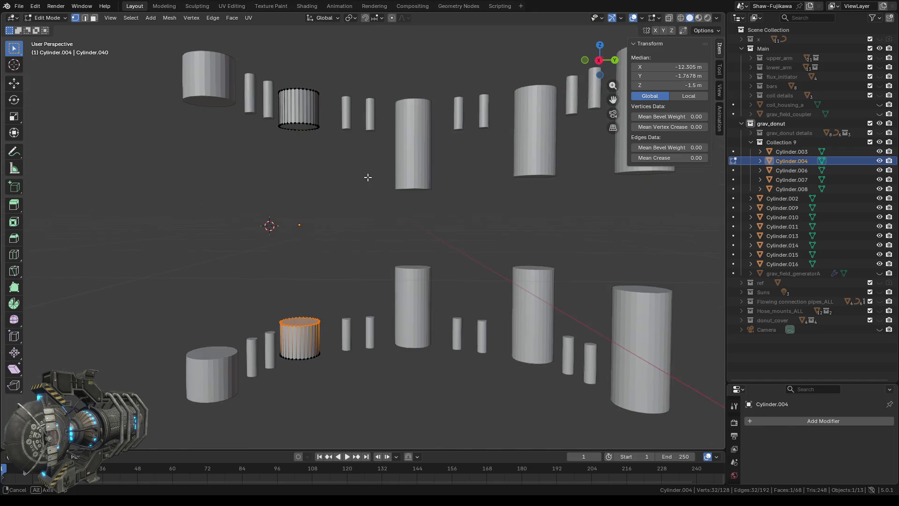
pyautogui.press('Tab')
pyautogui.click(402, 175)
# Step: Edit Cylinder.006 and set its upper half's inner ring to Median Z 1.5 m
pyautogui.press('Tab')
pyautogui.moveTo(383, 223); pyautogui.dragTo(382, 203, button='middle')
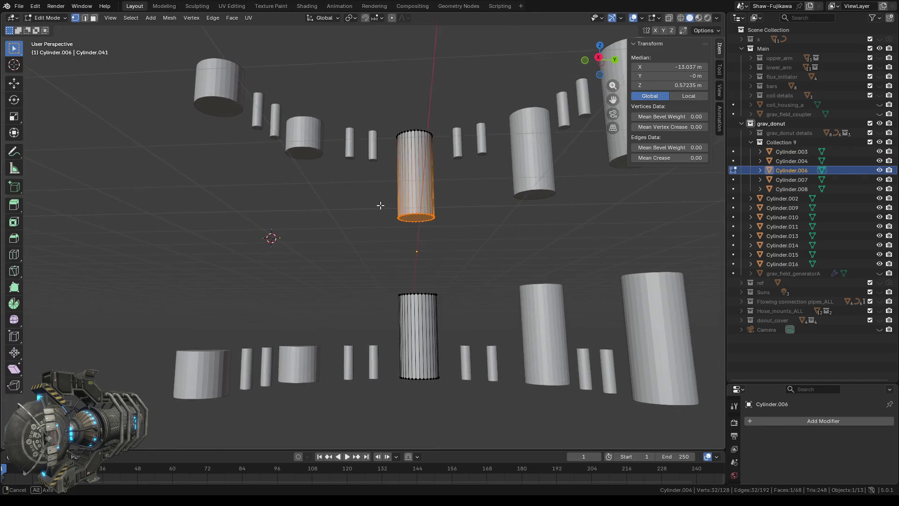
pyautogui.click(684, 84)
pyautogui.write('1')
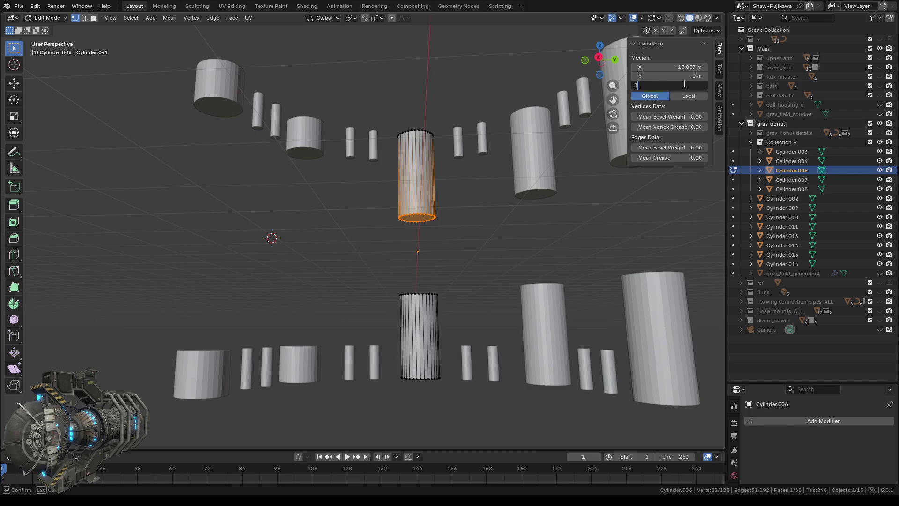
pyautogui.write('.5')
pyautogui.press('Return')
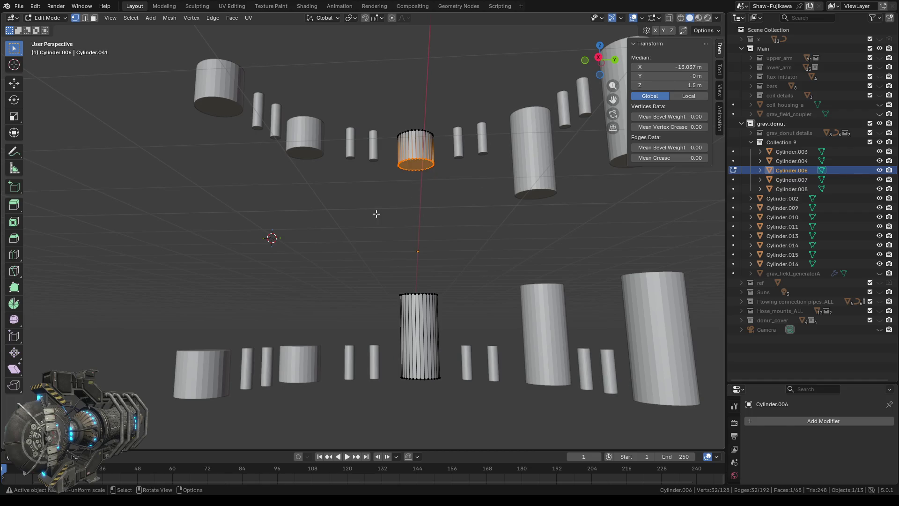
# Step: Set the lower half's top ring to -1.5 m, then start editing Cylinder.007
pyautogui.moveTo(375, 213); pyautogui.dragTo(389, 263, button='middle')
pyautogui.moveTo(370, 169); pyautogui.dragTo(428, 215)
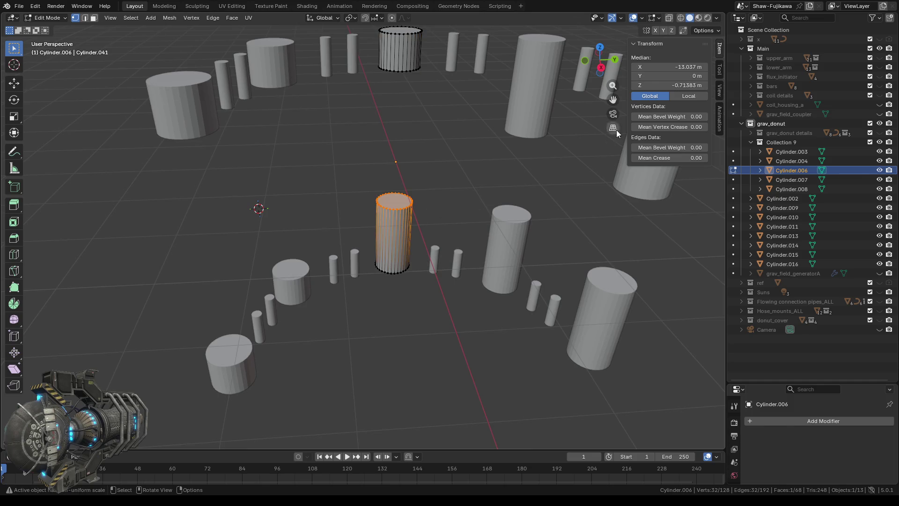
pyautogui.doubleClick(663, 85)
pyautogui.write('-1')
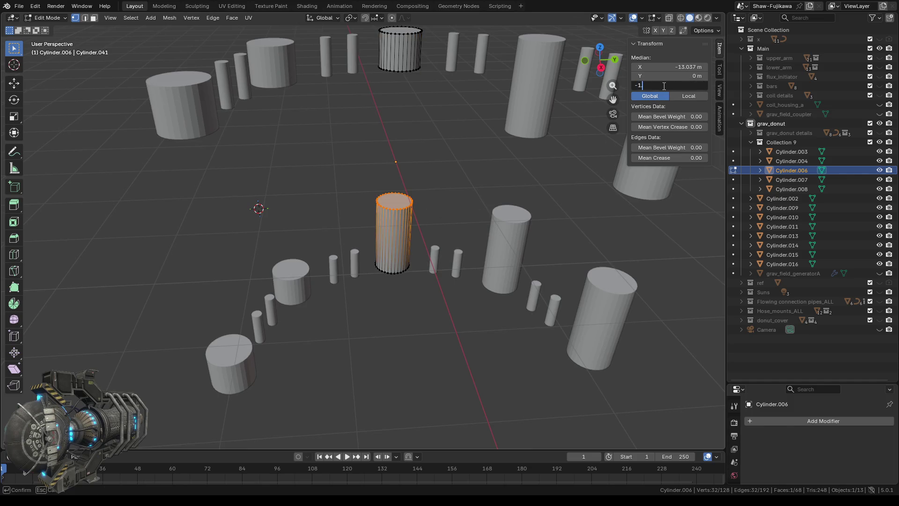
pyautogui.press('Return')
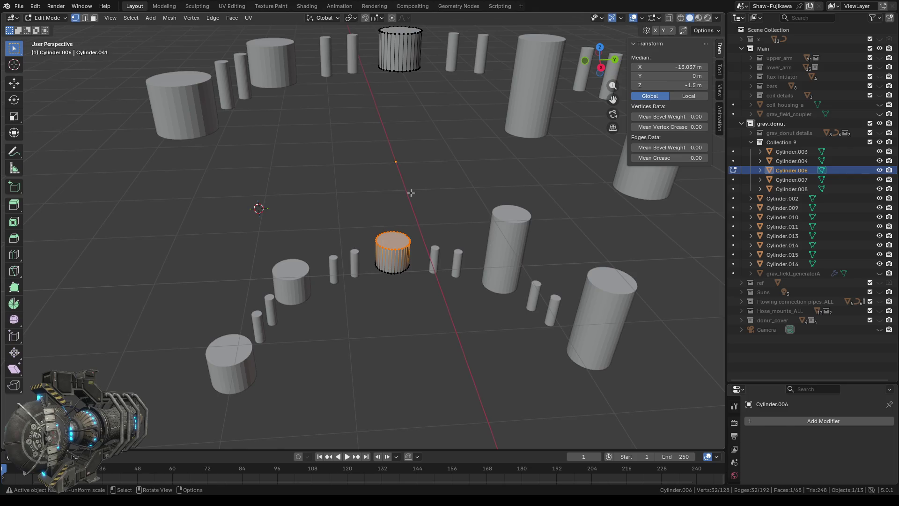
pyautogui.moveTo(412, 195)
pyautogui.mouseDown(button='middle')
pyautogui.moveTo(422, 157)
pyautogui.moveTo(436, 209)
pyautogui.moveTo(455, 186)
pyautogui.mouseUp(button='middle')
pyautogui.press('Tab')
pyautogui.click(455, 184)
pyautogui.press('Tab')
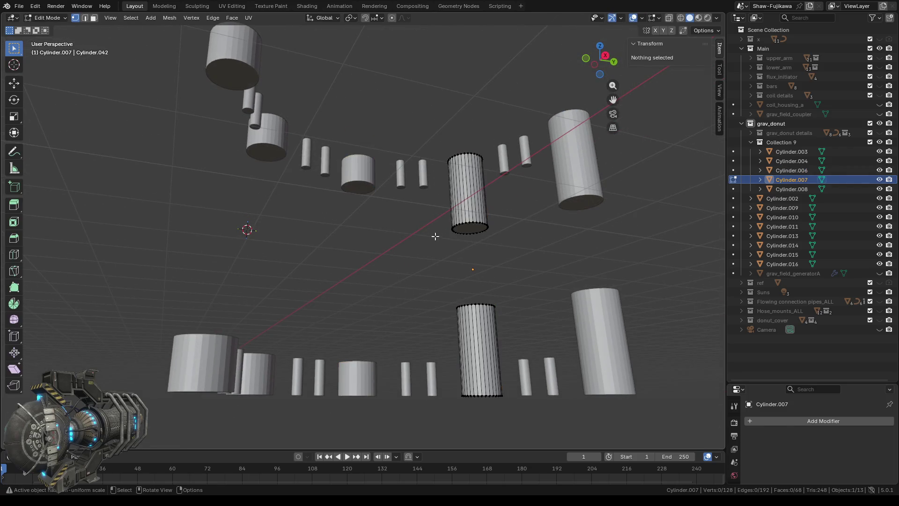
# Step: Set the facing rings of Cylinder.007's two halves to -1.5 m and 1.5 m heights
pyautogui.moveTo(406, 244)
pyautogui.mouseDown(button='middle')
pyautogui.moveTo(404, 255)
pyautogui.moveTo(426, 262)
pyautogui.mouseUp(button='middle')
pyautogui.moveTo(450, 203); pyautogui.dragTo(515, 229)
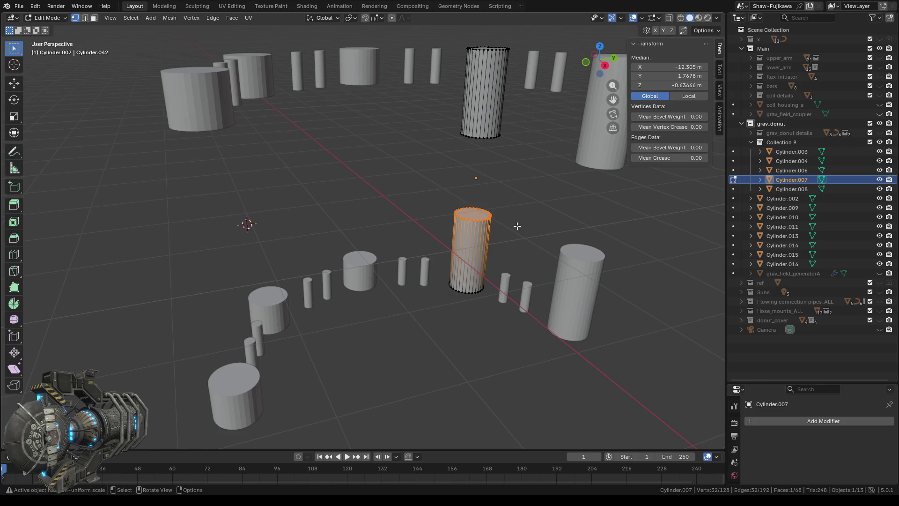
pyautogui.click(673, 86)
pyautogui.write('-1.5')
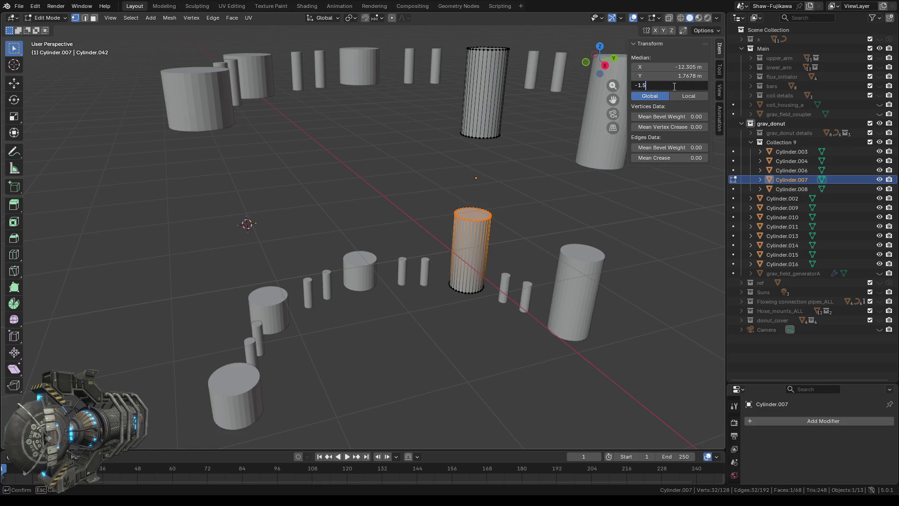
pyautogui.press('Return')
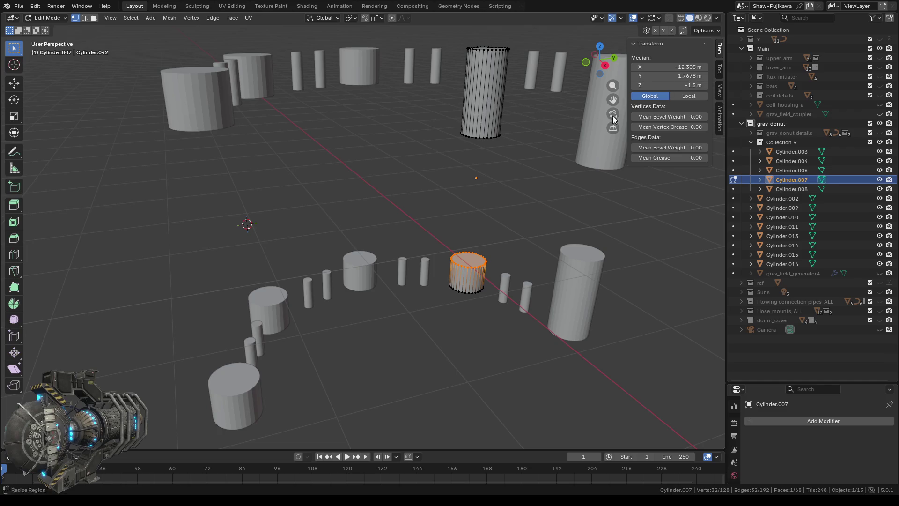
pyautogui.moveTo(394, 232)
pyautogui.mouseDown(button='middle')
pyautogui.moveTo(352, 206)
pyautogui.moveTo(383, 257)
pyautogui.mouseUp(button='middle')
pyautogui.moveTo(441, 201); pyautogui.dragTo(514, 226)
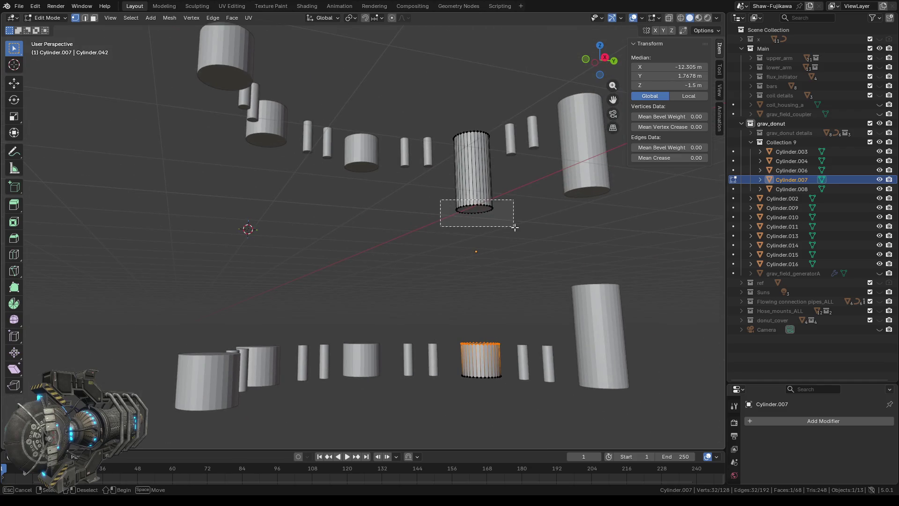
pyautogui.click(667, 85)
pyautogui.write('1')
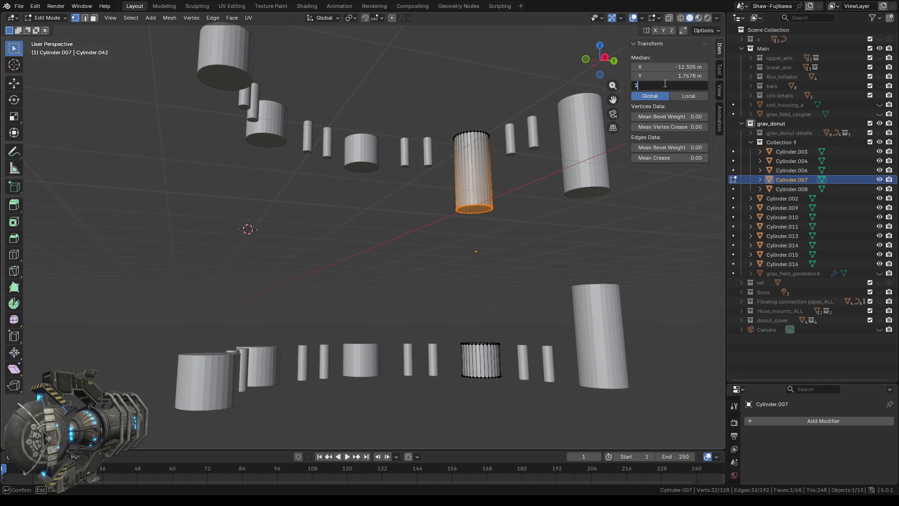
pyautogui.press('Return')
pyautogui.moveTo(485, 231)
pyautogui.mouseDown(button='middle')
pyautogui.moveTo(421, 218)
pyautogui.moveTo(542, 246)
pyautogui.mouseUp(button='middle')
pyautogui.press('Tab')
# Step: Set Cylinder.008's facing rings to 1.5 m and -1.5 m likewise and return to Object Mode
pyautogui.click(530, 224)
pyautogui.press('Tab')
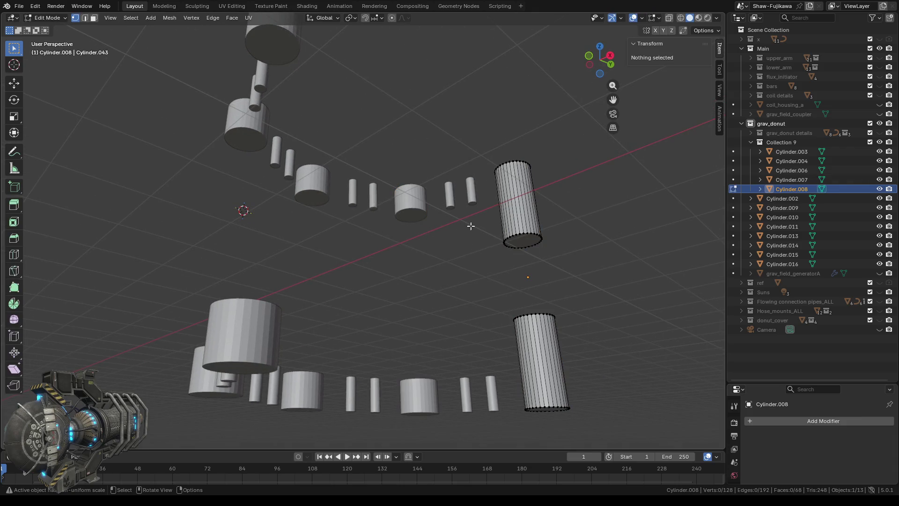
pyautogui.press('a')
pyautogui.click(678, 85)
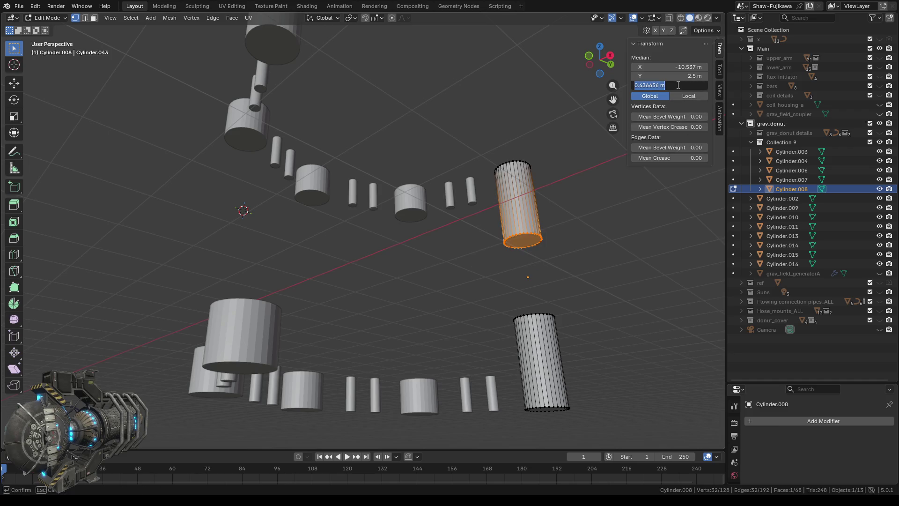
pyautogui.write('1.5')
pyautogui.press('Return')
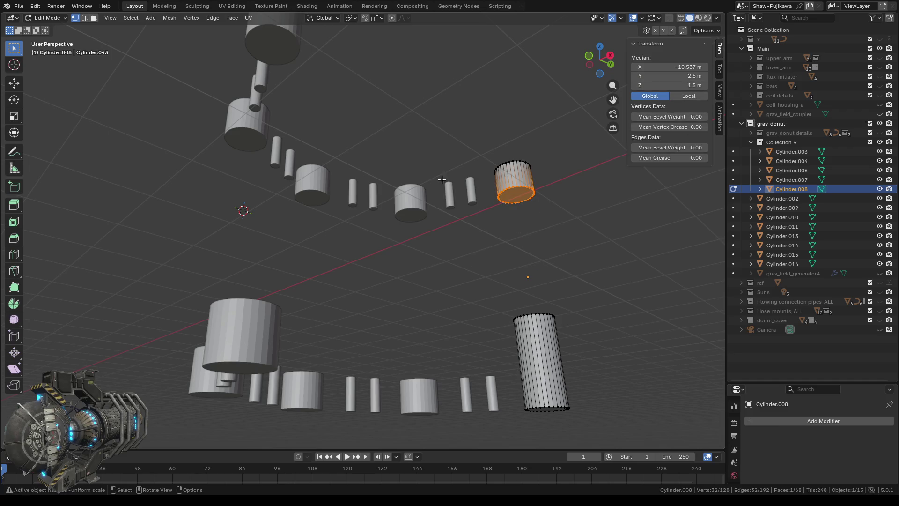
pyautogui.moveTo(446, 264); pyautogui.dragTo(453, 312, button='middle')
pyautogui.moveTo(491, 186); pyautogui.dragTo(565, 290)
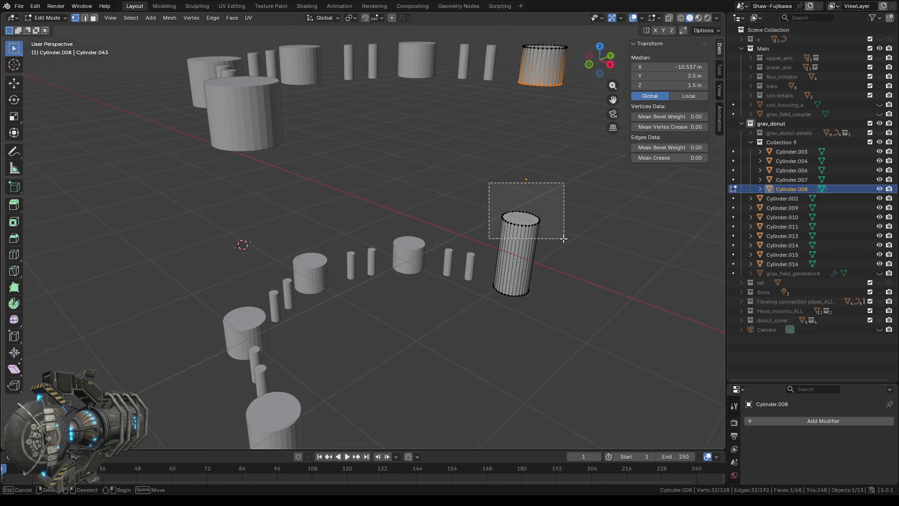
pyautogui.click(685, 85)
pyautogui.write('-')
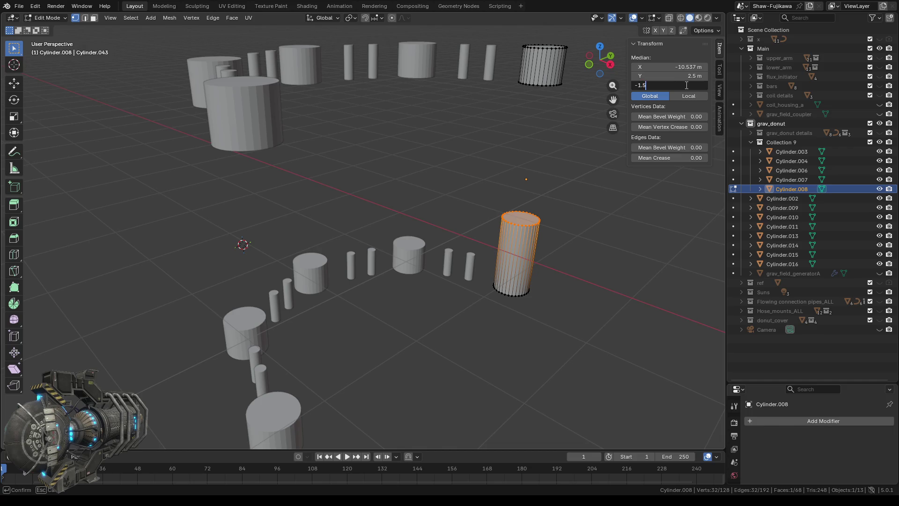
pyautogui.press('Return')
pyautogui.press('Tab')
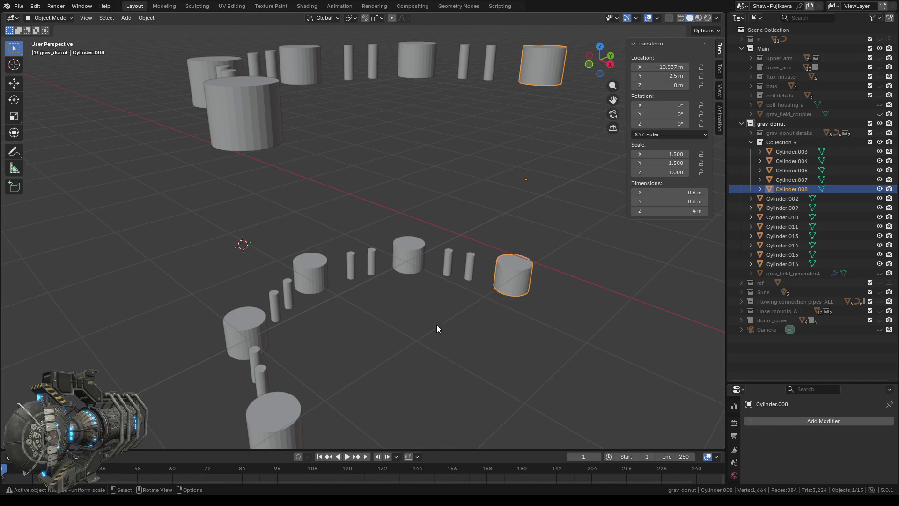
pyautogui.moveTo(437, 329); pyautogui.dragTo(526, 294, button='middle')
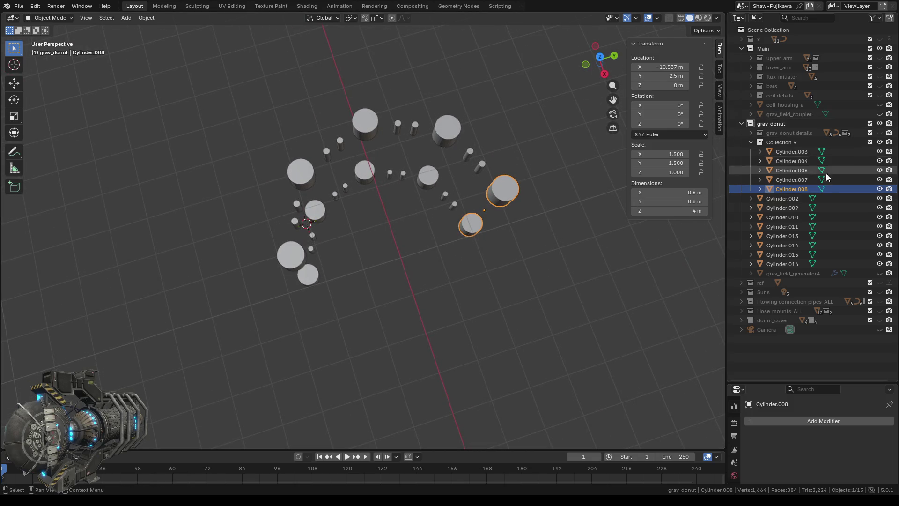
# Step: Unhide grav_field_generatorA and donut_cover, then select the sphere in top view
pyautogui.click(880, 273)
pyautogui.scroll(-3, 425, 267)
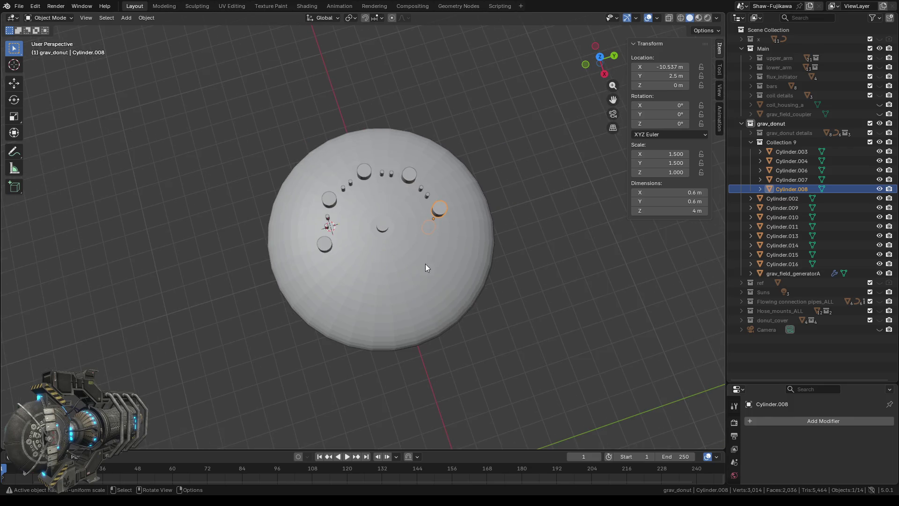
pyautogui.moveTo(425, 267); pyautogui.dragTo(352, 310, button='middle')
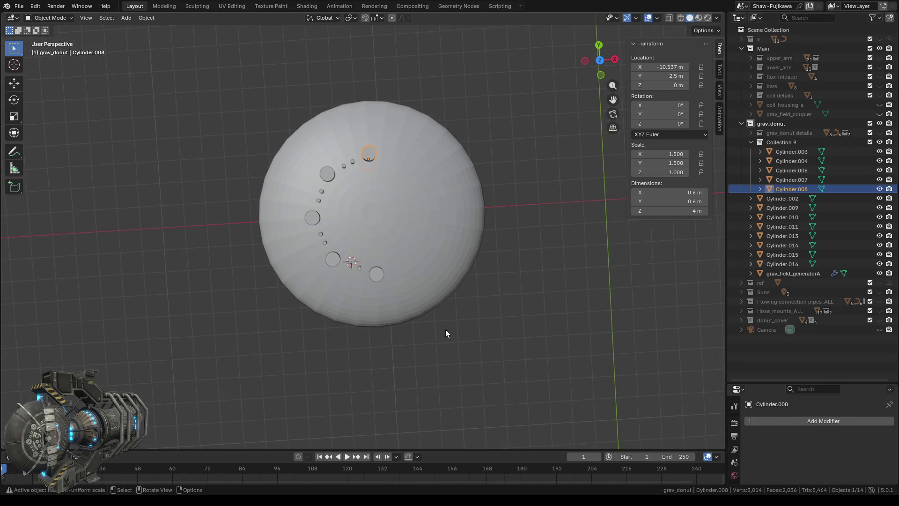
pyautogui.click(879, 321)
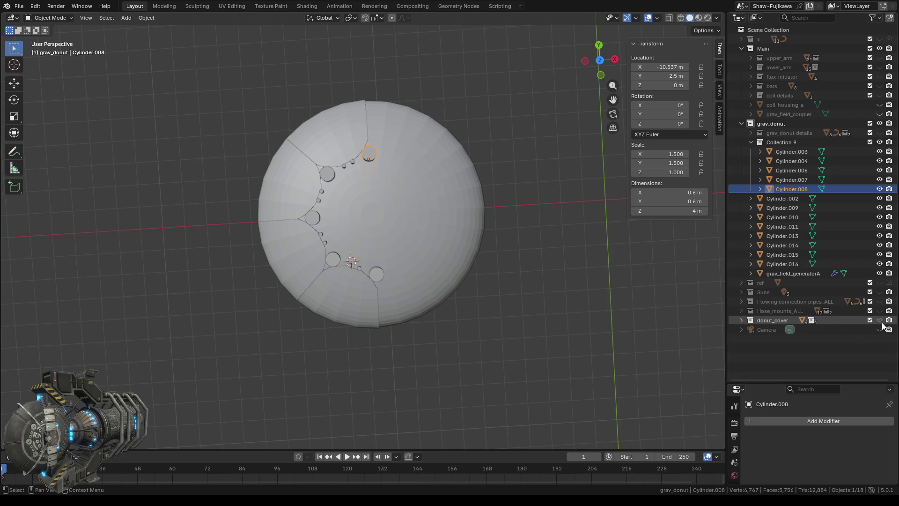
pyautogui.click(600, 61)
pyautogui.scroll(2, 342, 220)
pyautogui.scroll(2, 371, 208)
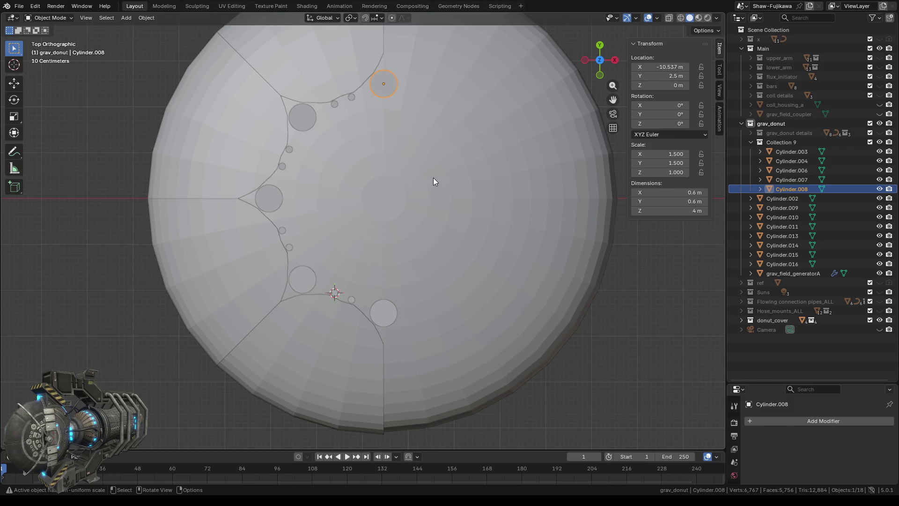
pyautogui.click(480, 203)
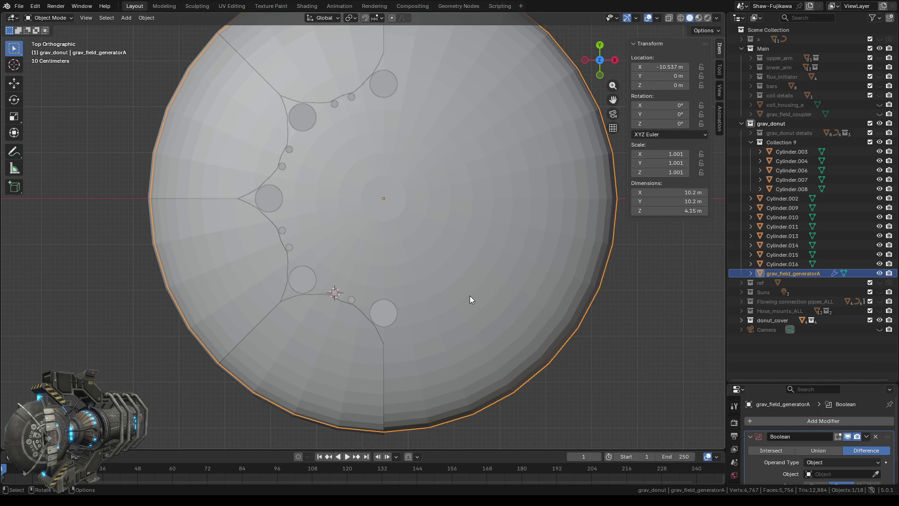
# Step: Snap the 3D cursor to the sphere's selected top vertices via Cursor to Selected
pyautogui.moveTo(470, 296); pyautogui.dragTo(473, 268, button='middle')
pyautogui.scroll(-3, 490, 307)
pyautogui.moveTo(489, 306); pyautogui.dragTo(436, 237, button='middle')
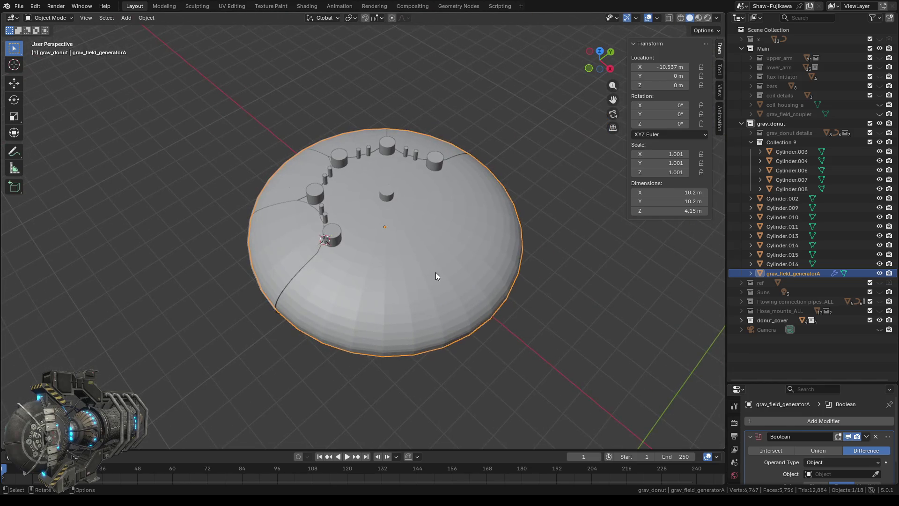
pyautogui.scroll(2, 436, 237)
pyautogui.press('Tab')
pyautogui.scroll(-3, 440, 301)
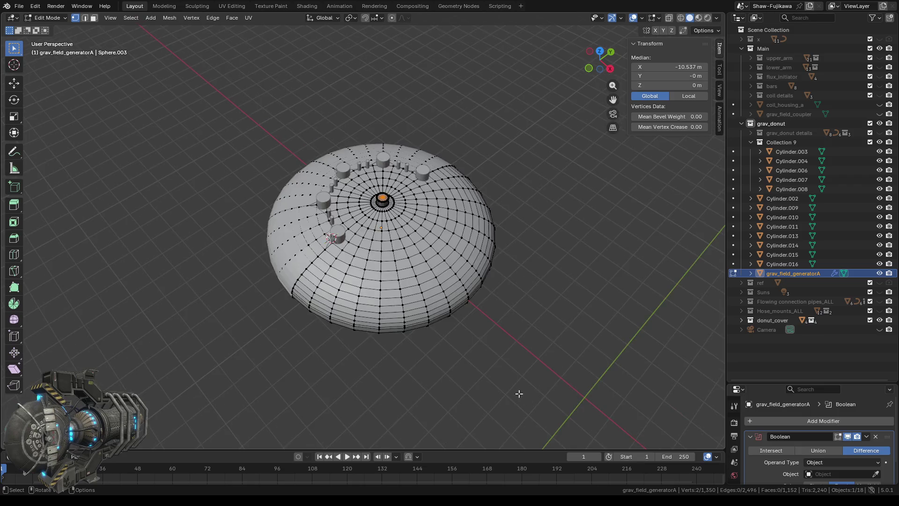
pyautogui.moveTo(518, 394)
pyautogui.mouseDown(button='middle')
pyautogui.moveTo(490, 353)
pyautogui.moveTo(497, 302)
pyautogui.mouseUp(button='middle')
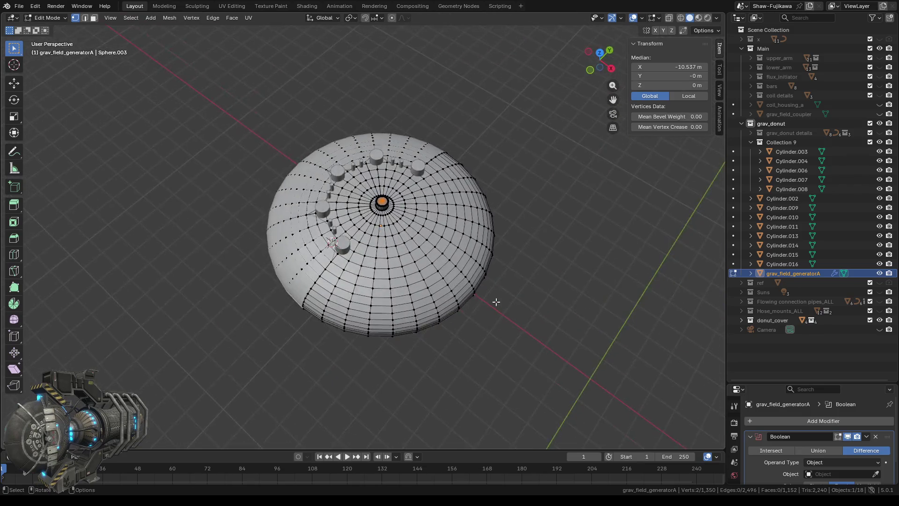
pyautogui.scroll(2, 496, 301)
pyautogui.rightClick(571, 241)
pyautogui.moveTo(539, 372)
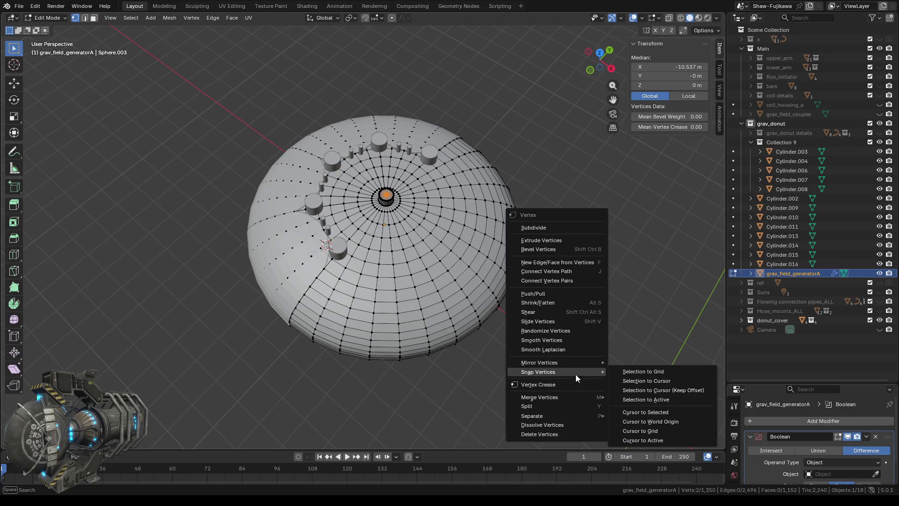
pyautogui.click(658, 409)
pyautogui.press('Tab')
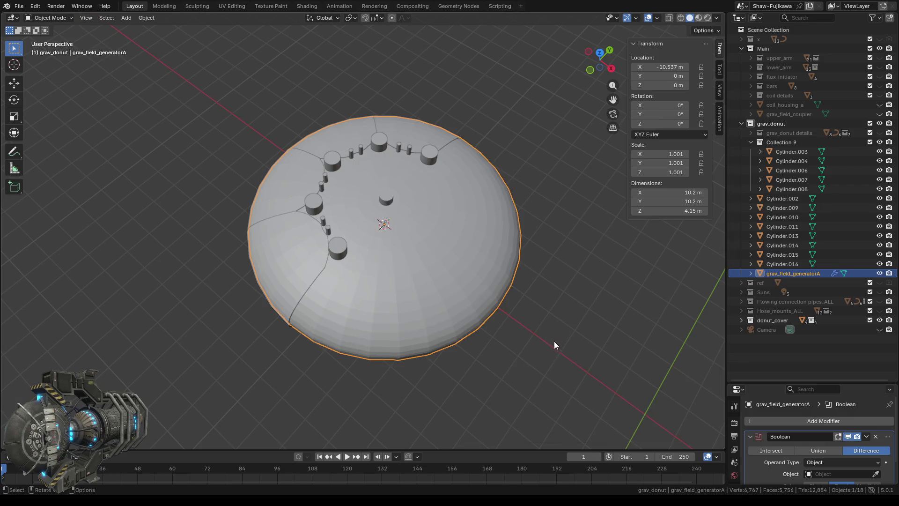
# Step: Switch to top orthographic view and bring up the Add menu
pyautogui.moveTo(555, 345)
pyautogui.mouseDown(button='middle')
pyautogui.moveTo(498, 322)
pyautogui.moveTo(493, 350)
pyautogui.mouseUp(button='middle')
pyautogui.scroll(2, 493, 349)
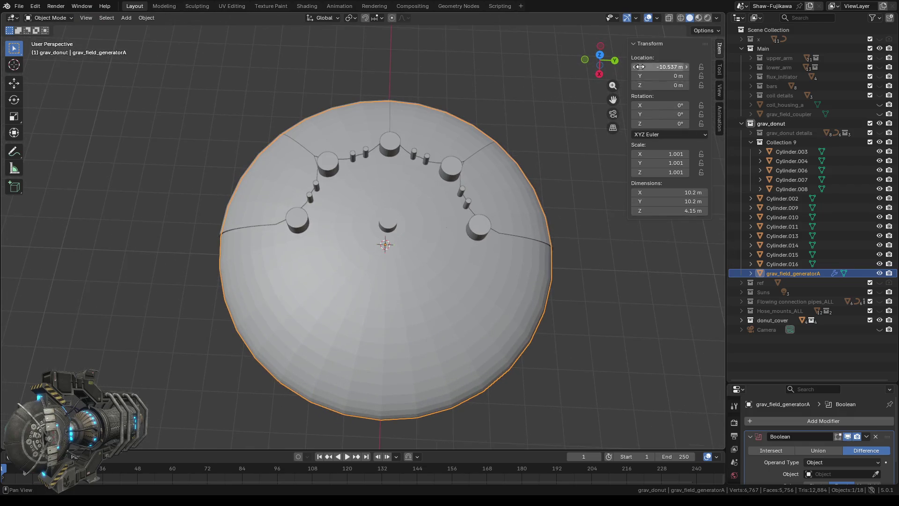
pyautogui.click(599, 57)
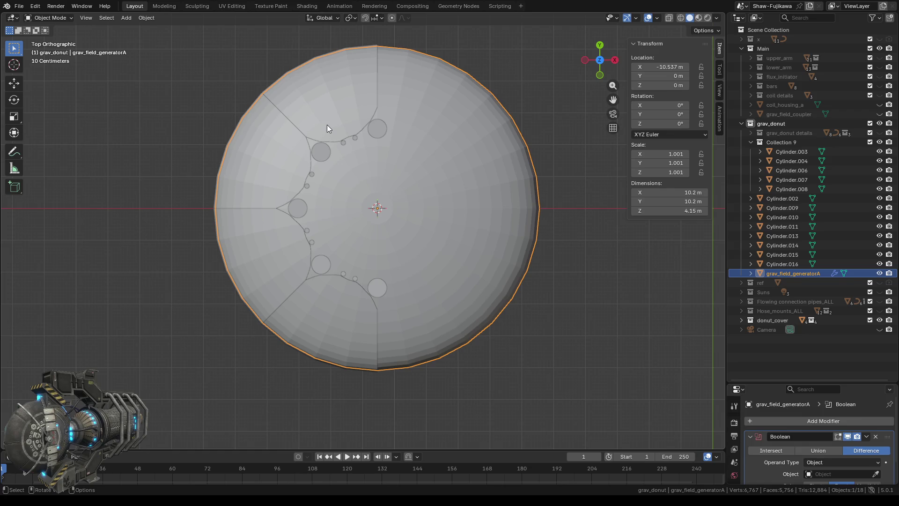
pyautogui.click(126, 17)
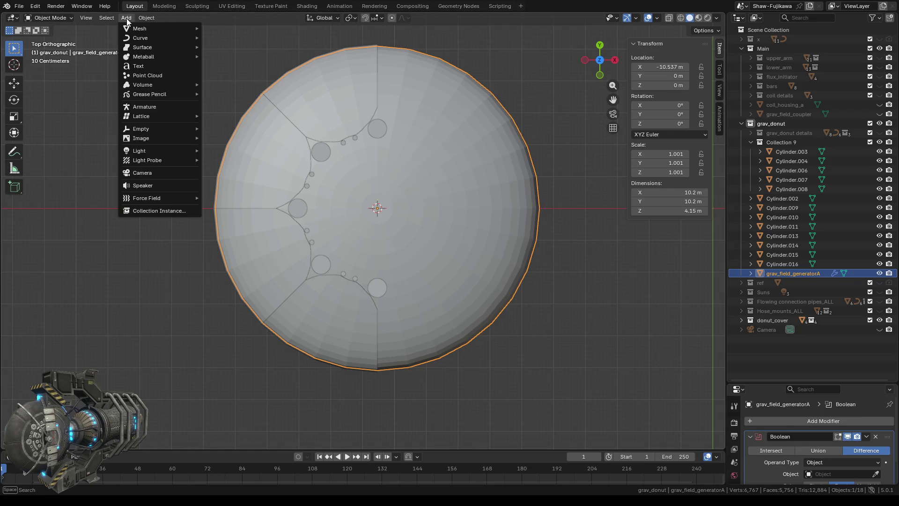
# Step: Add a cylinder at the cursor and raise its depth to 10.1 m
pyautogui.moveTo(140, 28)
pyautogui.click(239, 76)
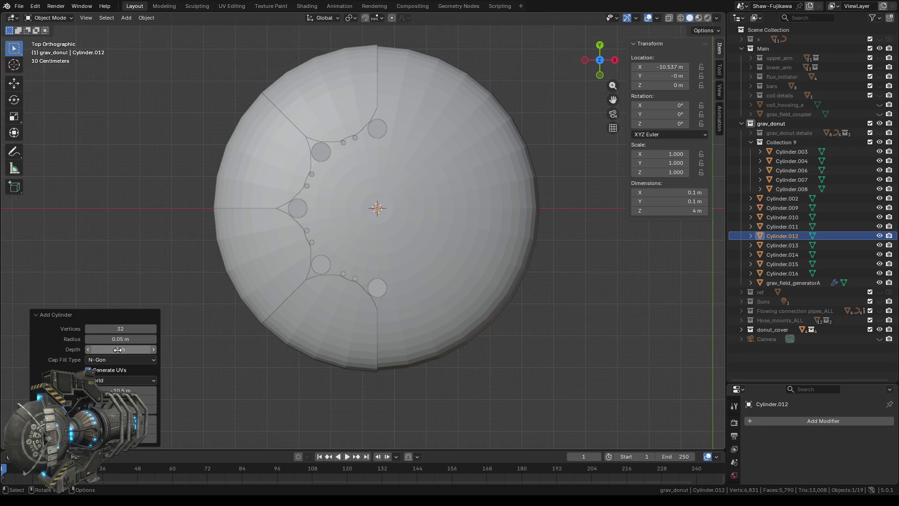
pyautogui.moveTo(118, 350); pyautogui.dragTo(141, 349)
pyautogui.moveTo(393, 379)
pyautogui.mouseDown(button='middle')
pyautogui.moveTo(407, 371)
pyautogui.moveTo(398, 337)
pyautogui.mouseUp(button='middle')
pyautogui.moveTo(119, 349)
pyautogui.mouseDown()
pyautogui.moveTo(162, 339)
pyautogui.moveTo(141, 339)
pyautogui.mouseUp()
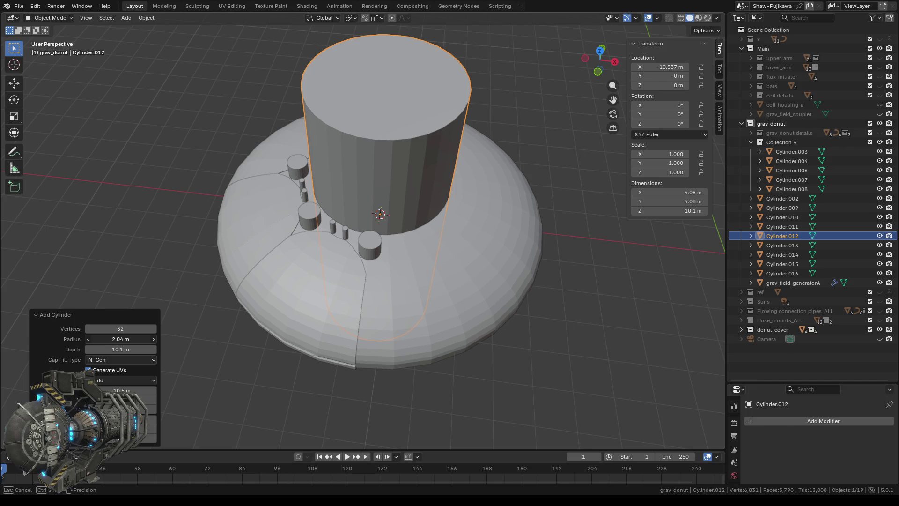
pyautogui.moveTo(161, 133); pyautogui.dragTo(241, 164, button='middle')
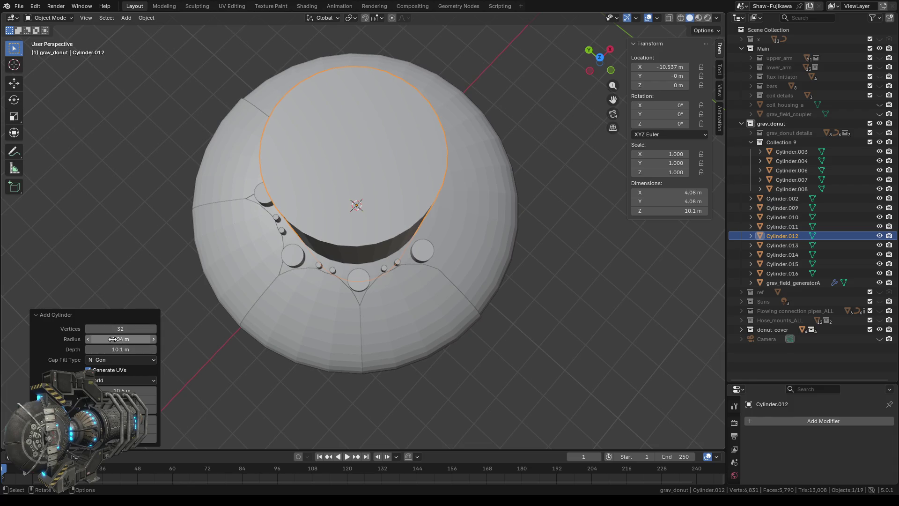
# Step: Set the new cylinder's radius to 2.1 m and view it from the top
pyautogui.click(138, 339)
pyautogui.write('2.1')
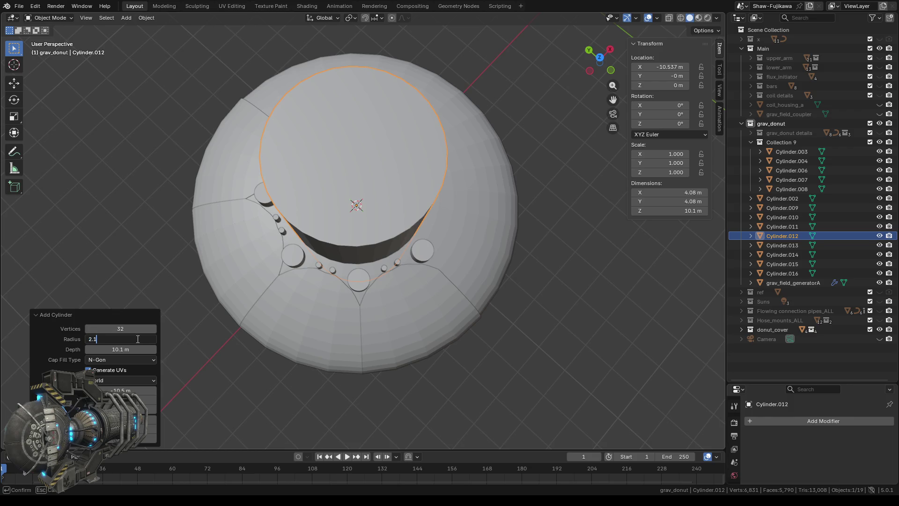
pyautogui.press('Return')
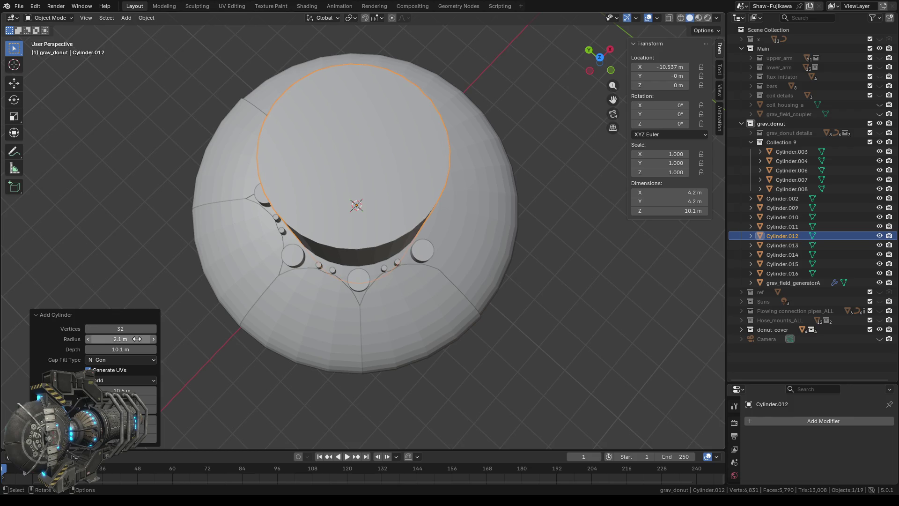
pyautogui.moveTo(408, 197); pyautogui.dragTo(413, 203, button='middle')
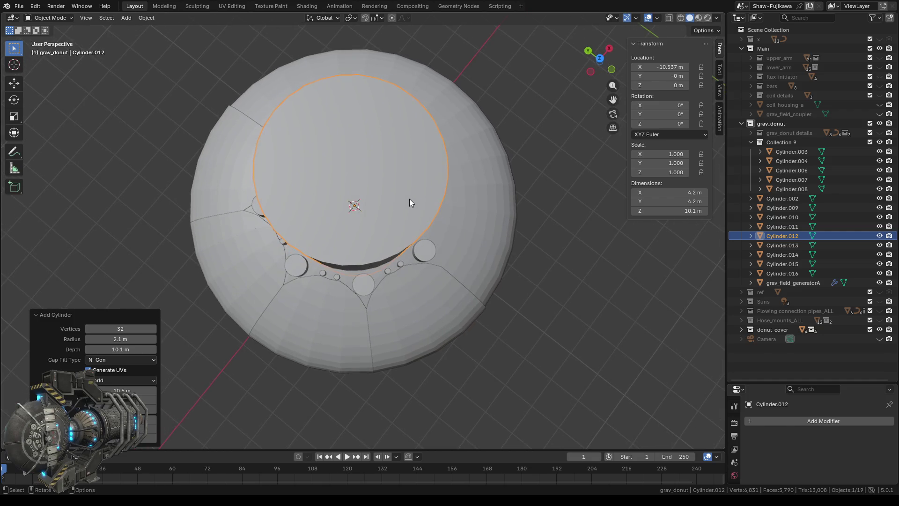
pyautogui.click(601, 59)
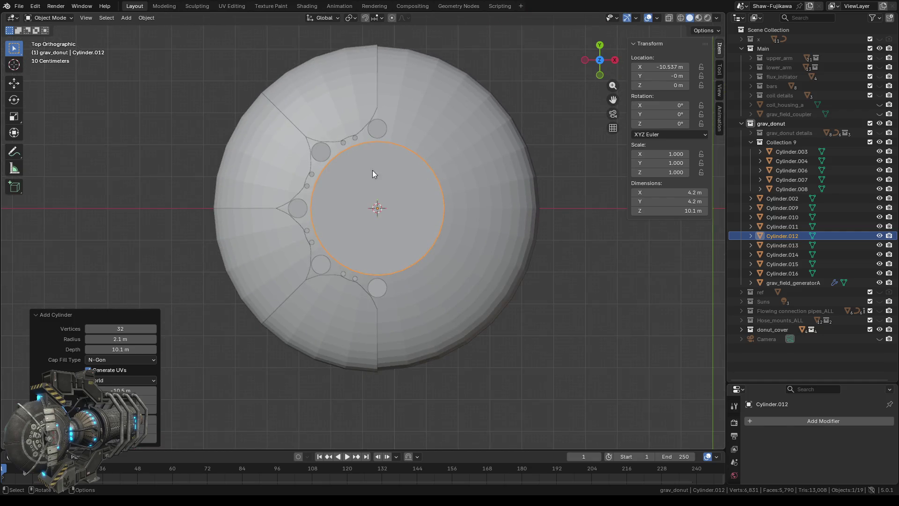
pyautogui.scroll(1, 373, 174)
pyautogui.scroll(2, 368, 185)
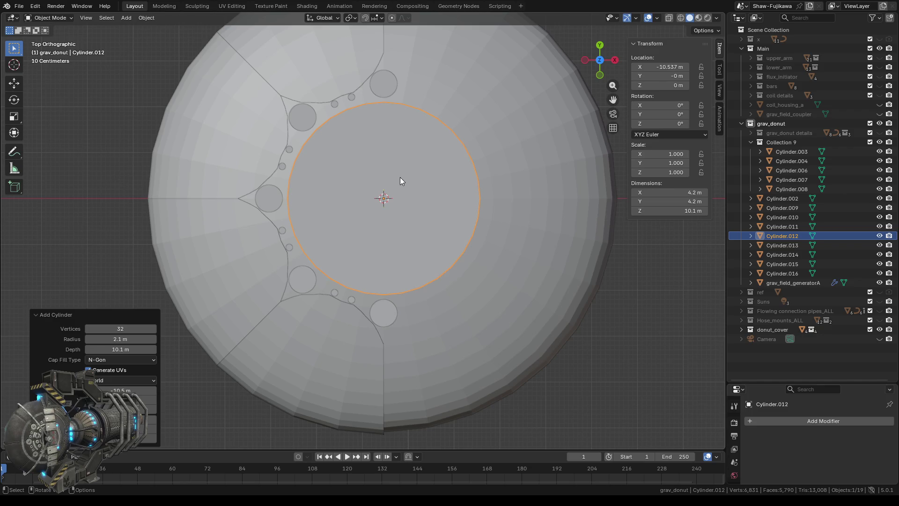
# Step: Try a 2.2 m radius, return it to 2.1 m, and hide grav_field_generatorA
pyautogui.click(127, 341)
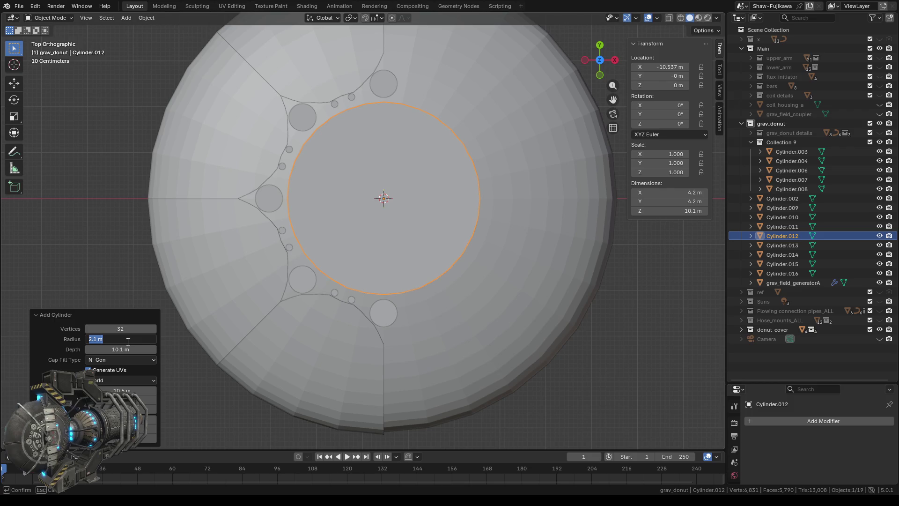
pyautogui.write('2')
pyautogui.press('Return')
pyautogui.moveTo(208, 259)
pyautogui.mouseDown(button='middle')
pyautogui.moveTo(300, 261)
pyautogui.moveTo(230, 273)
pyautogui.mouseUp(button='middle')
pyautogui.click(124, 340)
pyautogui.write('2')
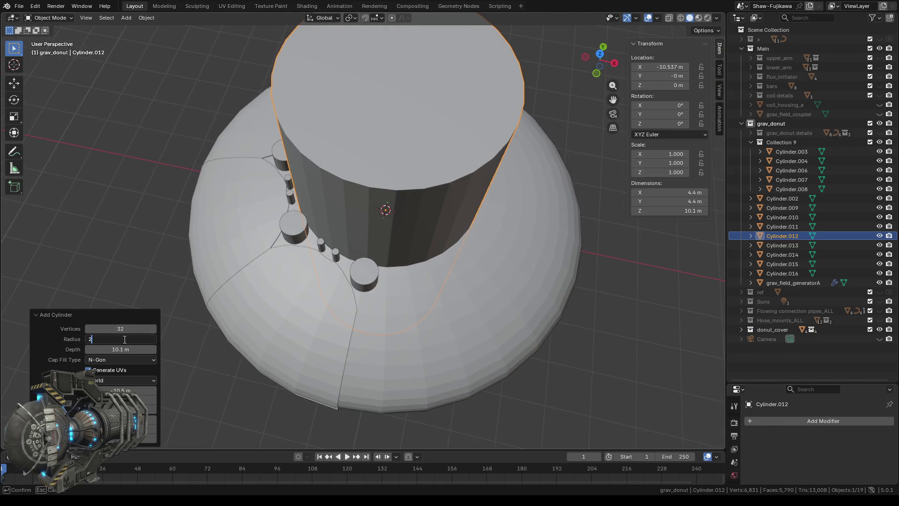
pyautogui.press('Return')
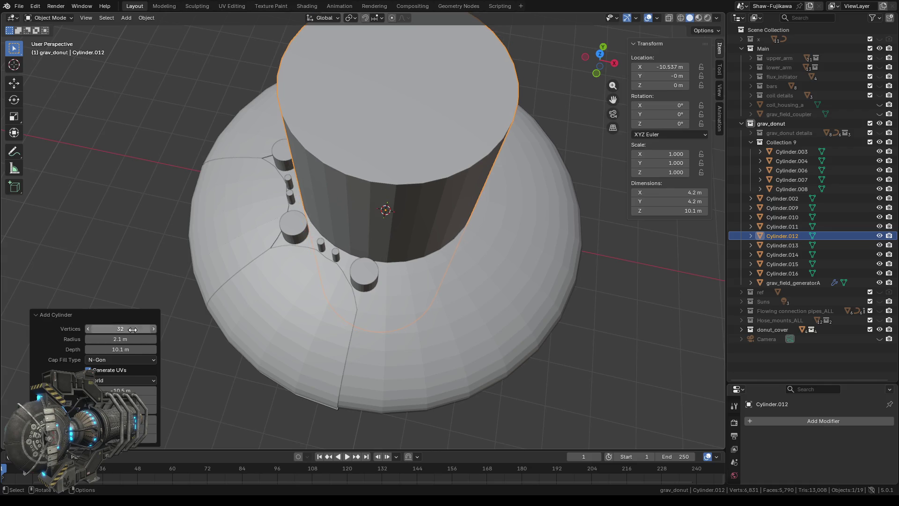
pyautogui.moveTo(143, 205); pyautogui.dragTo(154, 189, button='middle')
pyautogui.scroll(-2, 155, 192)
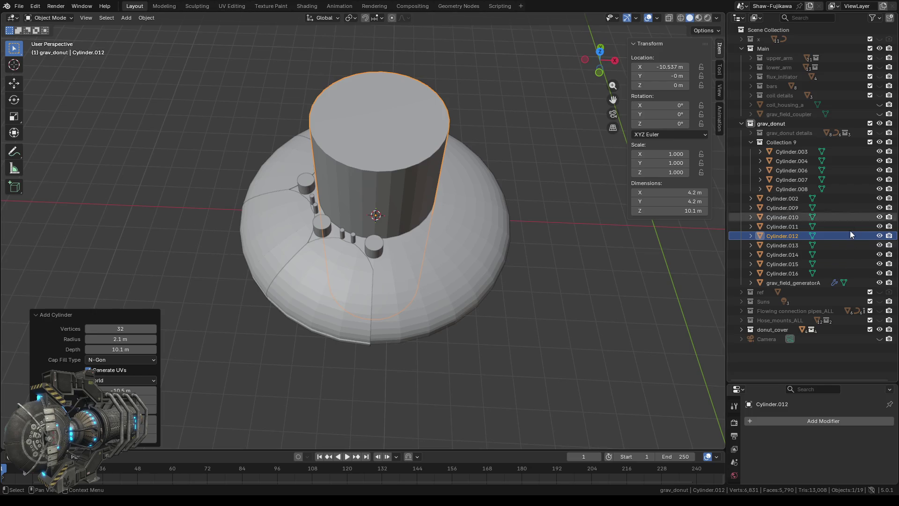
pyautogui.click(879, 283)
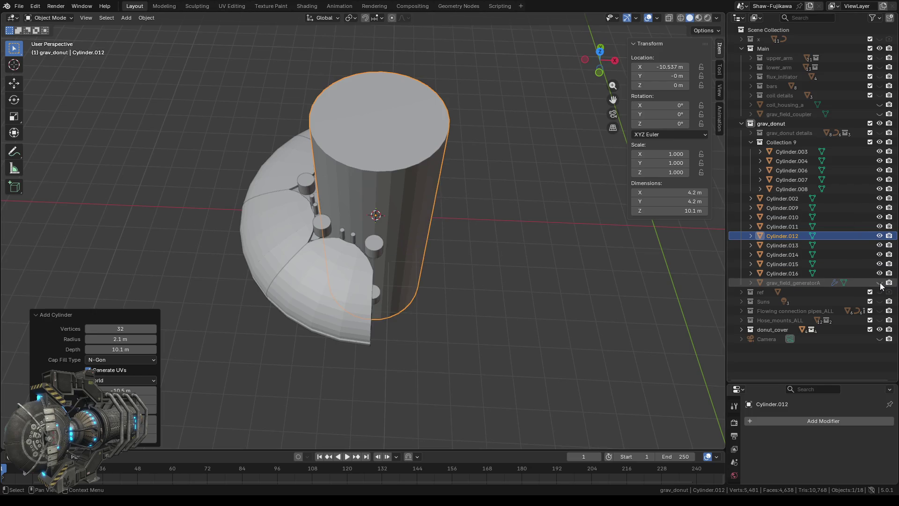
# Step: Scale Cylinder.012 to about half height (≈5.1 m) along Z
pyautogui.moveTo(467, 295); pyautogui.dragTo(479, 288, button='middle')
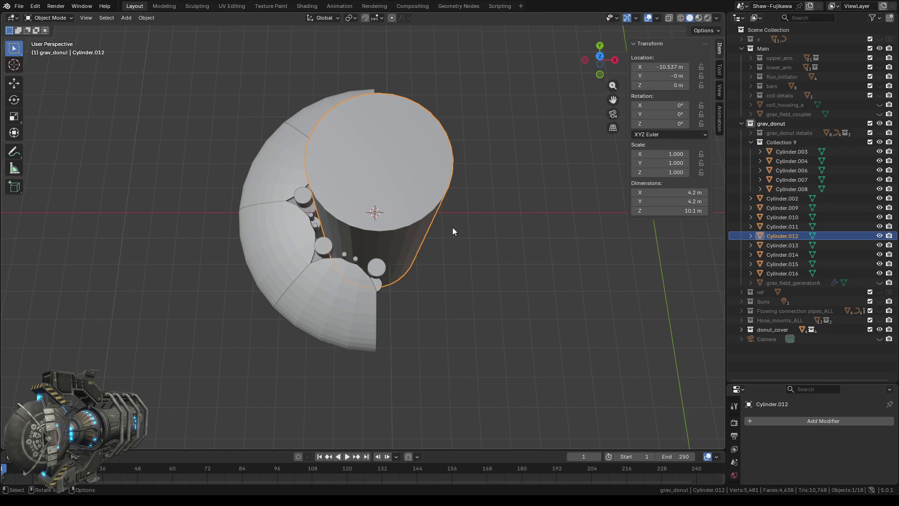
pyautogui.moveTo(453, 230); pyautogui.dragTo(533, 288, button='middle')
pyautogui.moveTo(654, 211); pyautogui.dragTo(618, 211)
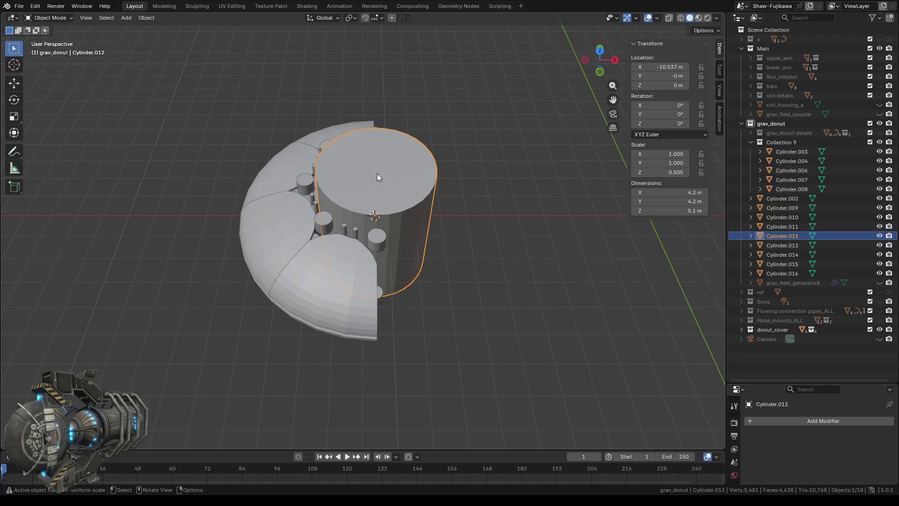
pyautogui.click(126, 18)
pyautogui.moveTo(140, 28)
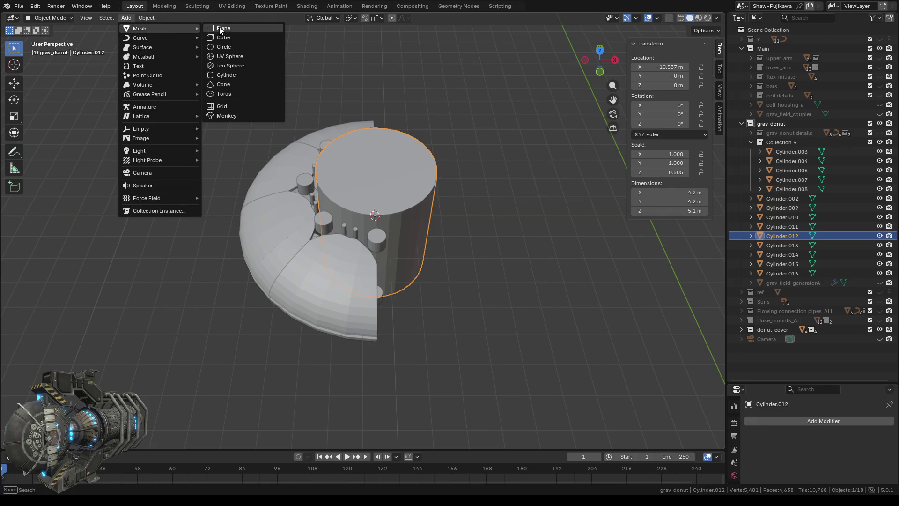
# Step: Add Cylinder.017 at the cursor and set its X and Y dimensions to 4 m
pyautogui.click(240, 76)
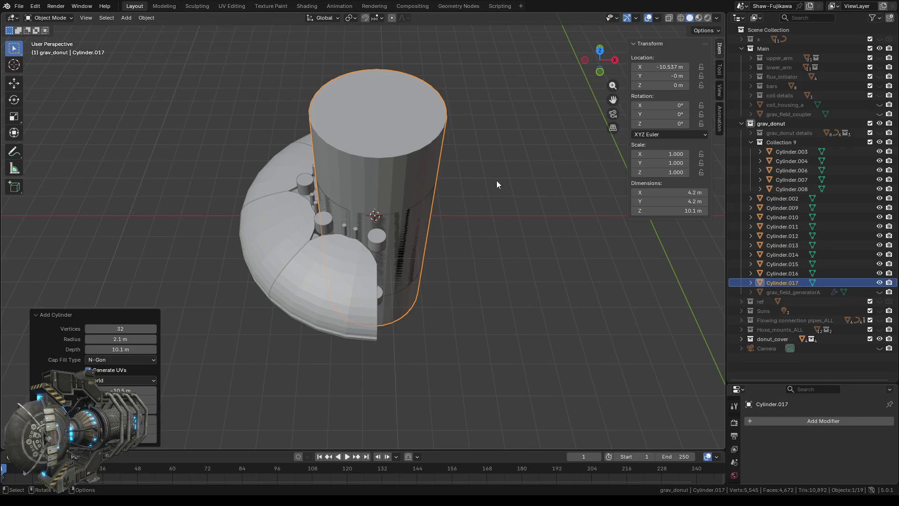
pyautogui.click(678, 193)
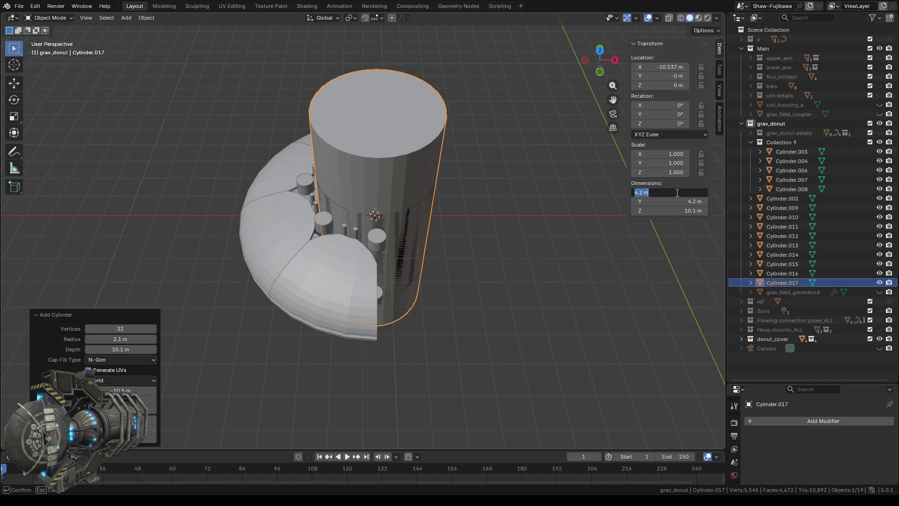
pyautogui.write('4')
pyautogui.press('Return')
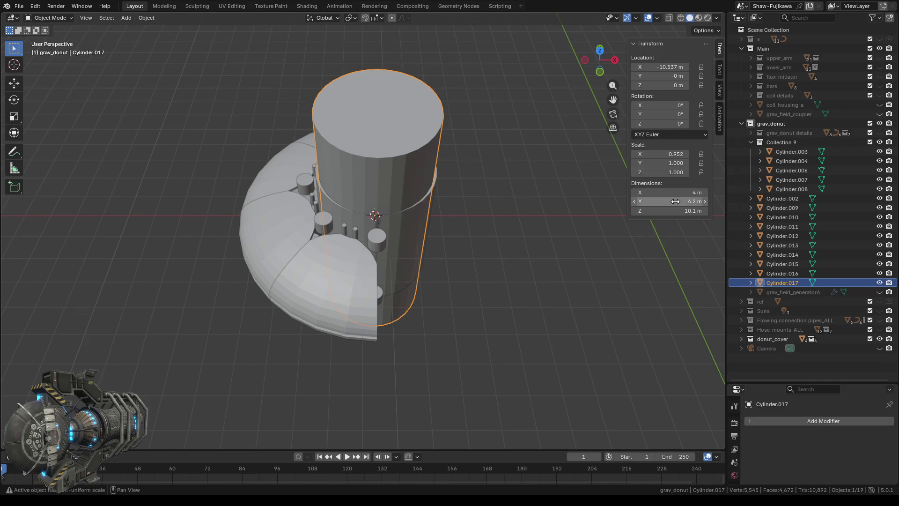
pyautogui.click(677, 201)
pyautogui.write('4')
pyautogui.press('Return')
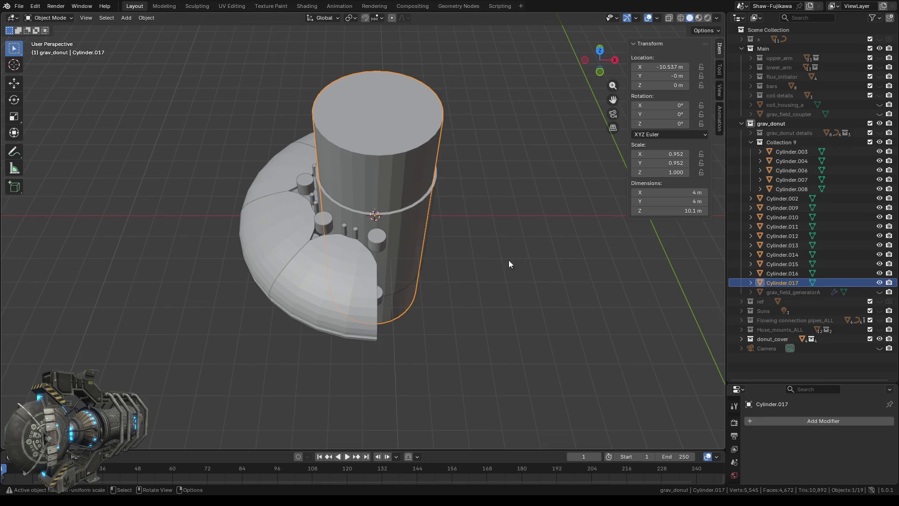
pyautogui.moveTo(465, 292)
pyautogui.mouseDown(button='middle')
pyautogui.moveTo(511, 325)
pyautogui.moveTo(470, 314)
pyautogui.mouseUp(button='middle')
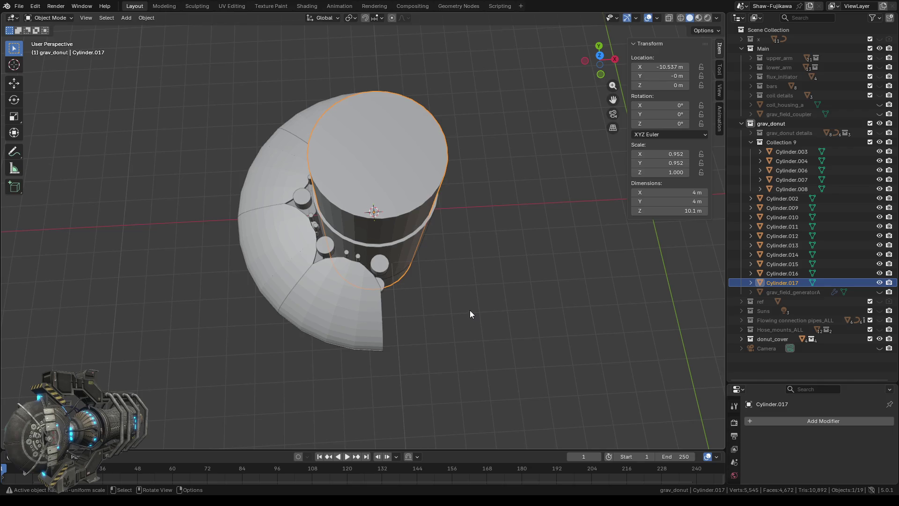
pyautogui.scroll(3, 409, 285)
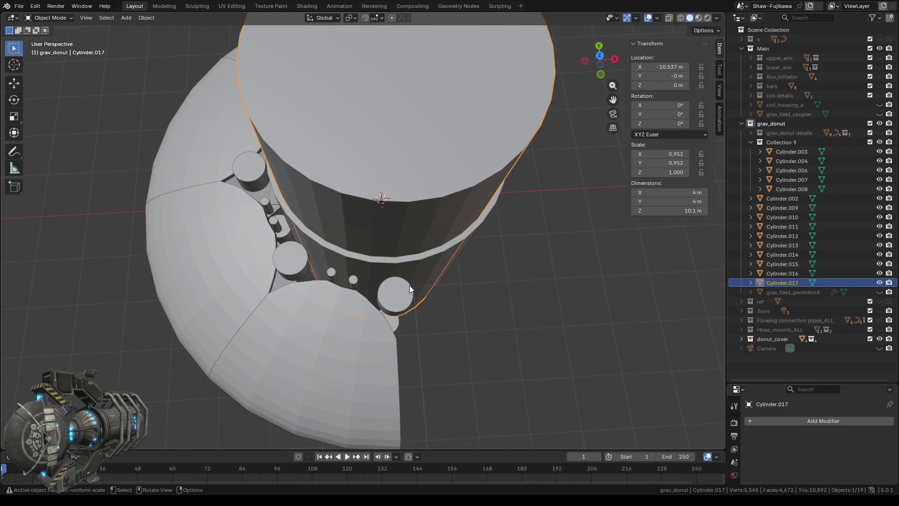
# Step: From top view, reduce Cylinder.017's X and Y dimensions to 3.9 m
pyautogui.moveTo(506, 265); pyautogui.dragTo(506, 275, button='middle')
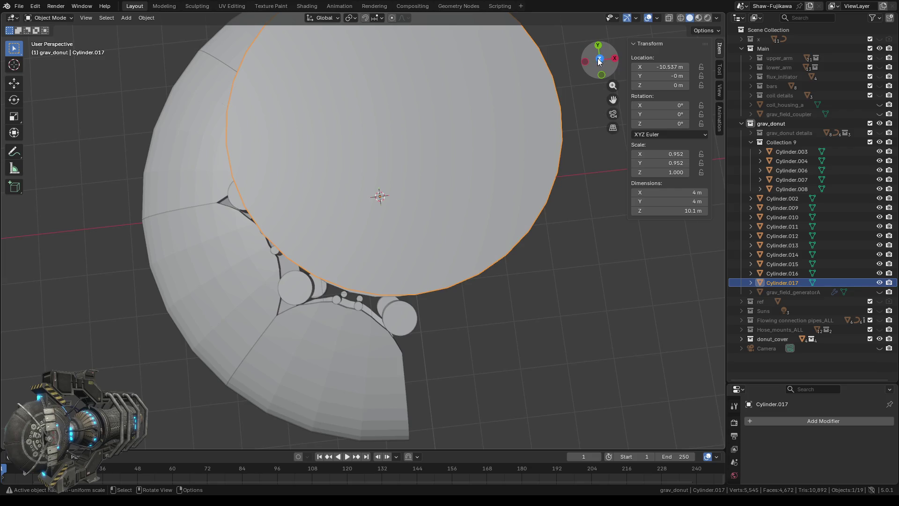
pyautogui.click(599, 60)
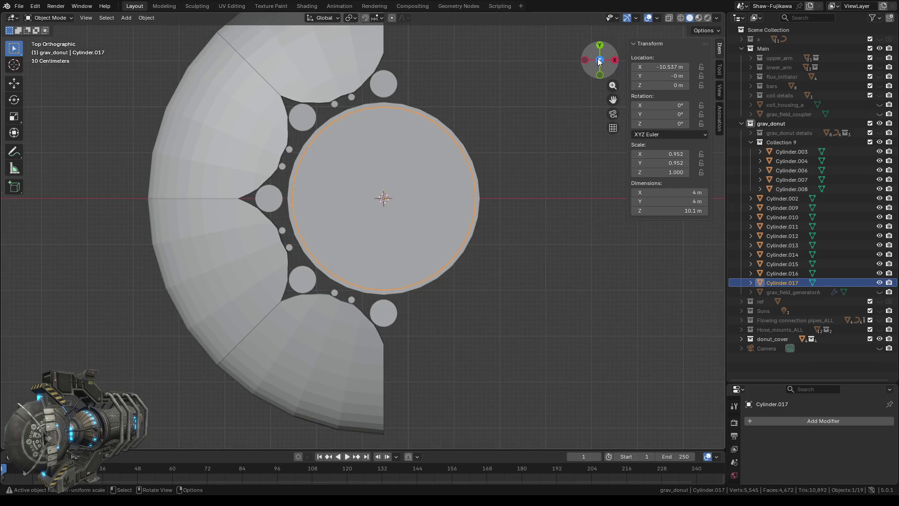
pyautogui.click(676, 192)
pyautogui.write('3.')
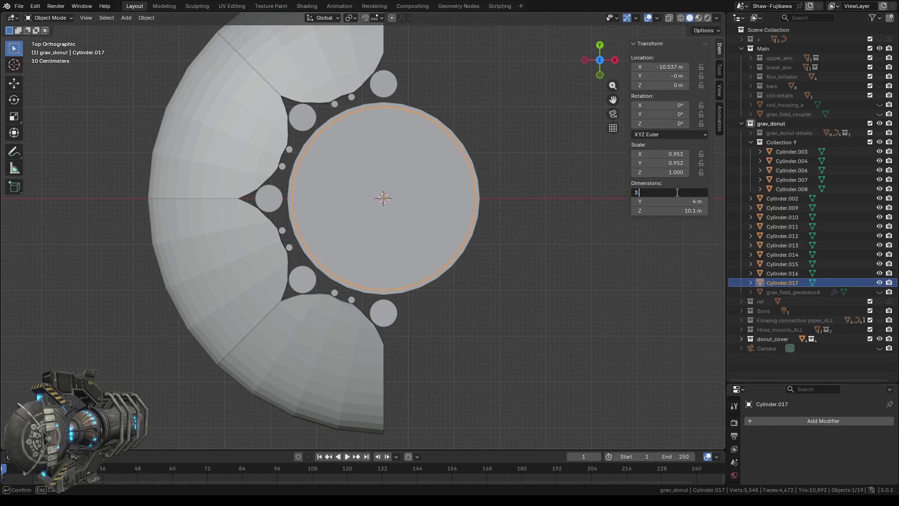
pyautogui.write('9')
pyautogui.press('Return')
pyautogui.click(677, 203)
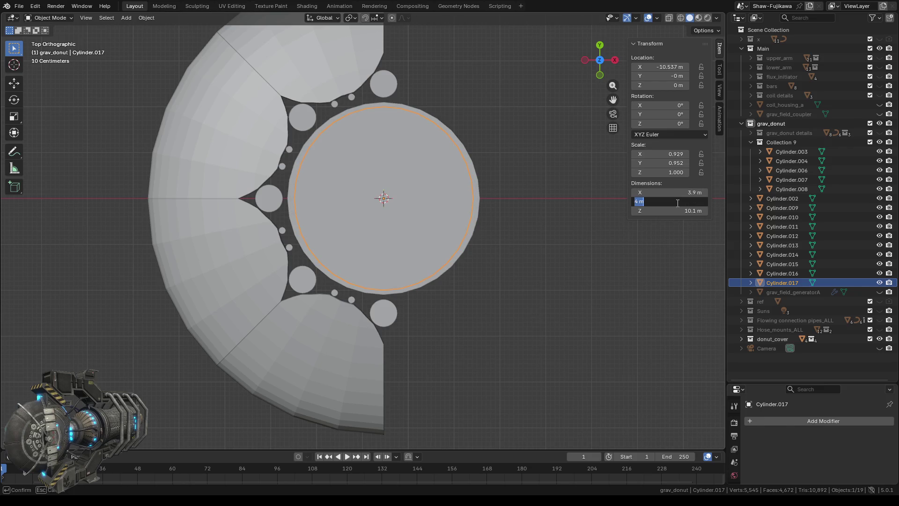
pyautogui.write('3.9')
pyautogui.press('Return')
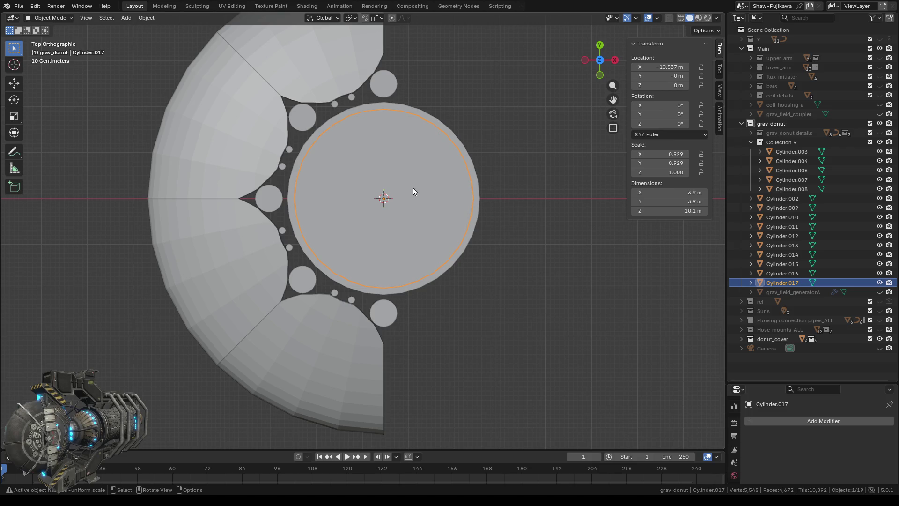
pyautogui.scroll(-3, 520, 261)
pyautogui.moveTo(521, 261)
pyautogui.mouseDown(button='middle')
pyautogui.moveTo(507, 263)
pyautogui.moveTo(502, 283)
pyautogui.moveTo(482, 283)
pyautogui.mouseUp(button='middle')
pyautogui.click(393, 216)
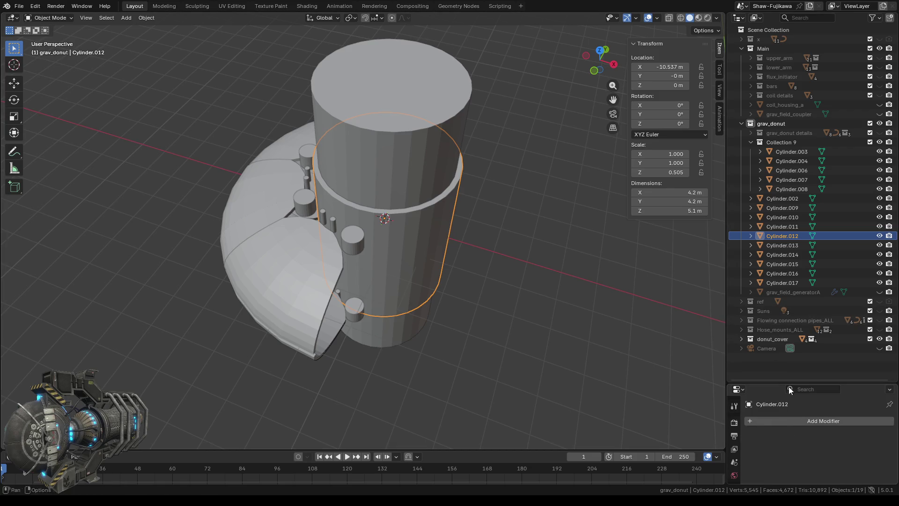
# Step: Add a Boolean difference modifier to Cylinder.012 with Cylinder.017 as the cutter
pyautogui.moveTo(774, 384); pyautogui.dragTo(775, 325)
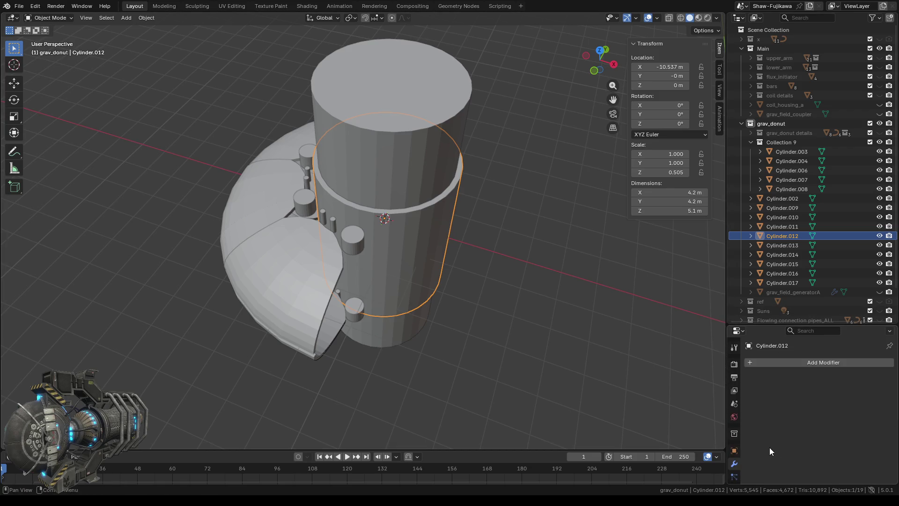
pyautogui.click(792, 363)
pyautogui.moveTo(751, 363)
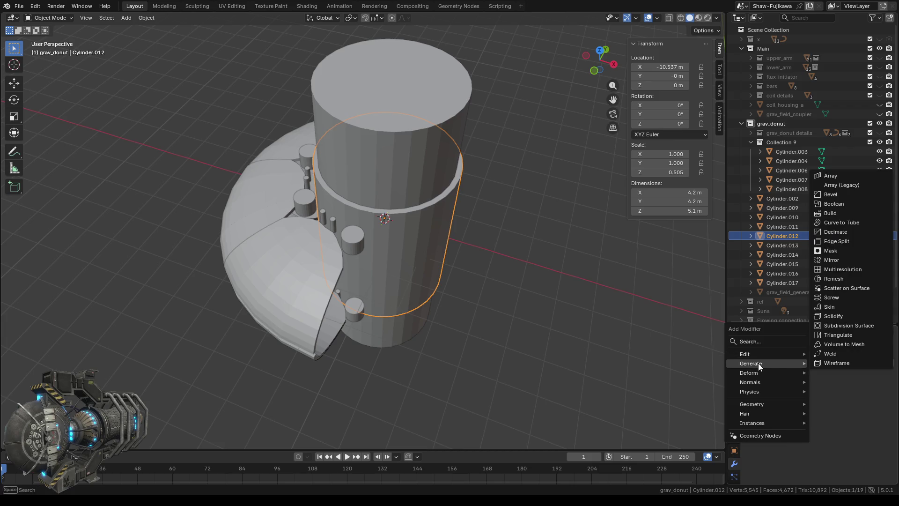
pyautogui.click(844, 203)
pyautogui.click(409, 124)
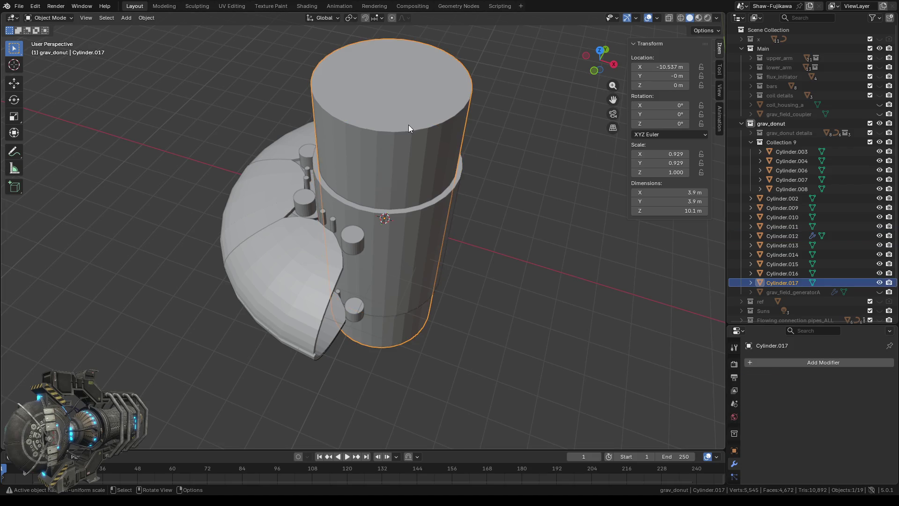
pyautogui.click(421, 243)
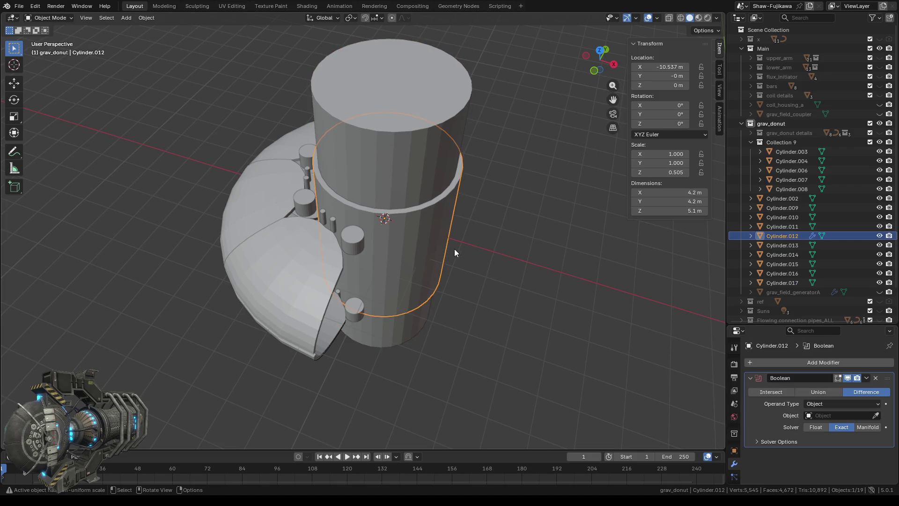
pyautogui.click(836, 413)
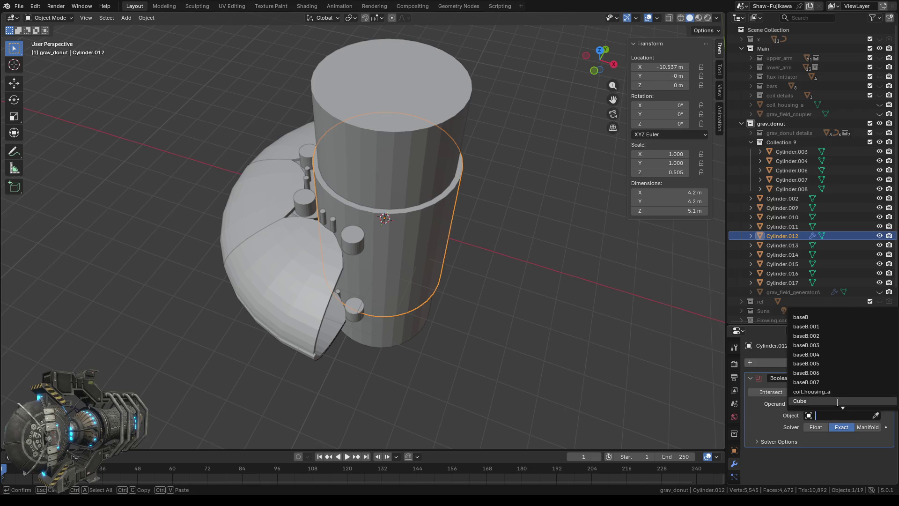
pyautogui.scroll(-15, 831, 357)
pyautogui.scroll(-10, 831, 357)
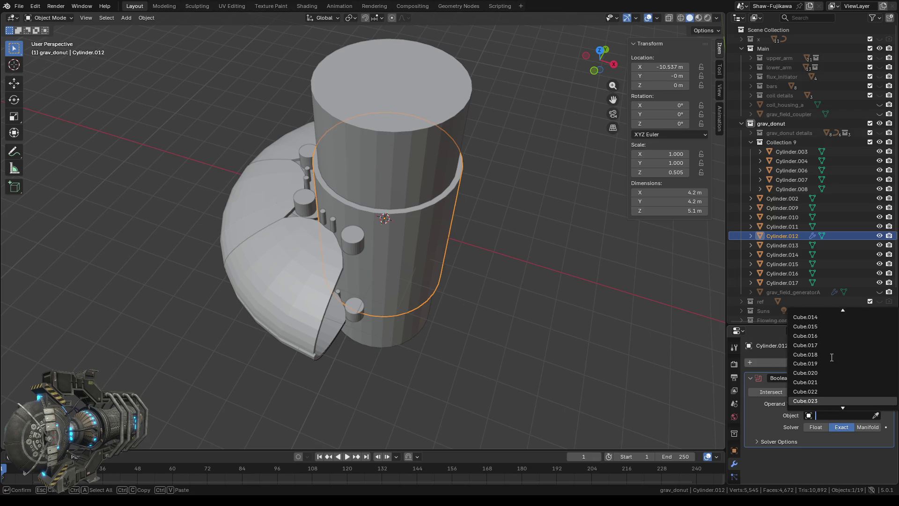
pyautogui.scroll(-10, 831, 358)
pyautogui.scroll(-5, 832, 358)
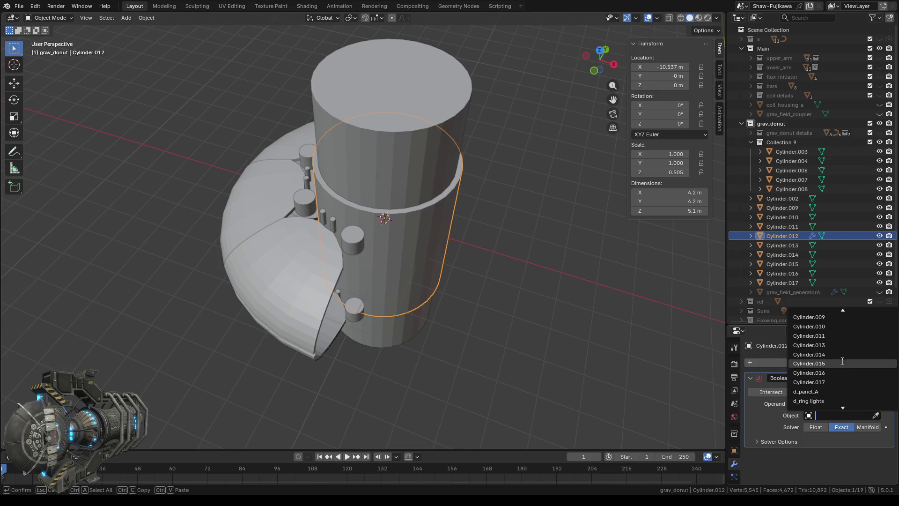
pyautogui.scroll(-4, 829, 373)
pyautogui.click(824, 382)
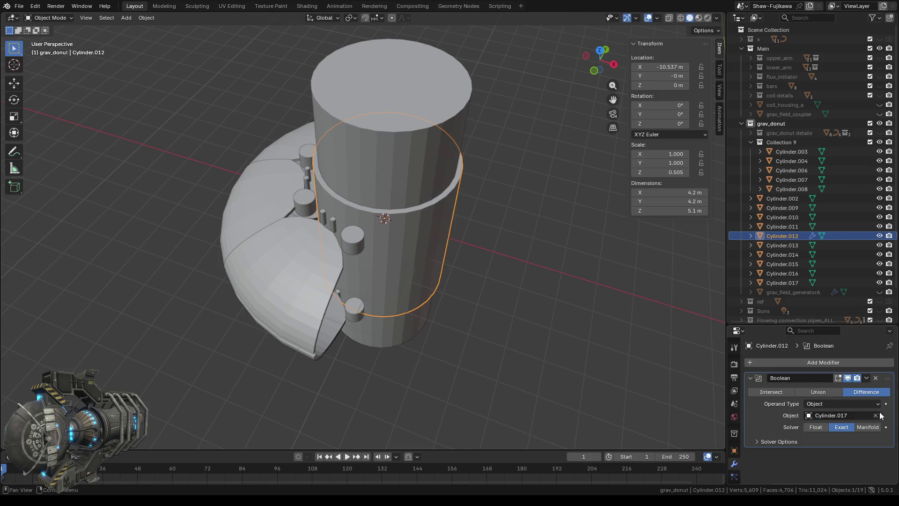
# Step: Check the cut, apply the Boolean permanently, and select Cylinder.017 for renaming
pyautogui.moveTo(554, 390)
pyautogui.mouseDown(button='middle')
pyautogui.moveTo(558, 382)
pyautogui.moveTo(544, 387)
pyautogui.mouseUp(button='middle')
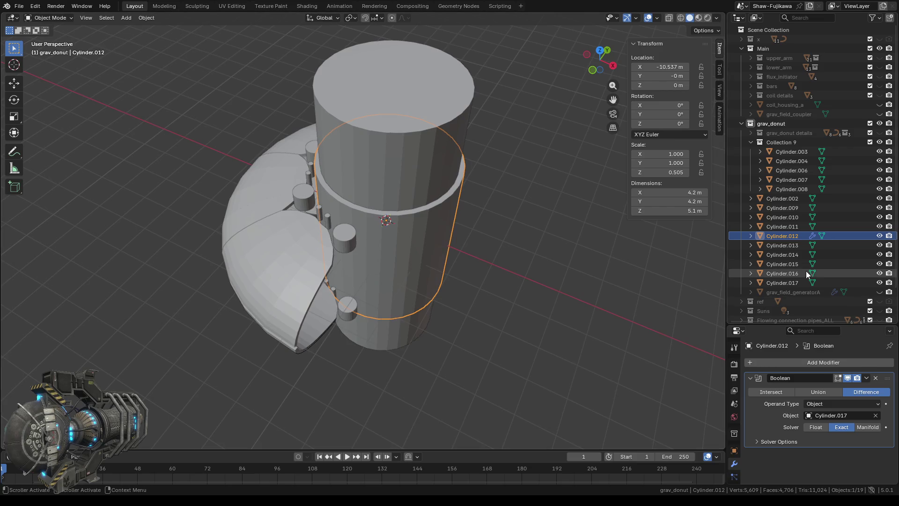
pyautogui.click(880, 283)
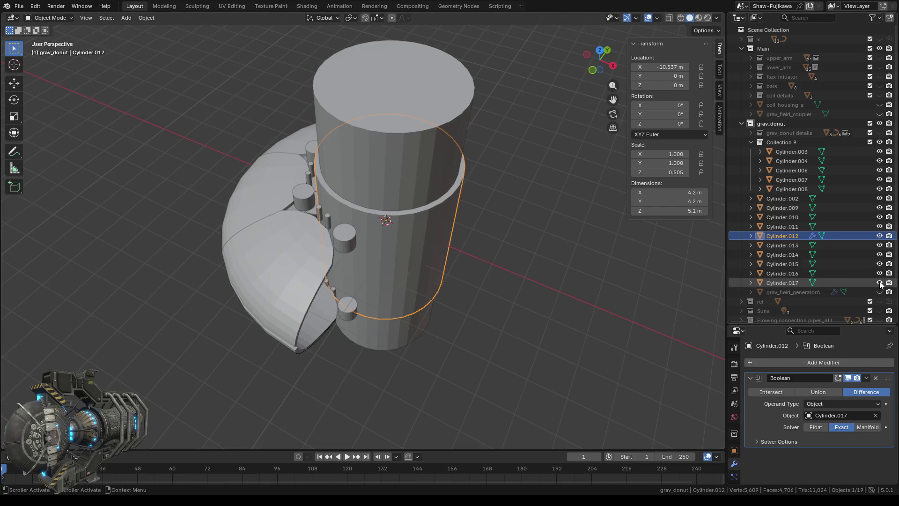
pyautogui.click(866, 378)
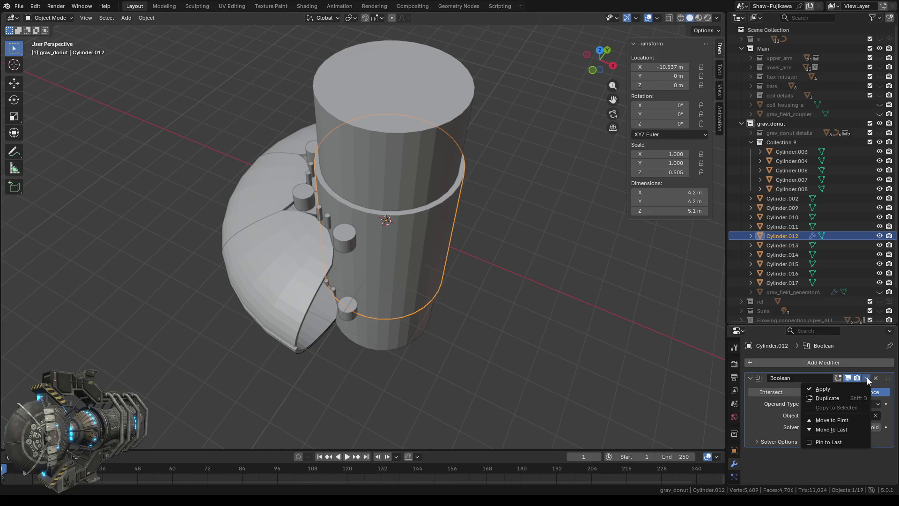
pyautogui.click(830, 388)
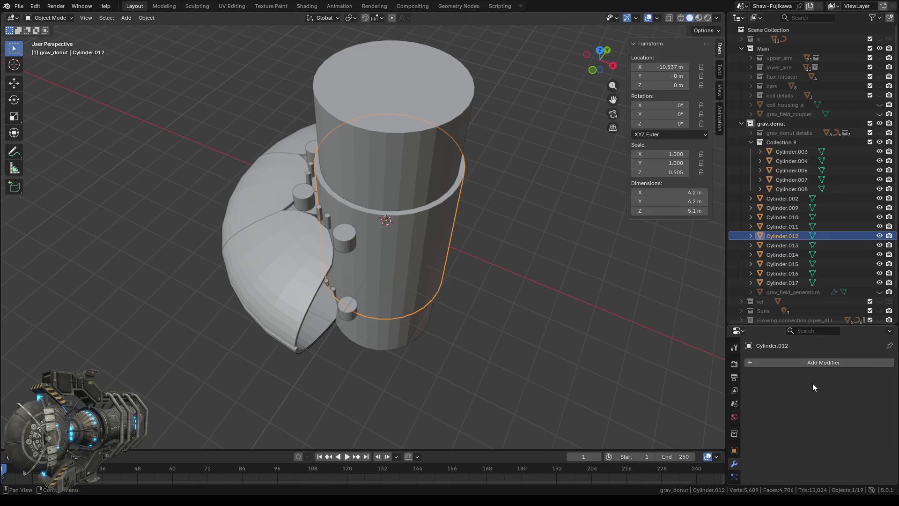
pyautogui.click(796, 284)
pyautogui.scroll(-1, 777, 282)
pyautogui.press('F2')
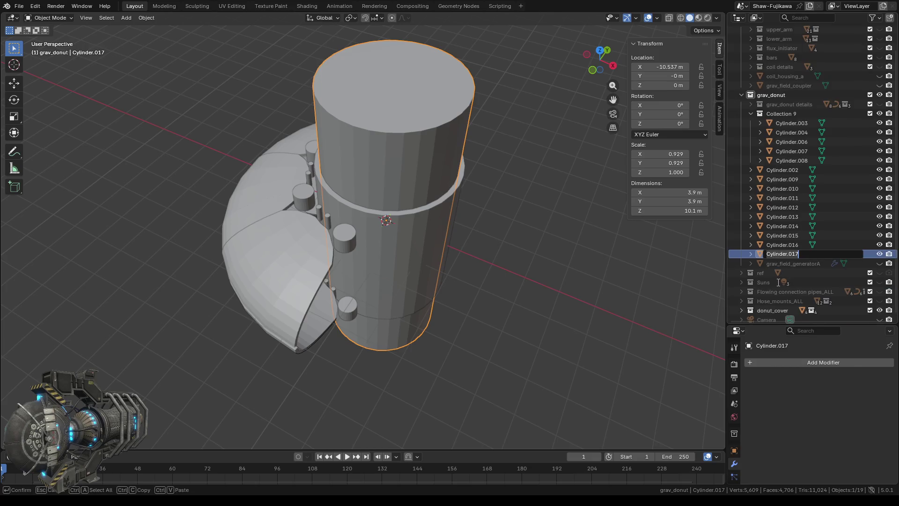
pyautogui.write('x')
# Step: Rename the cutter to x.007 and hide it from viewport and renders
pyautogui.press('Return')
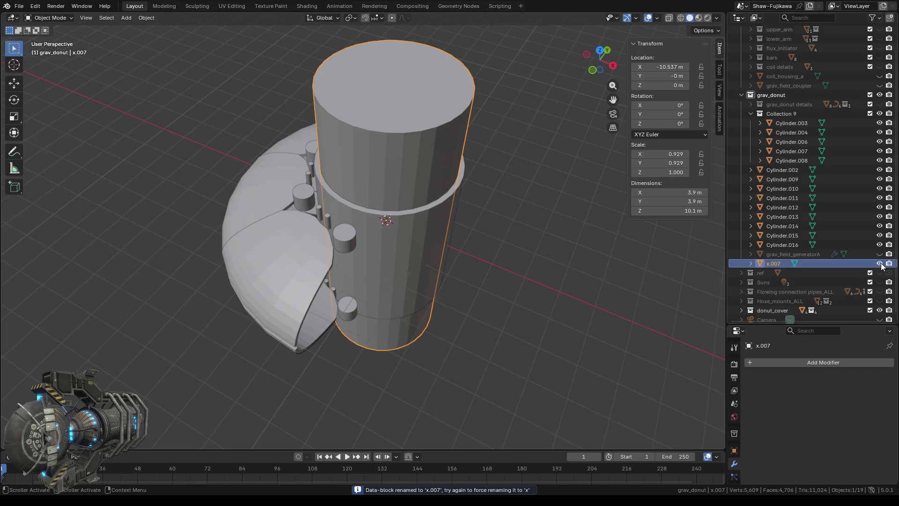
pyautogui.click(880, 263)
pyautogui.click(889, 264)
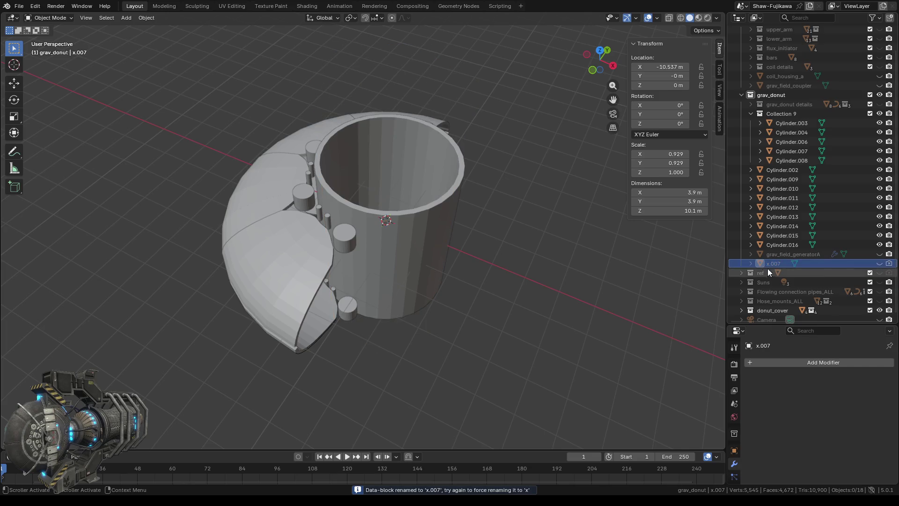
pyautogui.moveTo(762, 263)
pyautogui.mouseDown()
pyautogui.moveTo(759, 30)
pyautogui.moveTo(760, 39)
pyautogui.mouseUp()
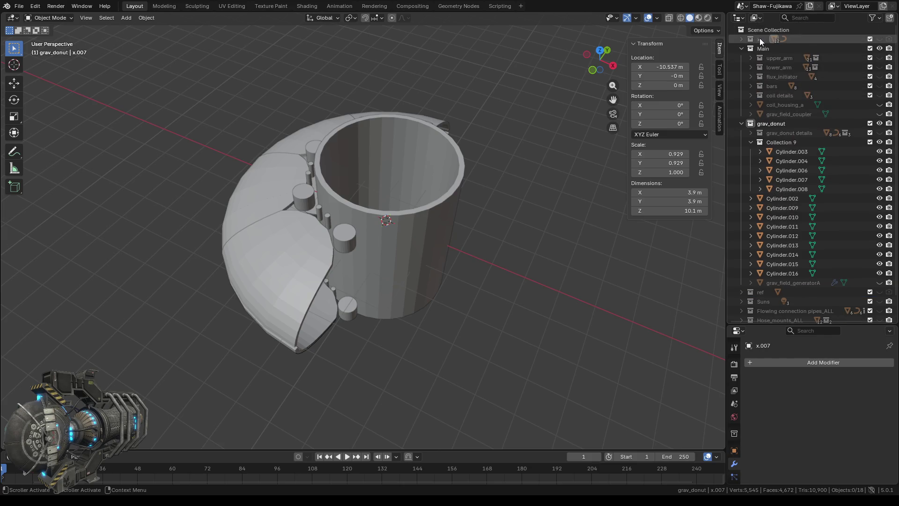
# Step: Check the x collection's contents, then look straight down on the centre ring close up
pyautogui.click(741, 38)
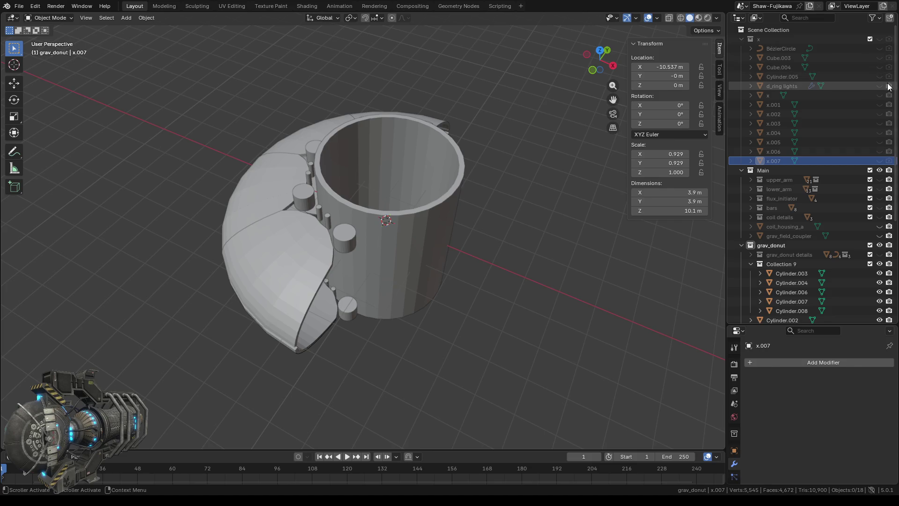
pyautogui.moveTo(889, 107); pyautogui.dragTo(892, 153)
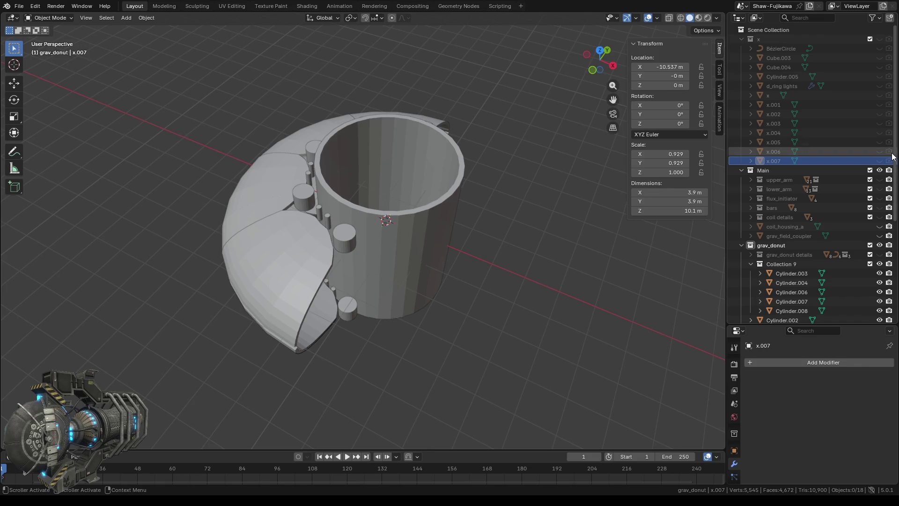
pyautogui.click(742, 39)
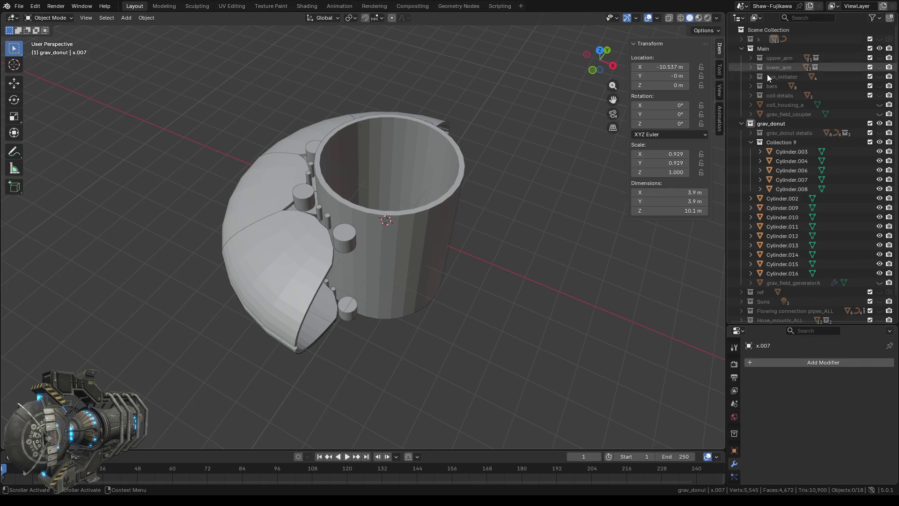
pyautogui.moveTo(490, 261)
pyautogui.mouseDown(button='middle')
pyautogui.moveTo(524, 320)
pyautogui.moveTo(522, 312)
pyautogui.mouseUp(button='middle')
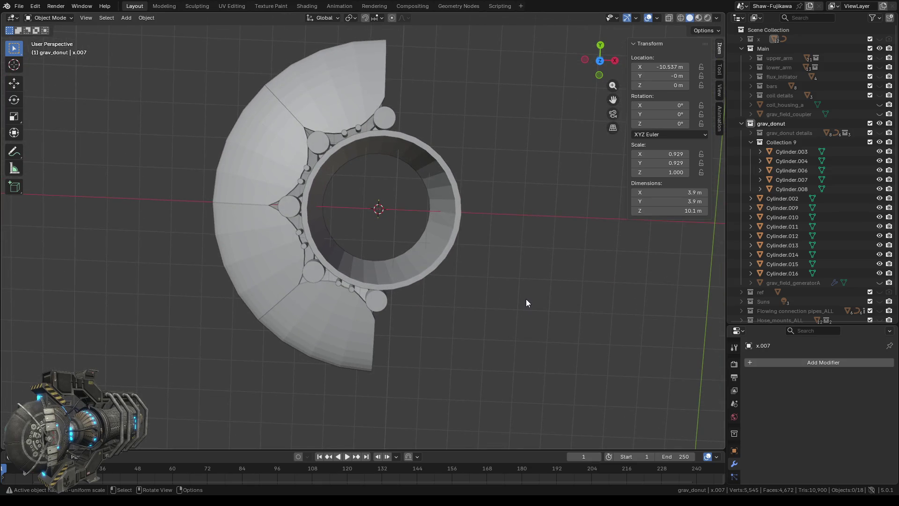
pyautogui.click(602, 64)
pyautogui.moveTo(418, 202)
pyautogui.keyDown('ctrl'); pyautogui.mouseDown(button='middle')
pyautogui.moveTo(420, 177)
pyautogui.moveTo(418, 186)
pyautogui.mouseUp(button='middle'); pyautogui.keyUp('ctrl')
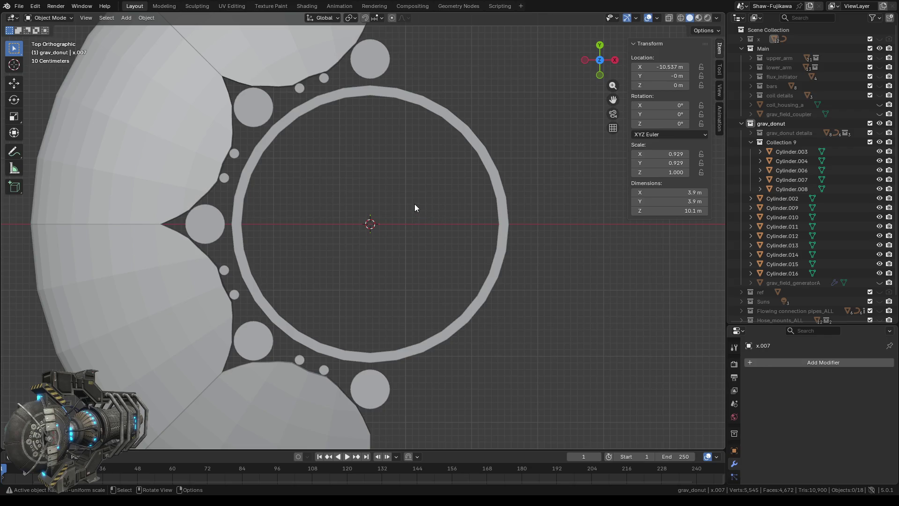
pyautogui.scroll(-1, 414, 208)
pyautogui.scroll(-2, 423, 211)
pyautogui.scroll(1, 424, 212)
pyautogui.scroll(1, 425, 219)
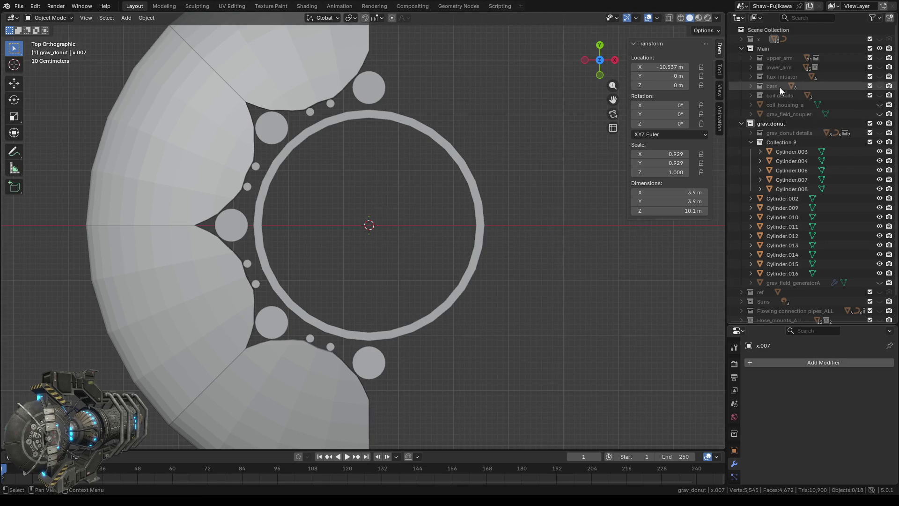
# Step: Unhide x.007 and drag it out of the x collection to the Scene Collection root
pyautogui.click(742, 39)
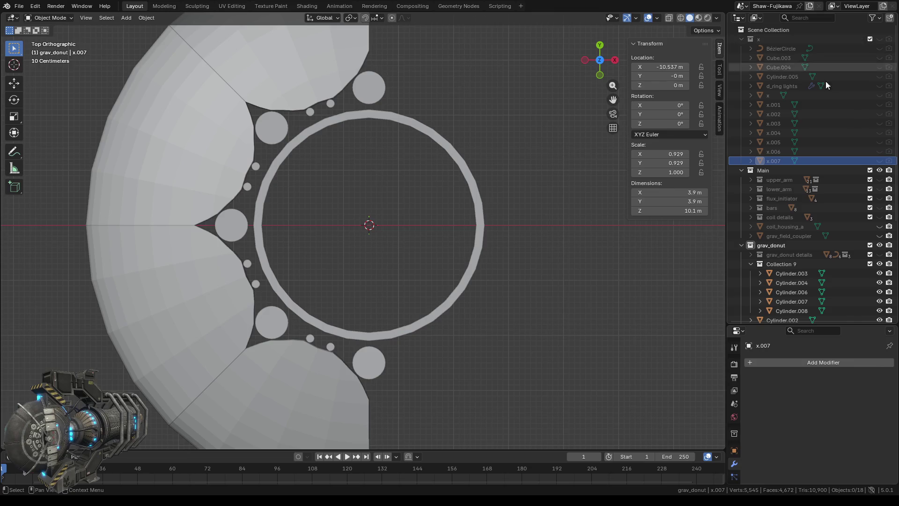
pyautogui.click(880, 161)
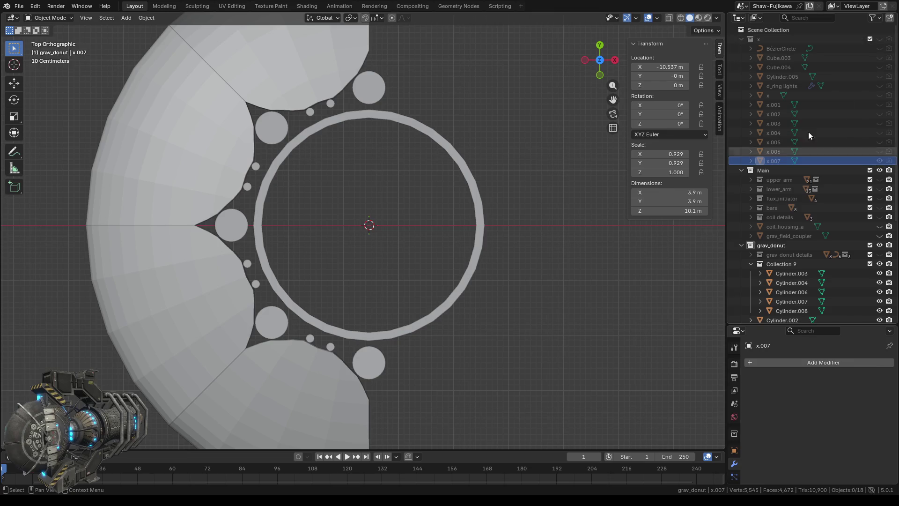
pyautogui.click(880, 40)
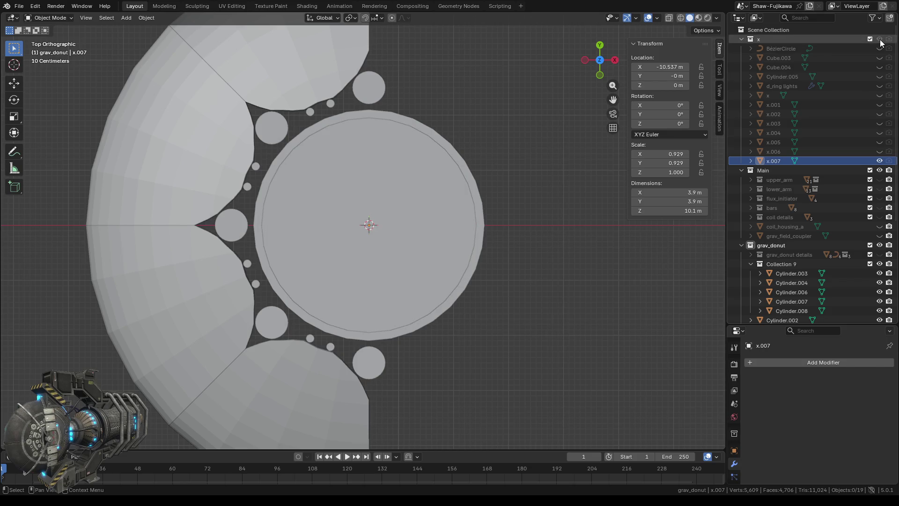
pyautogui.click(881, 40)
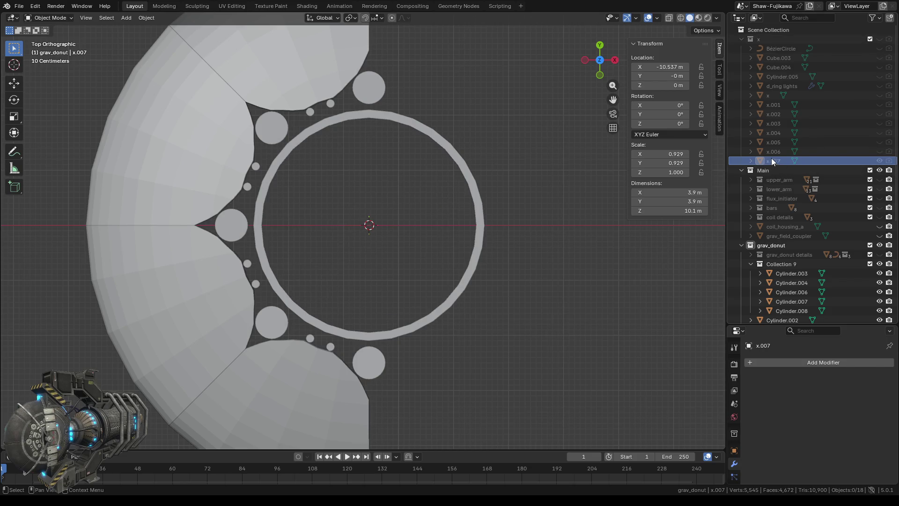
pyautogui.moveTo(761, 160); pyautogui.dragTo(789, 330)
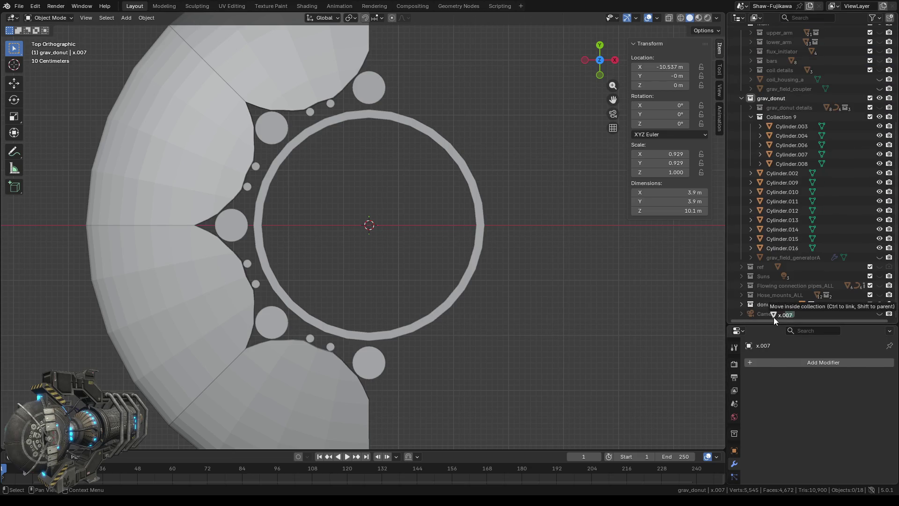
pyautogui.moveTo(791, 330); pyautogui.dragTo(773, 317)
pyautogui.scroll(-1, 766, 284)
pyautogui.scroll(-5, 429, 214)
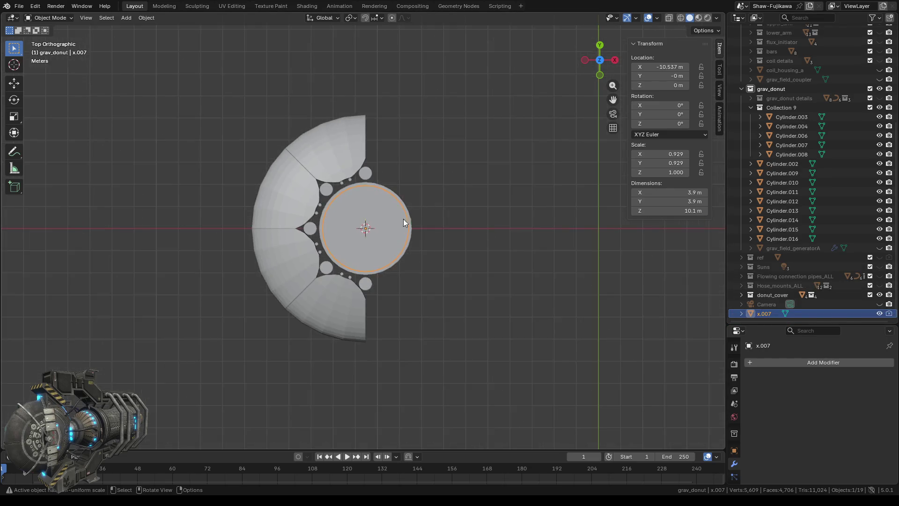
pyautogui.scroll(3, 415, 221)
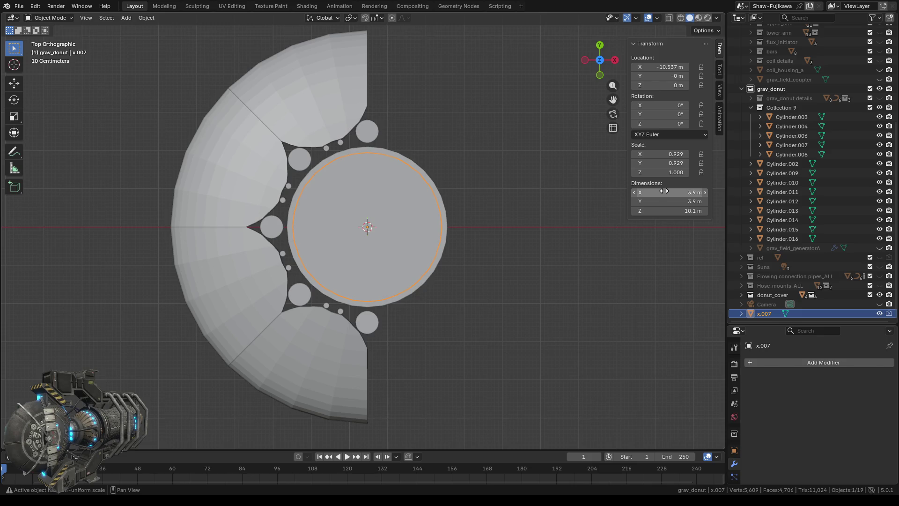
# Step: Set the x.007 cutter's X and Y dimensions to 3 m
pyautogui.doubleClick(664, 191)
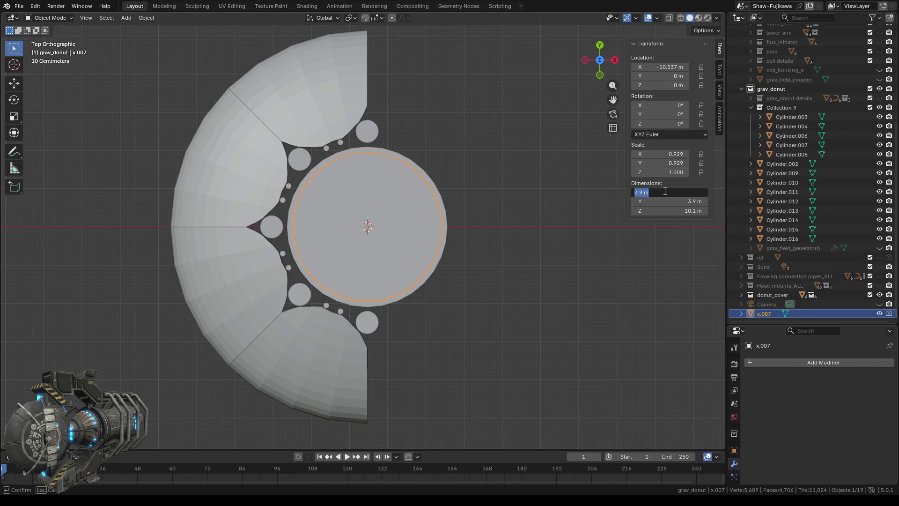
pyautogui.write('3')
pyautogui.press('Return')
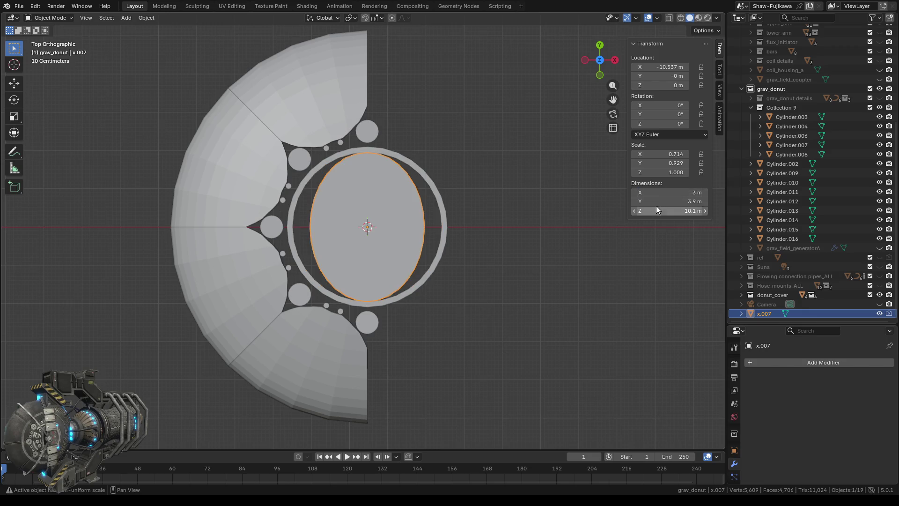
pyautogui.doubleClick(657, 202)
pyautogui.write('3')
pyautogui.press('Return')
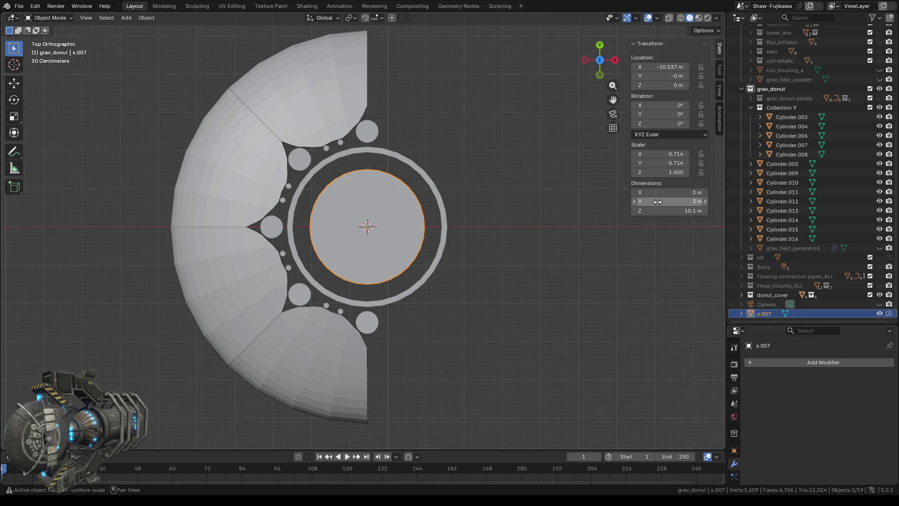
# Step: Reduce the cutter's X and Y dimensions to 2.8 m, keeping it 10.1 m tall
pyautogui.doubleClick(668, 194)
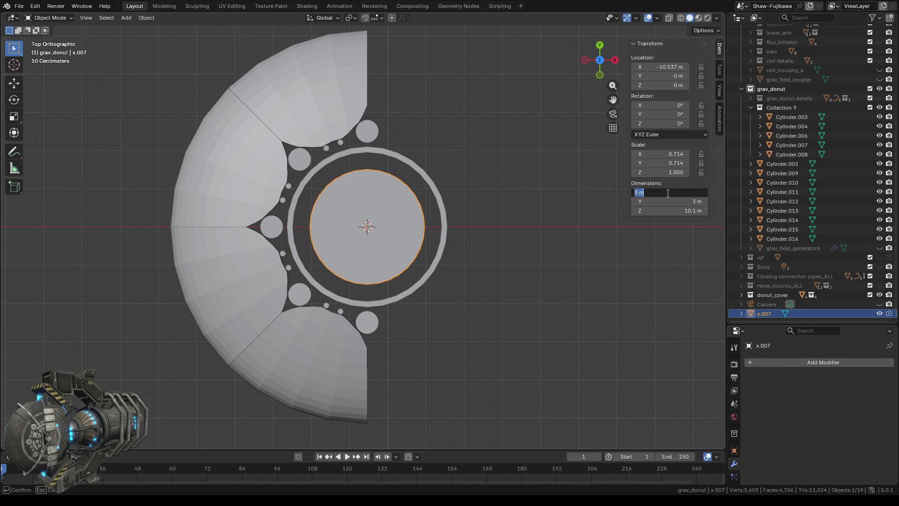
pyautogui.write('2.')
pyautogui.write('8')
pyautogui.press('Return')
pyautogui.doubleClick(668, 202)
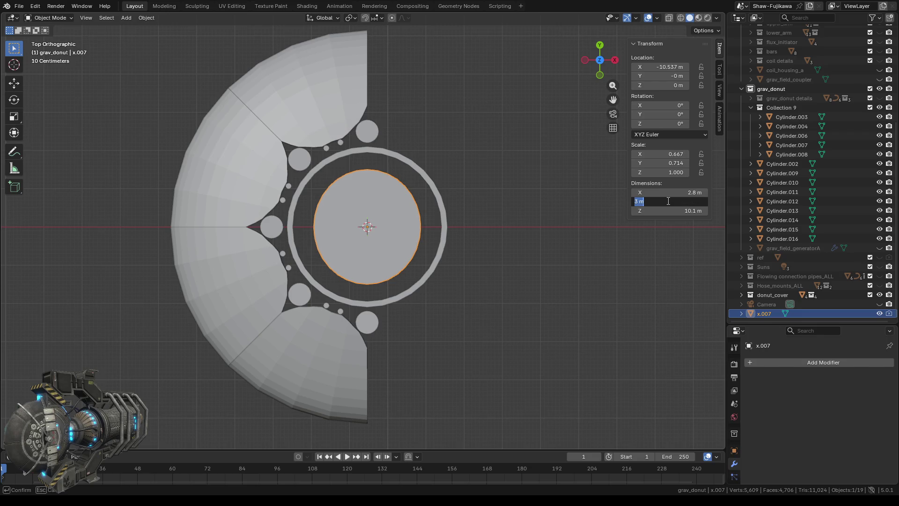
pyautogui.write('2.')
pyautogui.write('8')
pyautogui.press('Return')
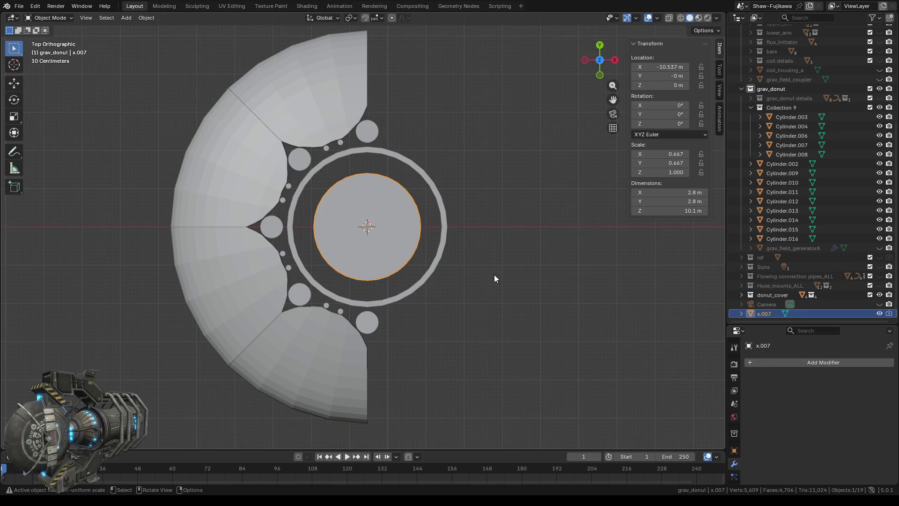
pyautogui.moveTo(491, 243); pyautogui.dragTo(484, 281, button='middle')
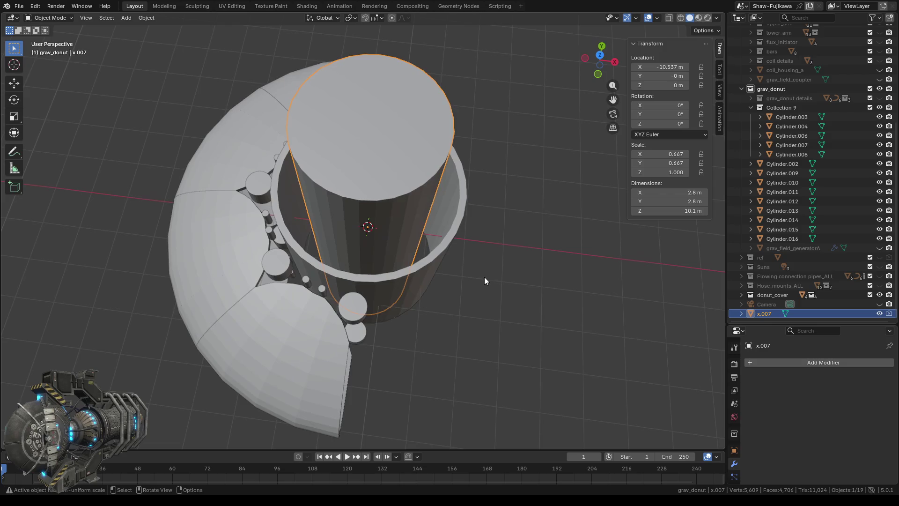
pyautogui.click(126, 17)
pyautogui.moveTo(139, 29)
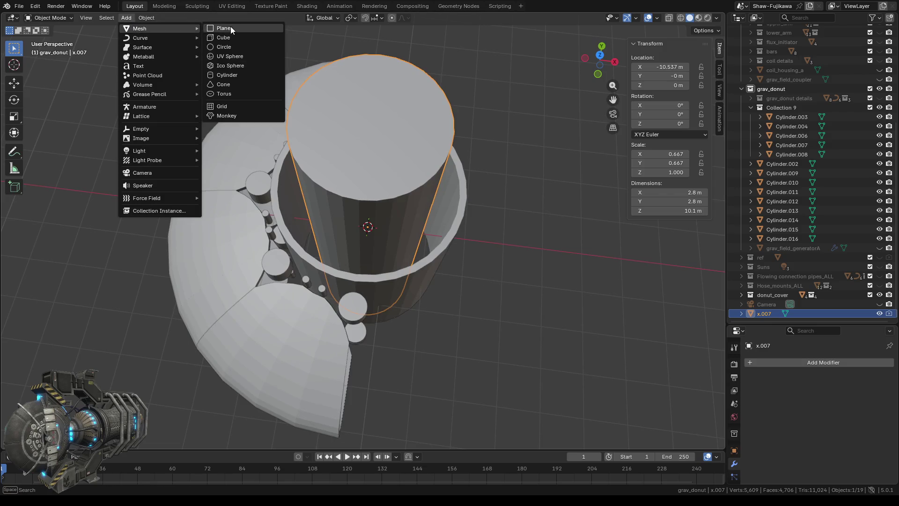
# Step: Add a new cylinder, Cylinder.017, with a 1.5 m radius
pyautogui.click(234, 73)
pyautogui.moveTo(482, 249); pyautogui.dragTo(538, 370, button='middle')
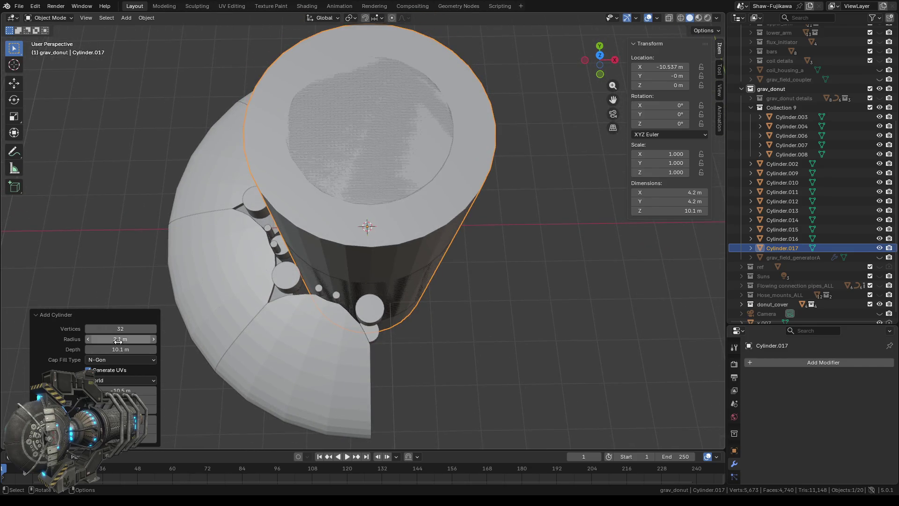
pyautogui.moveTo(121, 340); pyautogui.dragTo(84, 341)
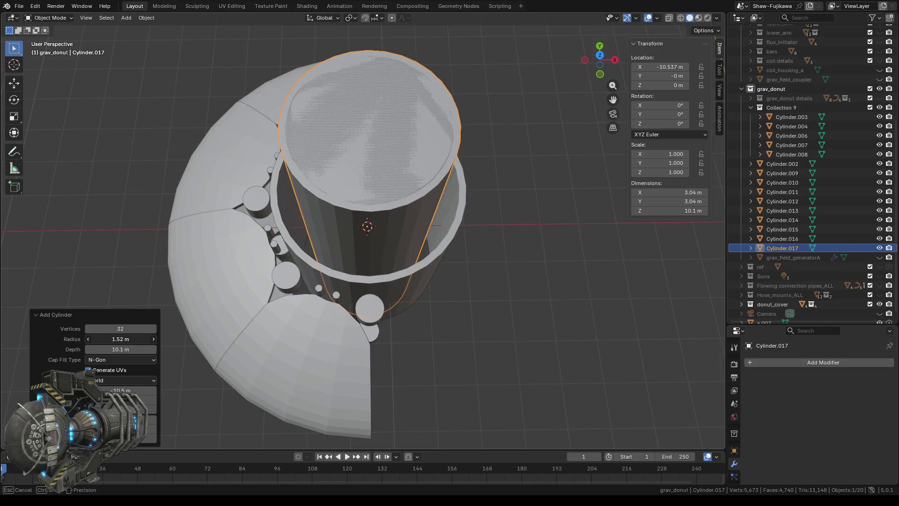
pyautogui.click(126, 338)
pyautogui.write('1.5')
pyautogui.press('Return')
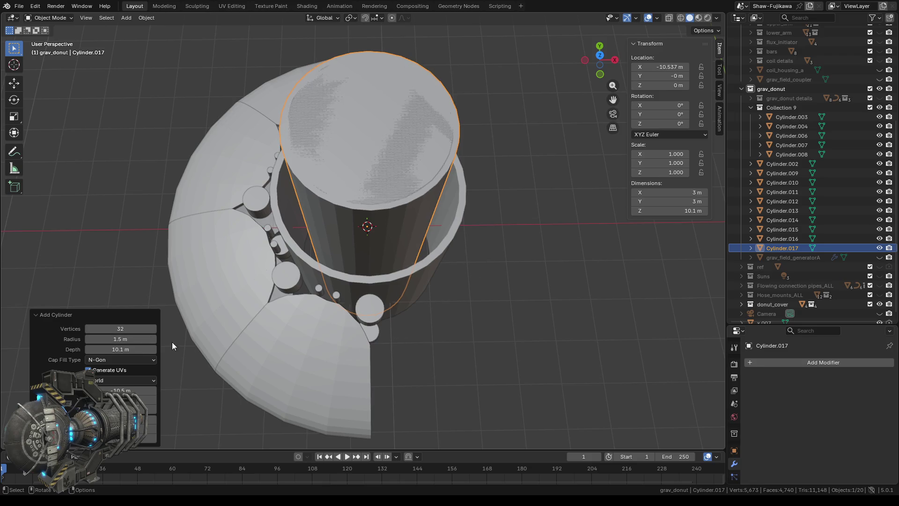
# Step: Shorten Cylinder.017 to a 5.5 m height
pyautogui.moveTo(120, 348); pyautogui.dragTo(98, 347)
pyautogui.moveTo(188, 364)
pyautogui.mouseDown(button='middle')
pyautogui.moveTo(521, 301)
pyautogui.moveTo(511, 311)
pyautogui.mouseUp(button='middle')
pyautogui.moveTo(120, 349); pyautogui.dragTo(98, 349)
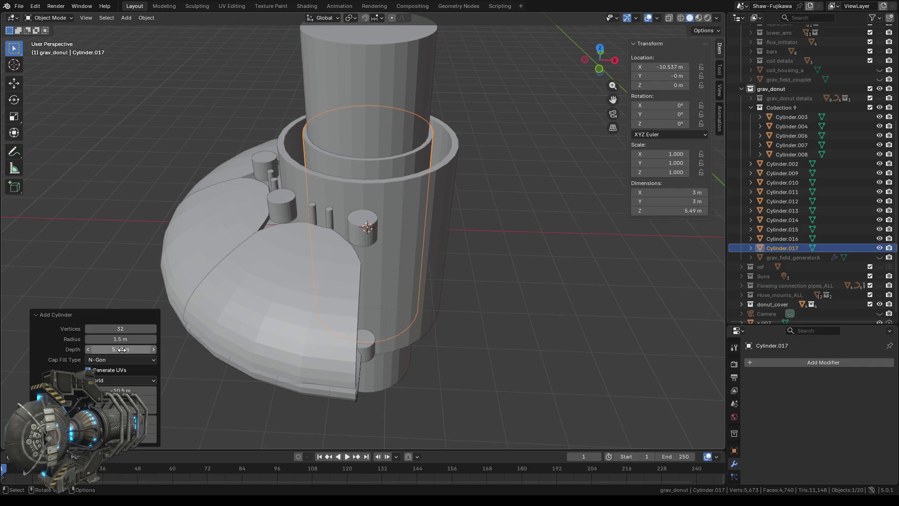
pyautogui.moveTo(497, 207); pyautogui.dragTo(501, 201, button='middle')
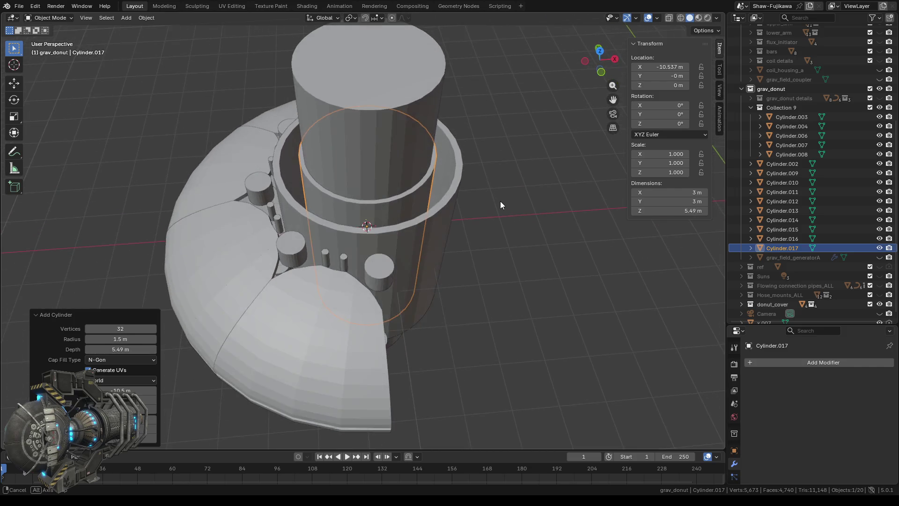
pyautogui.click(682, 213)
pyautogui.write('5')
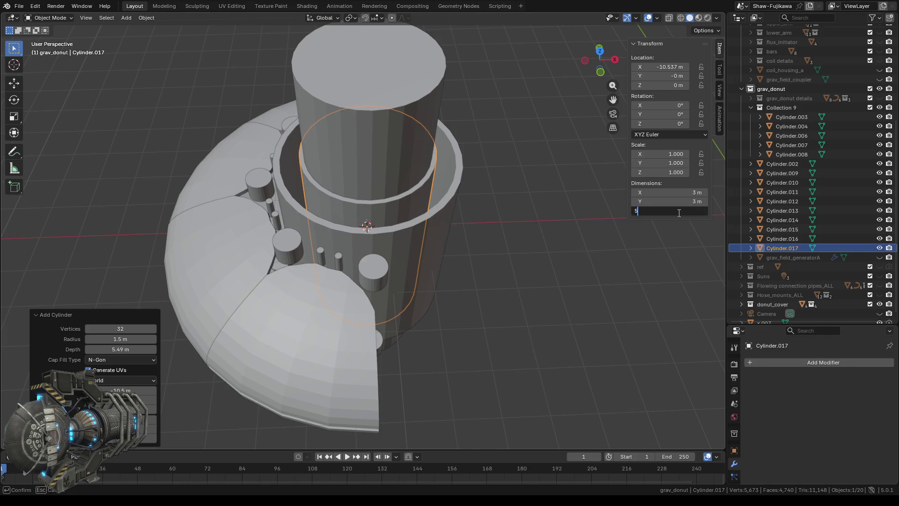
pyautogui.write('.5')
pyautogui.press('Return')
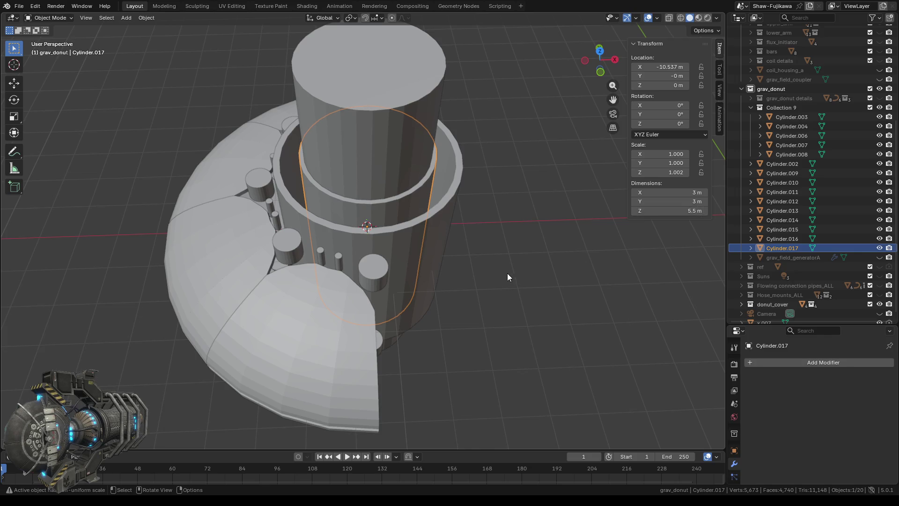
pyautogui.click(504, 268)
# Step: Add a Boolean modifier to Cylinder.017
pyautogui.click(407, 200)
pyautogui.click(829, 364)
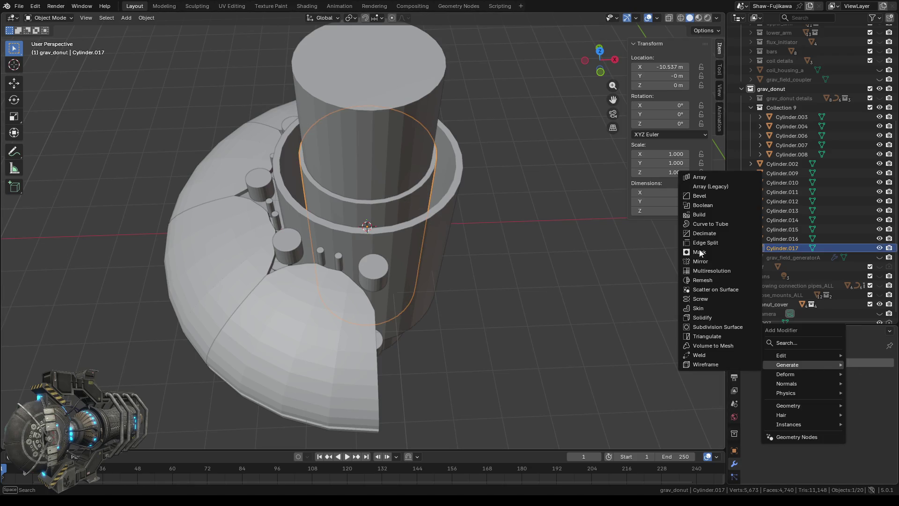
pyautogui.click(711, 204)
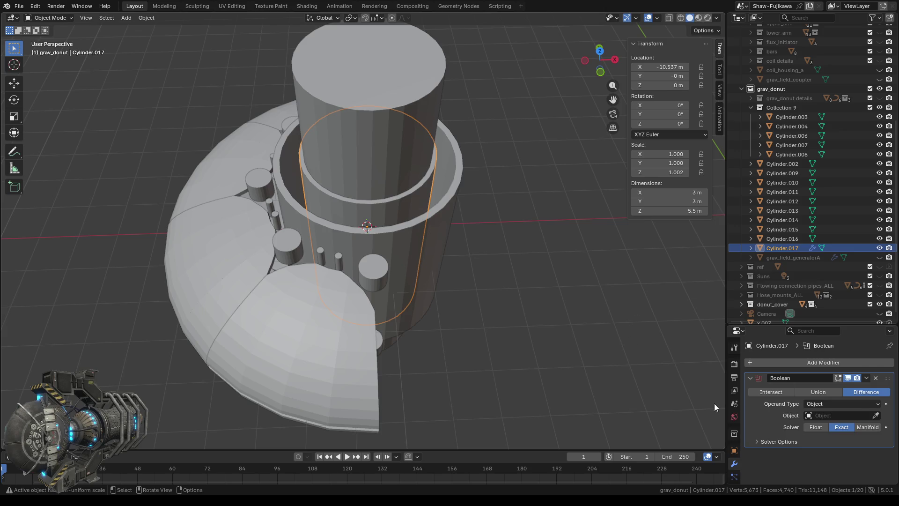
pyautogui.click(835, 415)
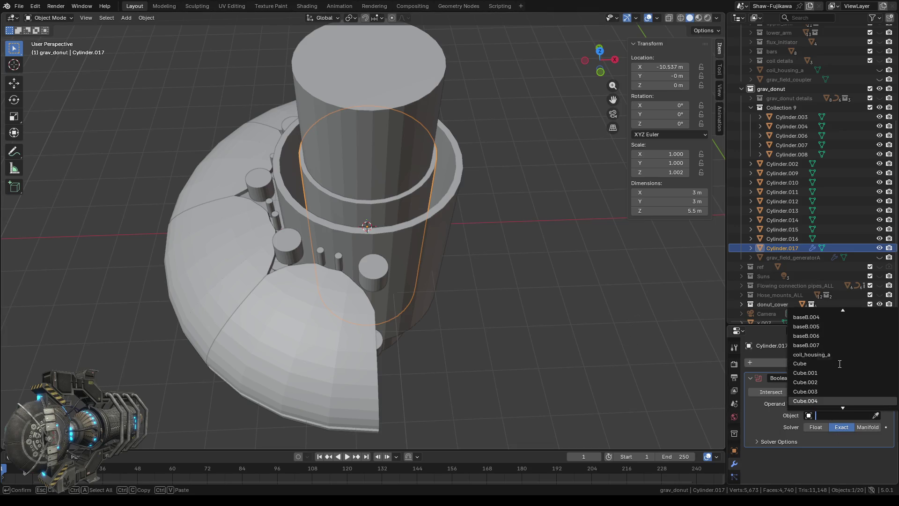
pyautogui.scroll(-8, 840, 363)
pyautogui.scroll(-8, 840, 363)
pyautogui.scroll(-9, 840, 363)
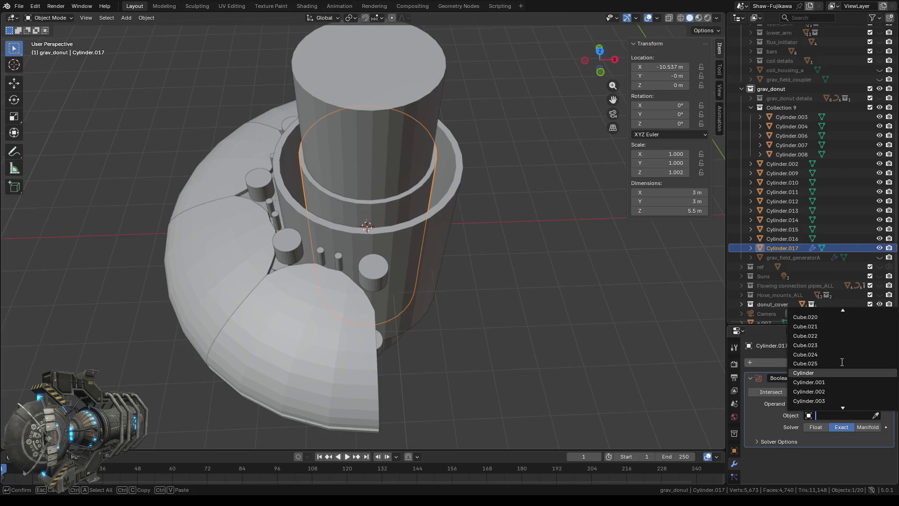
pyautogui.scroll(-10, 843, 362)
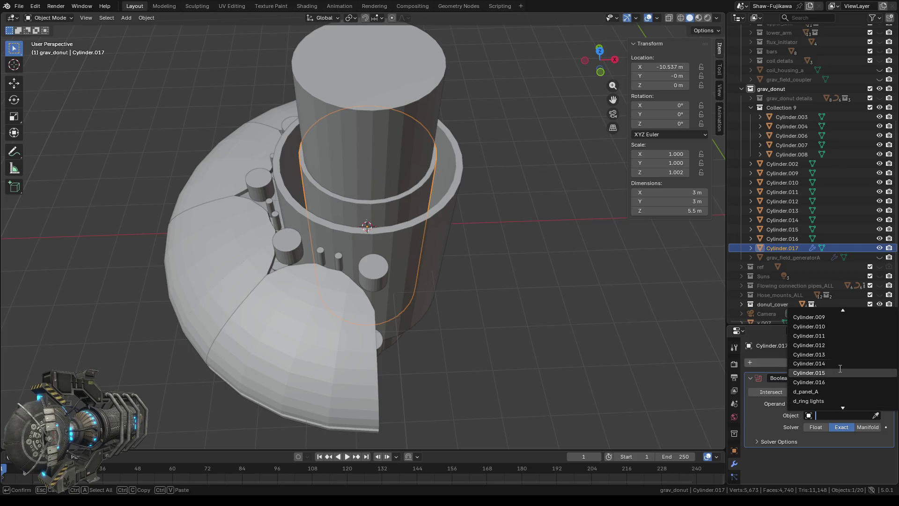
# Step: Rename the tall cutter x.007 to xcutterA.007
pyautogui.click(378, 127)
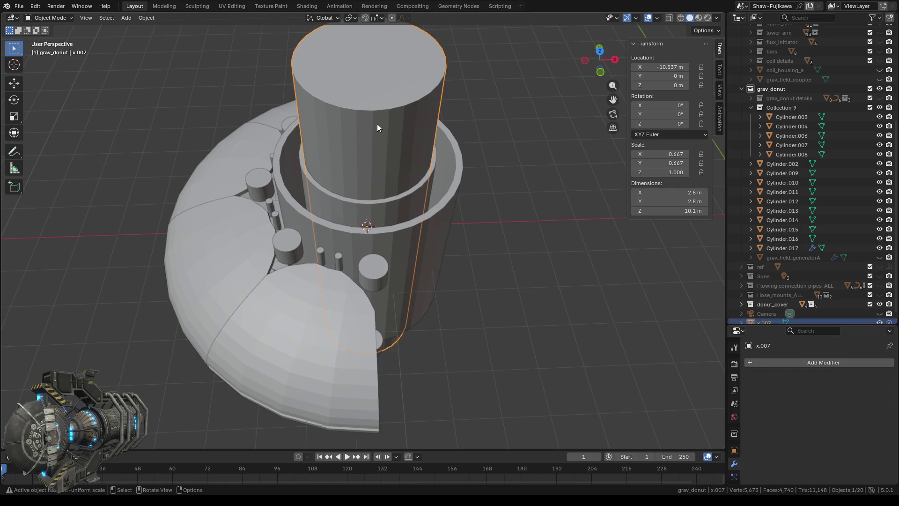
pyautogui.scroll(-1, 771, 222)
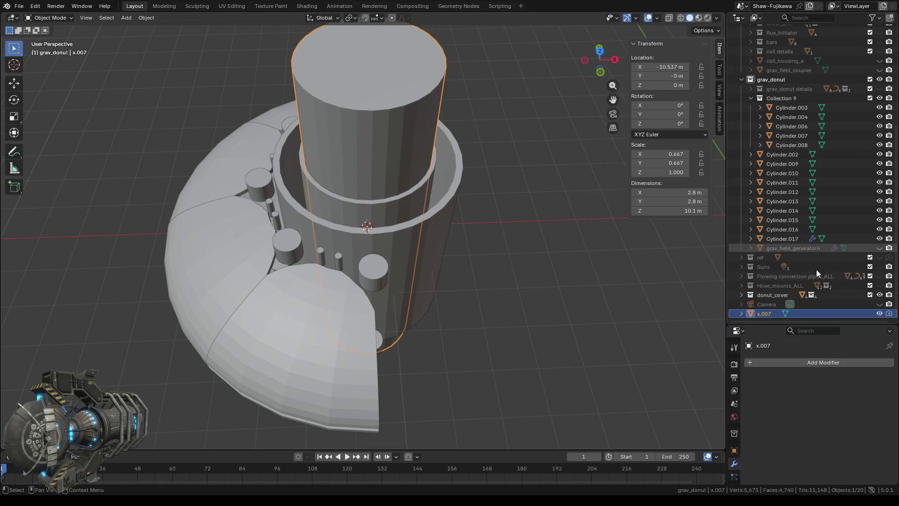
pyautogui.doubleClick(758, 314)
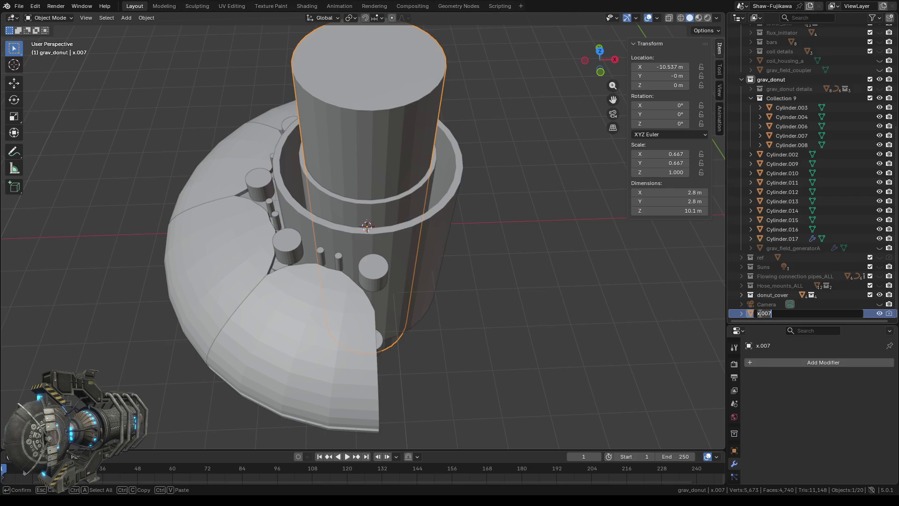
pyautogui.write('cu')
pyautogui.write('tterA')
pyautogui.press('Return')
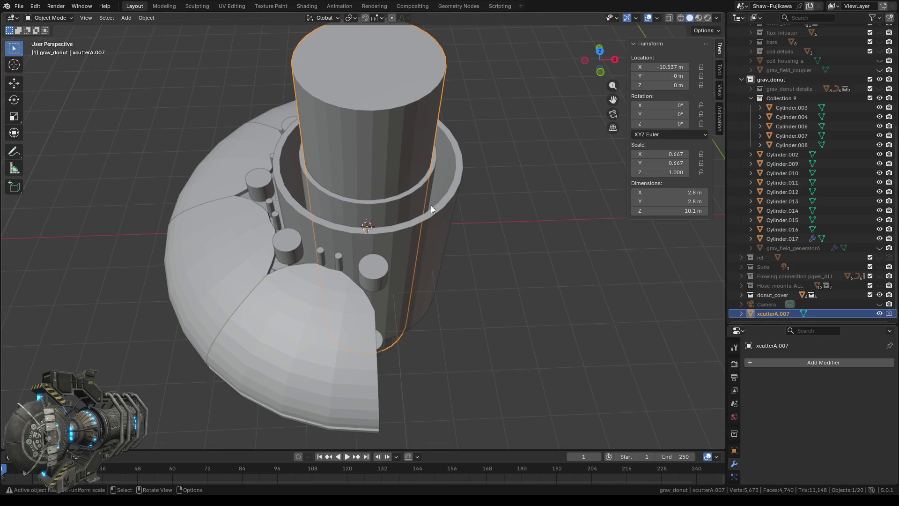
pyautogui.click(415, 197)
pyautogui.click(826, 415)
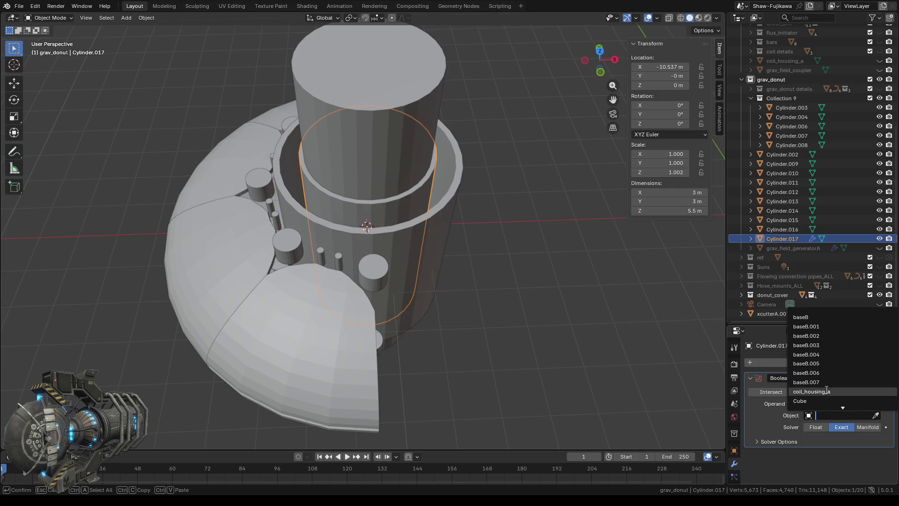
pyautogui.scroll(-2, 846, 375)
pyautogui.scroll(-2, 845, 376)
pyautogui.scroll(-2, 846, 376)
pyautogui.scroll(-2, 846, 376)
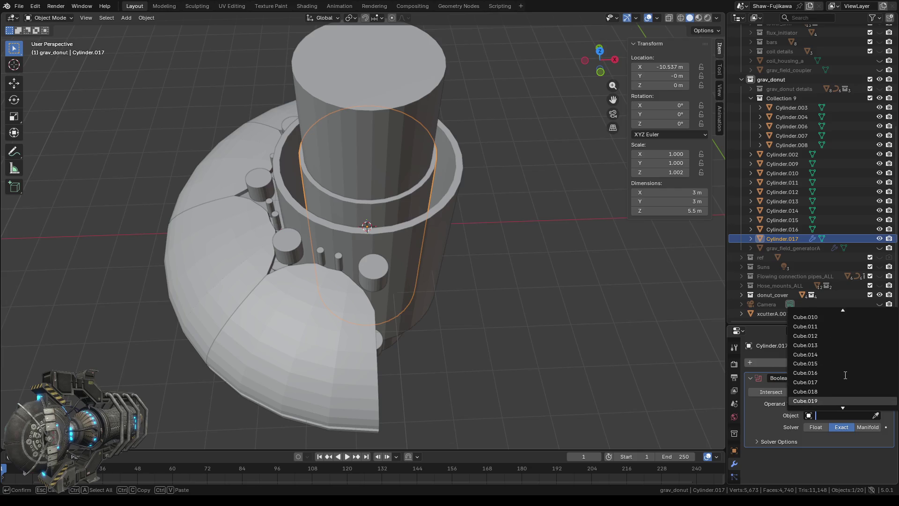
pyautogui.scroll(-2, 846, 375)
pyautogui.scroll(-2, 846, 375)
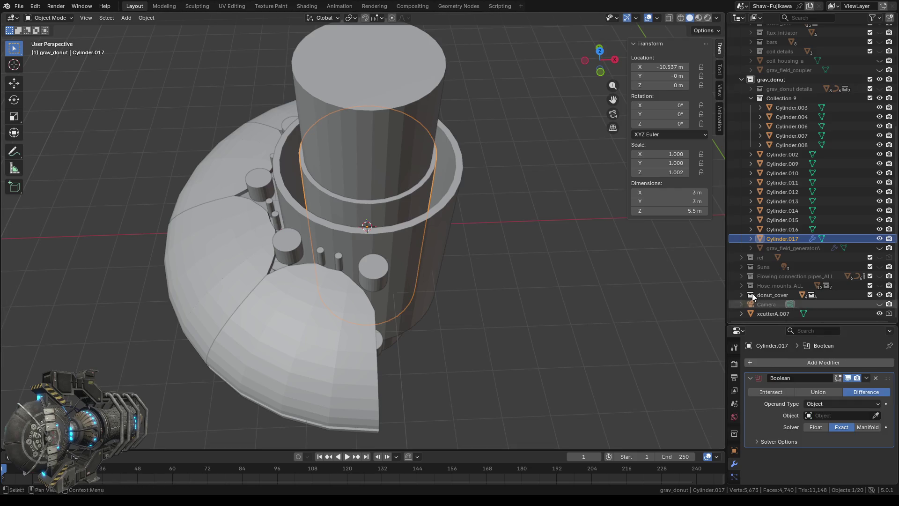
# Step: Rename the cutter again to axcutterA.007
pyautogui.click(763, 313)
pyautogui.doubleClick(762, 314)
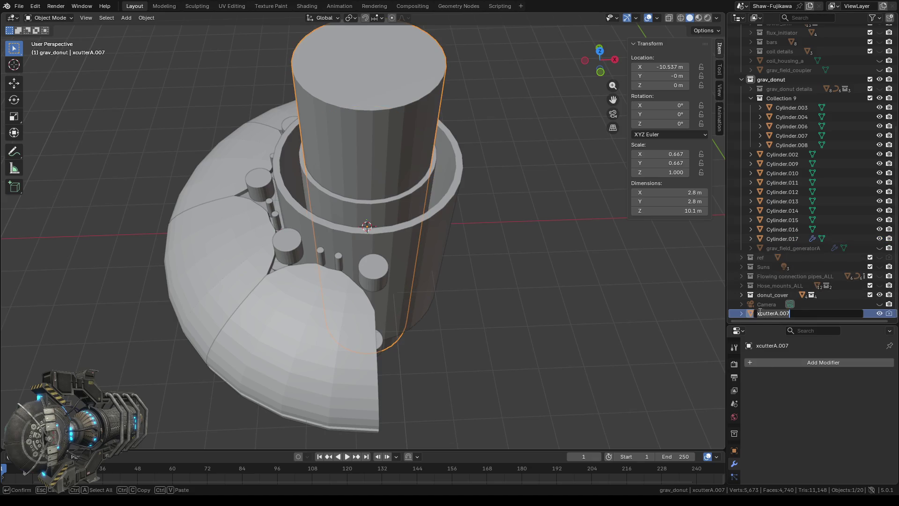
pyautogui.write('a')
pyautogui.press('Return')
pyautogui.click(410, 202)
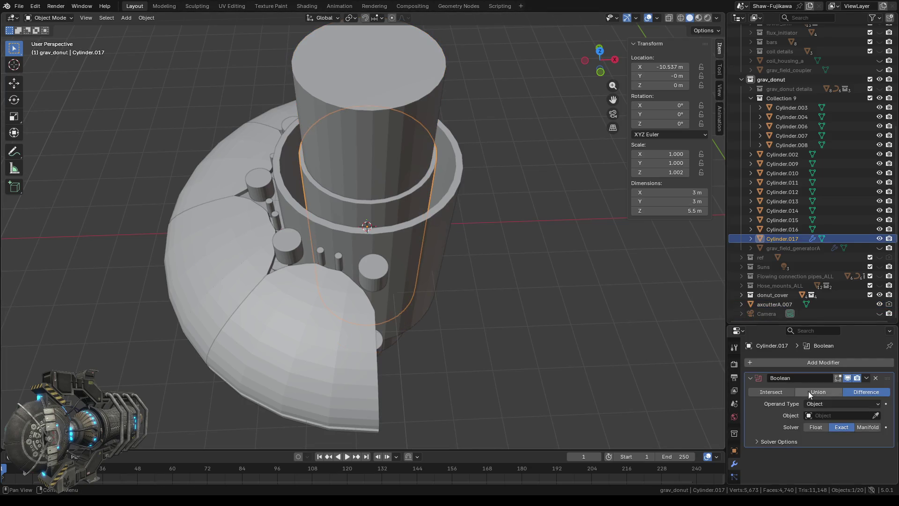
# Step: Set axcutterA.007 as Cylinder.017's Boolean cutter and hide it in the viewport
pyautogui.click(832, 415)
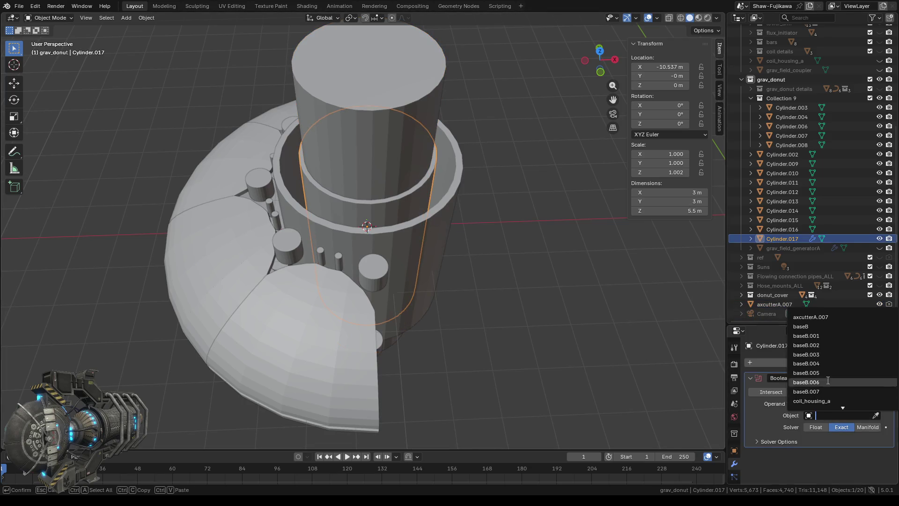
pyautogui.click(815, 317)
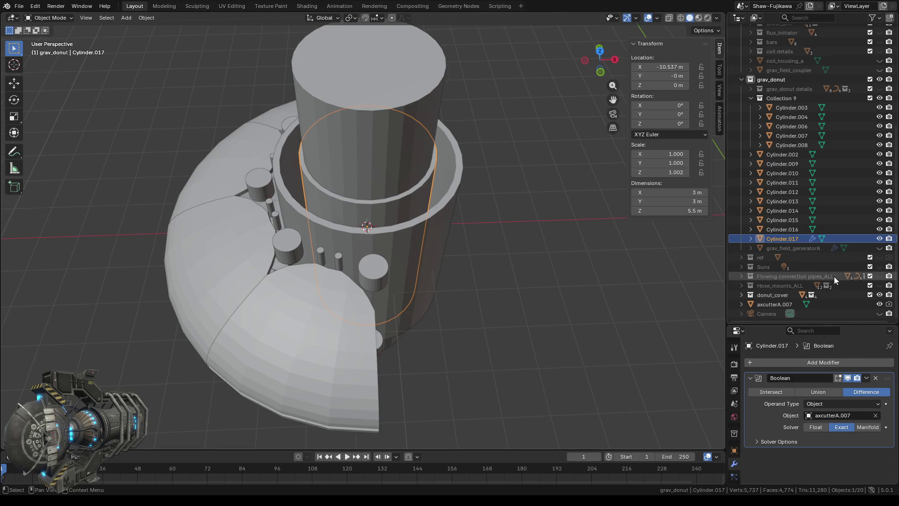
pyautogui.click(880, 304)
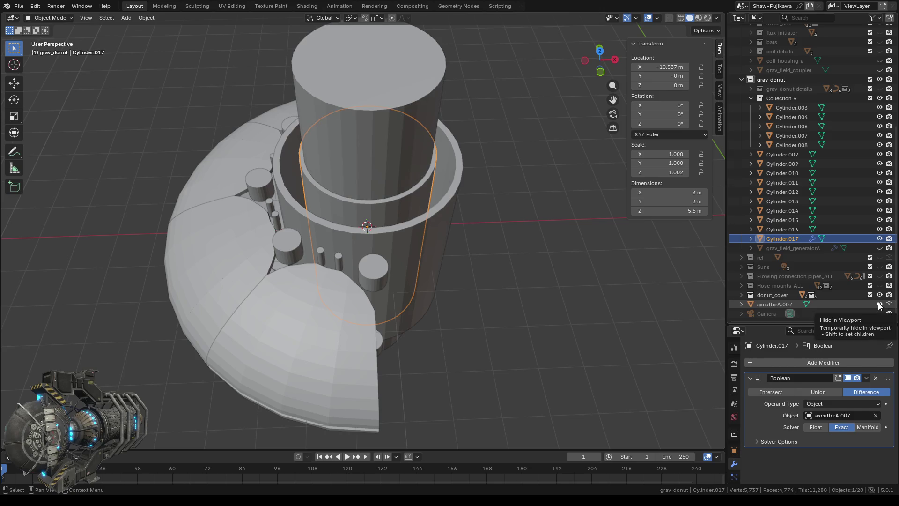
pyautogui.click(880, 304)
# Step: Apply the Boolean cut so Cylinder.017 becomes a hollow ring
pyautogui.click(866, 378)
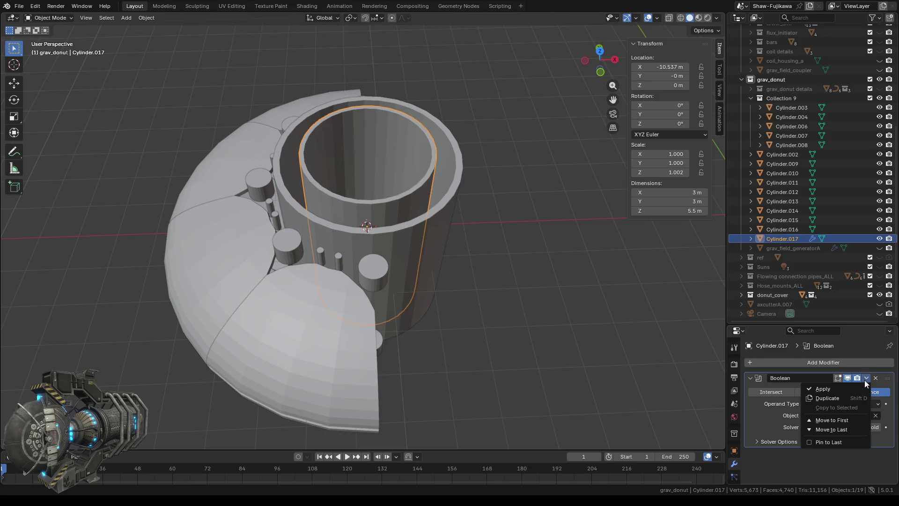
pyautogui.click(823, 390)
pyautogui.click(545, 310)
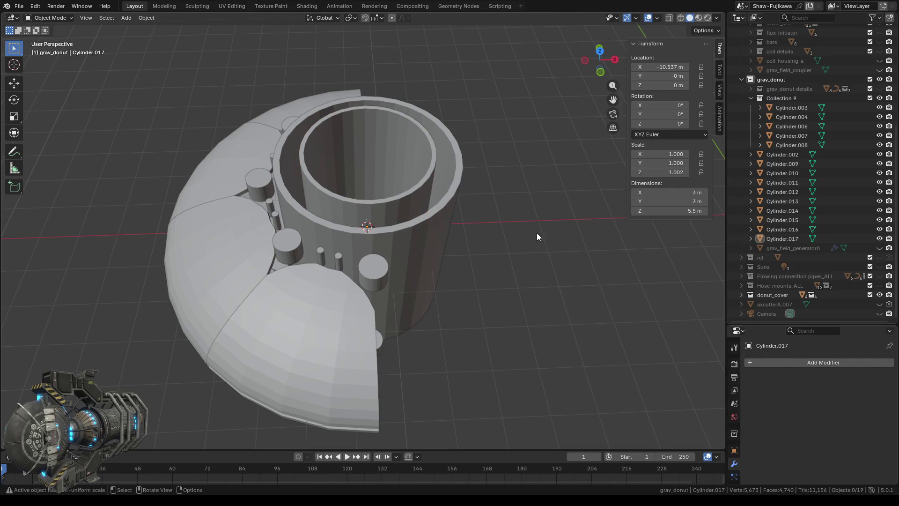
pyautogui.moveTo(536, 232)
pyautogui.mouseDown(button='middle')
pyautogui.moveTo(529, 263)
pyautogui.moveTo(520, 213)
pyautogui.mouseUp(button='middle')
pyautogui.click(600, 61)
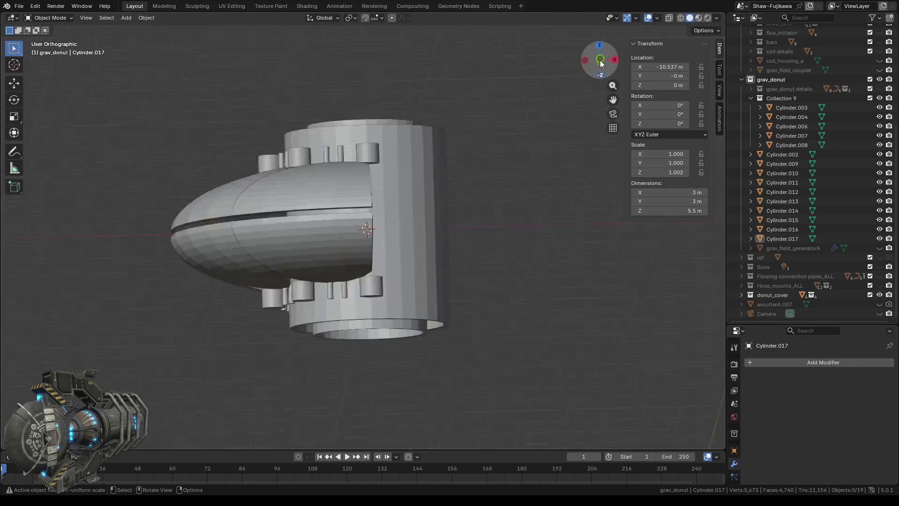
# Step: Switch to Top Orthographic view and select the inner ring
pyautogui.click(601, 61)
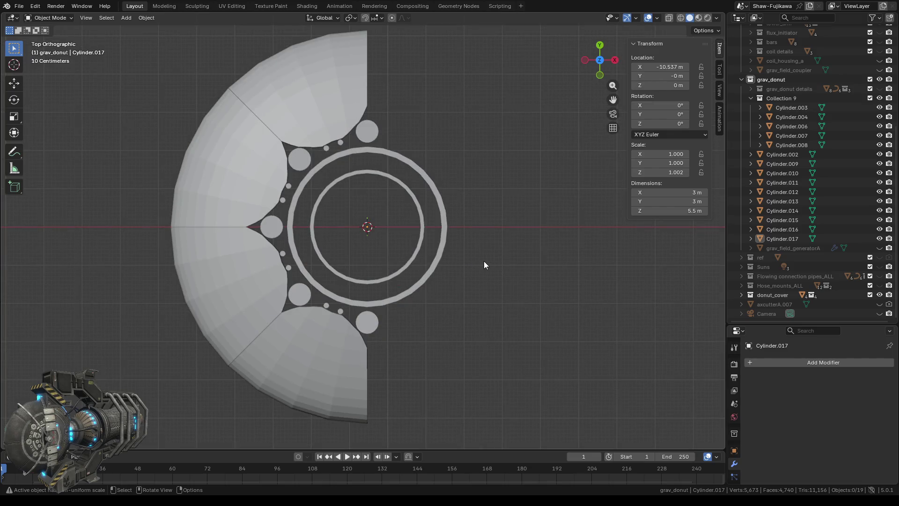
pyautogui.scroll(3, 365, 233)
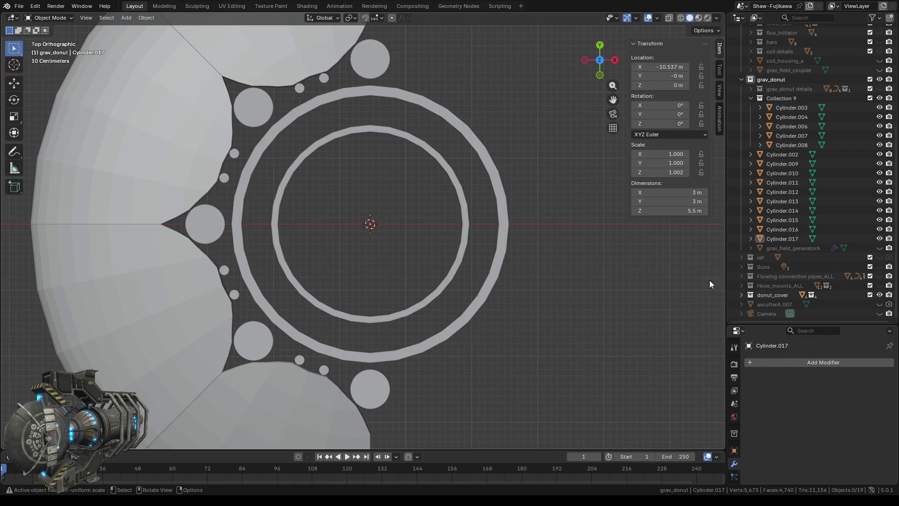
pyautogui.click(433, 153)
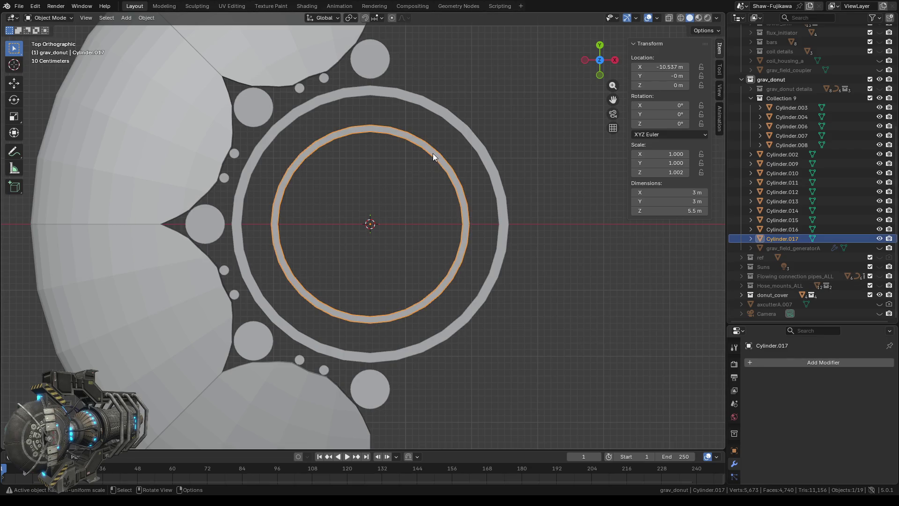
# Step: Rename the inner Cylinder.017 to 'ring 2'
pyautogui.doubleClick(776, 239)
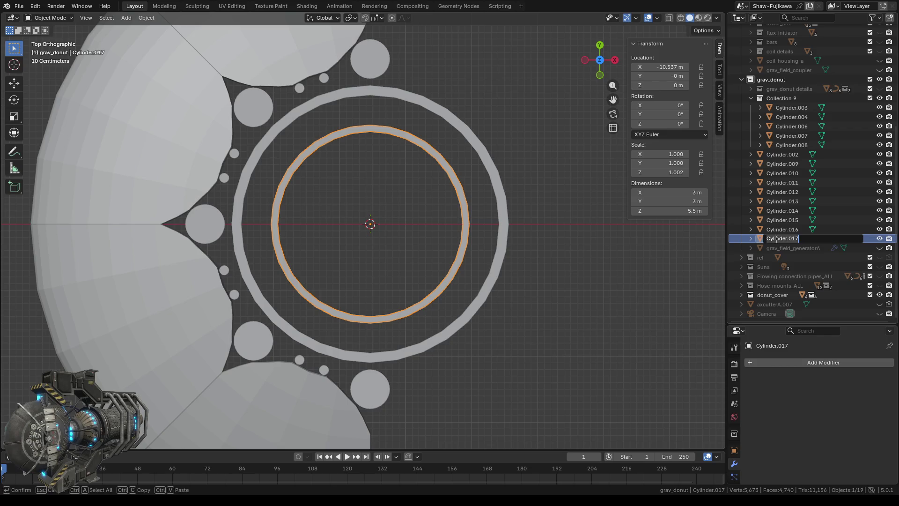
pyautogui.press('BackSpace')
pyautogui.write('rin')
pyautogui.write('g')
pyautogui.write(' 2')
pyautogui.press('Return')
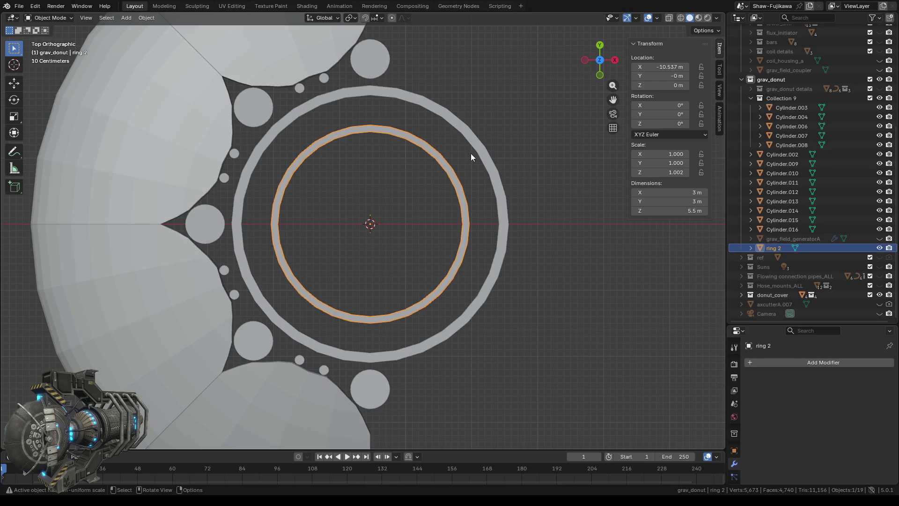
# Step: Rename the outer Cylinder.012 to 'ring1', then select ring 2
pyautogui.click(480, 150)
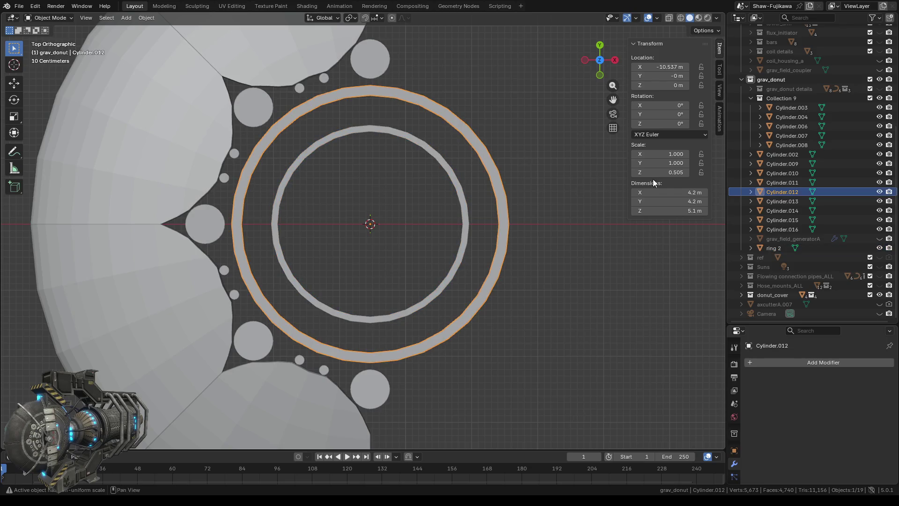
pyautogui.doubleClick(778, 192)
pyautogui.write('rin')
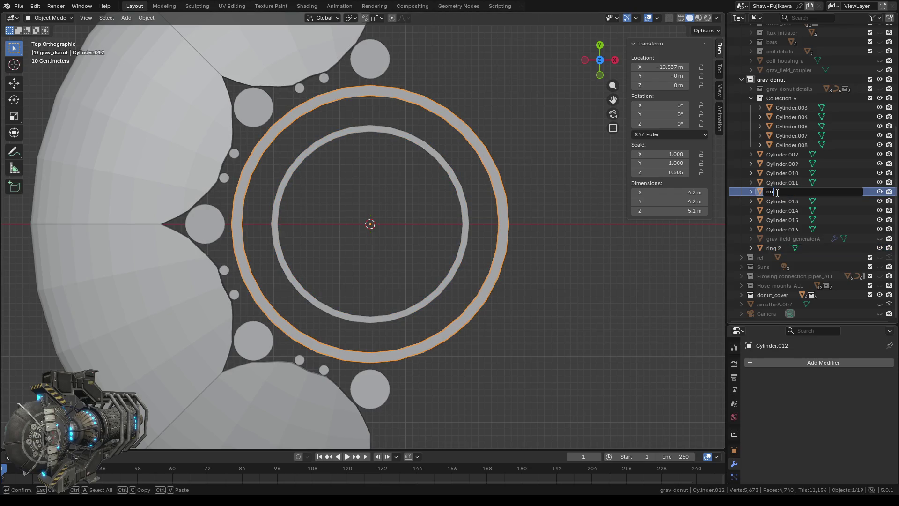
pyautogui.write('g1')
pyautogui.press('Return')
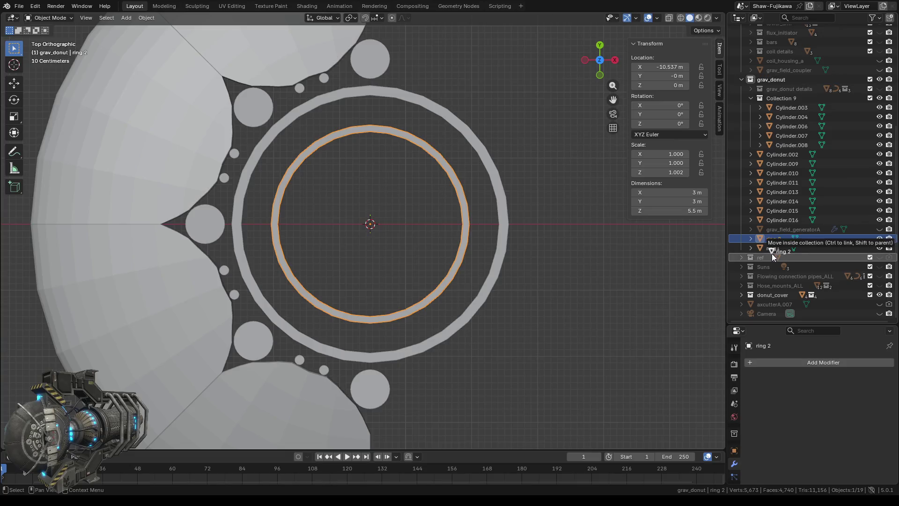
pyautogui.click(772, 251)
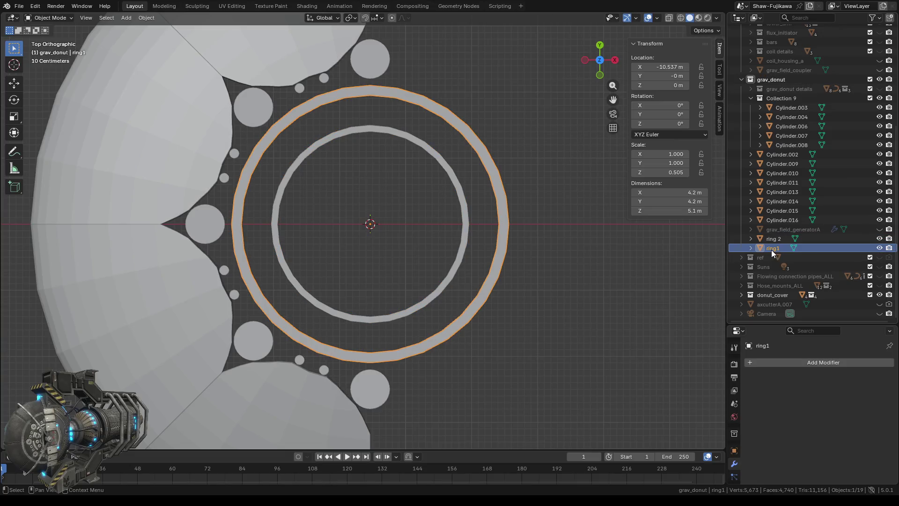
pyautogui.click(405, 214)
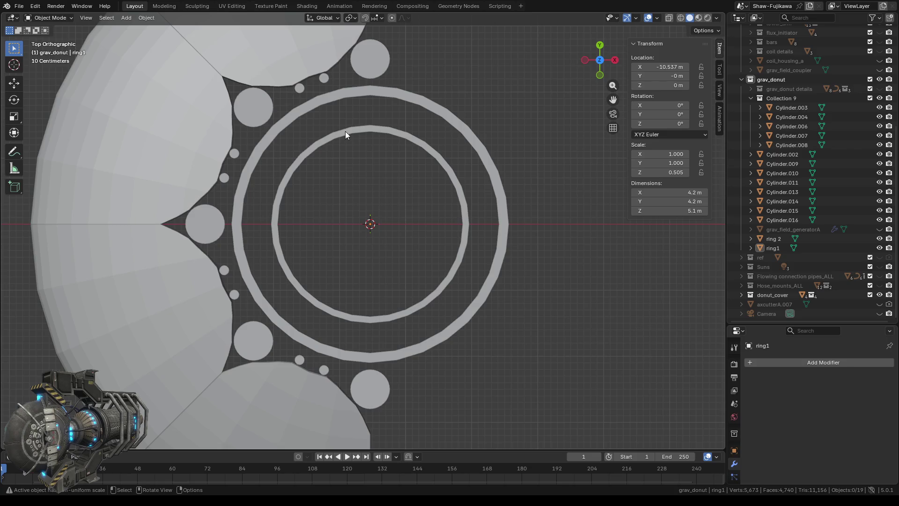
pyautogui.click(382, 130)
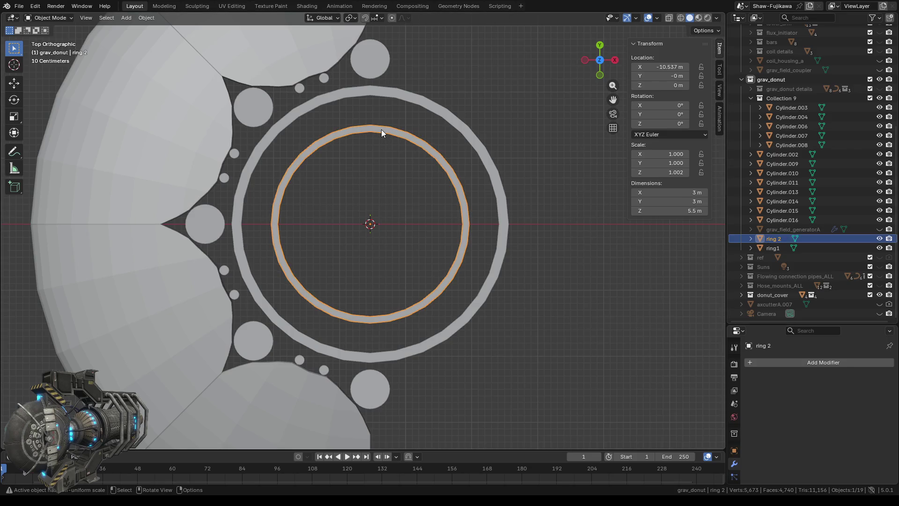
# Step: Copy and paste ring 2 to create the duplicate ring 2.001
pyautogui.hotkey('ctrl', 'c')
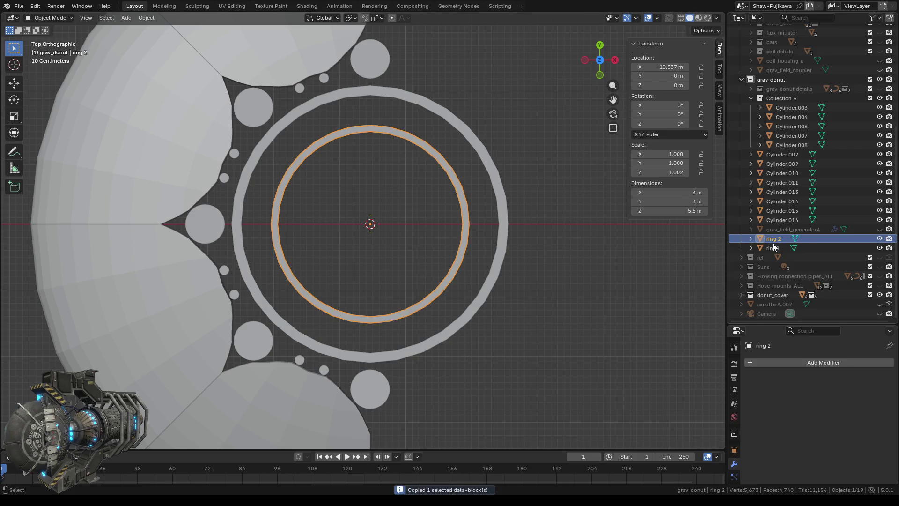
pyautogui.hotkey('ctrl', 'v')
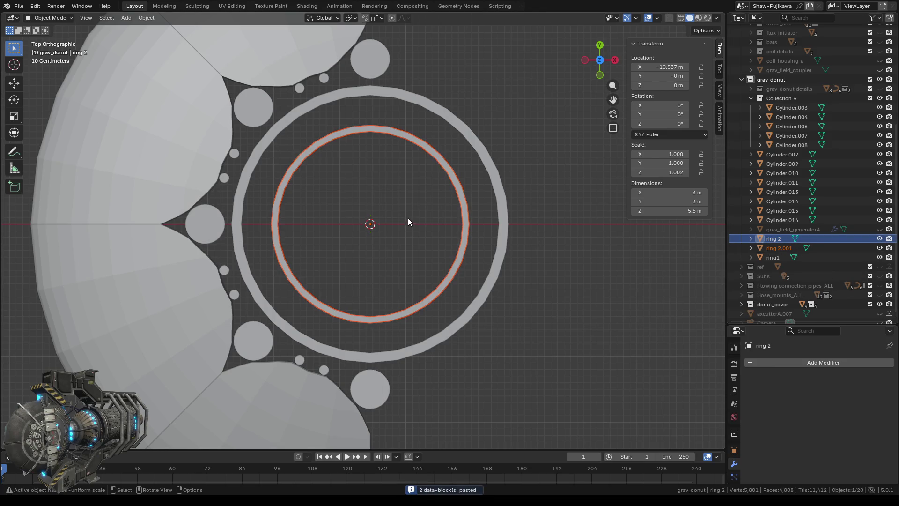
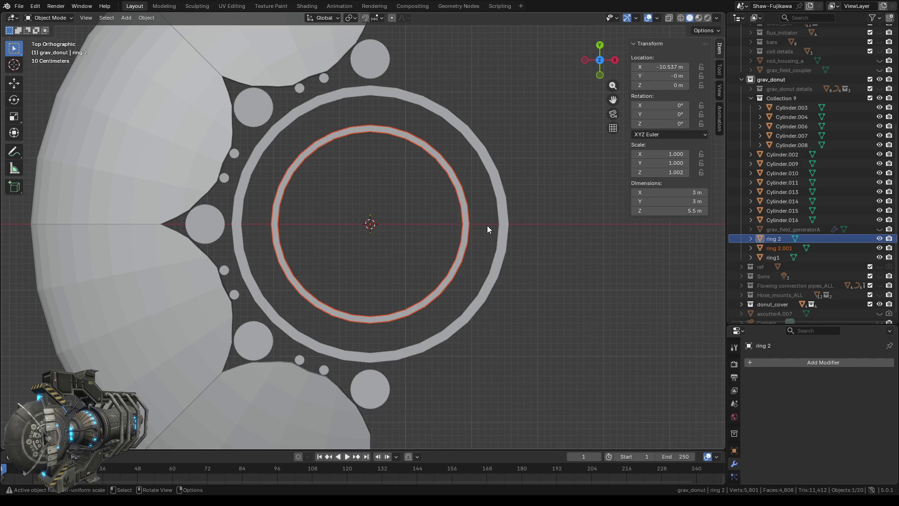
# Step: Scale the ring up to about 1.295 times its size
pyautogui.press('s')
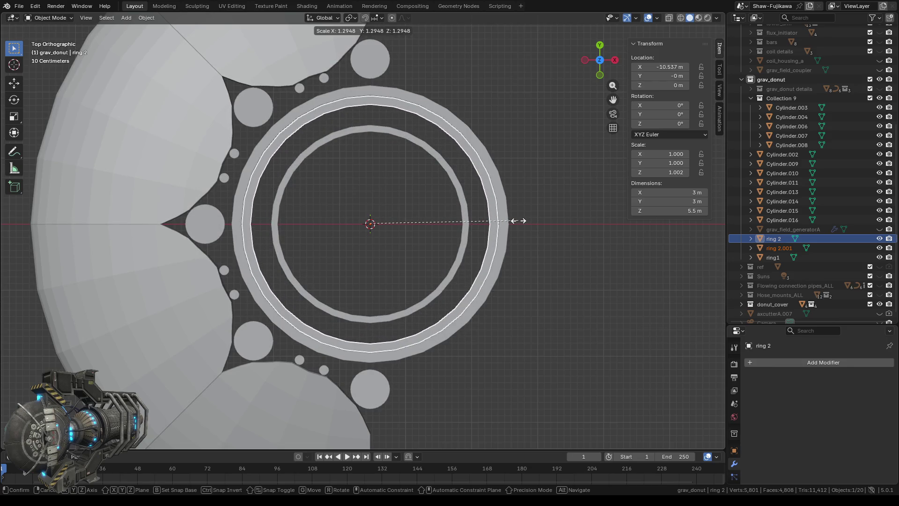
pyautogui.click(520, 221)
pyautogui.moveTo(532, 326)
pyautogui.mouseDown(button='middle')
pyautogui.moveTo(527, 297)
pyautogui.moveTo(491, 275)
pyautogui.mouseUp(button='middle')
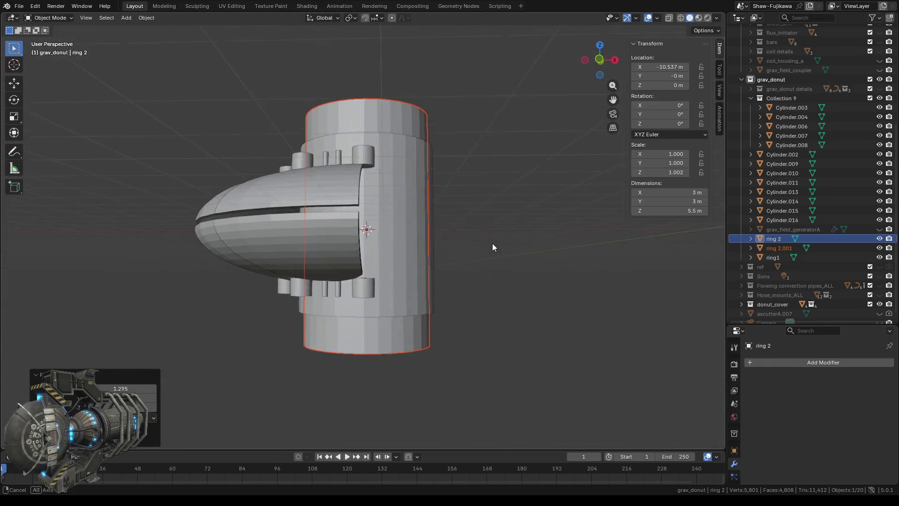
pyautogui.moveTo(667, 211)
pyautogui.mouseDown()
pyautogui.moveTo(629, 210)
pyautogui.moveTo(526, 245)
pyautogui.mouseUp()
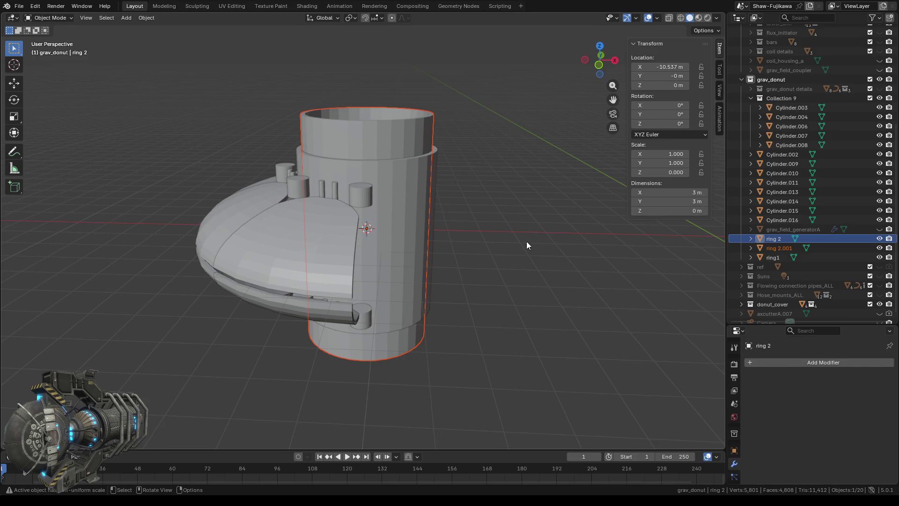
# Step: Reduce ring 2.001's Z height to 5.02 m and copy it
pyautogui.click(365, 125)
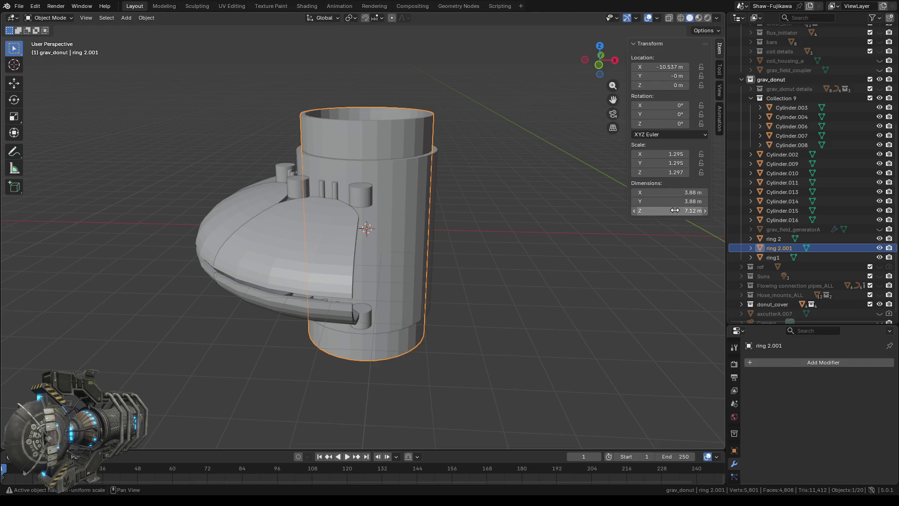
pyautogui.moveTo(635, 211); pyautogui.dragTo(502, 199)
pyautogui.moveTo(502, 199); pyautogui.dragTo(504, 274, button='middle')
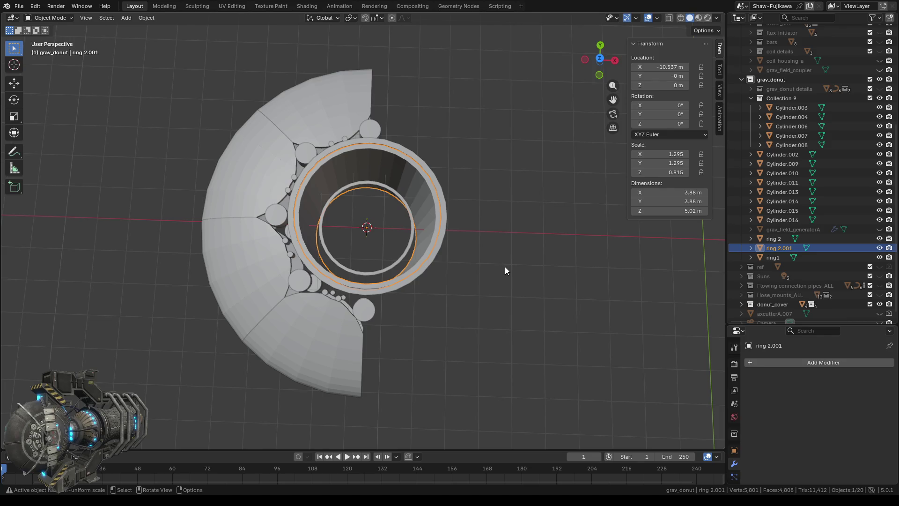
pyautogui.scroll(3, 505, 266)
pyautogui.moveTo(505, 266); pyautogui.dragTo(523, 192, button='middle')
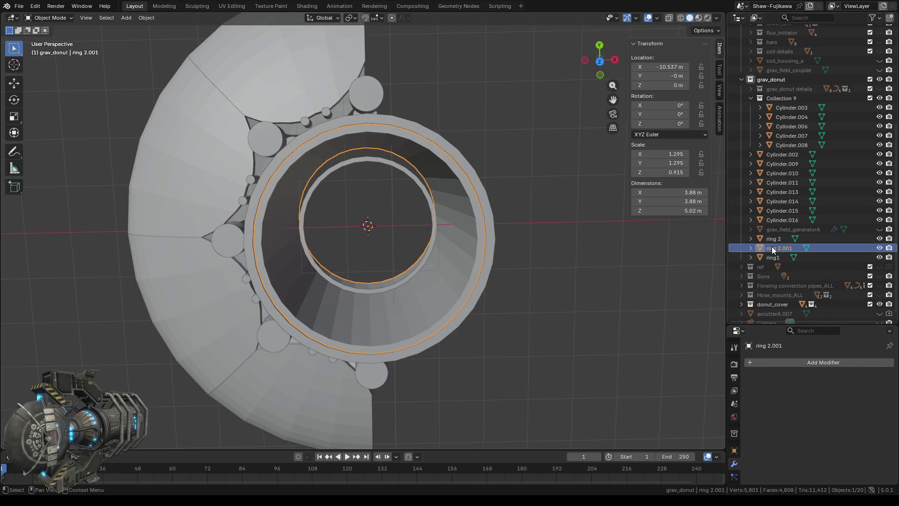
pyautogui.hotkey('ctrl', 'c')
# Step: Paste ring 2.002 and scale it to 0.929 so it nests inside ring 2.001
pyautogui.hotkey('ctrl', 'v')
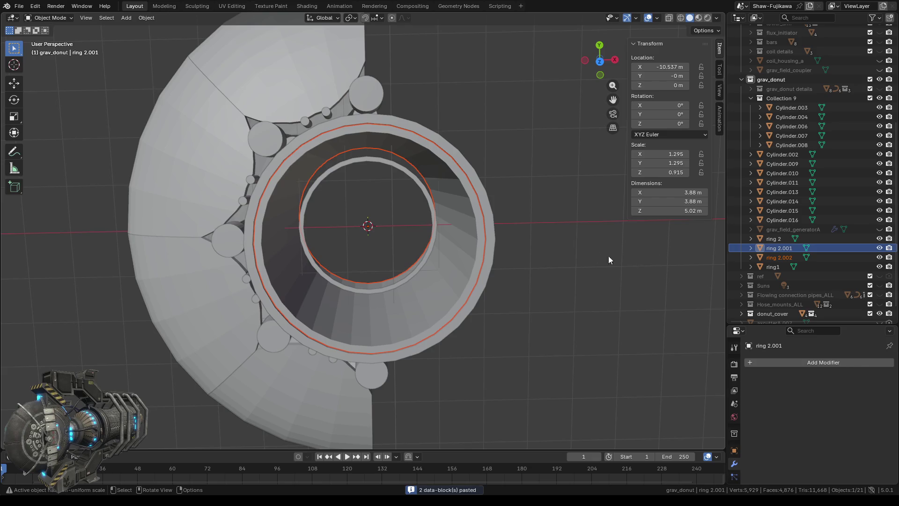
pyautogui.press('s')
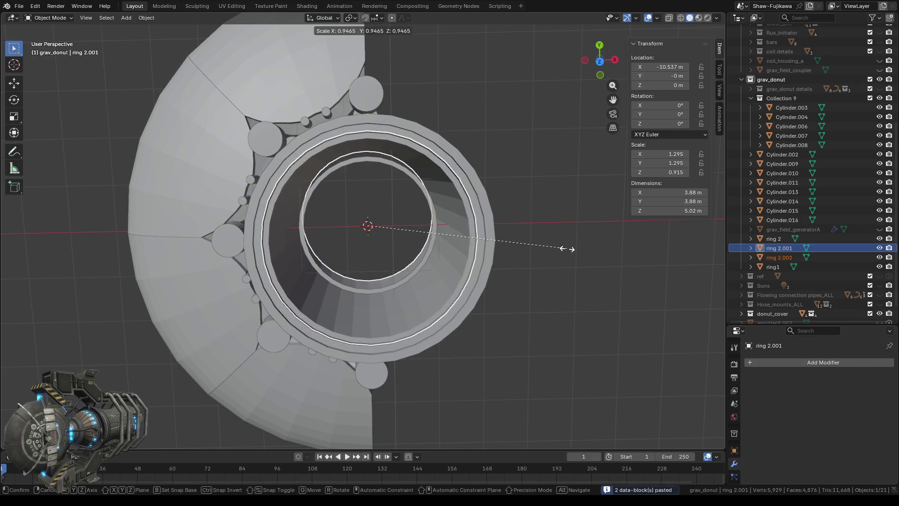
pyautogui.click(570, 257)
pyautogui.moveTo(577, 268)
pyautogui.mouseDown(button='middle')
pyautogui.moveTo(514, 255)
pyautogui.moveTo(536, 251)
pyautogui.mouseUp(button='middle')
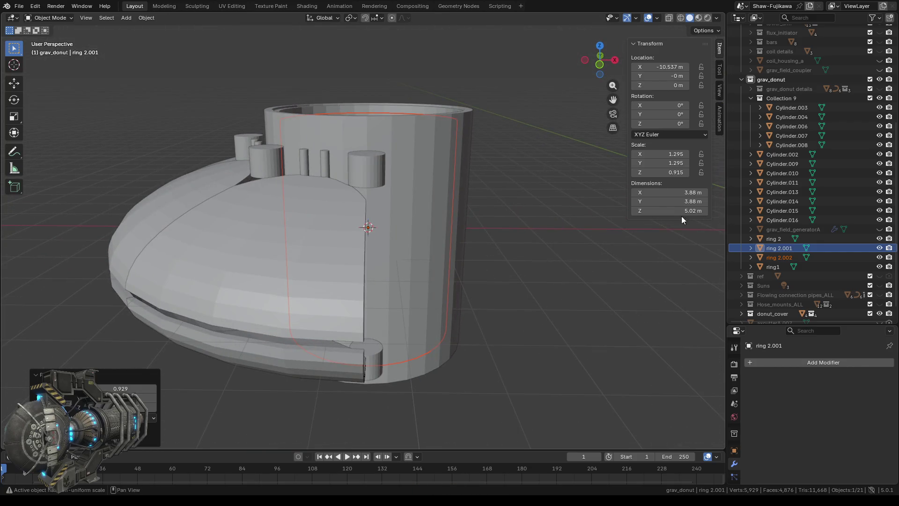
pyautogui.moveTo(479, 188)
pyautogui.mouseDown(button='middle')
pyautogui.moveTo(532, 248)
pyautogui.moveTo(412, 134)
pyautogui.mouseUp(button='middle')
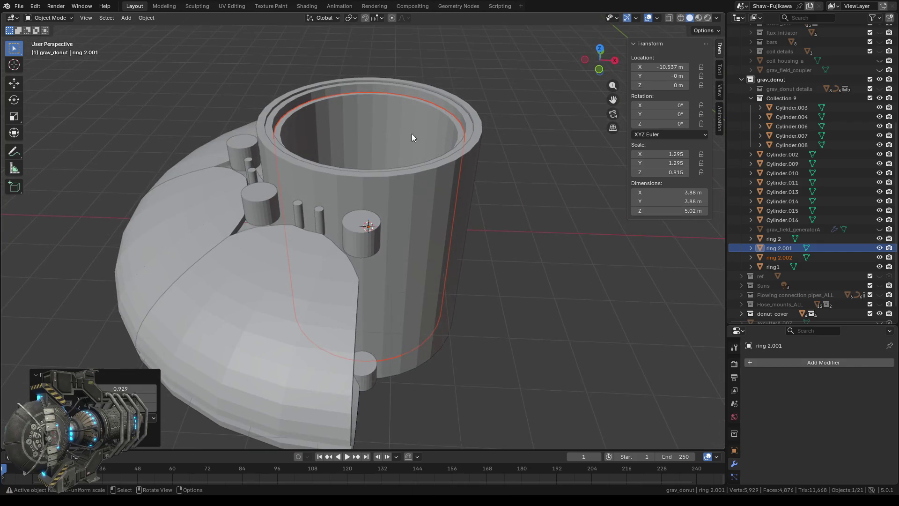
# Step: Set ring 2.002's height to 5.76 m and ring 2.001's to 5.32 m
pyautogui.click(365, 118)
pyautogui.moveTo(671, 211)
pyautogui.mouseDown()
pyautogui.moveTo(646, 211)
pyautogui.moveTo(699, 211)
pyautogui.mouseUp()
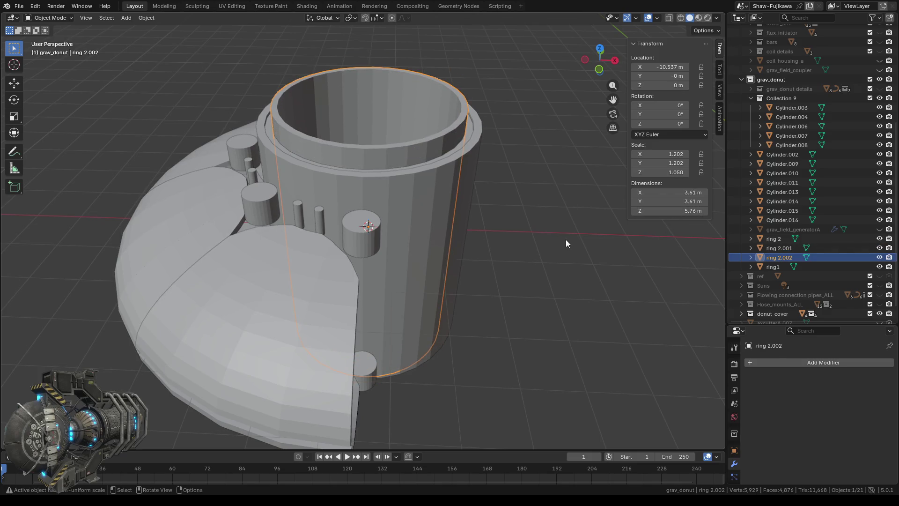
pyautogui.click(529, 237)
pyautogui.click(467, 133)
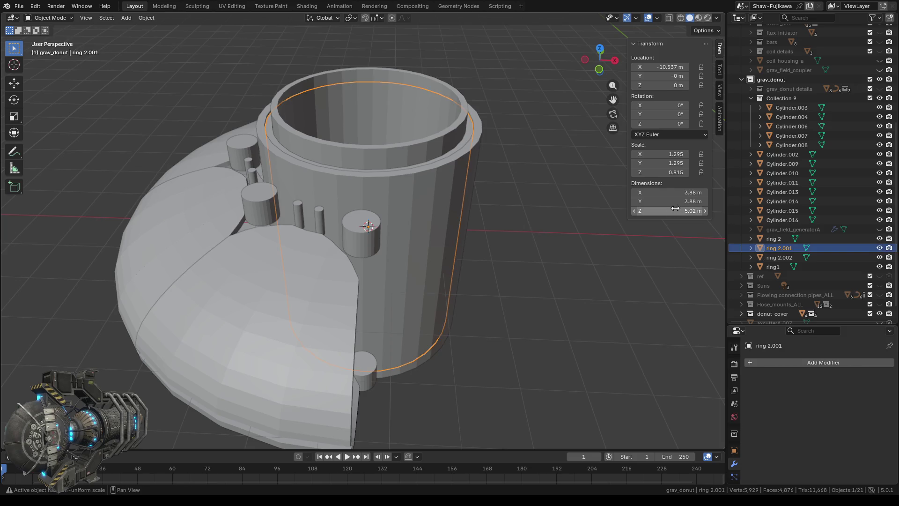
pyautogui.moveTo(671, 211); pyautogui.dragTo(675, 213)
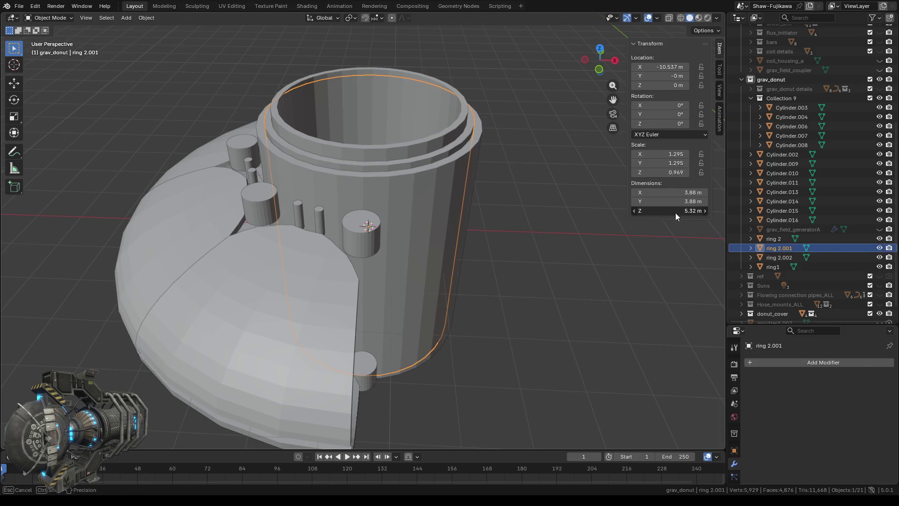
pyautogui.click(535, 237)
# Step: Switch to the straight-down top view and select ring 2.002
pyautogui.moveTo(529, 204); pyautogui.dragTo(529, 265, button='middle')
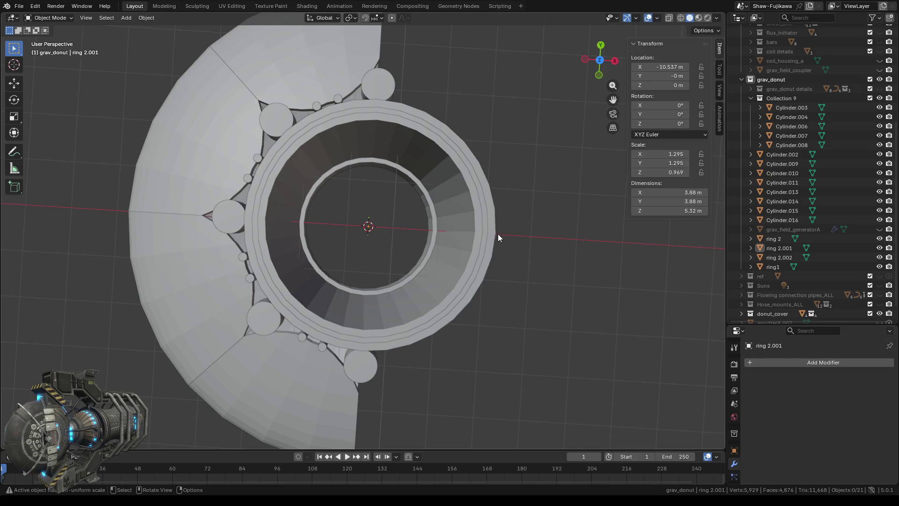
pyautogui.click(601, 60)
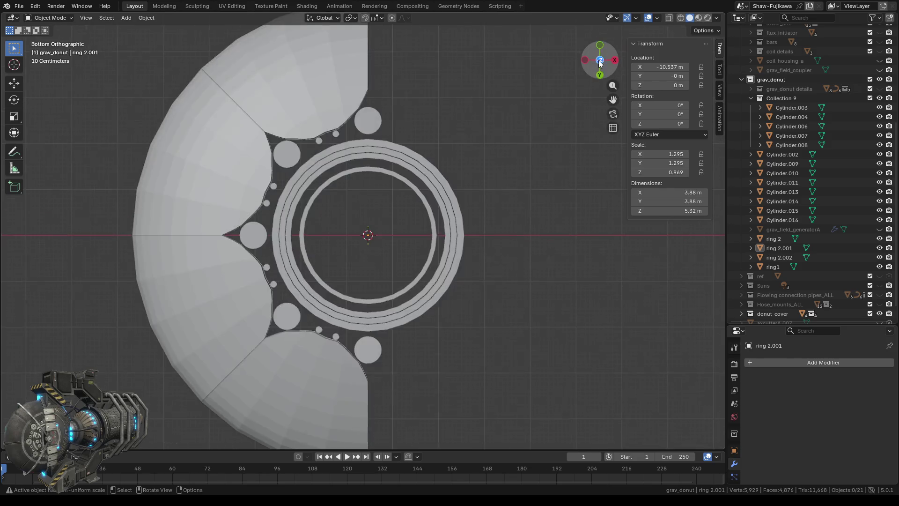
pyautogui.click(600, 61)
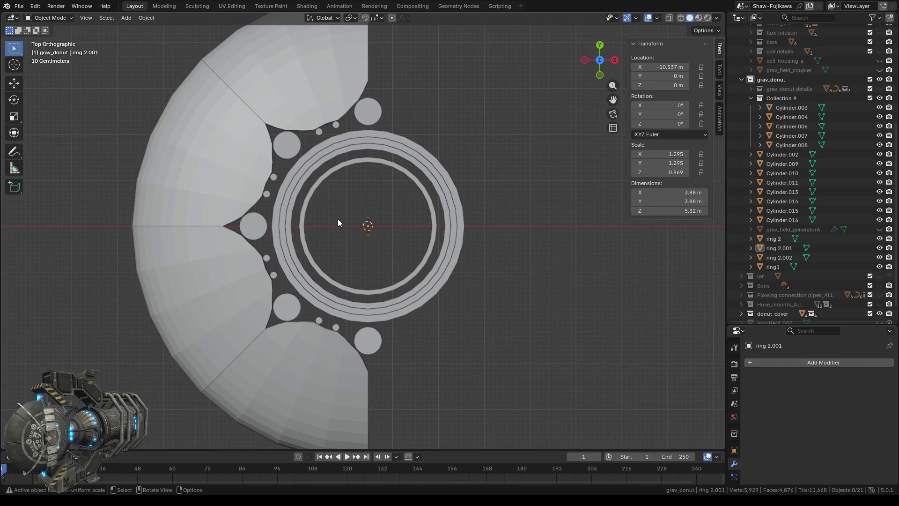
pyautogui.scroll(1, 339, 223)
pyautogui.scroll(2, 296, 204)
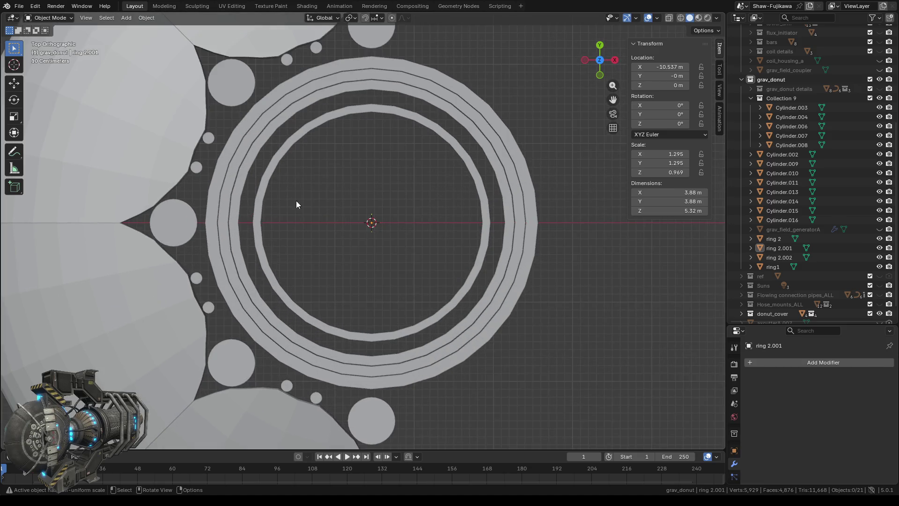
pyautogui.click(244, 172)
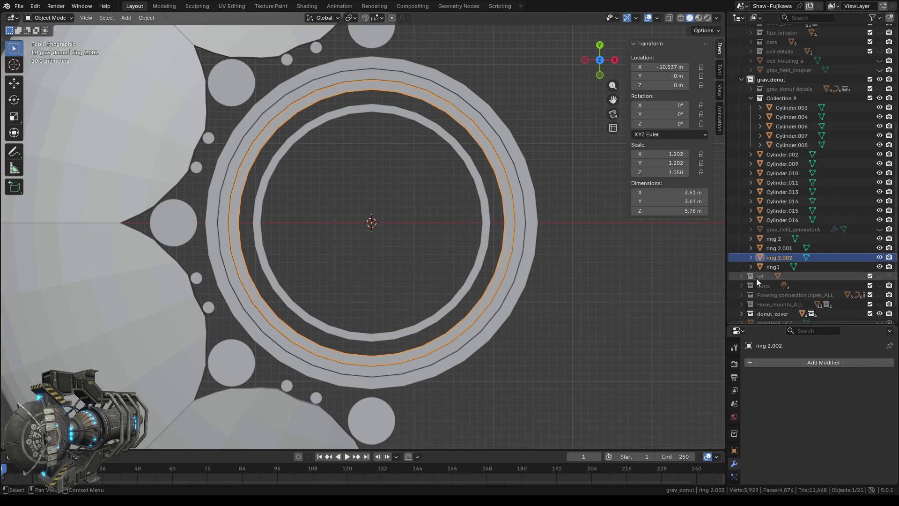
# Step: Set ring 2.002's X and Y dimensions both to 3.5 m, then copy ring 2.001
pyautogui.click(672, 201)
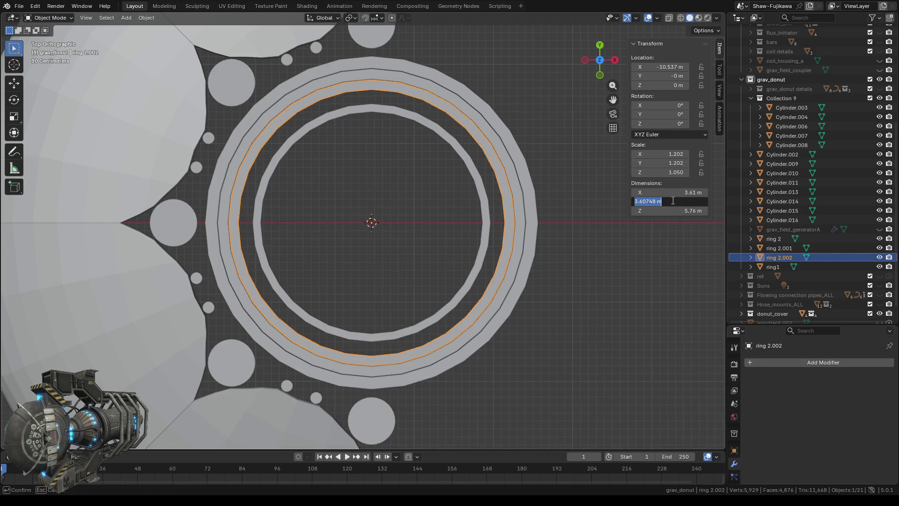
pyautogui.write('3.')
pyautogui.write('5')
pyautogui.press('Return')
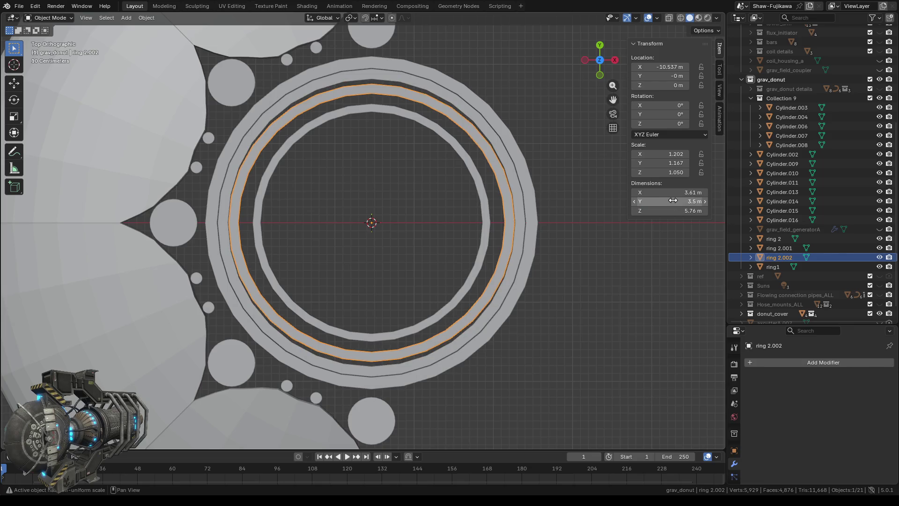
pyautogui.click(675, 193)
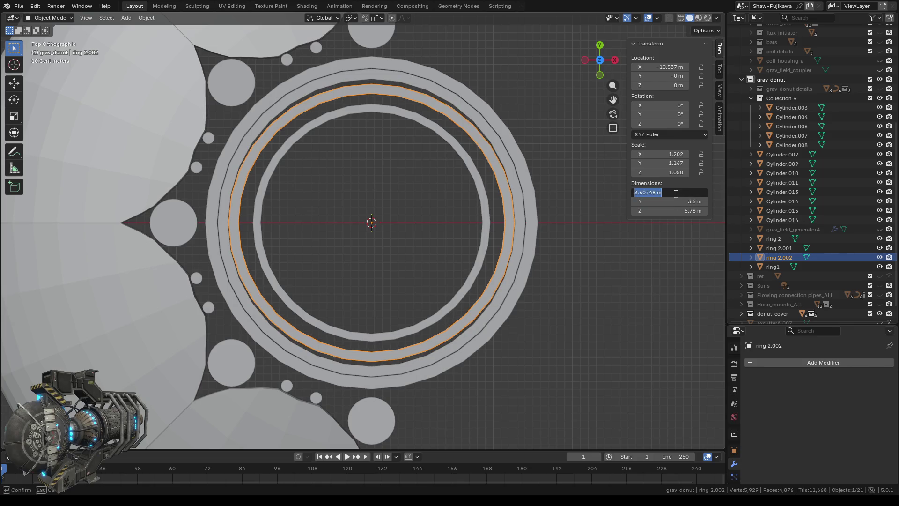
pyautogui.write('3.5')
pyautogui.press('Return')
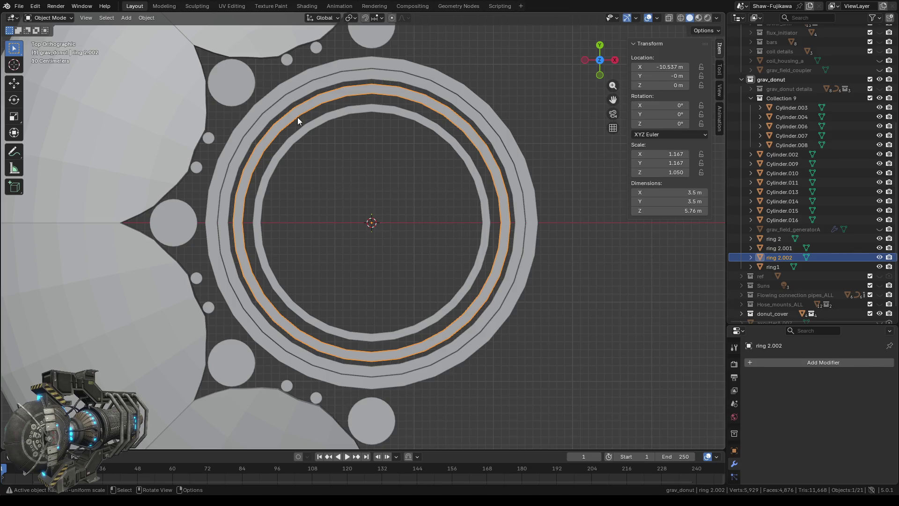
pyautogui.click(278, 107)
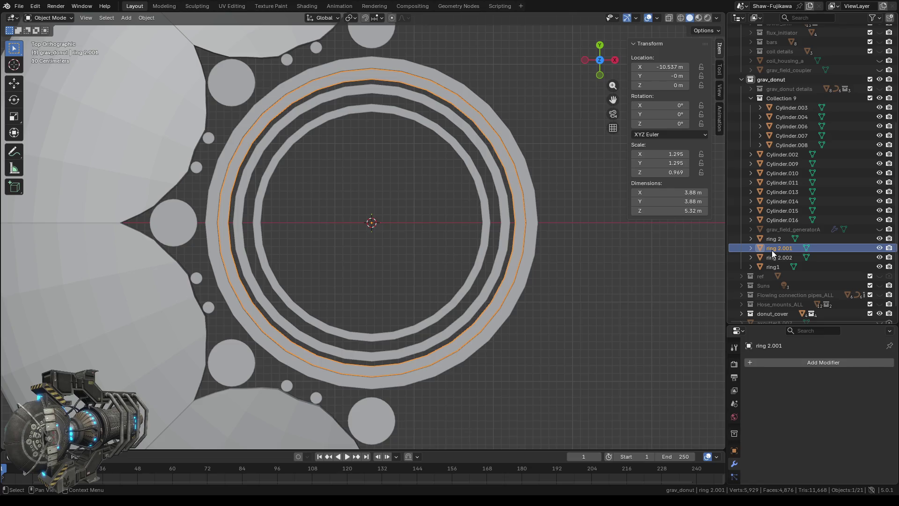
pyautogui.hotkey('ctrl', 'c')
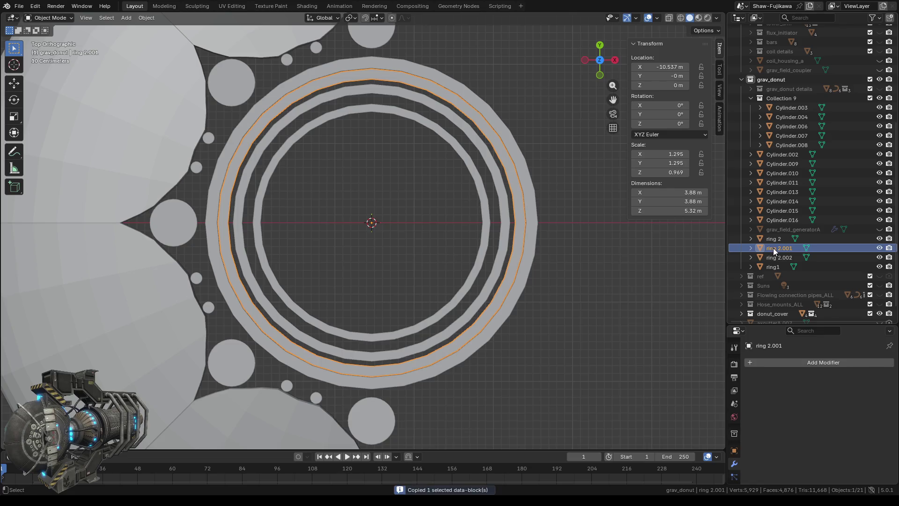
# Step: Paste ring 2.003 as a smaller nested copy and scale ring 2 down
pyautogui.hotkey('ctrl', 'v')
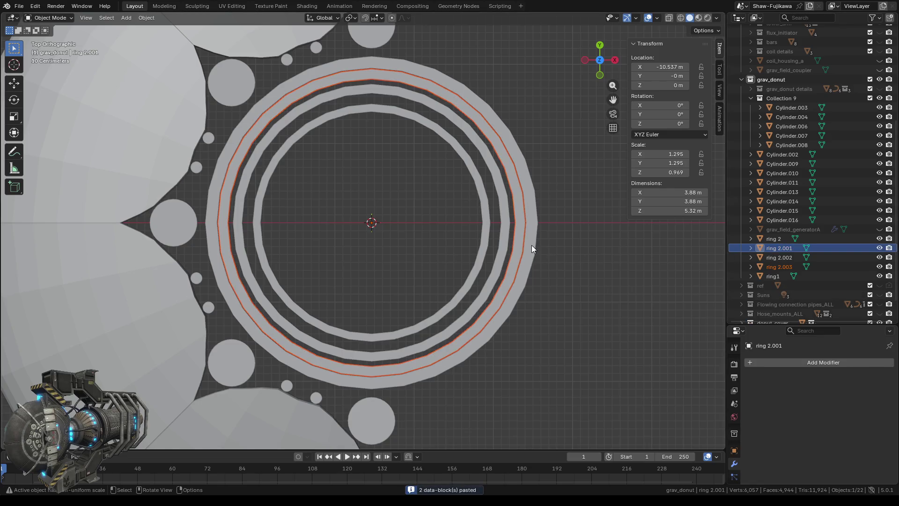
pyautogui.press('s')
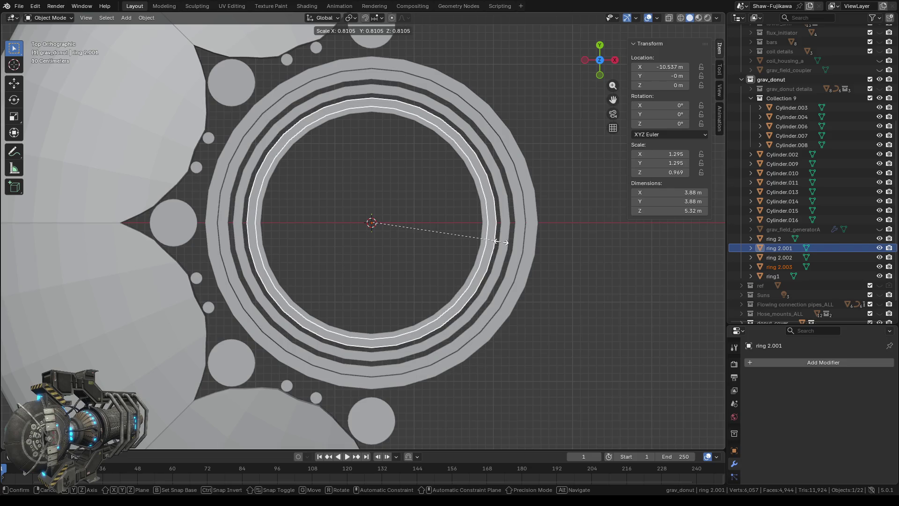
pyautogui.click(501, 242)
pyautogui.click(771, 239)
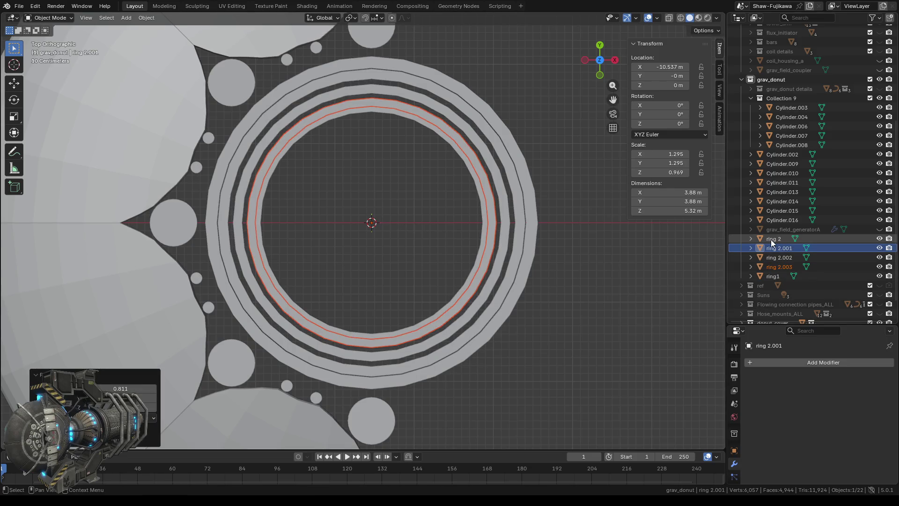
pyautogui.press('s')
pyautogui.click(400, 240)
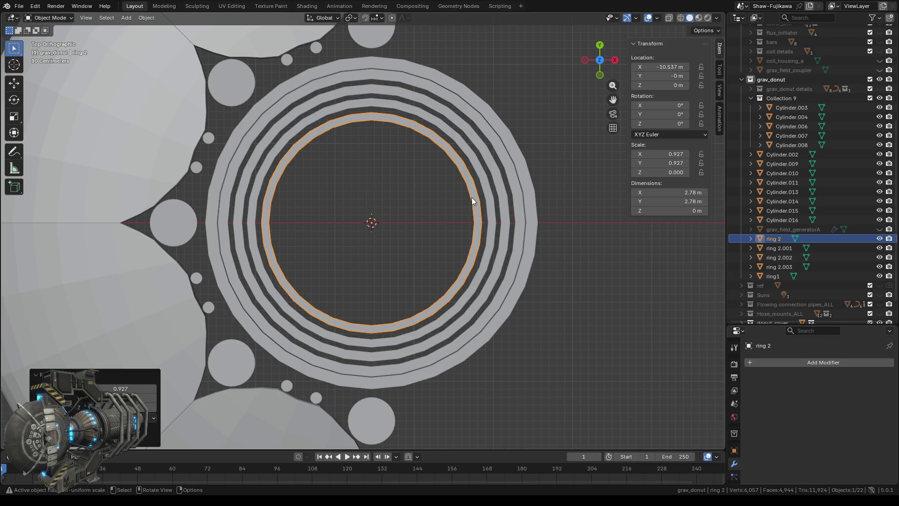
# Step: Duplicate ring 2.003 as ring 2.004 and scale it to 2.92 m across
pyautogui.click(482, 177)
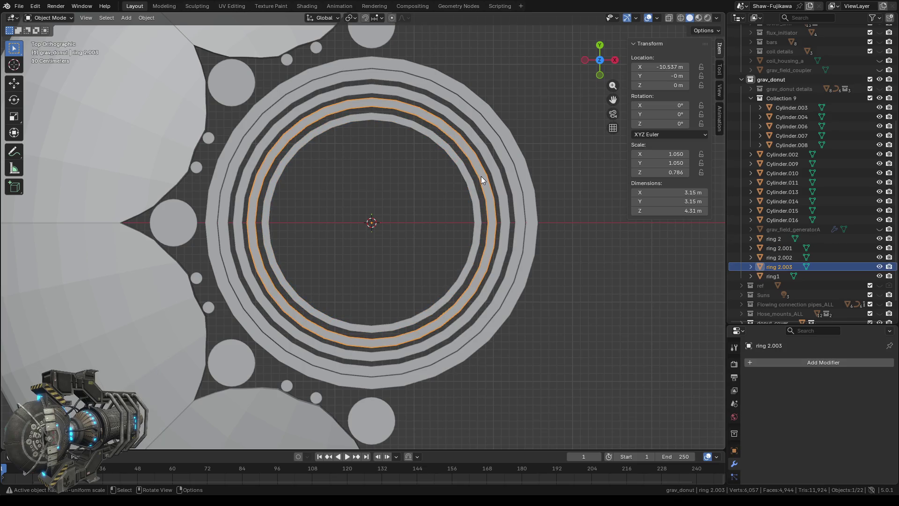
pyautogui.press('ctrl')
pyautogui.hotkey('ctrl', 'v')
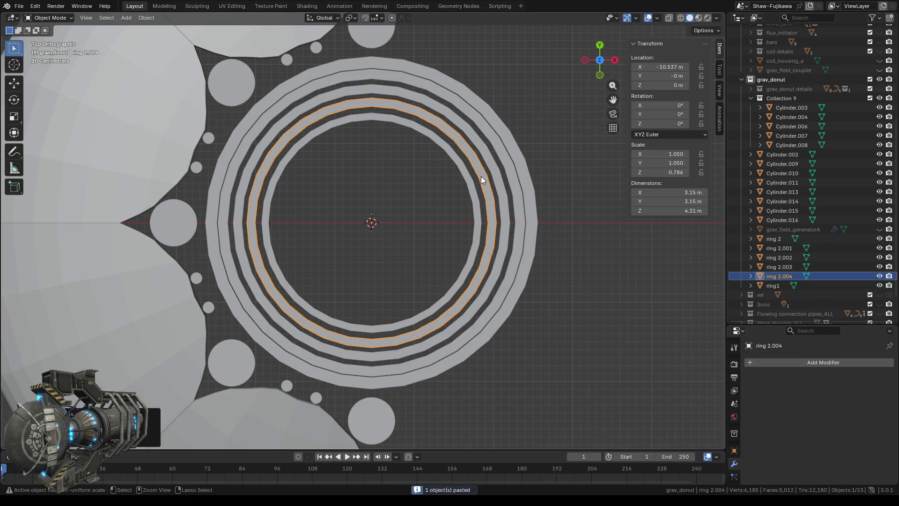
pyautogui.press('s')
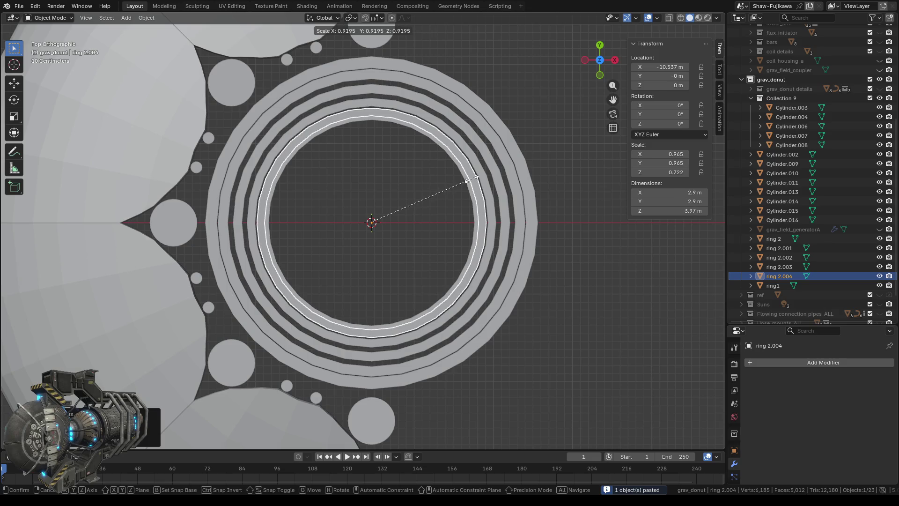
pyautogui.click(473, 179)
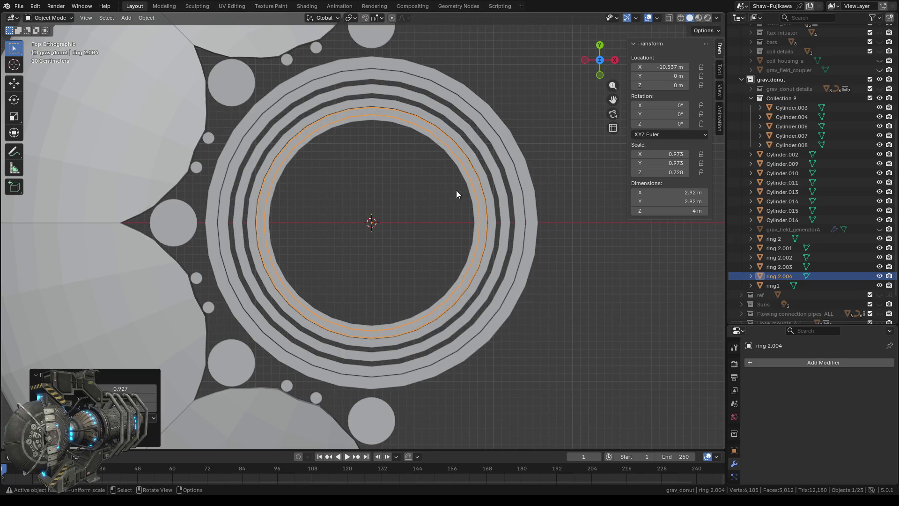
# Step: Shrink the innermost ring 2 down to 2.66 m across
pyautogui.click(456, 252)
pyautogui.click(471, 249)
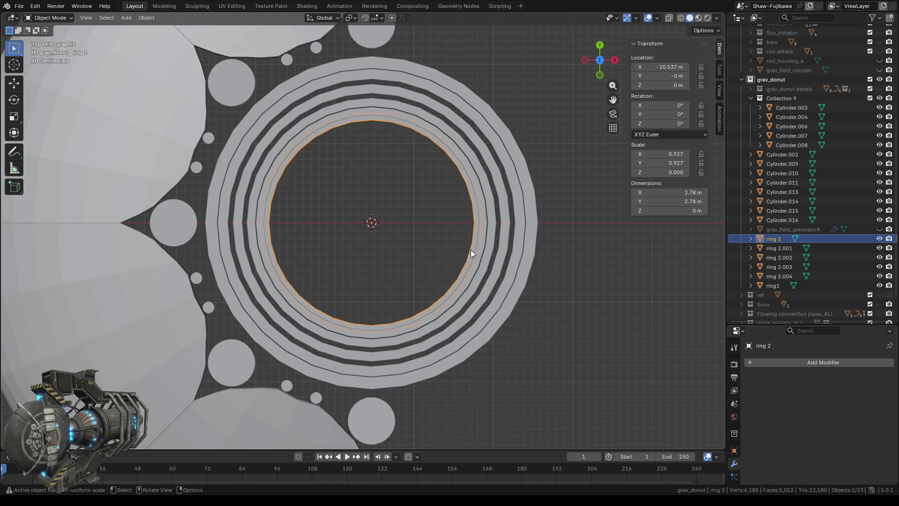
pyautogui.press('s')
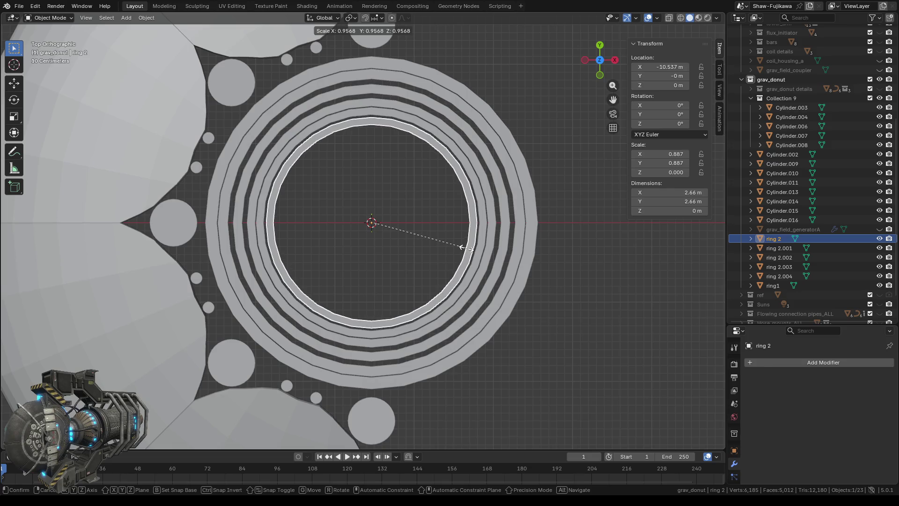
pyautogui.click(467, 248)
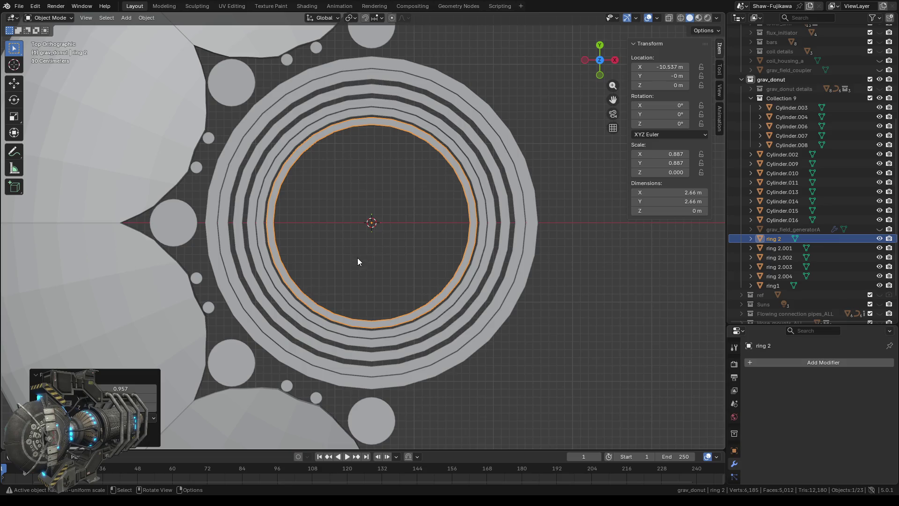
pyautogui.scroll(-1, 331, 195)
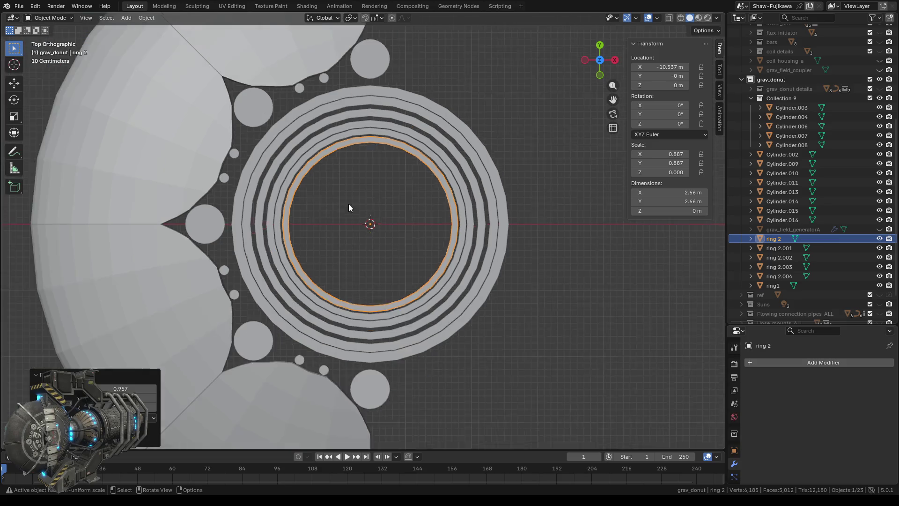
pyautogui.scroll(-1, 366, 208)
pyautogui.scroll(1, 359, 202)
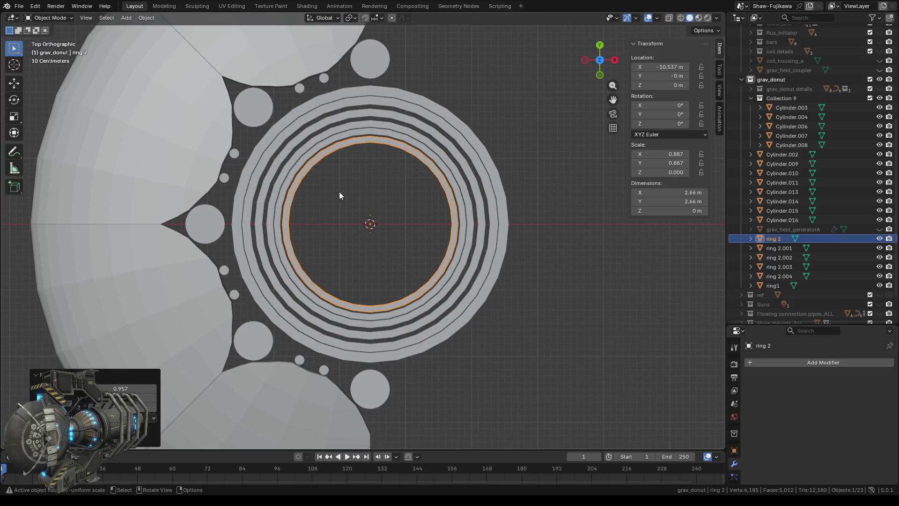
# Step: Join ring1 into ring 2.001 so the outer rings form one 4.2 m object
pyautogui.click(280, 156)
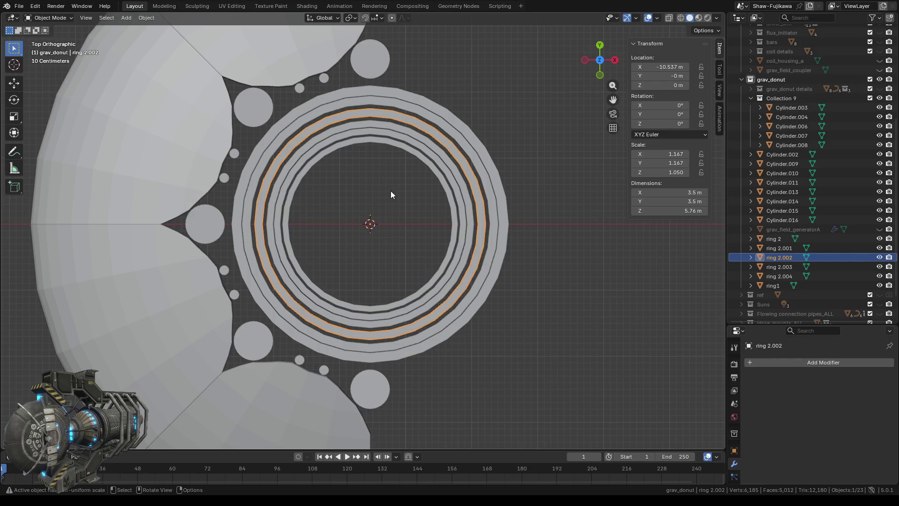
pyautogui.scroll(-5, 401, 204)
pyautogui.scroll(2, 403, 204)
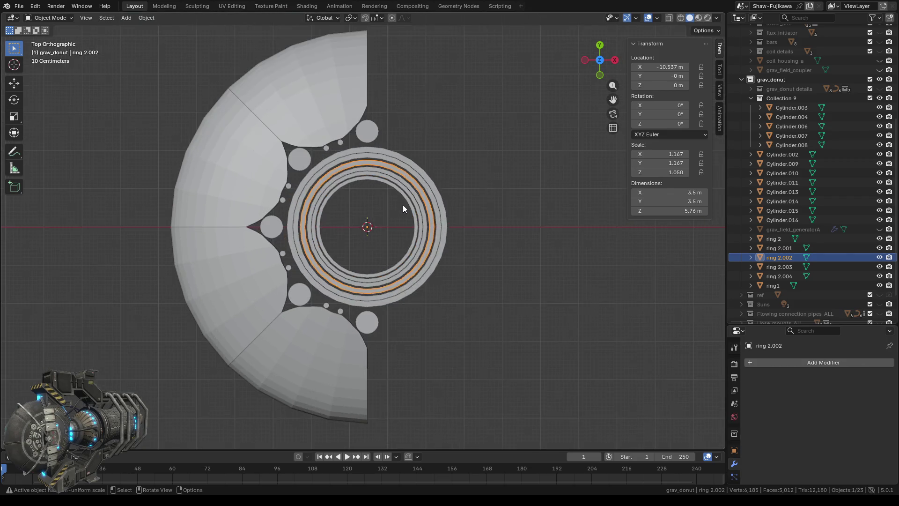
pyautogui.scroll(3, 397, 212)
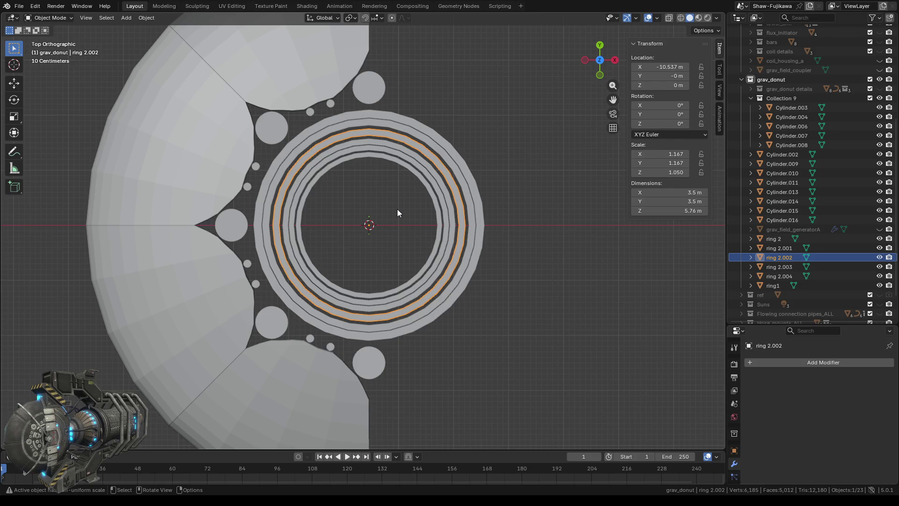
pyautogui.click(294, 144)
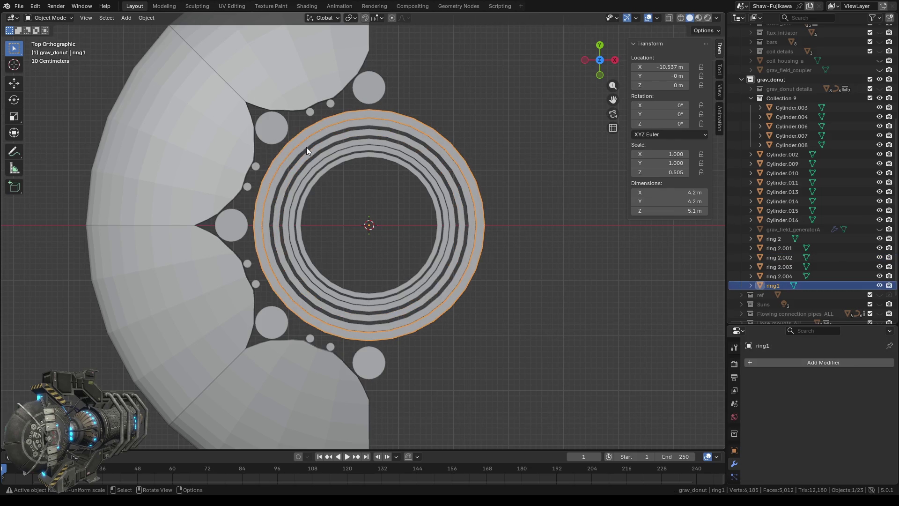
pyautogui.keyDown('shift'); pyautogui.click(306, 146); pyautogui.keyUp('shift')
pyautogui.rightClick(540, 168)
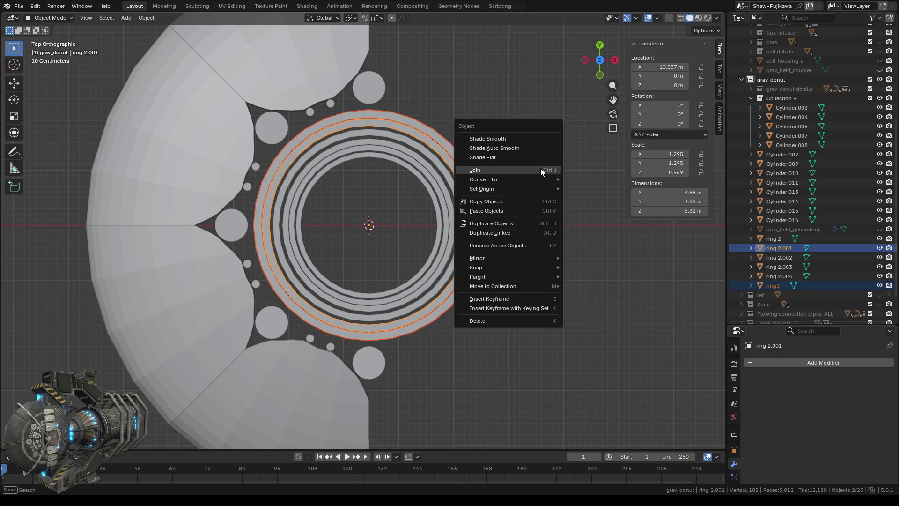
pyautogui.click(531, 169)
# Step: Reselect the merged ring 2.001 and enter mesh editing
pyautogui.click(367, 180)
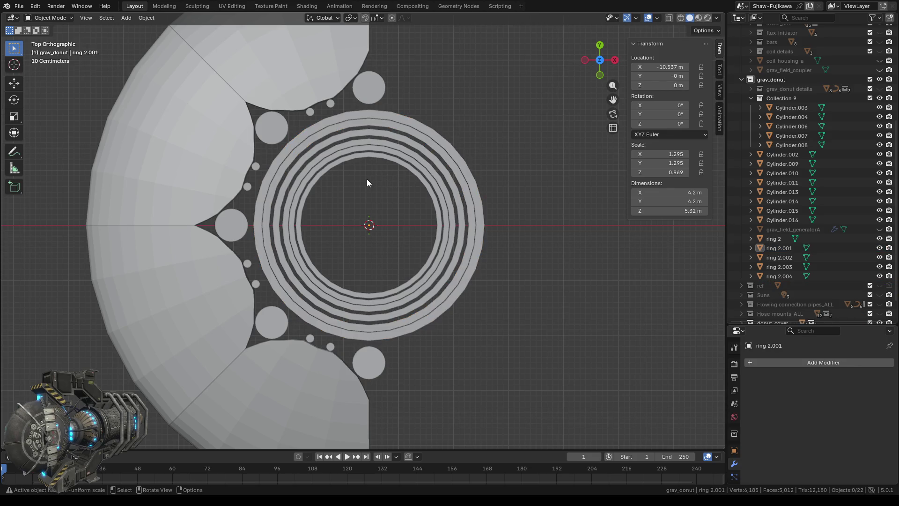
pyautogui.click(298, 145)
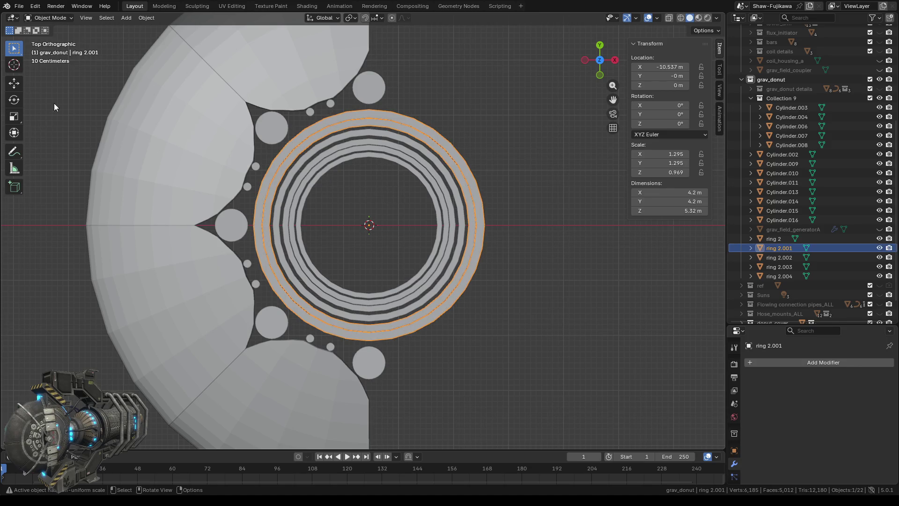
pyautogui.press('Tab')
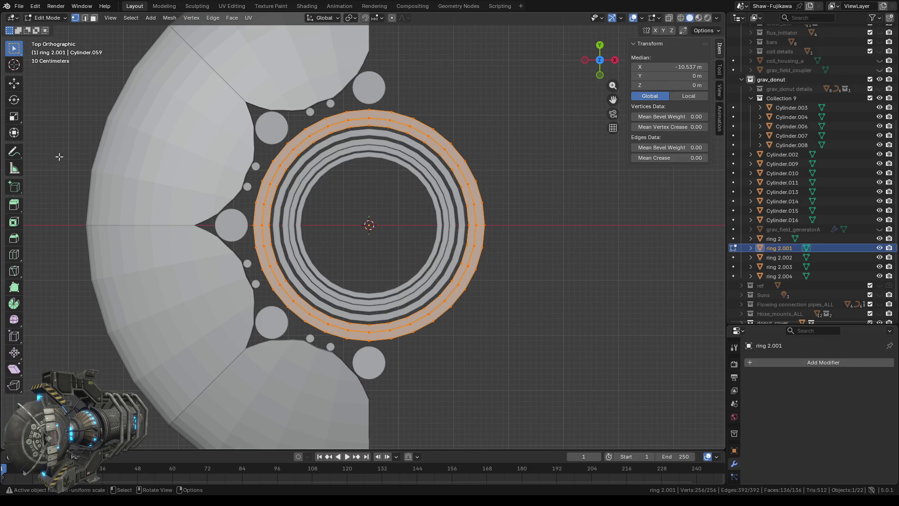
pyautogui.scroll(3, 259, 169)
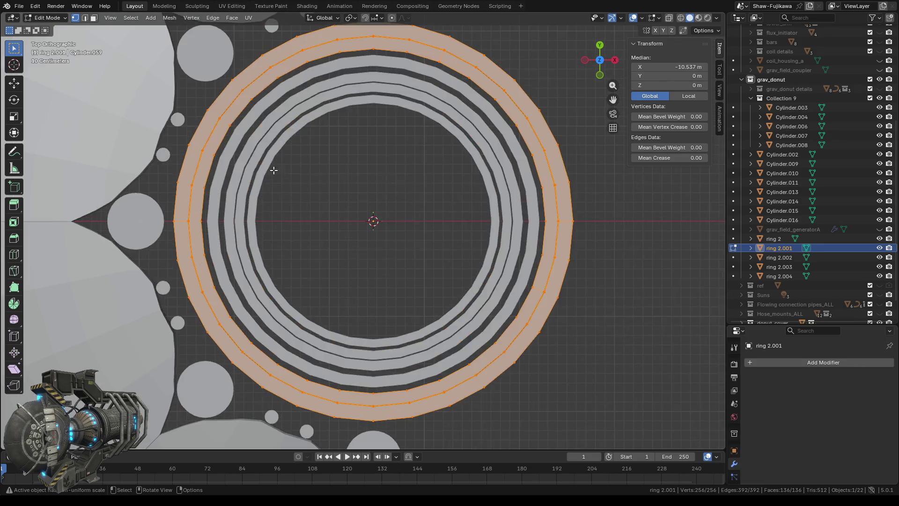
# Step: Deselect everything and pick the outer band of faces in Face select mode
pyautogui.moveTo(331, 173)
pyautogui.keyDown('shift'); pyautogui.mouseDown(button='middle')
pyautogui.moveTo(437, 266)
pyautogui.moveTo(429, 249)
pyautogui.mouseUp(button='middle'); pyautogui.keyUp('shift')
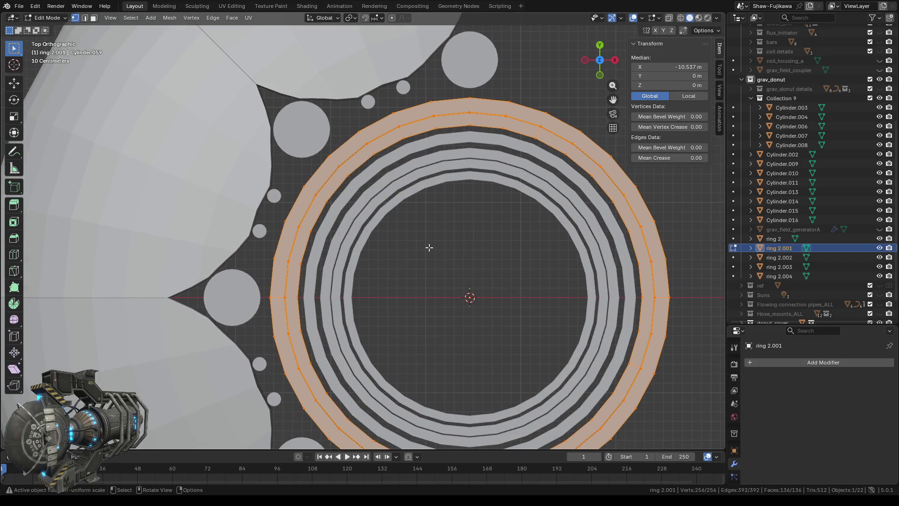
pyautogui.scroll(2, 323, 178)
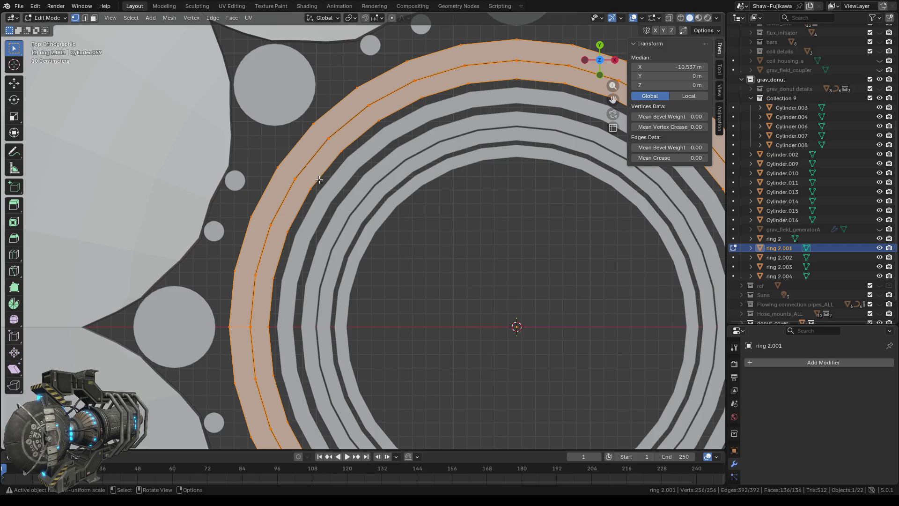
pyautogui.hotkey('alt', 'a')
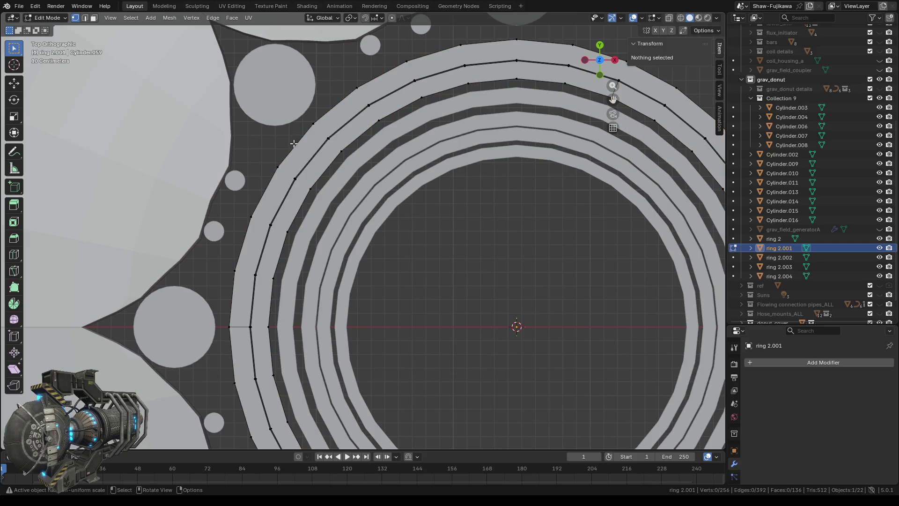
pyautogui.click(94, 18)
pyautogui.keyDown('alt'); pyautogui.click(328, 170); pyautogui.keyUp('alt')
pyautogui.scroll(-4, 338, 182)
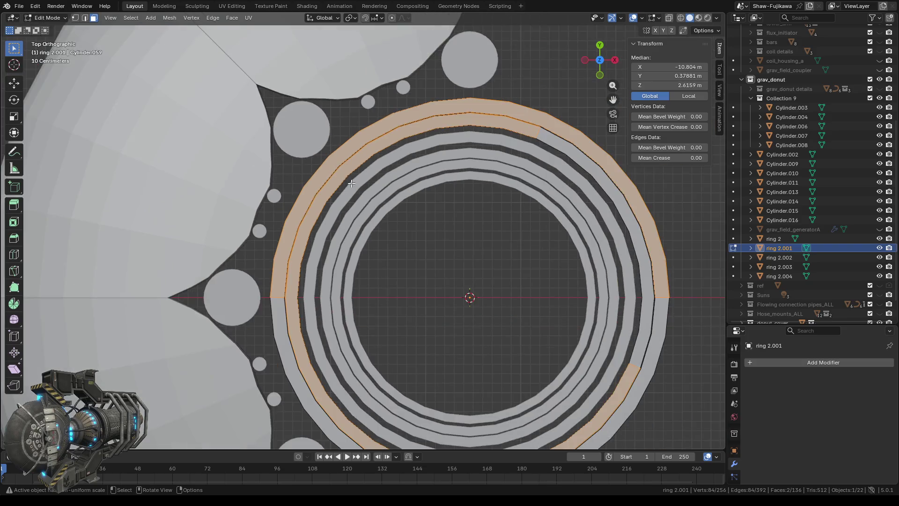
# Step: Inspect the selected band in perspective and return to object mode
pyautogui.moveTo(427, 253)
pyautogui.mouseDown(button='middle')
pyautogui.moveTo(429, 241)
pyautogui.moveTo(605, 212)
pyautogui.moveTo(476, 212)
pyautogui.mouseUp(button='middle')
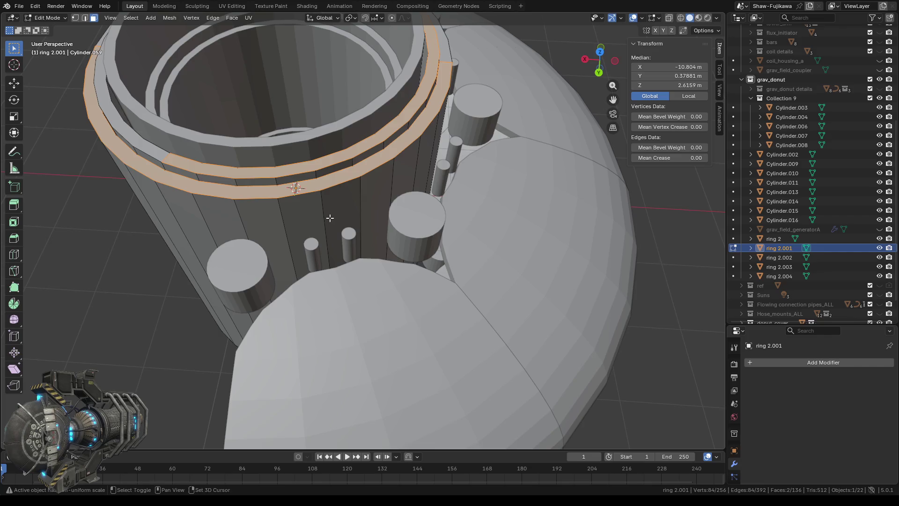
pyautogui.moveTo(331, 215); pyautogui.dragTo(363, 225, button='middle')
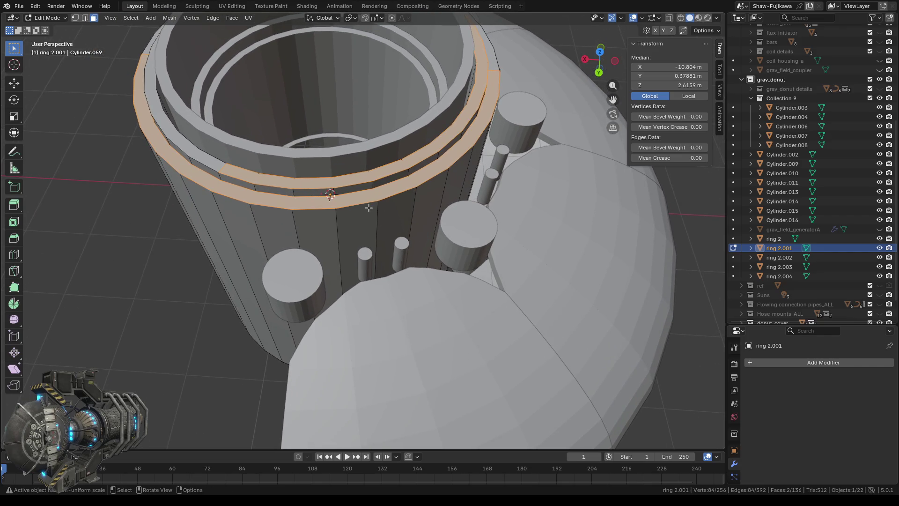
pyautogui.scroll(2, 368, 207)
pyautogui.scroll(-3, 368, 207)
pyautogui.moveTo(385, 208); pyautogui.dragTo(399, 220, button='middle')
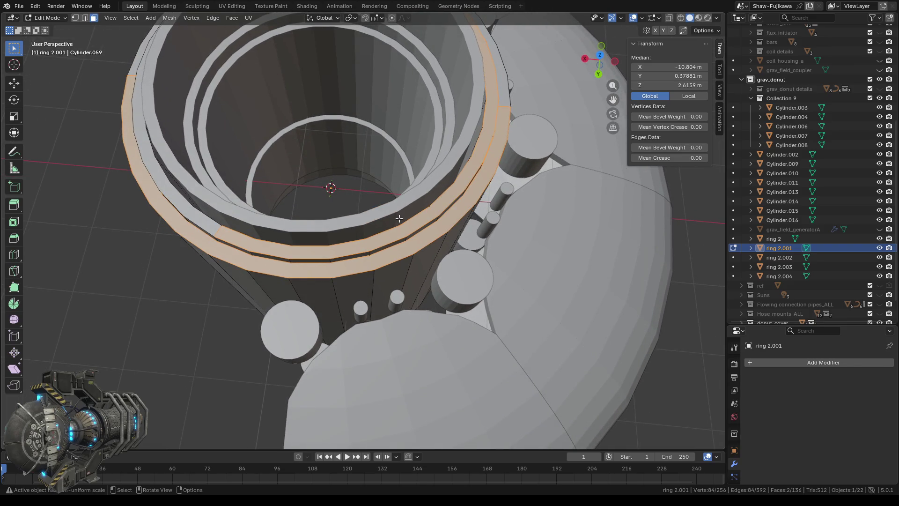
pyautogui.press('Tab')
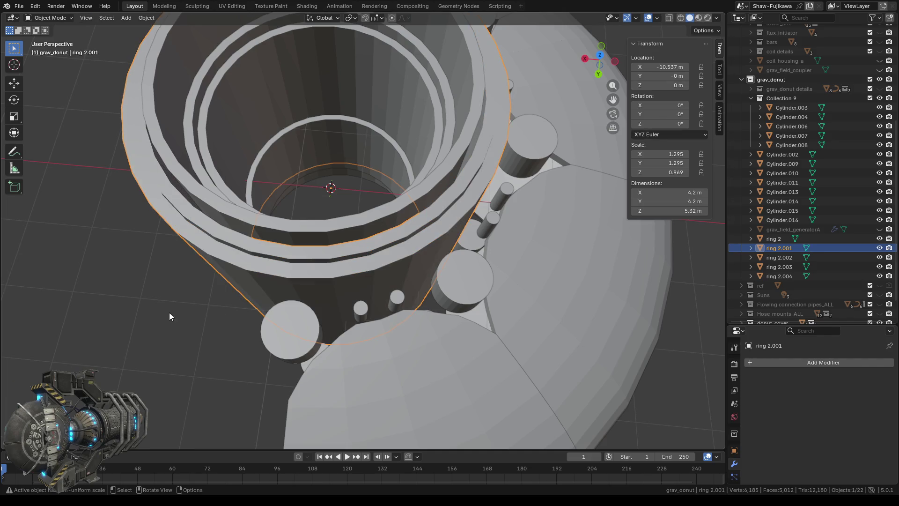
# Step: Dismiss the context menu and toggle ring 2.001's edit mode on and off
pyautogui.rightClick(170, 313)
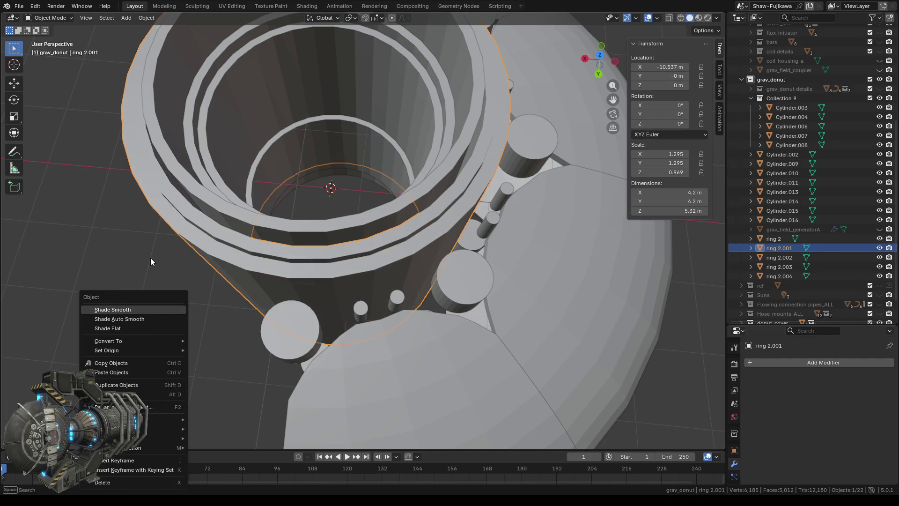
pyautogui.press('Escape')
pyautogui.press('Tab')
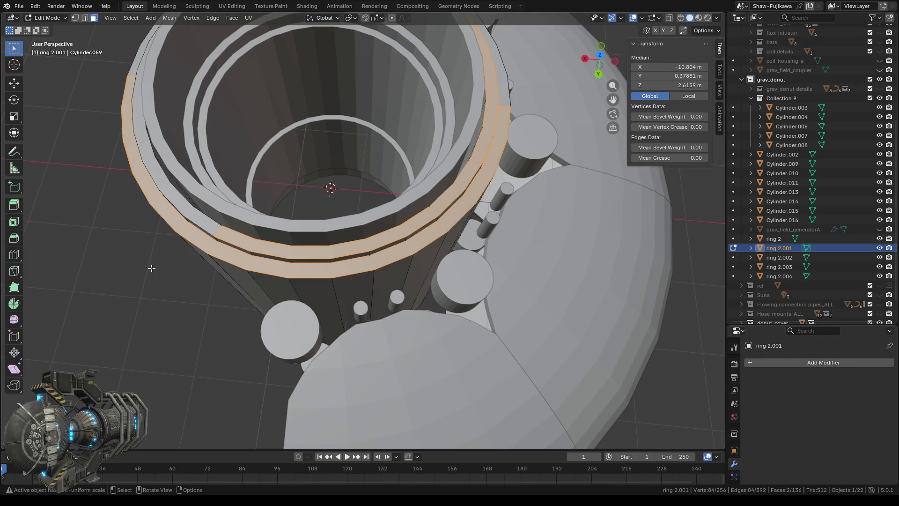
pyautogui.scroll(-3, 181, 288)
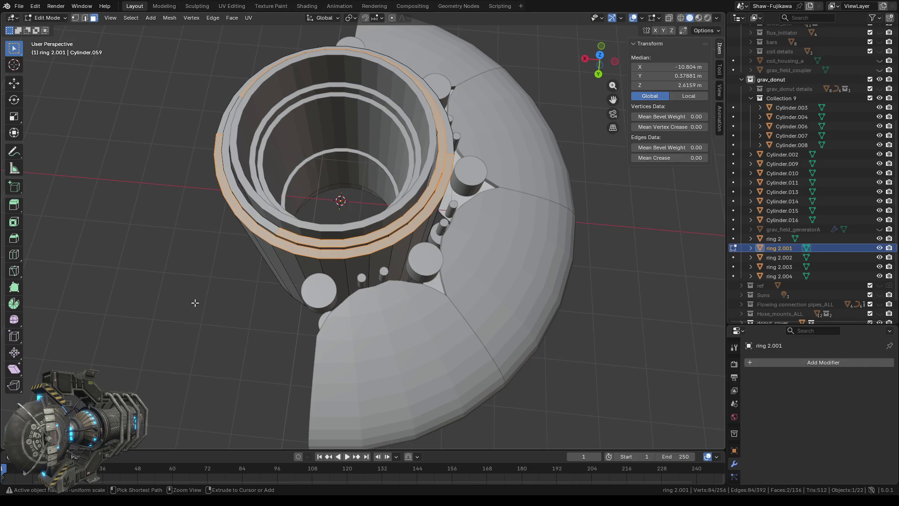
pyautogui.press('Tab')
pyautogui.press('Tab')
pyautogui.press('Tab')
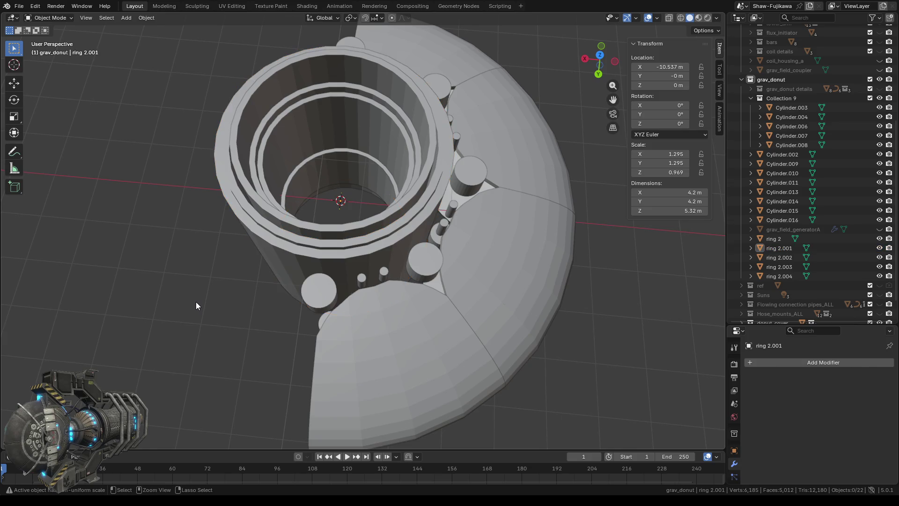
# Step: Undo the join to restore ring1 as its own object and start editing its mesh
pyautogui.hotkey('ctrl', 'z')
pyautogui.click(196, 302)
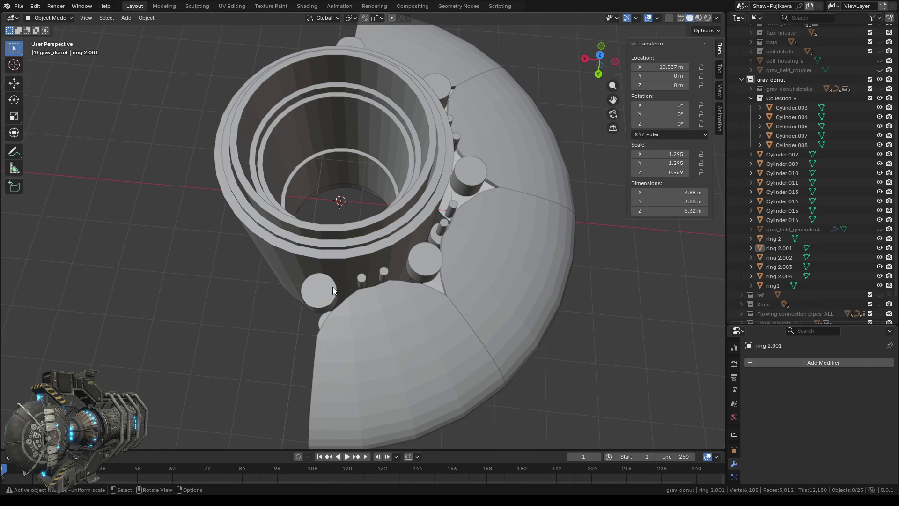
pyautogui.scroll(4, 333, 286)
pyautogui.click(340, 288)
pyautogui.press('Tab')
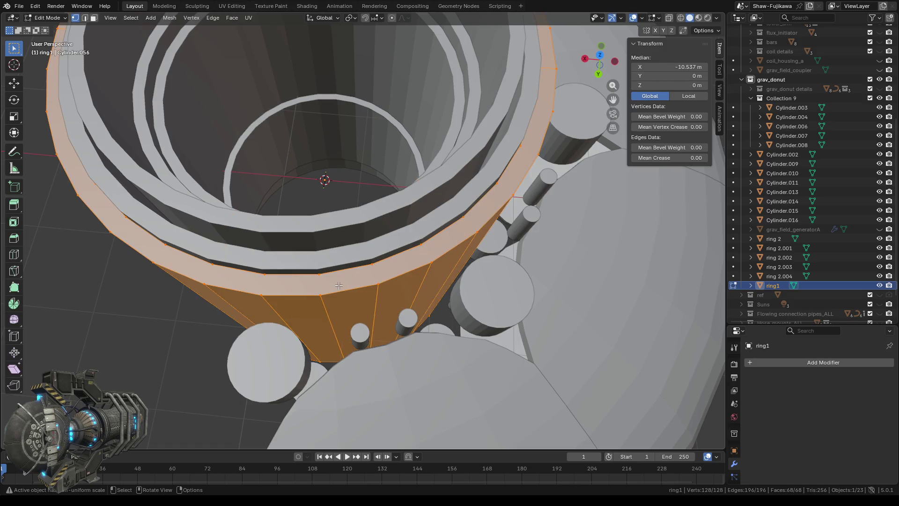
# Step: Delete the top face loop of ring1
pyautogui.moveTo(379, 307); pyautogui.dragTo(372, 292, button='middle')
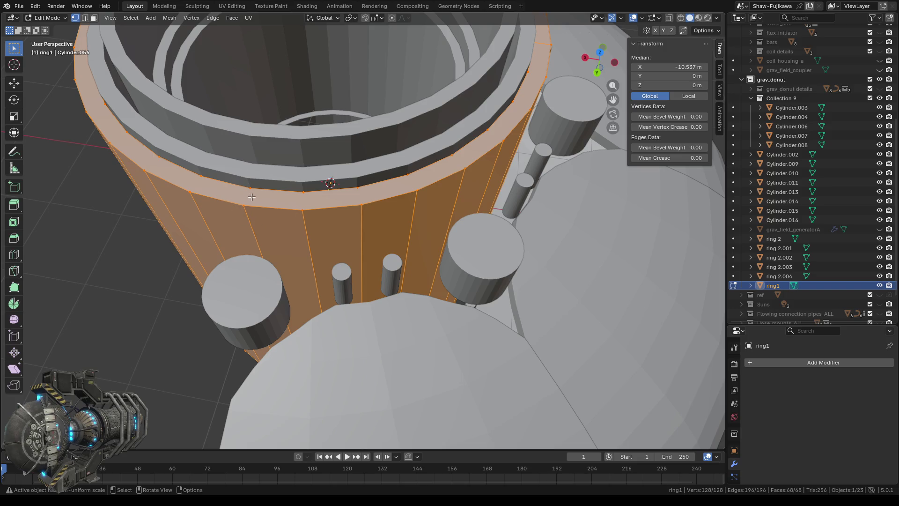
pyautogui.click(94, 20)
pyautogui.keyDown('alt'); pyautogui.click(261, 196); pyautogui.keyUp('alt')
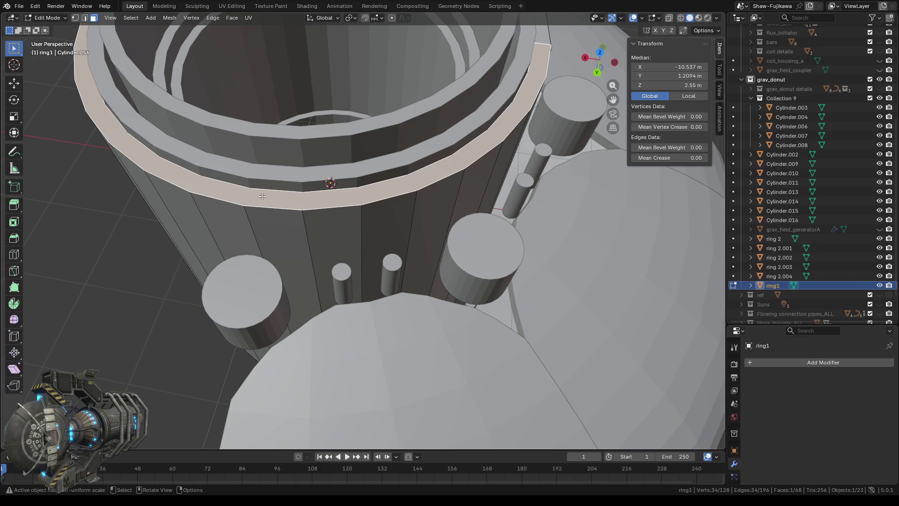
pyautogui.press('x')
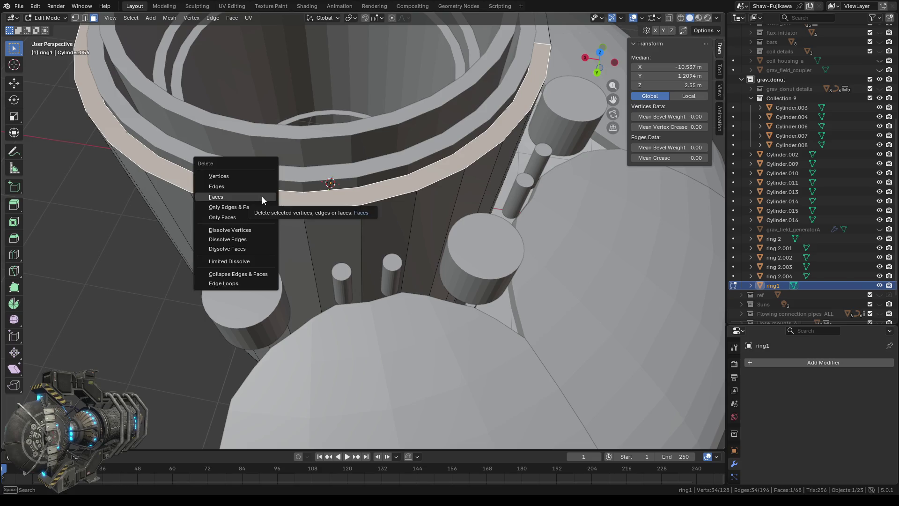
pyautogui.click(255, 195)
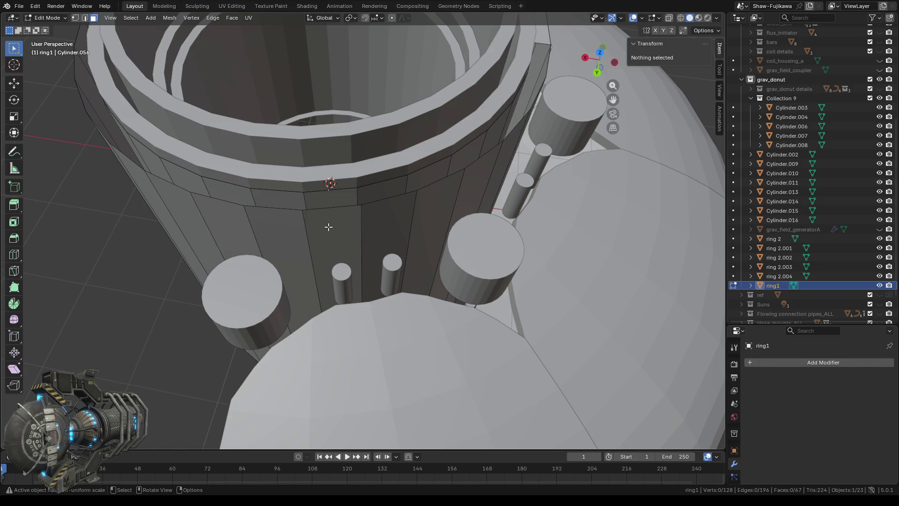
# Step: Delete one vertical panel face from ring1, leaving 66 faces
pyautogui.moveTo(329, 227); pyautogui.dragTo(330, 221, button='middle')
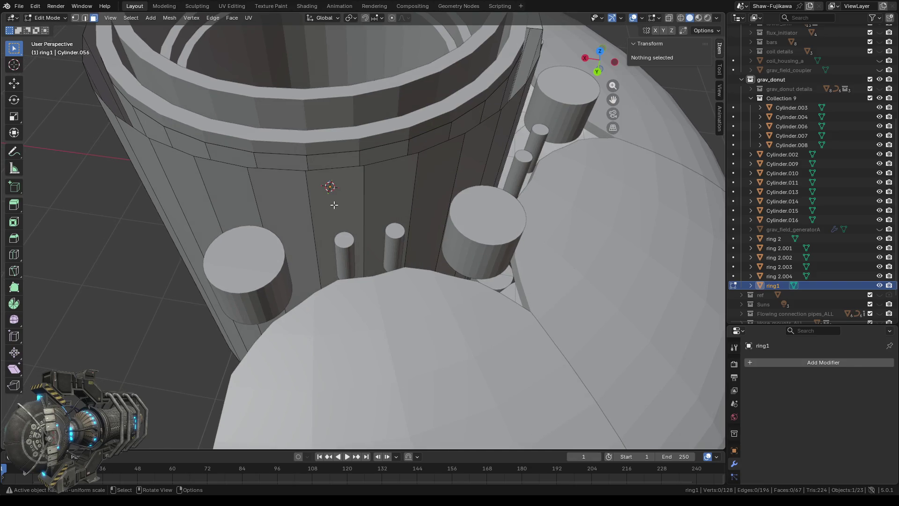
pyautogui.click(334, 205)
pyautogui.press('x')
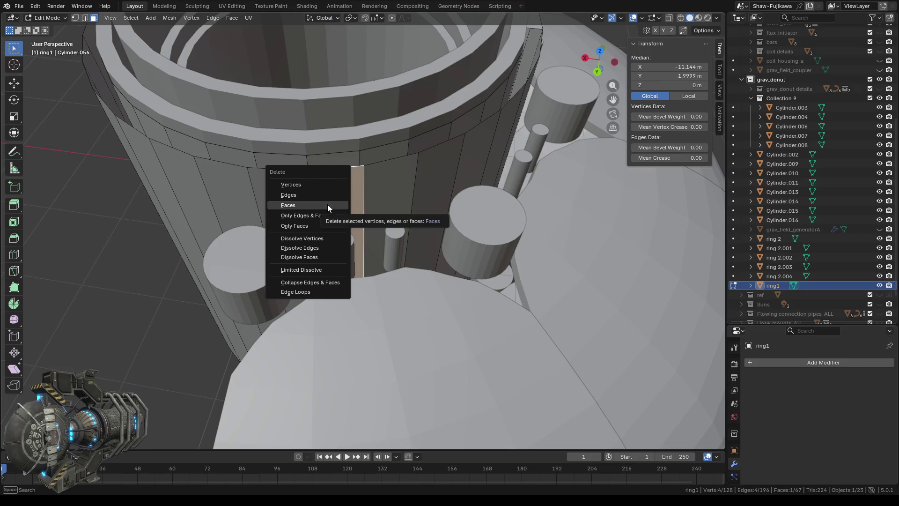
pyautogui.click(328, 204)
pyautogui.moveTo(341, 205)
pyautogui.mouseDown(button='middle')
pyautogui.moveTo(342, 67)
pyautogui.moveTo(311, 260)
pyautogui.moveTo(307, 207)
pyautogui.moveTo(368, 208)
pyautogui.moveTo(337, 101)
pyautogui.moveTo(346, 58)
pyautogui.mouseUp(button='middle')
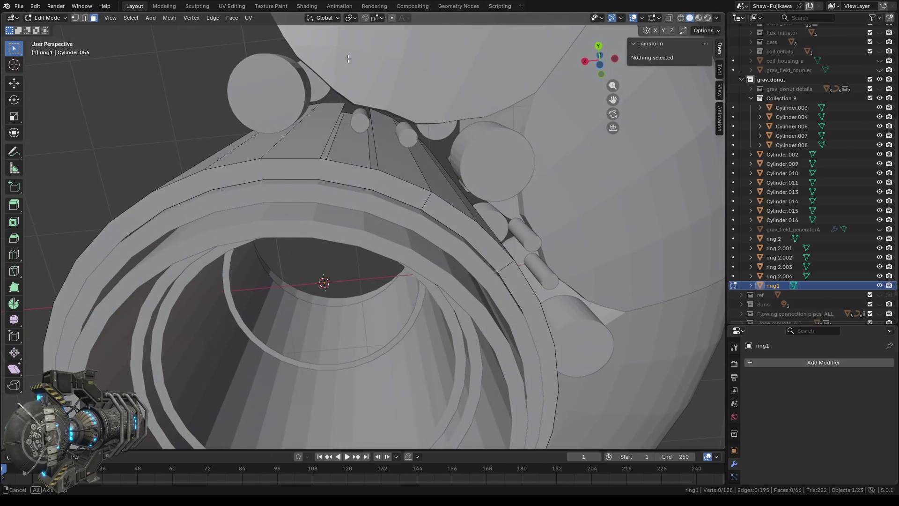
# Step: Delete an underside band of faces and a single underside face from ring1
pyautogui.keyDown('alt'); pyautogui.click(345, 171); pyautogui.keyUp('alt')
pyautogui.moveTo(345, 171); pyautogui.dragTo(319, 167, button='middle')
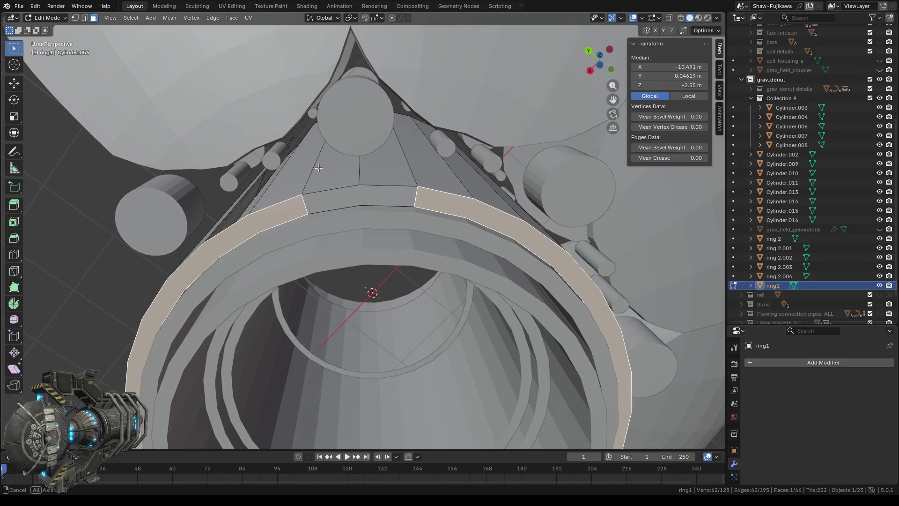
pyautogui.scroll(-3, 318, 167)
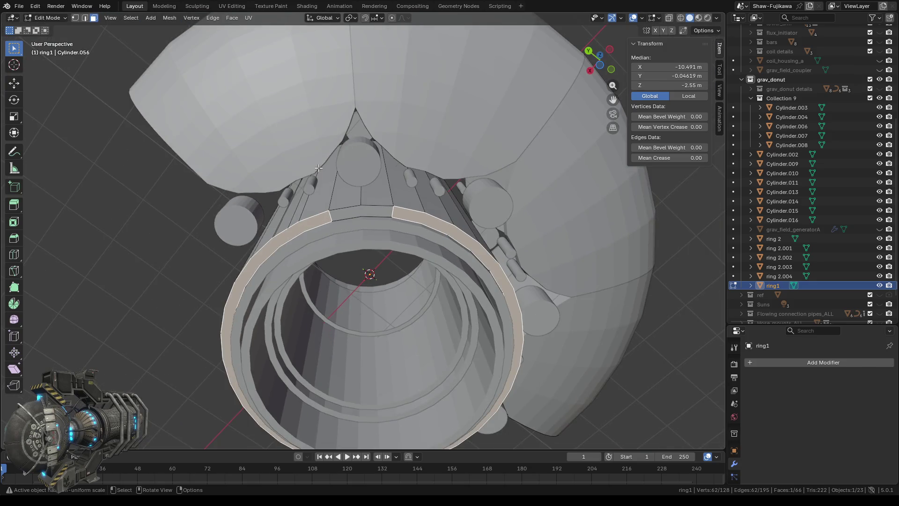
pyautogui.scroll(2, 318, 168)
pyautogui.press('x')
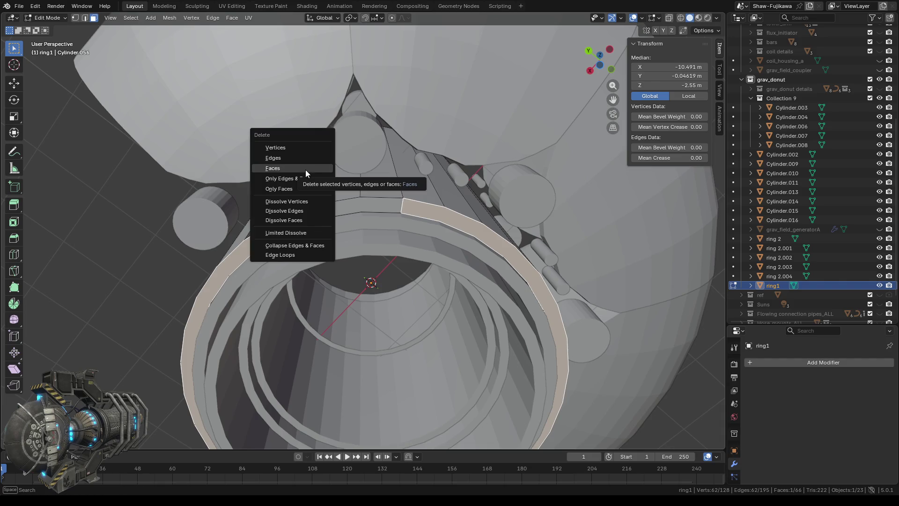
pyautogui.click(306, 169)
pyautogui.scroll(2, 362, 206)
pyautogui.click(322, 184)
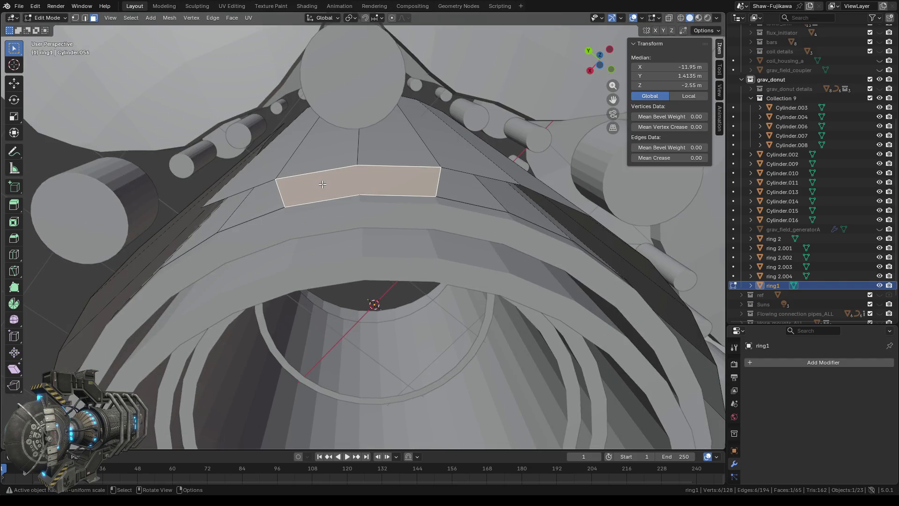
pyautogui.press('x')
pyautogui.click(317, 184)
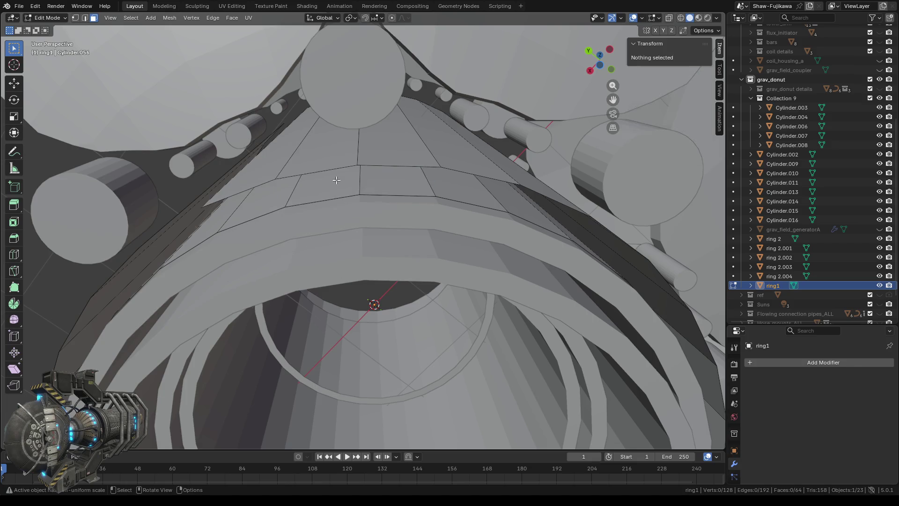
pyautogui.scroll(-3, 298, 181)
# Step: Delete the vertical panel face beside the small pegs and switch to vertex select
pyautogui.moveTo(298, 182); pyautogui.dragTo(339, 194, button='middle')
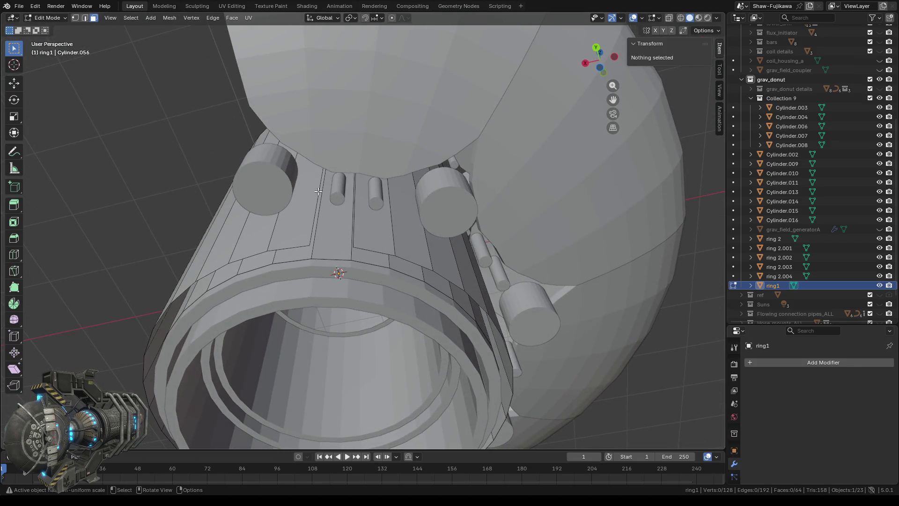
pyautogui.moveTo(339, 239)
pyautogui.mouseDown(button='middle')
pyautogui.moveTo(330, 293)
pyautogui.moveTo(335, 286)
pyautogui.mouseUp(button='middle')
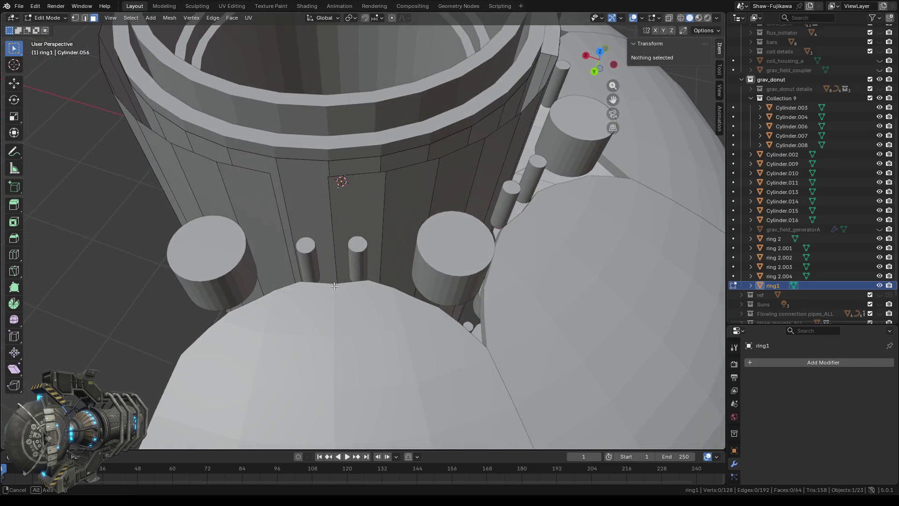
pyautogui.scroll(2, 305, 174)
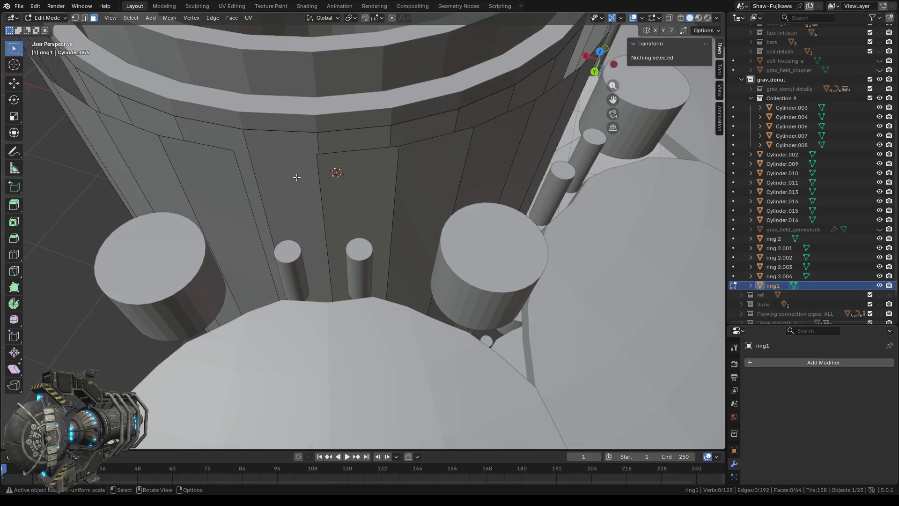
pyautogui.keyDown('shift'); pyautogui.scroll(5, 299, 181); pyautogui.keyUp('shift')
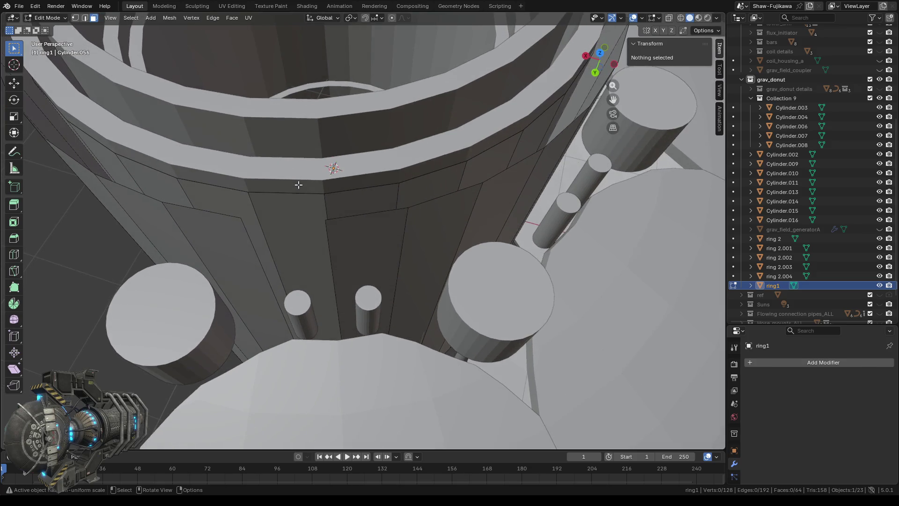
pyautogui.click(294, 222)
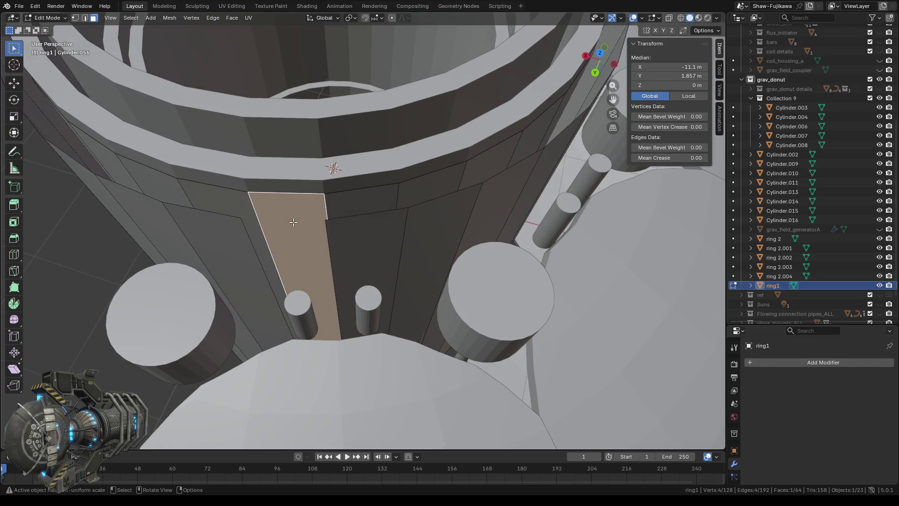
pyautogui.press('x')
pyautogui.click(293, 222)
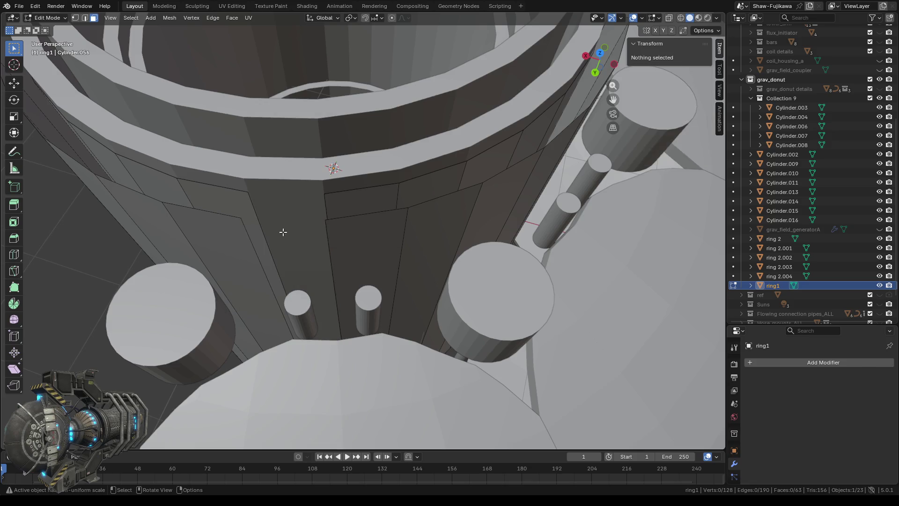
pyautogui.press('1')
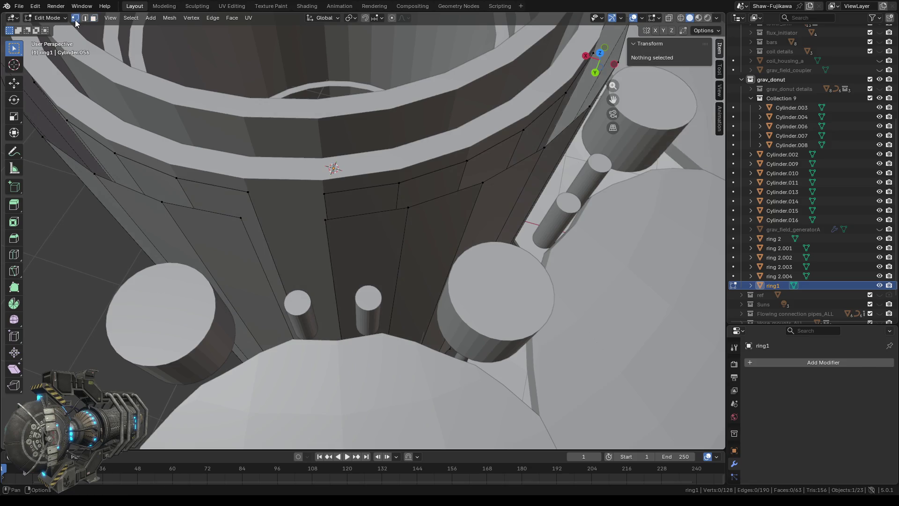
# Step: Select the vertices on both sides of the panel gap edge and fill a thin face with F
pyautogui.moveTo(235, 189); pyautogui.dragTo(261, 225)
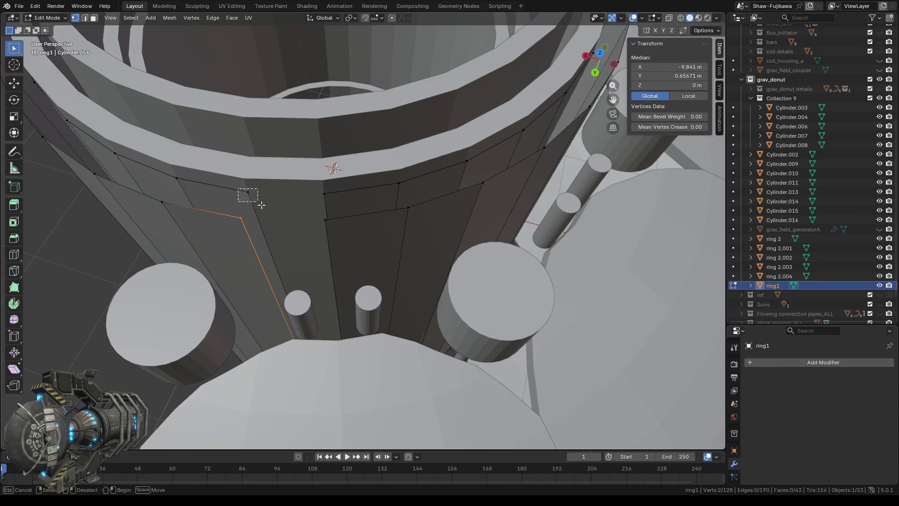
pyautogui.keyDown('shift'); pyautogui.moveTo(233, 188); pyautogui.dragTo(258, 202); pyautogui.keyUp('shift')
pyautogui.moveTo(299, 261); pyautogui.dragTo(342, 277, button='middle')
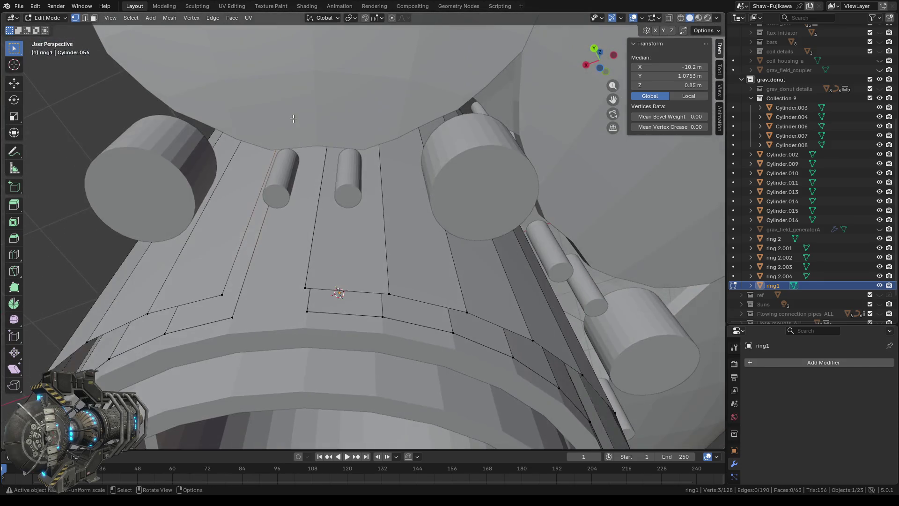
pyautogui.keyDown('shift'); pyautogui.click(238, 316); pyautogui.keyUp('shift')
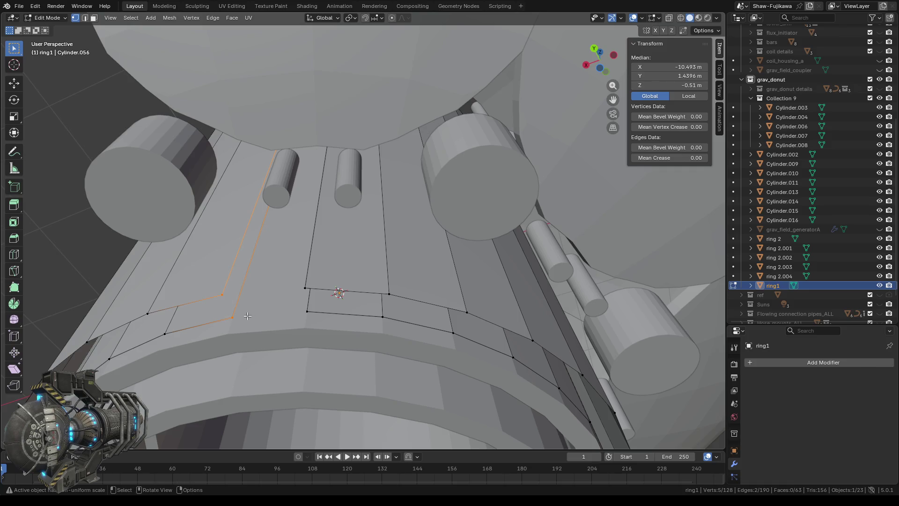
pyautogui.moveTo(275, 284); pyautogui.dragTo(380, 309, button='middle')
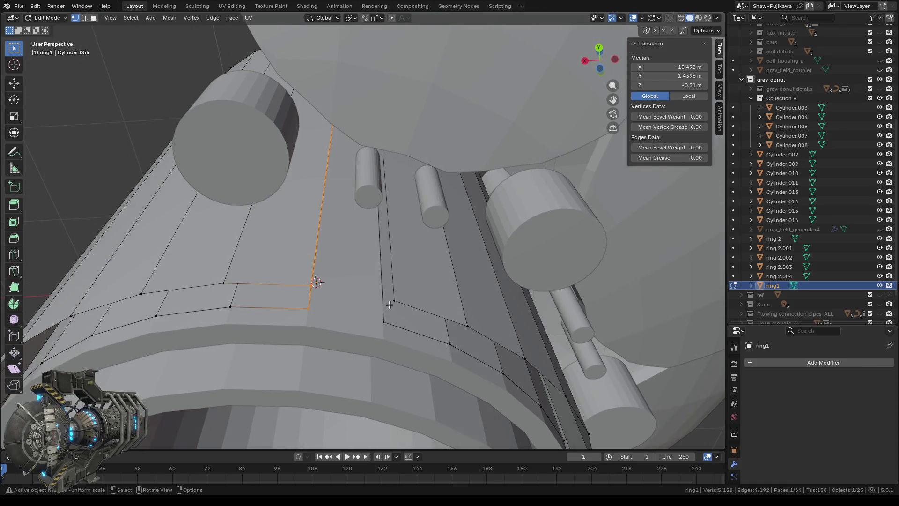
pyautogui.moveTo(369, 289); pyautogui.dragTo(405, 333)
pyautogui.moveTo(405, 333); pyautogui.dragTo(352, 346, button='middle')
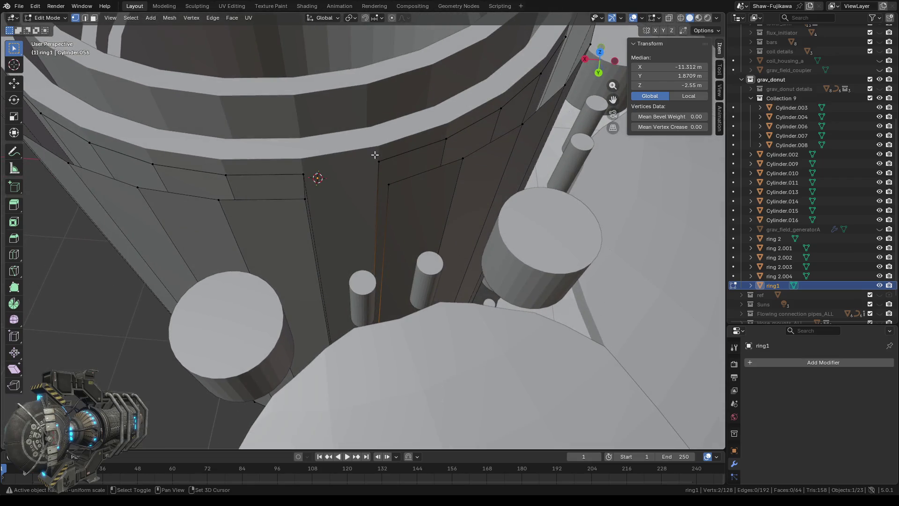
pyautogui.keyDown('shift'); pyautogui.moveTo(368, 149); pyautogui.dragTo(395, 199); pyautogui.keyUp('shift')
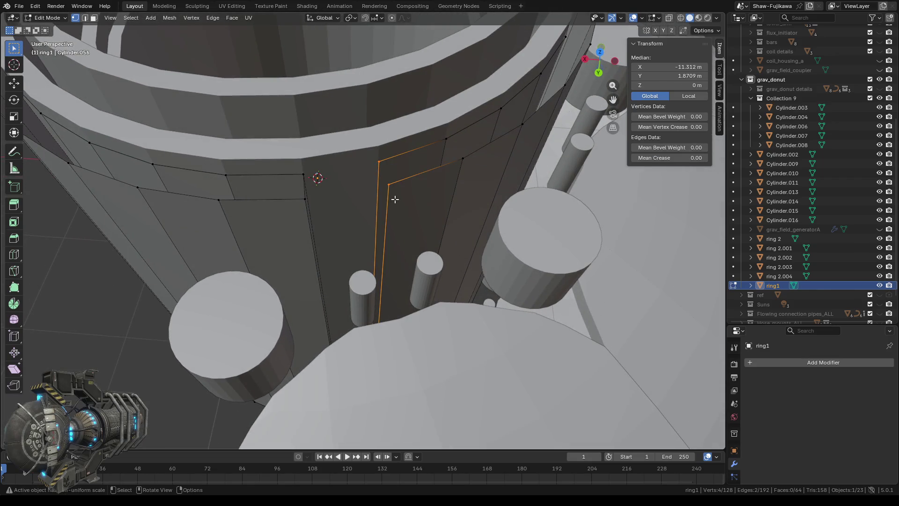
pyautogui.press('f')
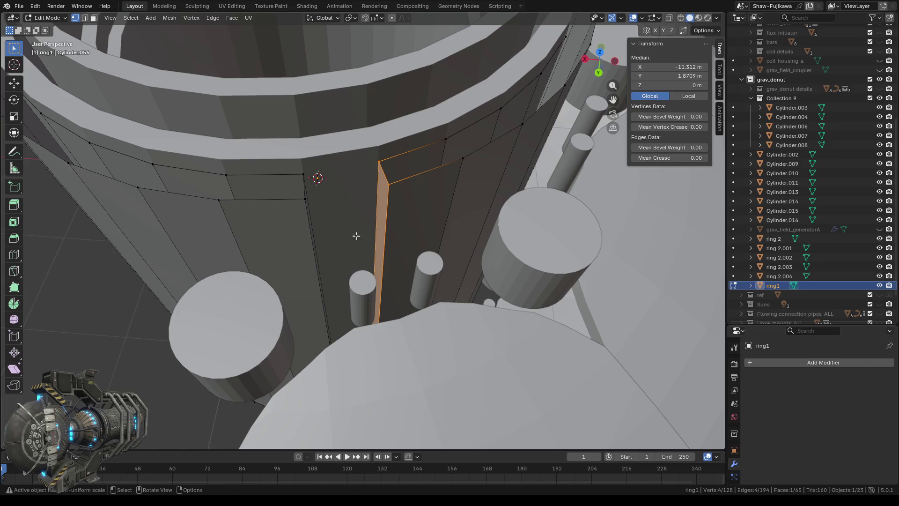
pyautogui.scroll(-3, 354, 242)
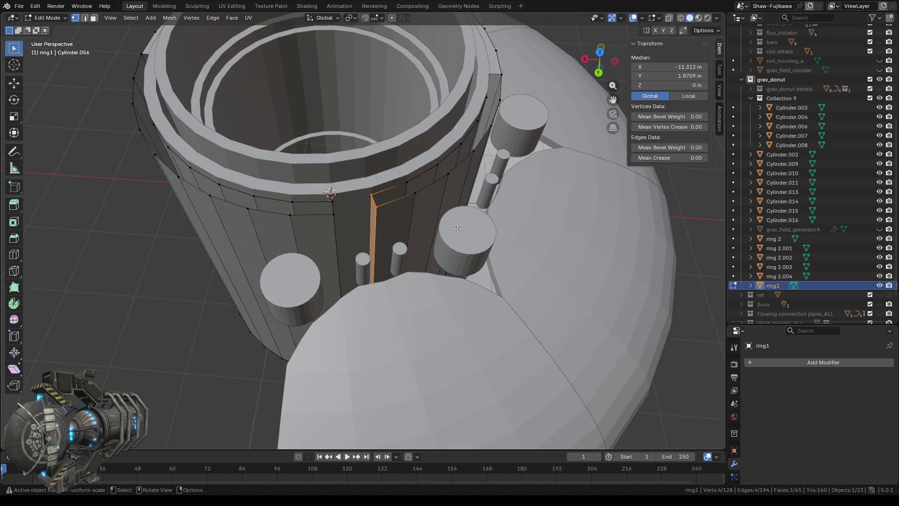
# Step: Check the new face from a wider view and select another edge along the gap
pyautogui.moveTo(457, 228)
pyautogui.mouseDown(button='middle')
pyautogui.moveTo(414, 234)
pyautogui.moveTo(394, 258)
pyautogui.mouseUp(button='middle')
pyautogui.scroll(4, 377, 252)
pyautogui.scroll(-4, 378, 251)
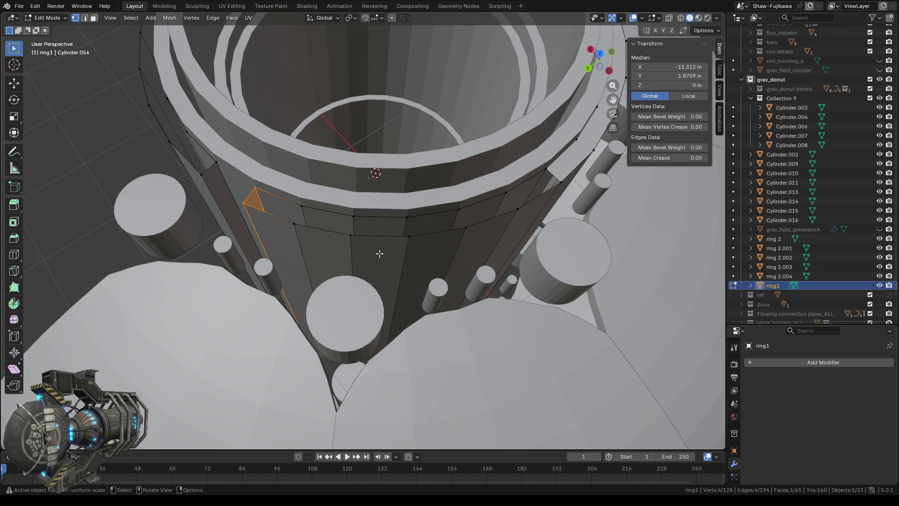
pyautogui.scroll(-4, 379, 253)
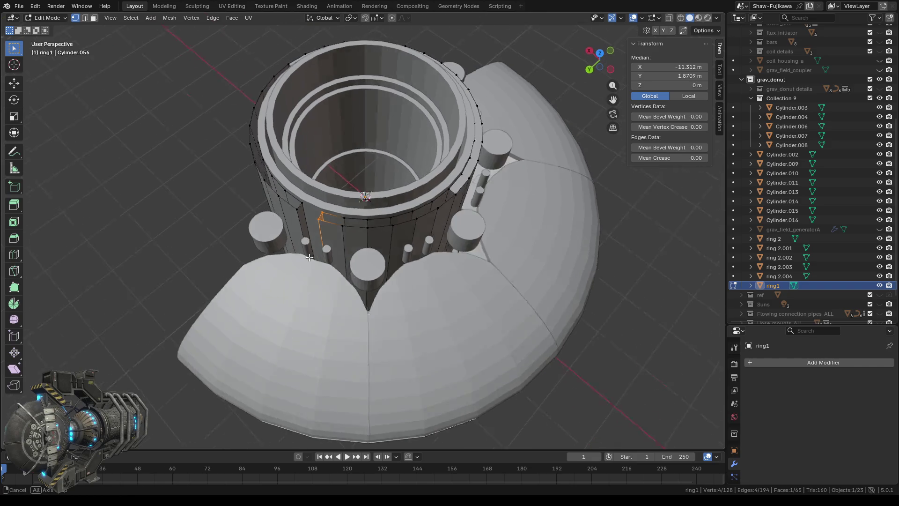
pyautogui.moveTo(364, 251); pyautogui.dragTo(327, 257, button='middle')
pyautogui.click(327, 256)
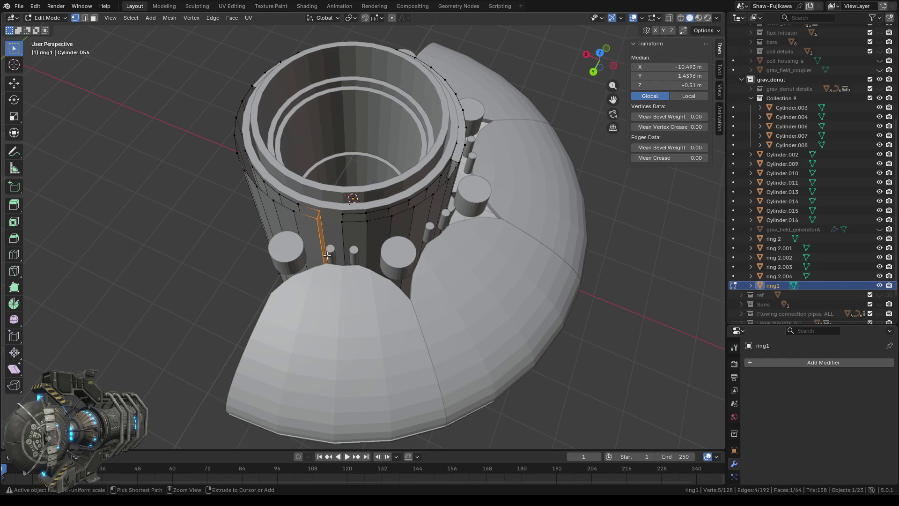
# Step: Step through undo/redo on ring1's rim, then delete the selected top rim face
pyautogui.press('3')
pyautogui.hotkey('ctrl', 'z')
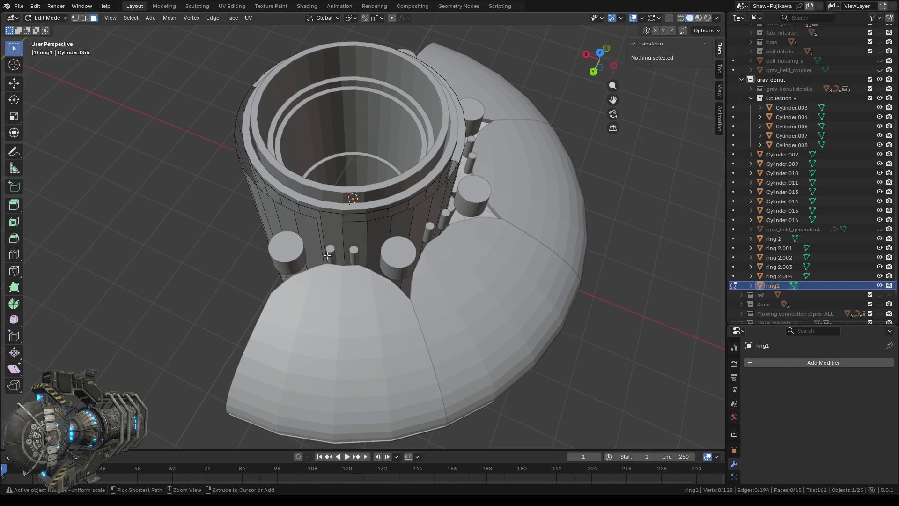
pyautogui.hotkey('ctrl', 'shift', 'z')
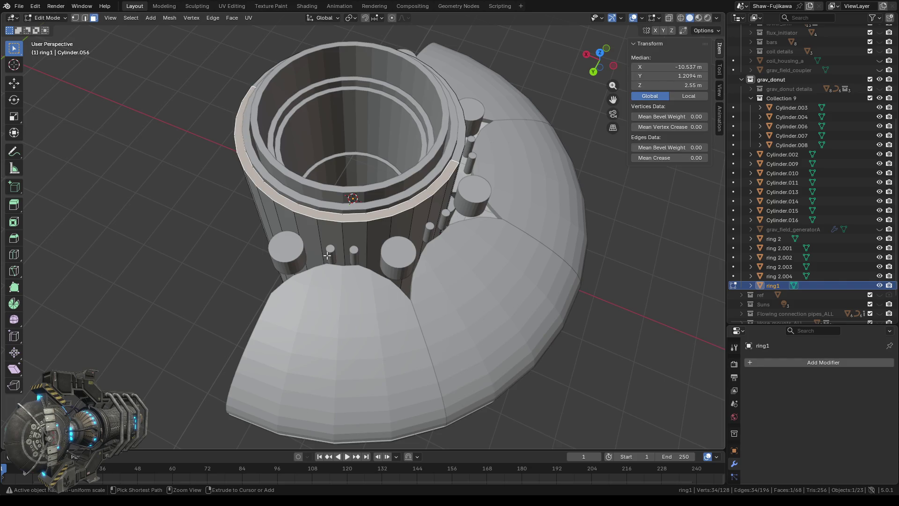
pyautogui.scroll(3, 334, 235)
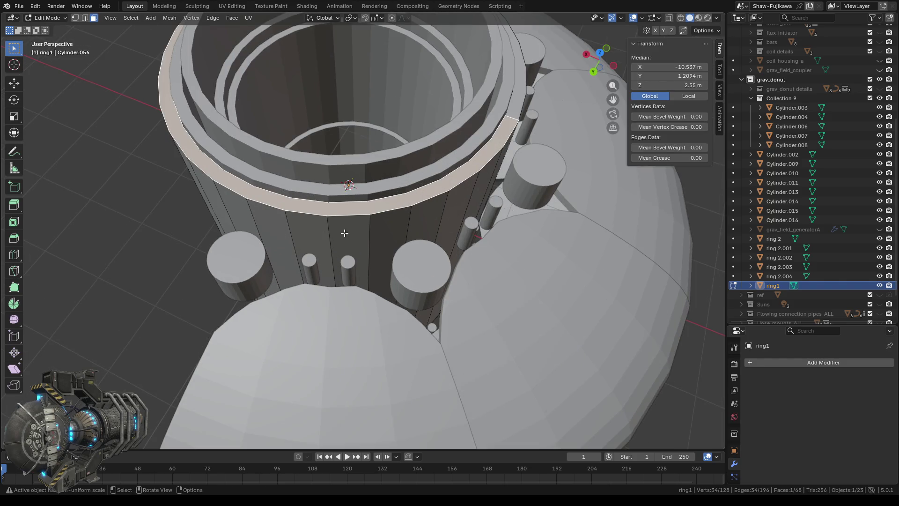
pyautogui.press('x')
pyautogui.click(337, 232)
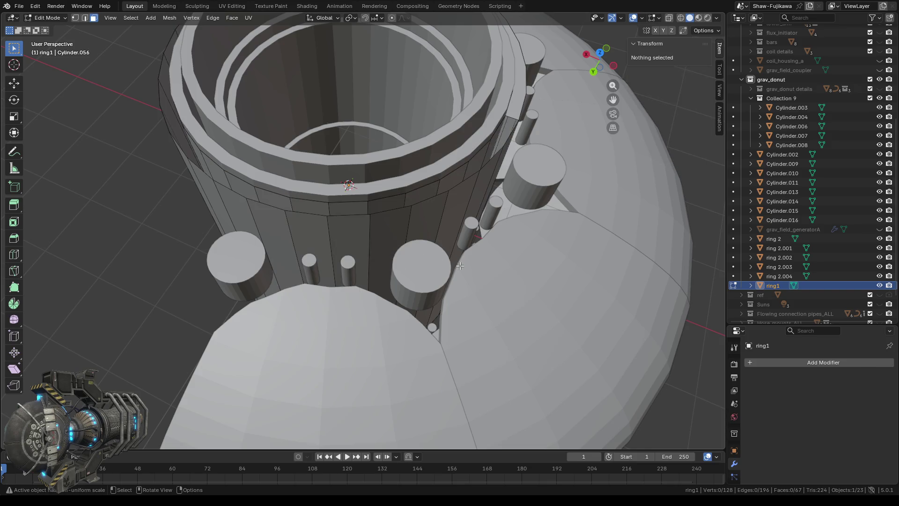
pyautogui.moveTo(460, 266); pyautogui.dragTo(424, 263, button='middle')
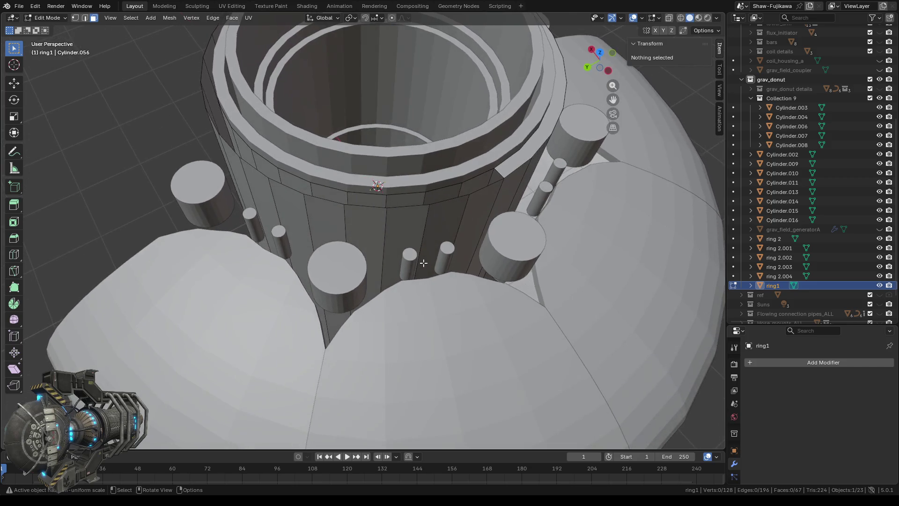
pyautogui.scroll(1, 393, 267)
# Step: Delete three individual faces from ring1's upper and lower cylinder wall
pyautogui.click(358, 226)
pyautogui.press('x')
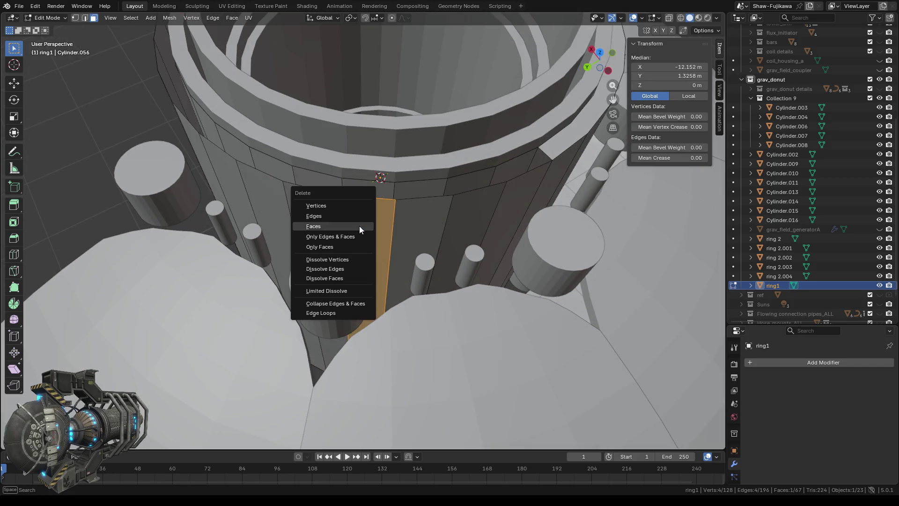
pyautogui.click(333, 225)
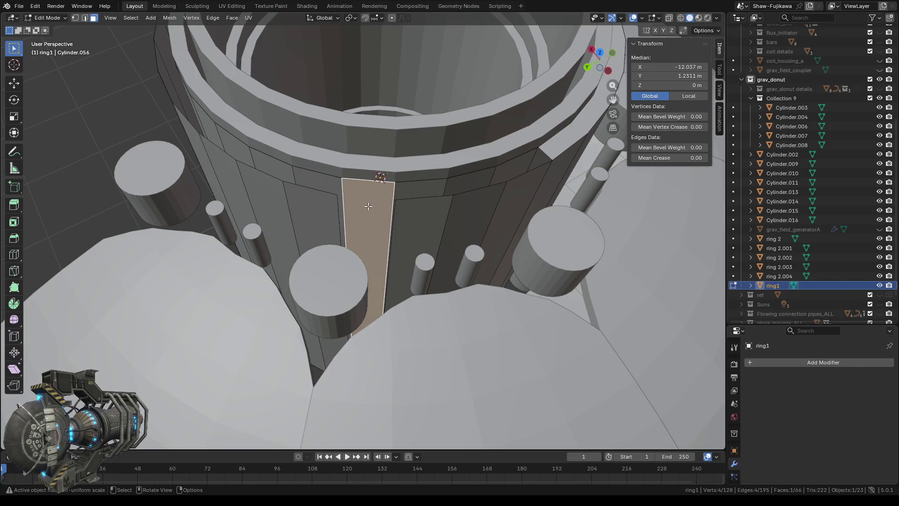
pyautogui.press('x')
pyautogui.click(351, 176)
pyautogui.moveTo(367, 237)
pyautogui.mouseDown(button='middle')
pyautogui.moveTo(410, 222)
pyautogui.moveTo(411, 201)
pyautogui.mouseUp(button='middle')
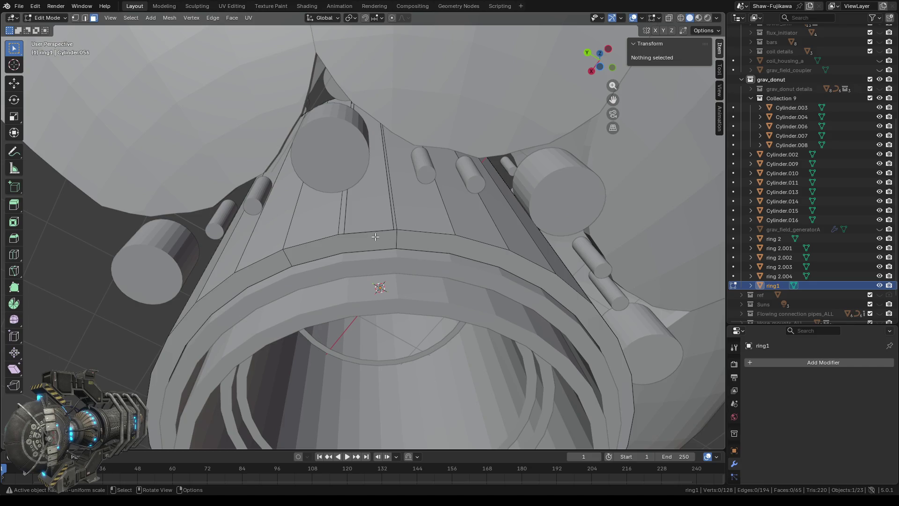
pyautogui.click(373, 238)
pyautogui.press('x')
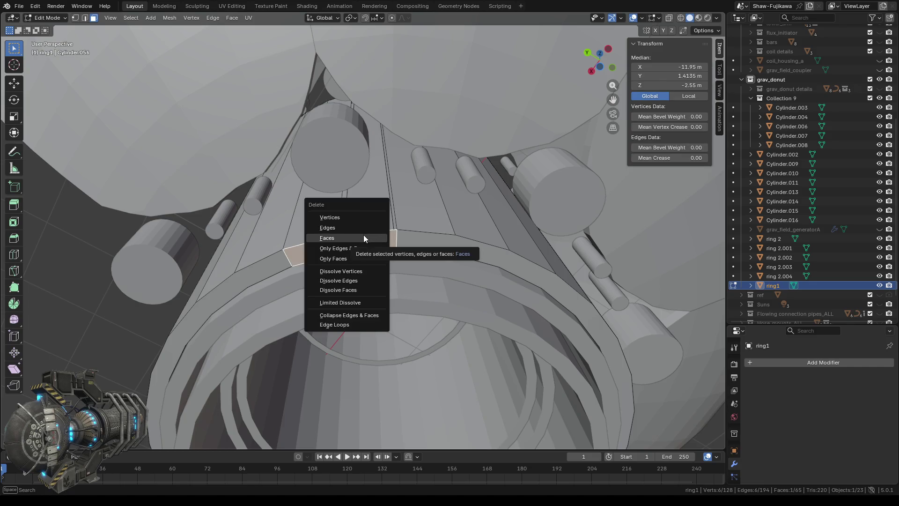
pyautogui.click(364, 235)
# Step: Delete the face loop around ring1's lower rim and return to vertex selection
pyautogui.keyDown('alt'); pyautogui.click(265, 268); pyautogui.keyUp('alt')
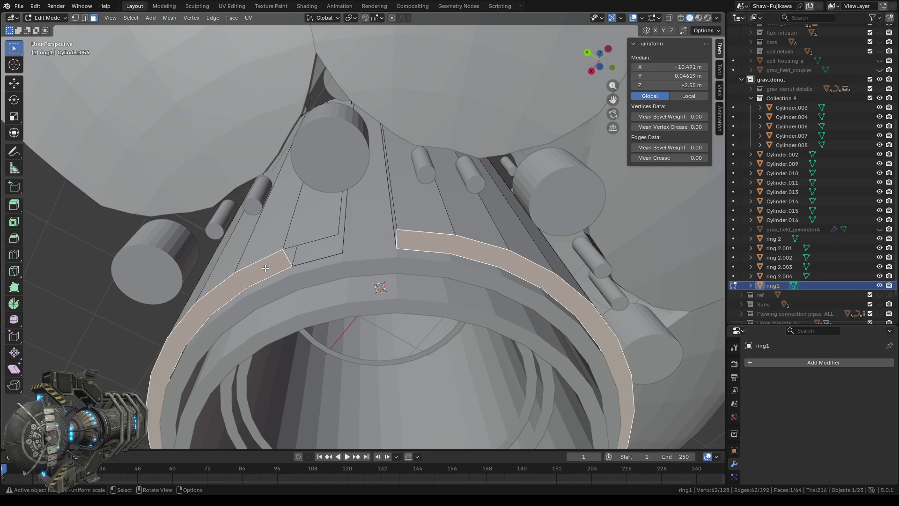
pyautogui.press('x')
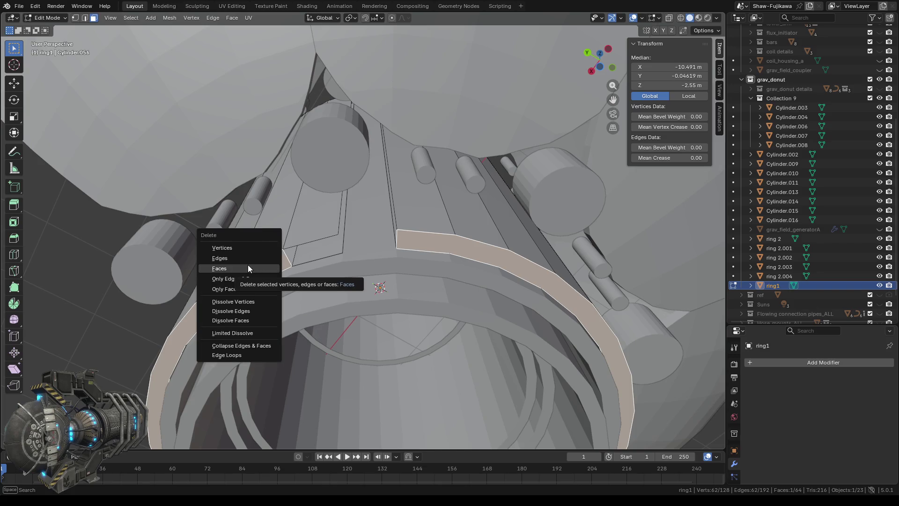
pyautogui.click(249, 267)
pyautogui.moveTo(368, 283); pyautogui.dragTo(355, 277, button='middle')
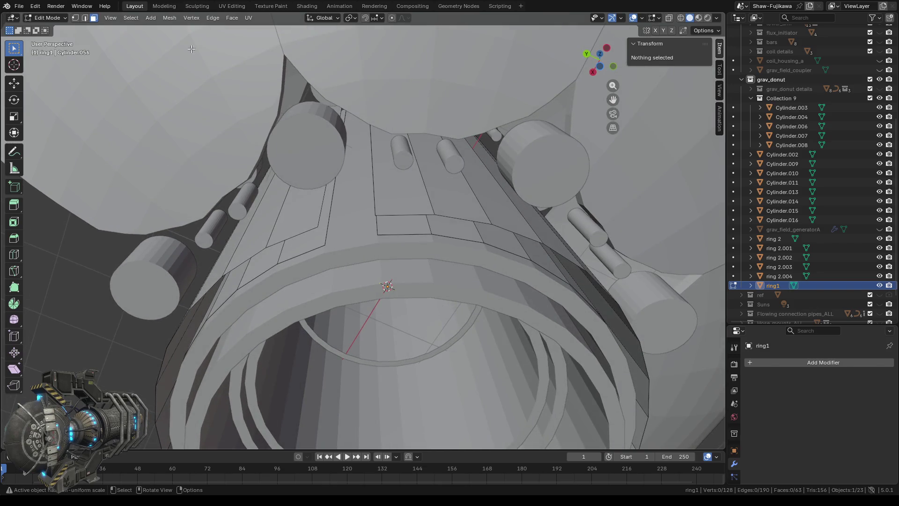
pyautogui.click(75, 17)
# Step: Box-select wall and underside vertices on ring1 and fill new faces across the panel gaps
pyautogui.moveTo(316, 217); pyautogui.dragTo(336, 238)
pyautogui.moveTo(335, 238); pyautogui.dragTo(326, 235, button='middle')
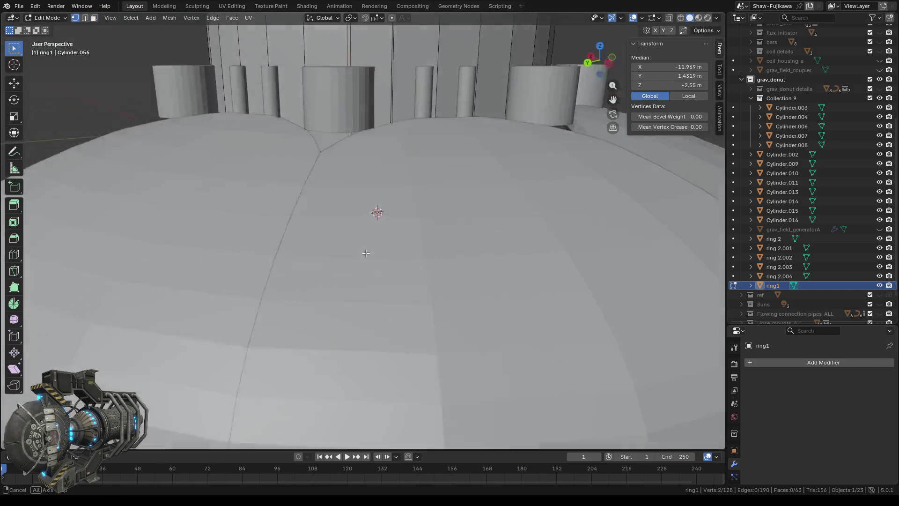
pyautogui.keyDown('shift'); pyautogui.moveTo(296, 175); pyautogui.dragTo(318, 200); pyautogui.keyUp('shift')
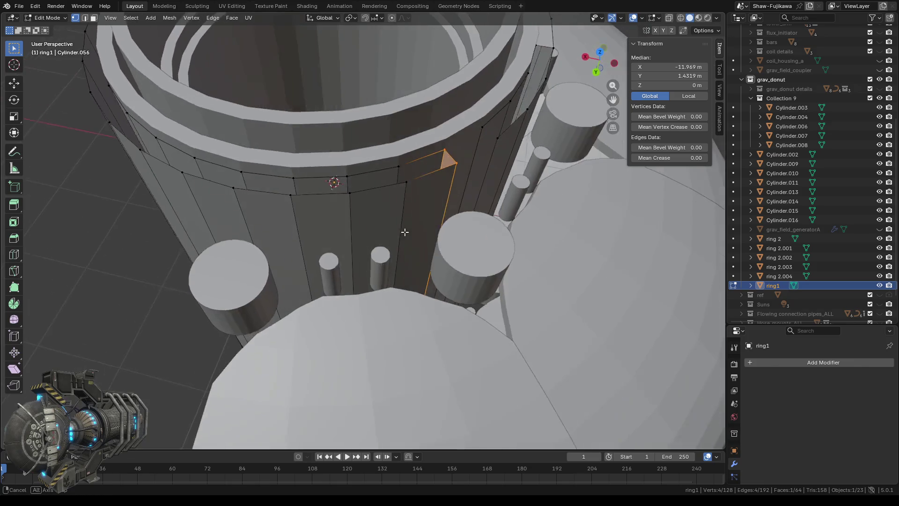
pyautogui.moveTo(352, 240); pyautogui.dragTo(455, 197, button='middle')
pyautogui.keyDown('shift'); pyautogui.click(455, 198); pyautogui.keyUp('shift')
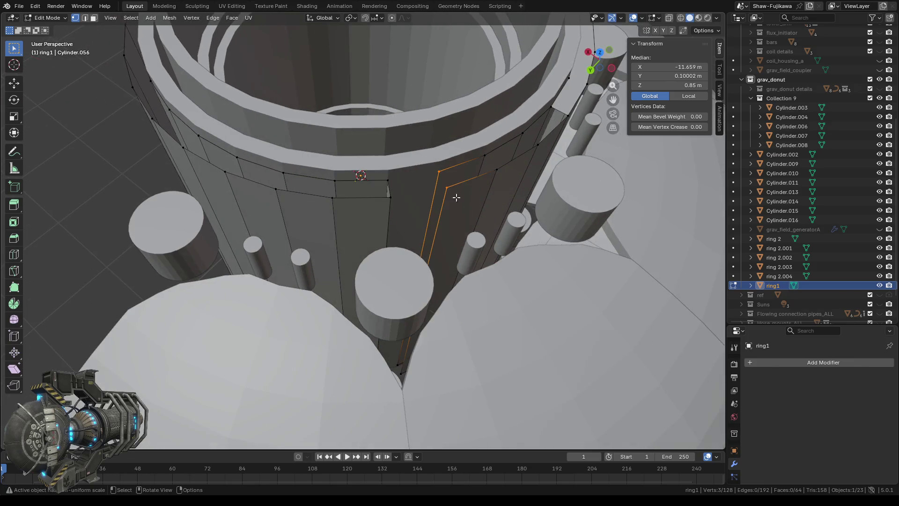
pyautogui.moveTo(421, 250); pyautogui.dragTo(415, 238, button='middle')
pyautogui.moveTo(415, 239); pyautogui.dragTo(438, 275)
pyautogui.press('j')
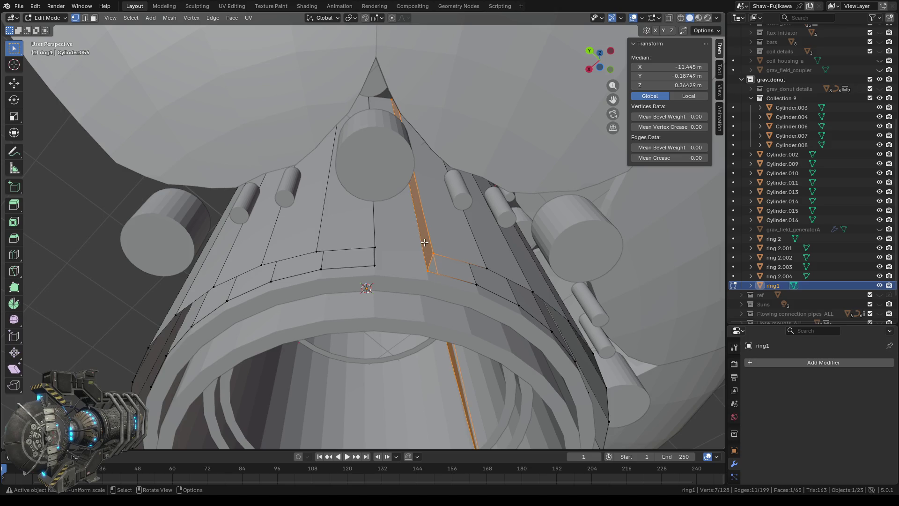
pyautogui.moveTo(424, 242)
pyautogui.mouseDown(button='middle')
pyautogui.moveTo(463, 362)
pyautogui.moveTo(433, 286)
pyautogui.moveTo(471, 316)
pyautogui.mouseUp(button='middle')
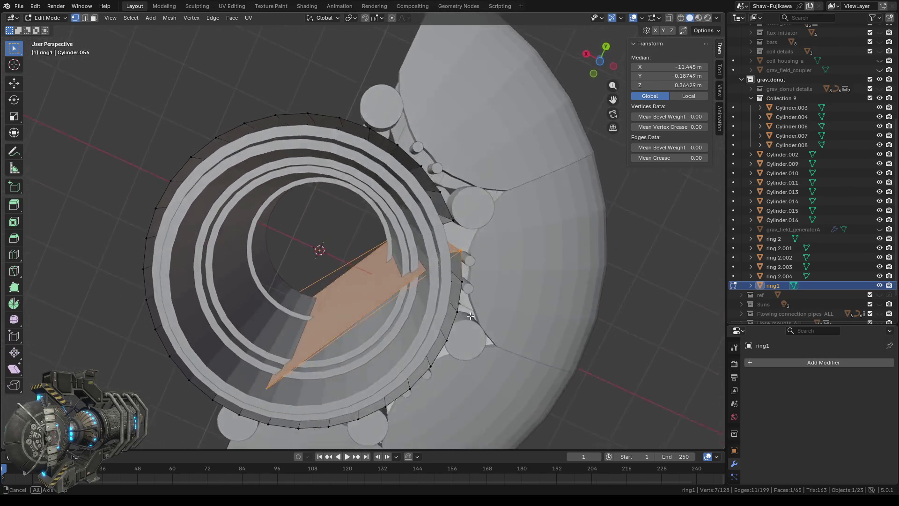
# Step: Box-select the stray face and edges inside ring1's opening and delete Only Edges & Faces
pyautogui.moveTo(470, 316); pyautogui.dragTo(482, 319, button='middle')
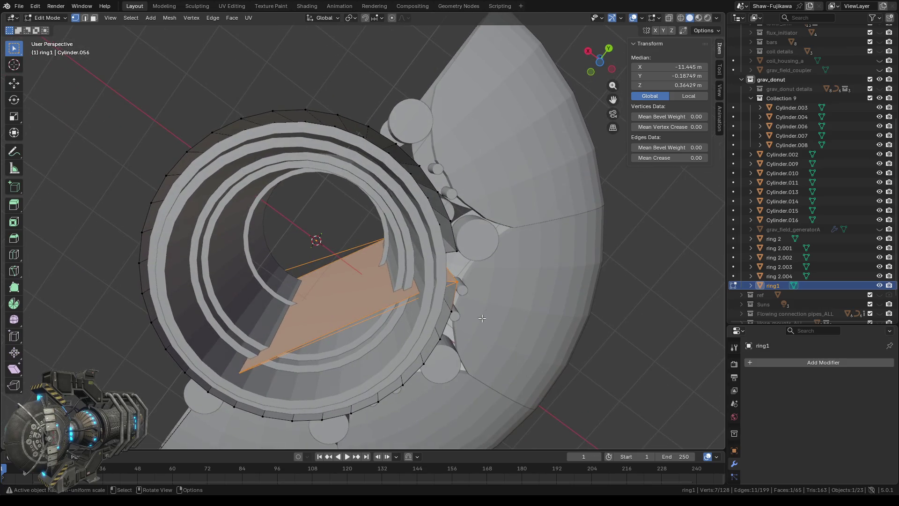
pyautogui.click(93, 18)
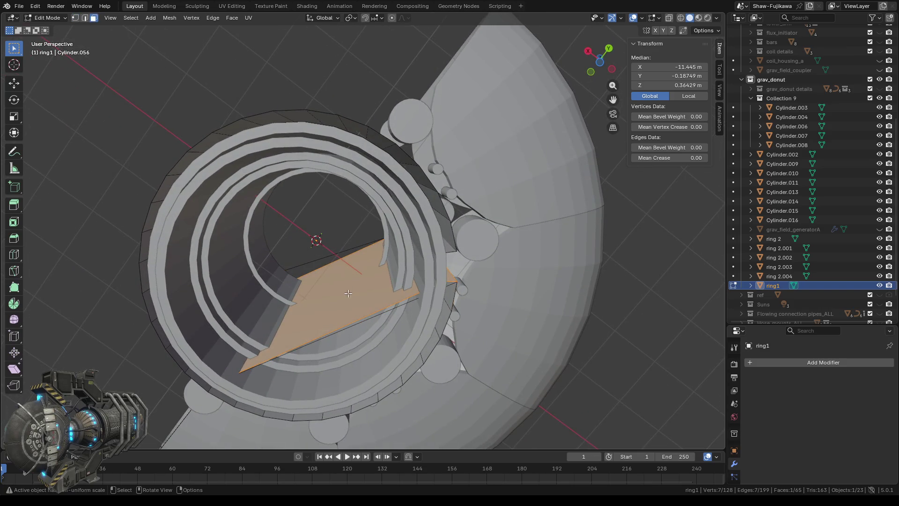
pyautogui.moveTo(347, 293); pyautogui.dragTo(327, 258, button='middle')
pyautogui.press('b')
pyautogui.moveTo(327, 258); pyautogui.dragTo(354, 294)
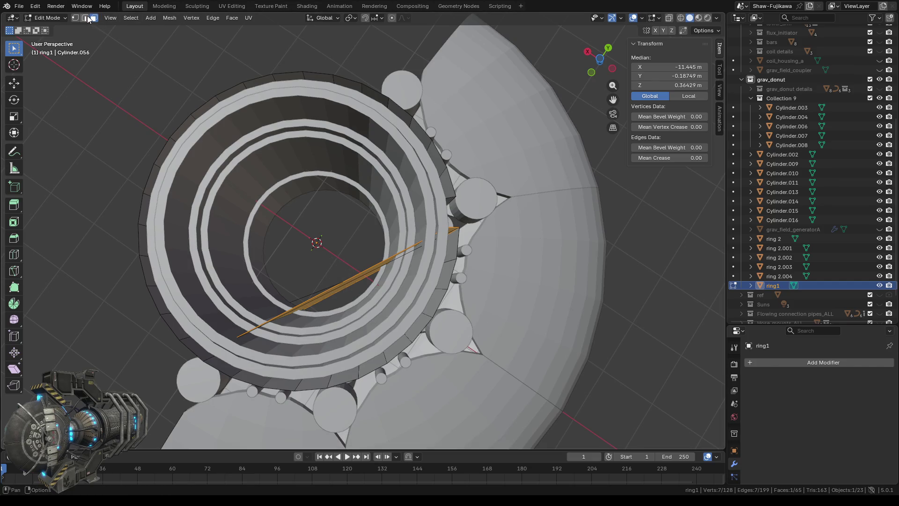
pyautogui.moveTo(327, 272); pyautogui.dragTo(354, 293)
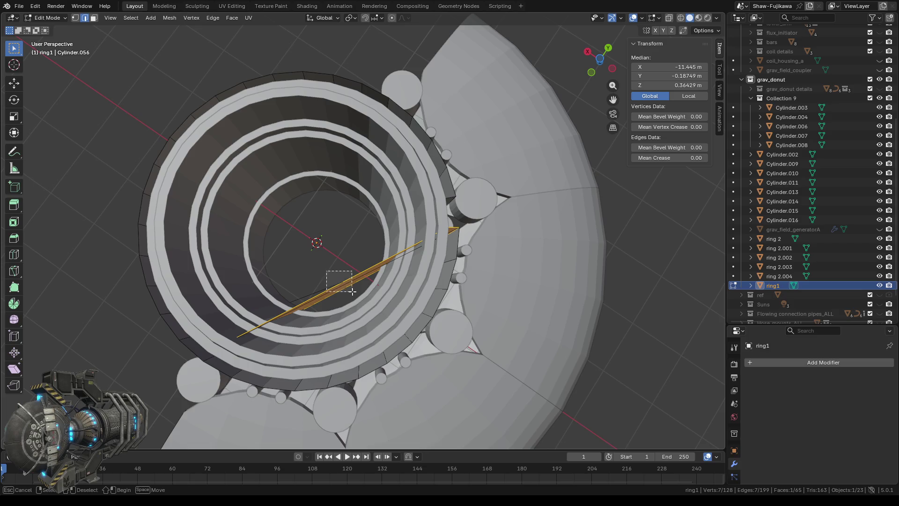
pyautogui.press('x')
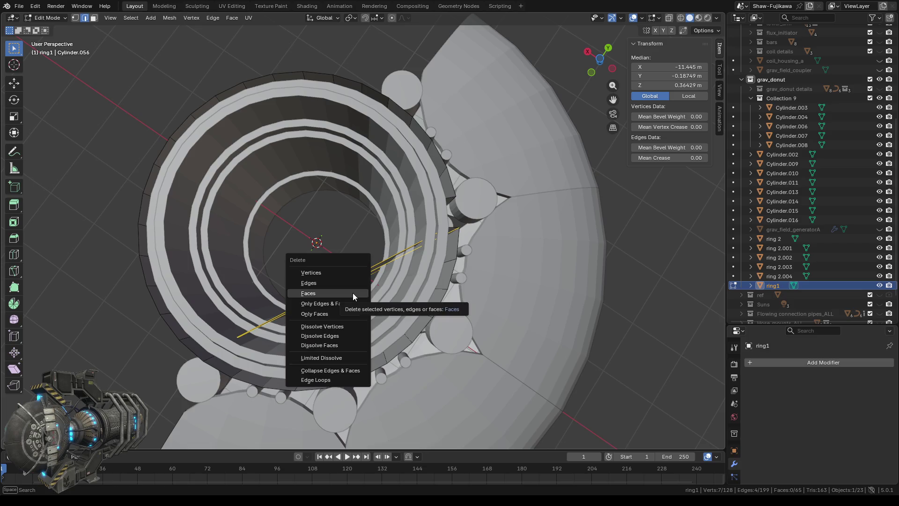
pyautogui.click(330, 302)
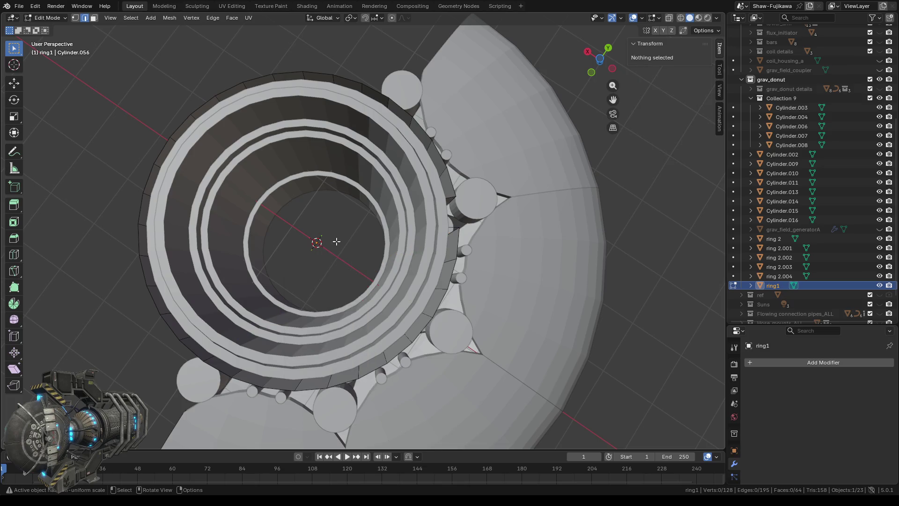
pyautogui.moveTo(337, 242)
pyautogui.mouseDown(button='middle')
pyautogui.moveTo(304, 262)
pyautogui.moveTo(462, 284)
pyautogui.moveTo(454, 259)
pyautogui.moveTo(455, 414)
pyautogui.mouseUp(button='middle')
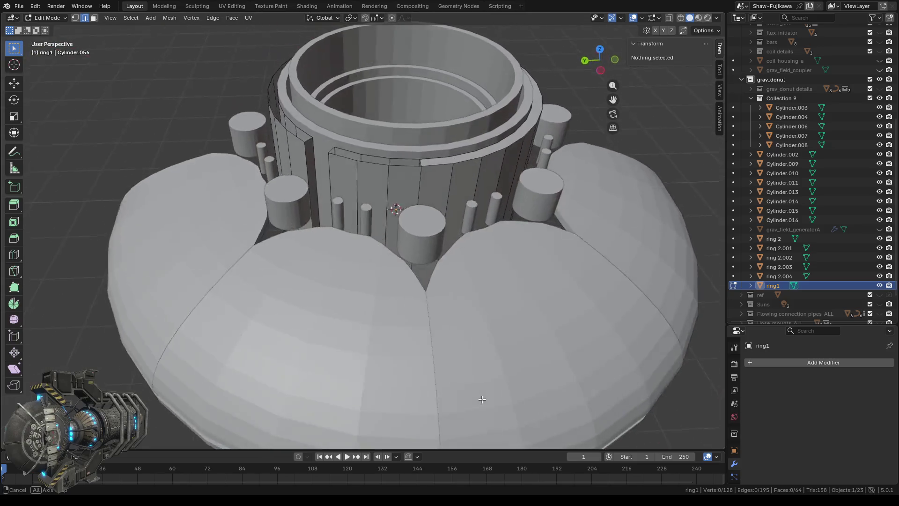
# Step: Delete the face band around the top of ring1's wall and inspect from a lower side view
pyautogui.moveTo(455, 414); pyautogui.dragTo(397, 328, button='middle')
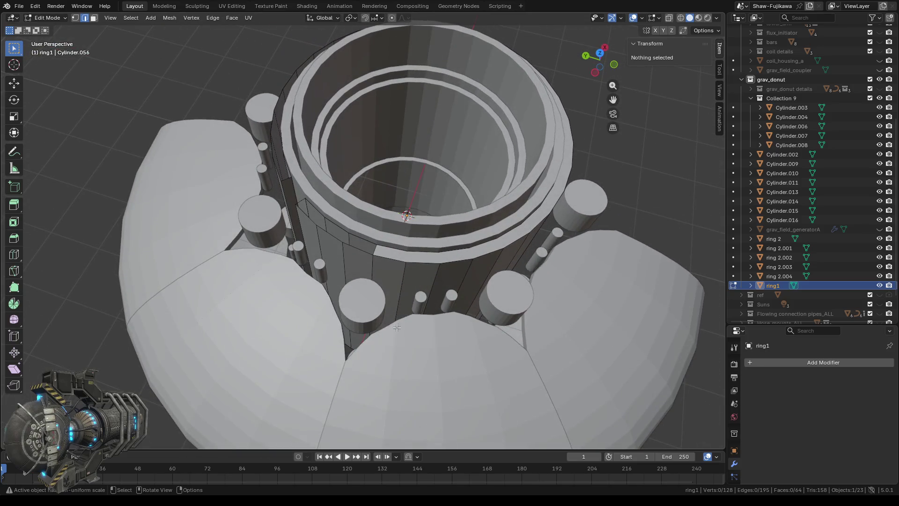
pyautogui.click(94, 18)
pyautogui.click(421, 260)
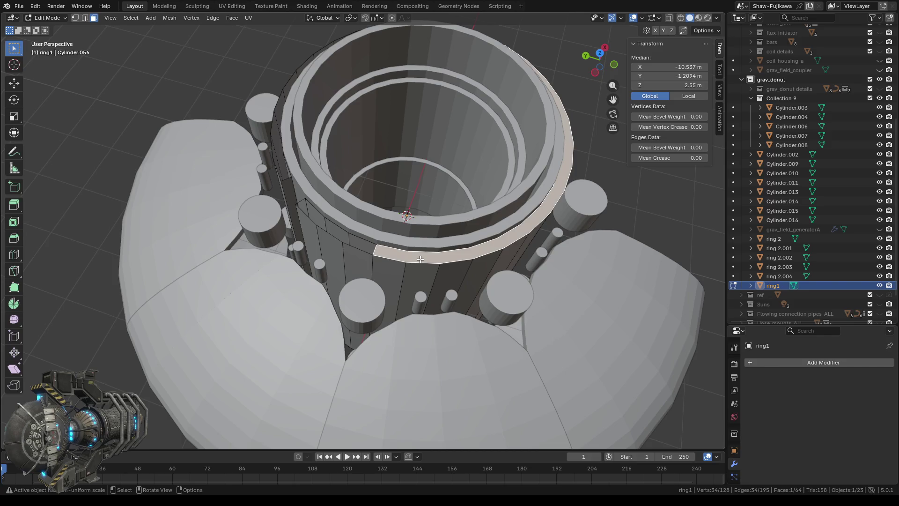
pyautogui.press('x')
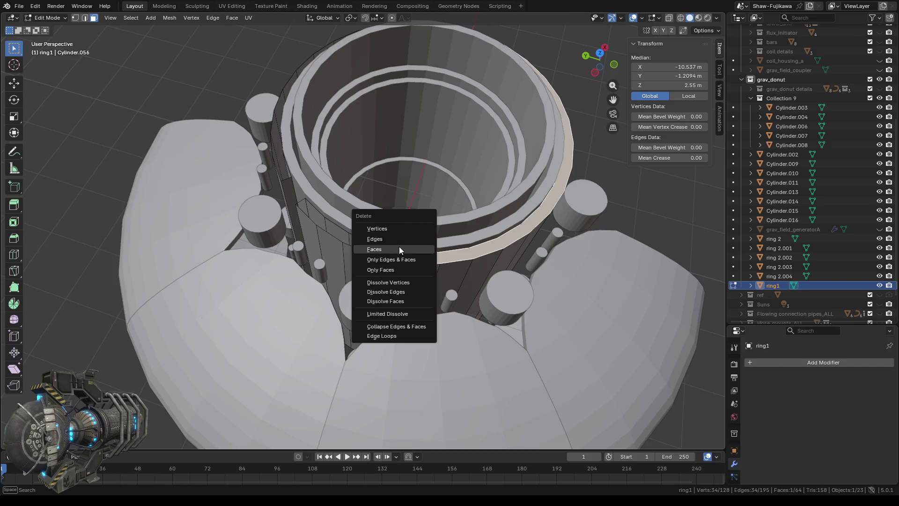
pyautogui.click(399, 247)
pyautogui.moveTo(403, 249)
pyautogui.mouseDown(button='middle')
pyautogui.moveTo(339, 303)
pyautogui.moveTo(412, 249)
pyautogui.moveTo(412, 258)
pyautogui.moveTo(380, 241)
pyautogui.moveTo(409, 272)
pyautogui.moveTo(424, 415)
pyautogui.moveTo(625, 47)
pyautogui.mouseUp(button='middle')
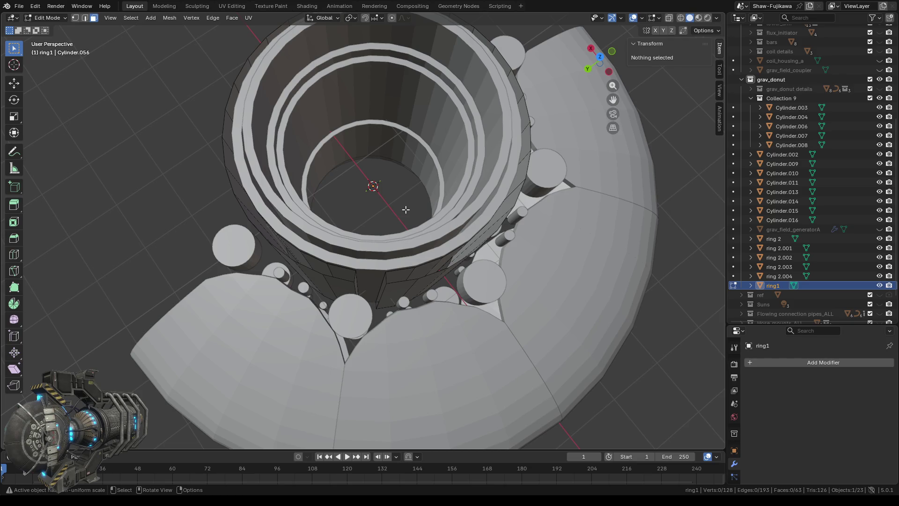
pyautogui.moveTo(434, 329); pyautogui.dragTo(435, 272, button='middle')
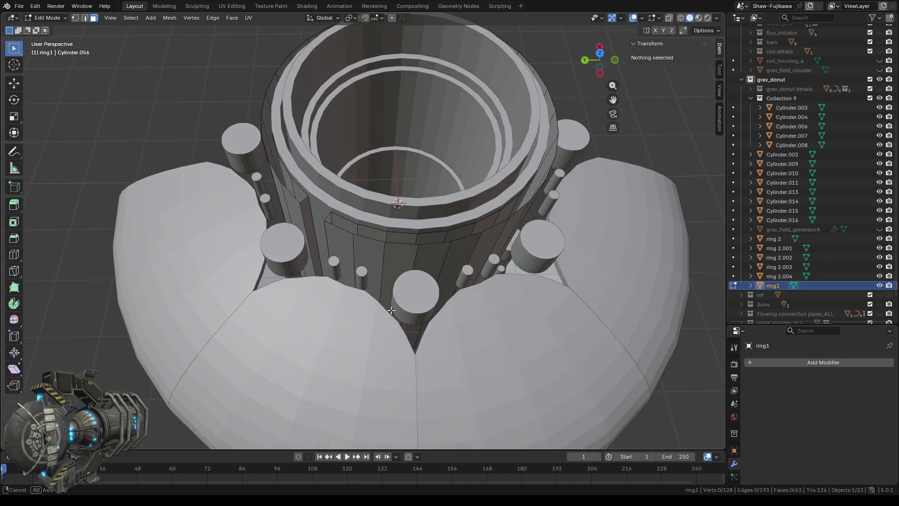
pyautogui.scroll(3, 435, 272)
# Step: Delete two adjacent faces from ring1's cylinder wall
pyautogui.click(428, 266)
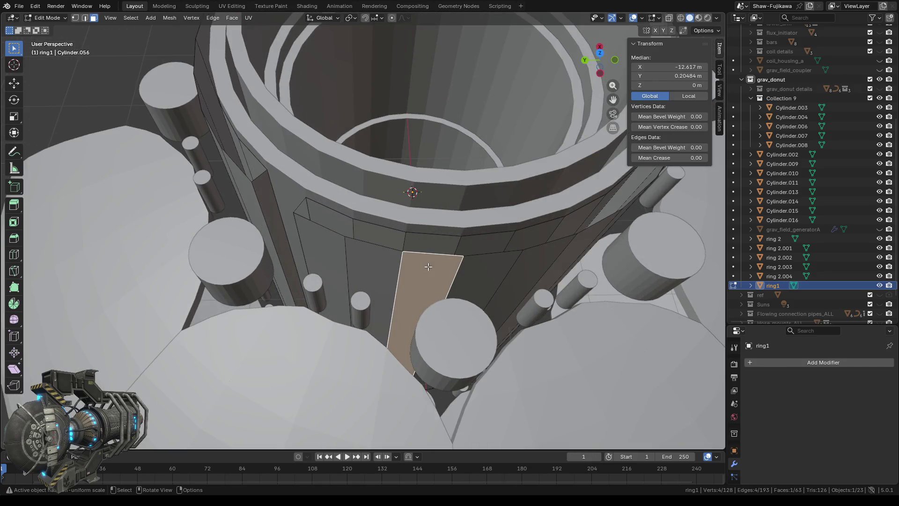
pyautogui.press('x')
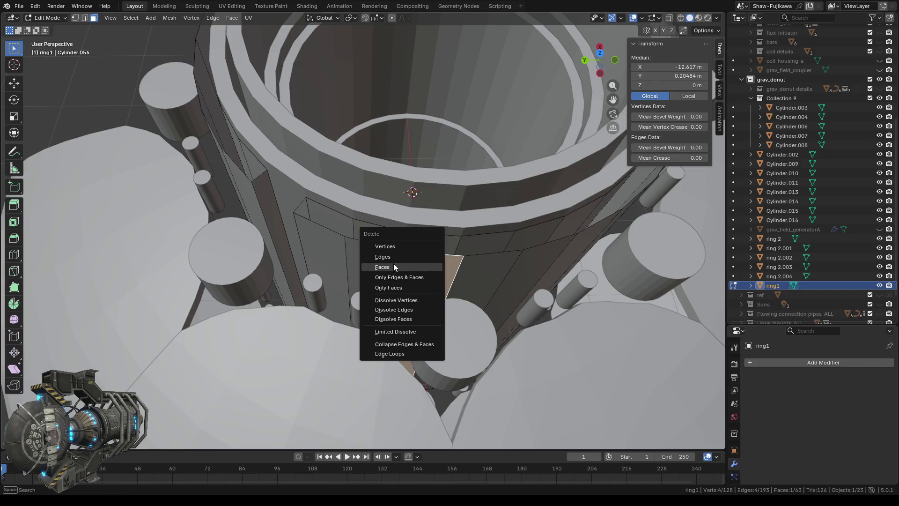
pyautogui.click(393, 266)
pyautogui.click(422, 257)
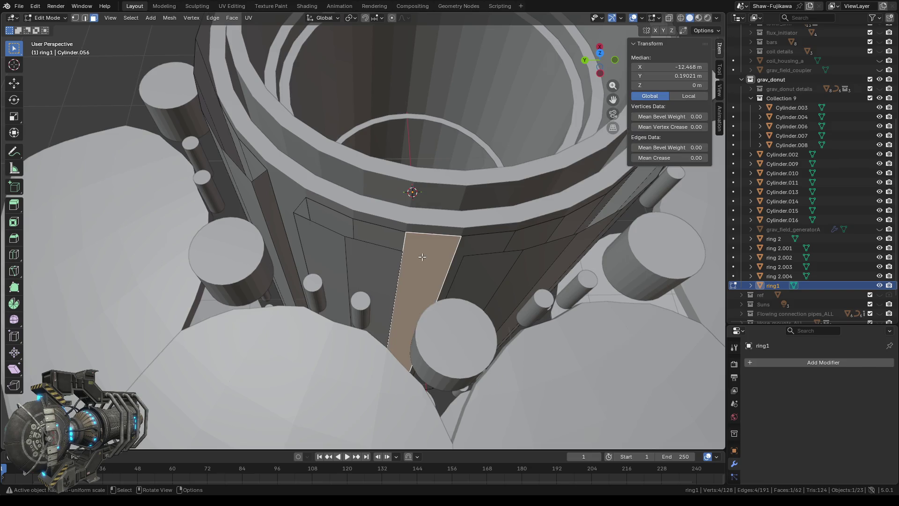
pyautogui.press('x')
pyautogui.click(414, 261)
pyautogui.moveTo(414, 262); pyautogui.dragTo(398, 265, button='middle')
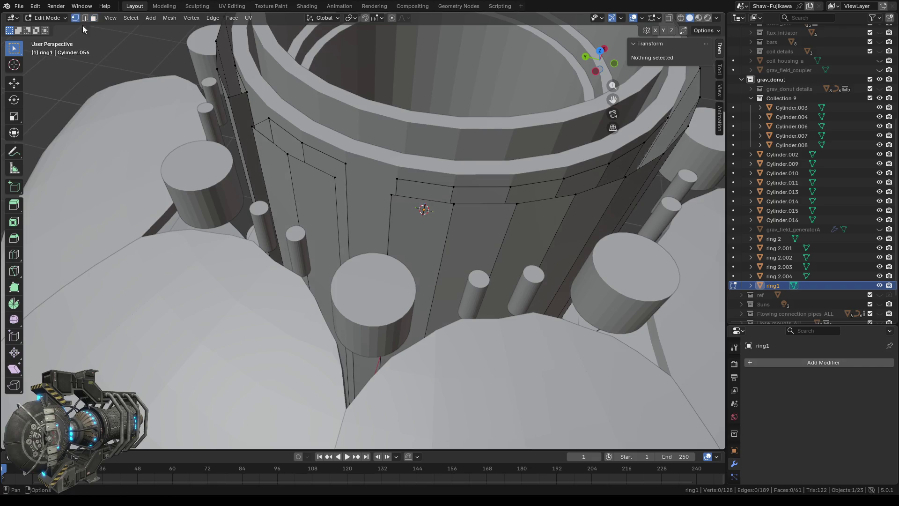
# Step: Fill faces between the vertical edges beside the panel and across the left panel frame
pyautogui.moveTo(308, 151); pyautogui.dragTo(348, 197)
pyautogui.moveTo(350, 203)
pyautogui.mouseDown(button='middle')
pyautogui.moveTo(390, 158)
pyautogui.moveTo(351, 260)
pyautogui.mouseUp(button='middle')
pyautogui.moveTo(351, 261); pyautogui.dragTo(385, 303)
pyautogui.moveTo(386, 221); pyautogui.dragTo(515, 332, button='middle')
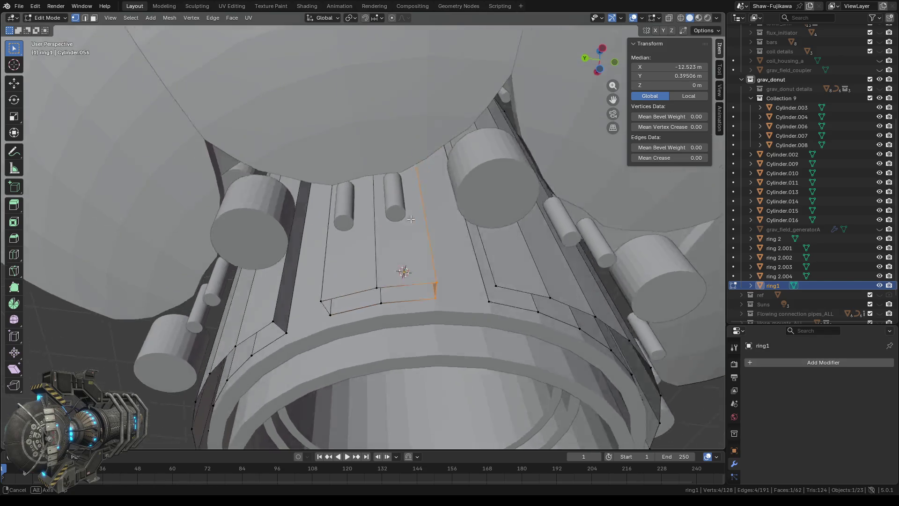
pyautogui.click(490, 232)
pyautogui.moveTo(490, 231); pyautogui.dragTo(518, 169, button='middle')
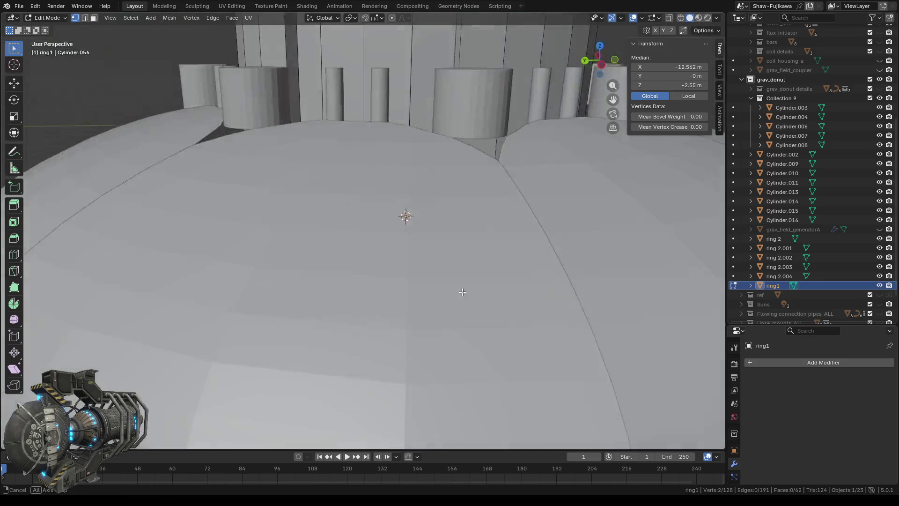
pyautogui.keyDown('shift'); pyautogui.moveTo(514, 123); pyautogui.dragTo(523, 139); pyautogui.keyUp('shift')
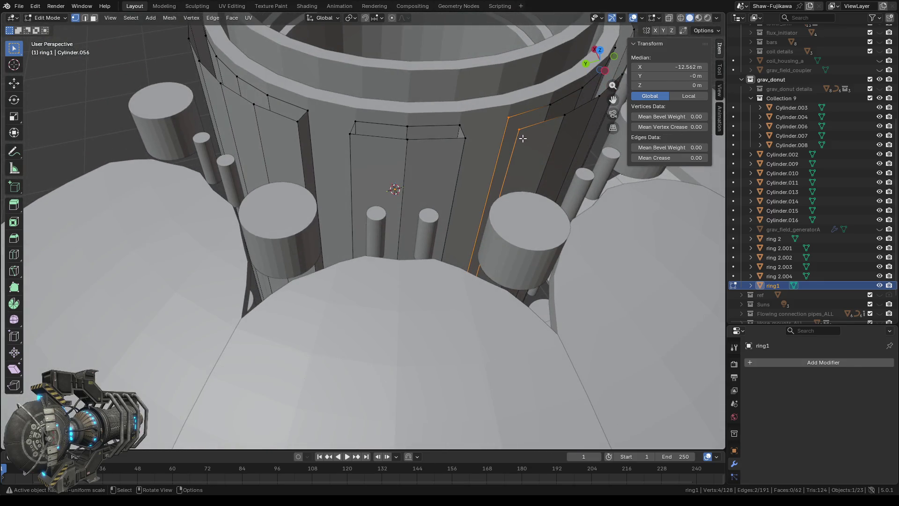
pyautogui.press('f')
pyautogui.moveTo(522, 184); pyautogui.dragTo(500, 204, button='middle')
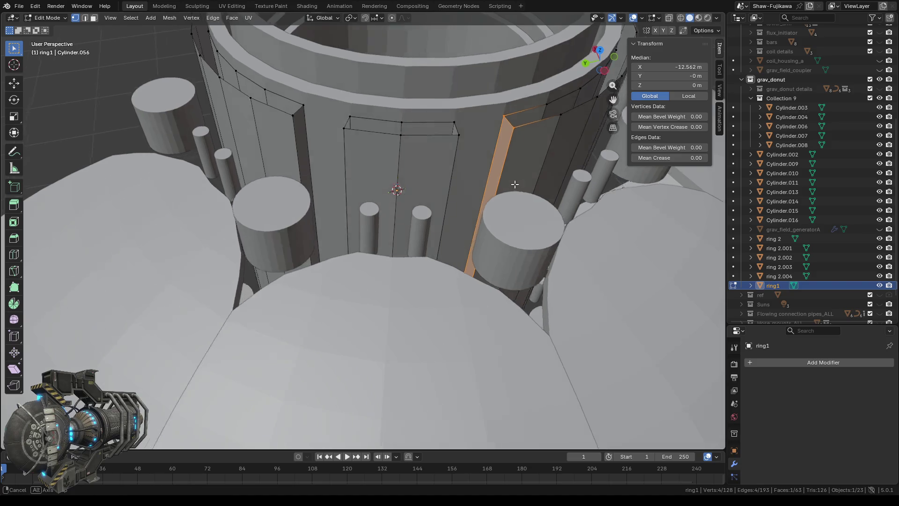
pyautogui.scroll(2, 392, 261)
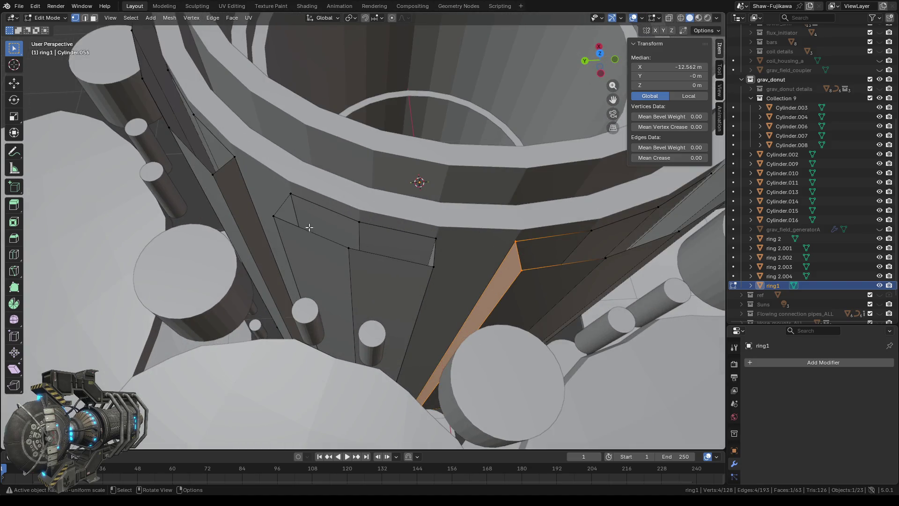
pyautogui.moveTo(275, 184); pyautogui.dragTo(454, 280)
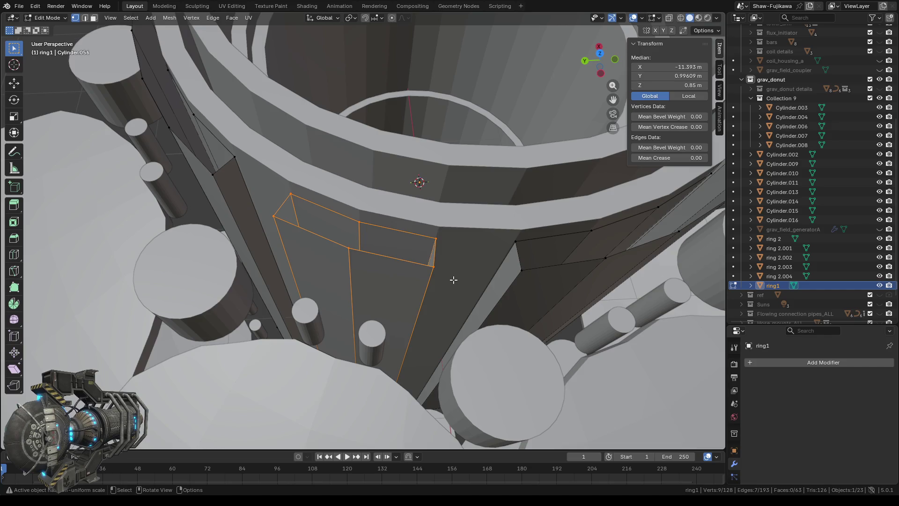
pyautogui.press('f')
# Step: Fill the six-vertex lower frame and three upper quads around the panel frames with faces
pyautogui.moveTo(453, 280)
pyautogui.mouseDown(button='middle')
pyautogui.moveTo(367, 186)
pyautogui.moveTo(364, 169)
pyautogui.mouseUp(button='middle')
pyautogui.moveTo(312, 142); pyautogui.dragTo(441, 204)
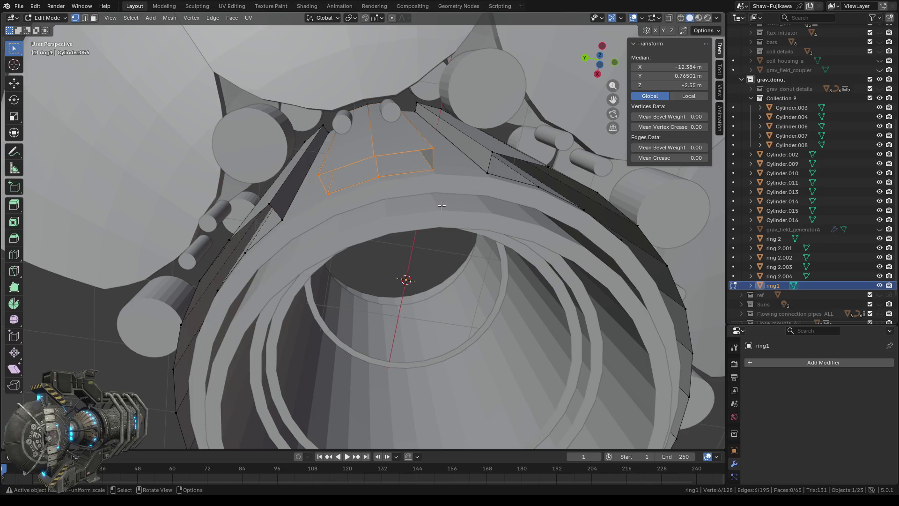
pyautogui.press('f')
pyautogui.moveTo(334, 217); pyautogui.dragTo(388, 217, button='middle')
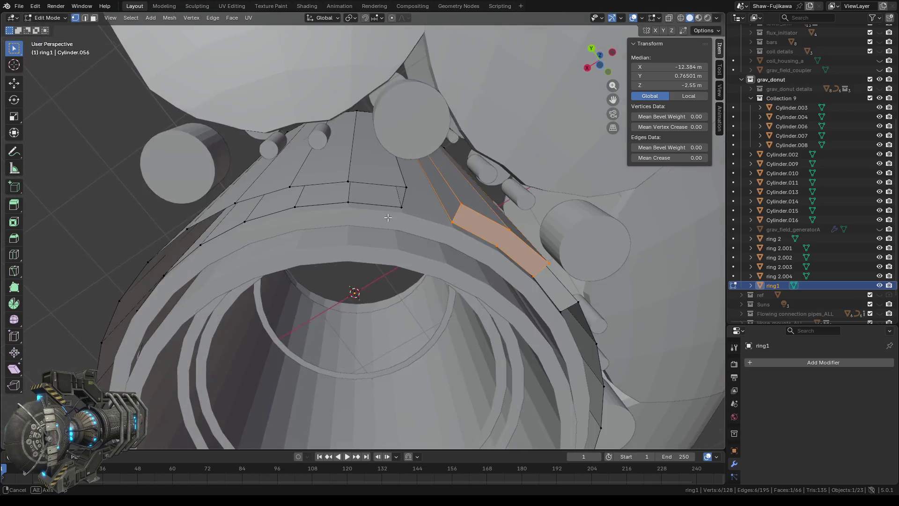
pyautogui.moveTo(334, 166); pyautogui.dragTo(418, 217)
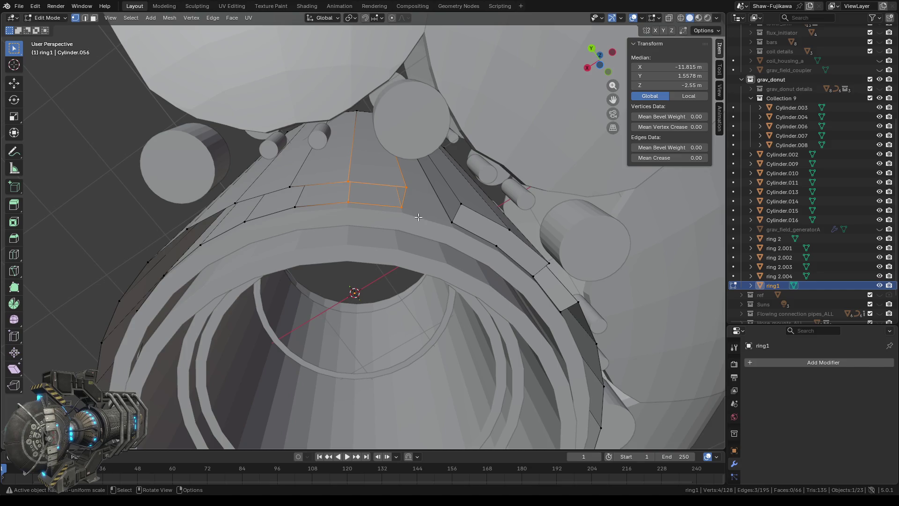
pyautogui.press('f')
pyautogui.moveTo(274, 175); pyautogui.dragTo(359, 210)
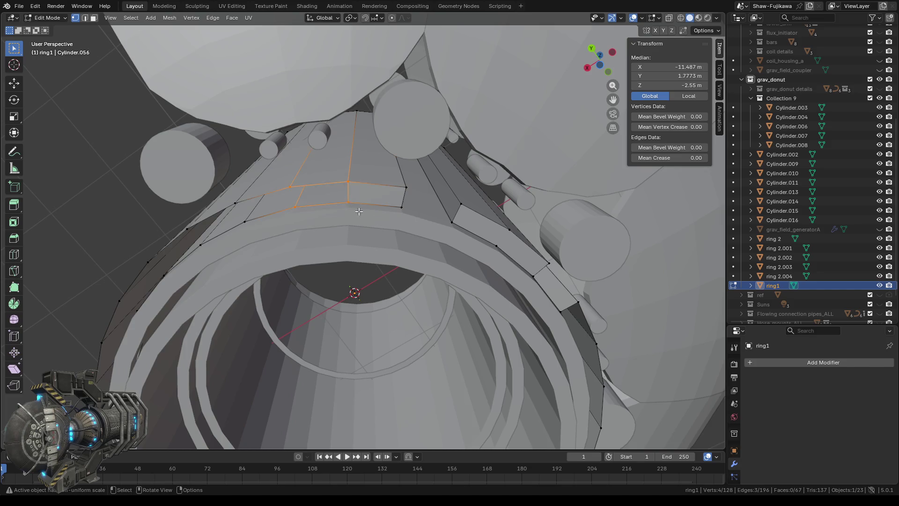
pyautogui.press('f')
pyautogui.moveTo(359, 211); pyautogui.dragTo(299, 187, button='middle')
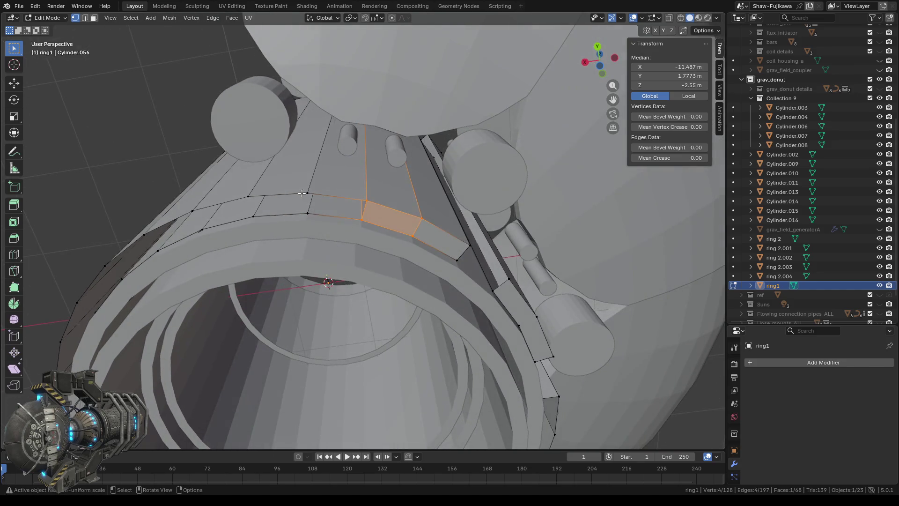
pyautogui.moveTo(299, 187); pyautogui.dragTo(373, 227)
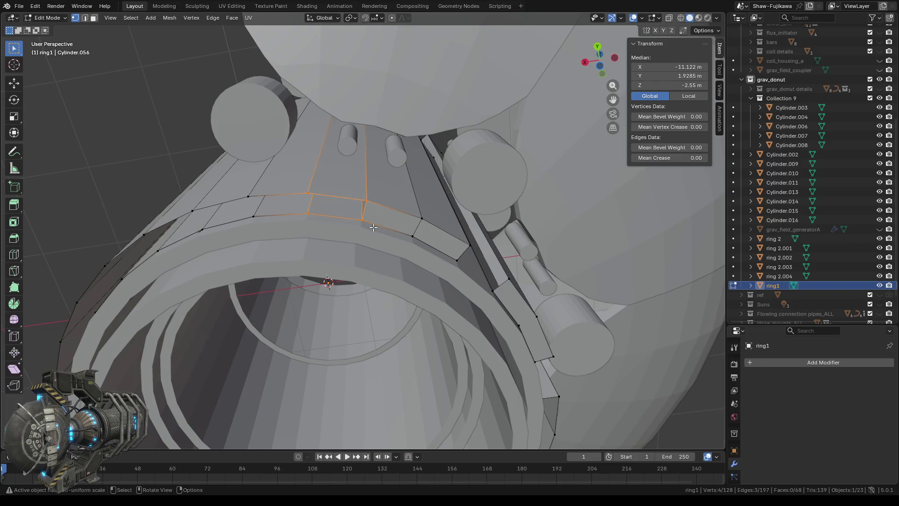
pyautogui.press('f')
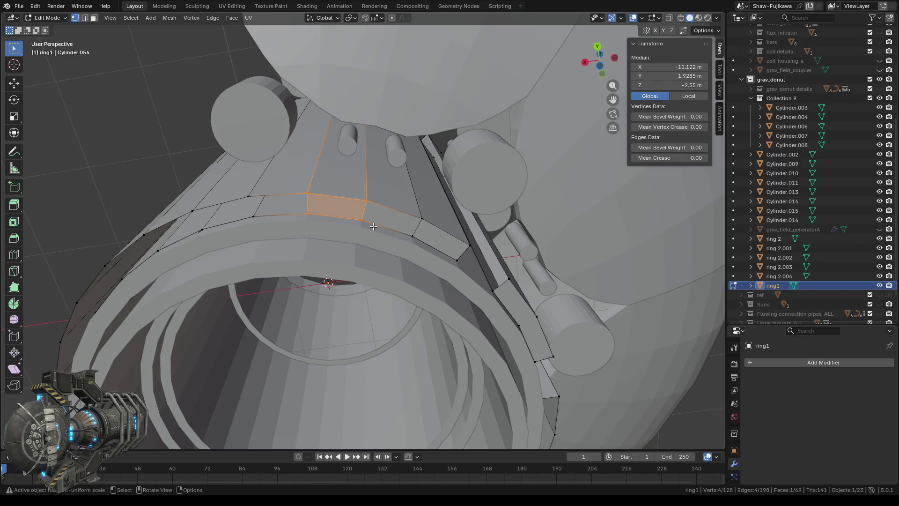
# Step: Fill the remaining lower-right, adjacent and left quad gaps along ring1's rim with faces
pyautogui.moveTo(238, 182); pyautogui.dragTo(339, 229)
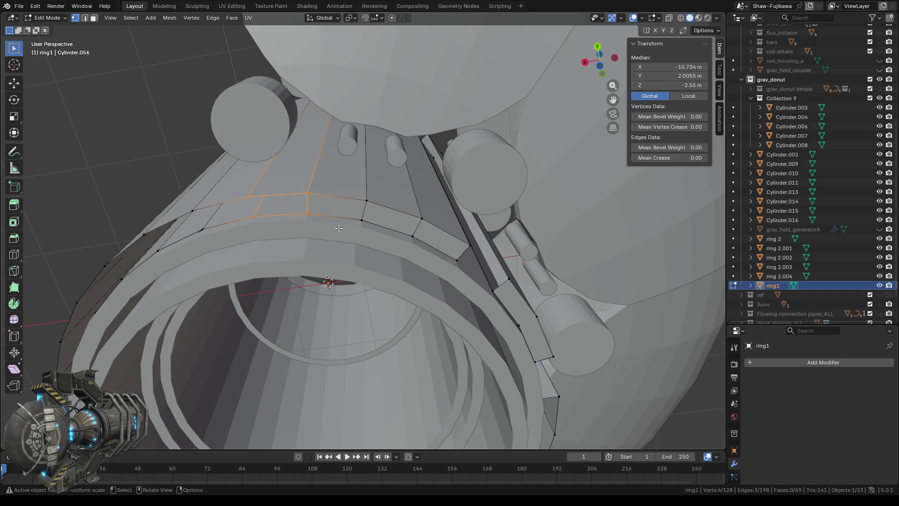
pyautogui.moveTo(386, 98); pyautogui.dragTo(374, 222, button='middle')
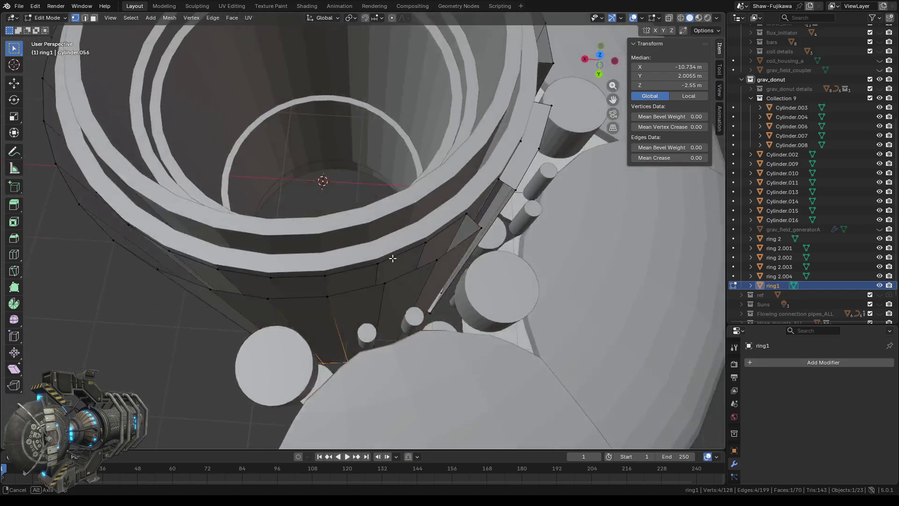
pyautogui.moveTo(373, 222); pyautogui.dragTo(442, 255)
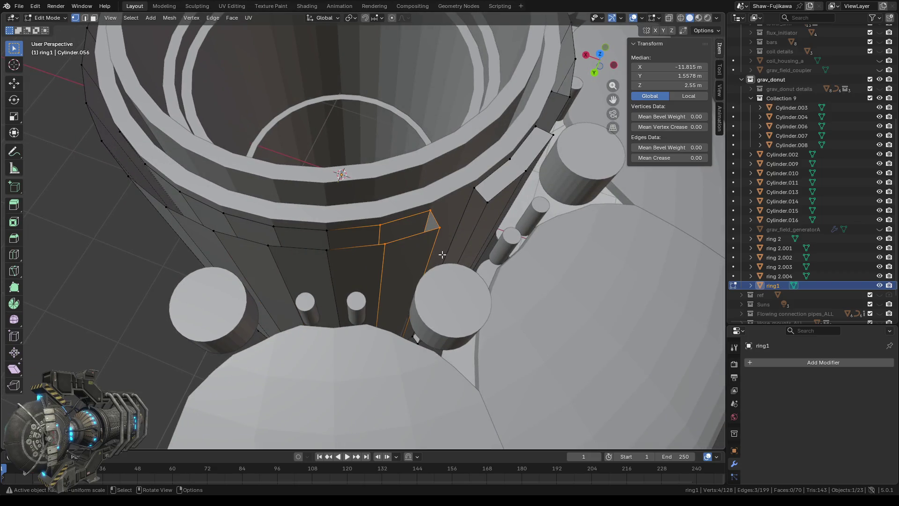
pyautogui.press('f')
pyautogui.click(325, 246)
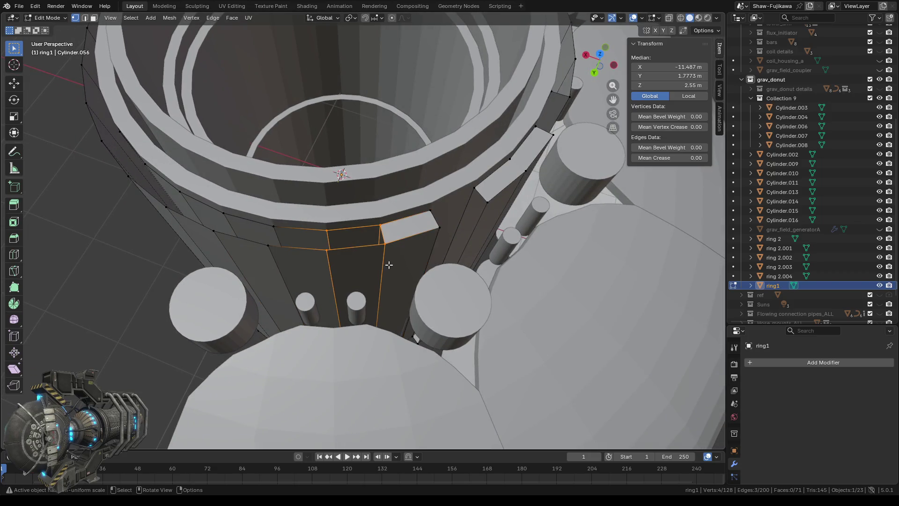
pyautogui.press('f')
pyautogui.moveTo(256, 212); pyautogui.dragTo(345, 262)
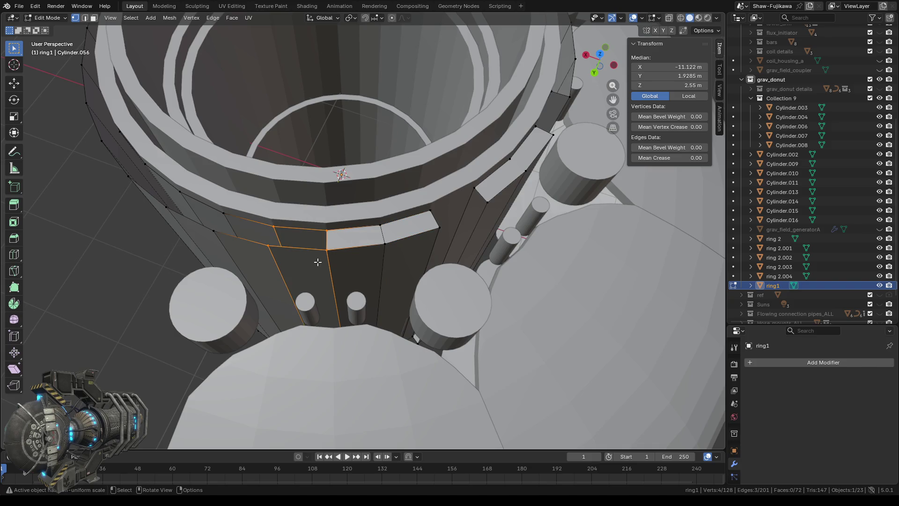
pyautogui.press('f')
pyautogui.press('f')
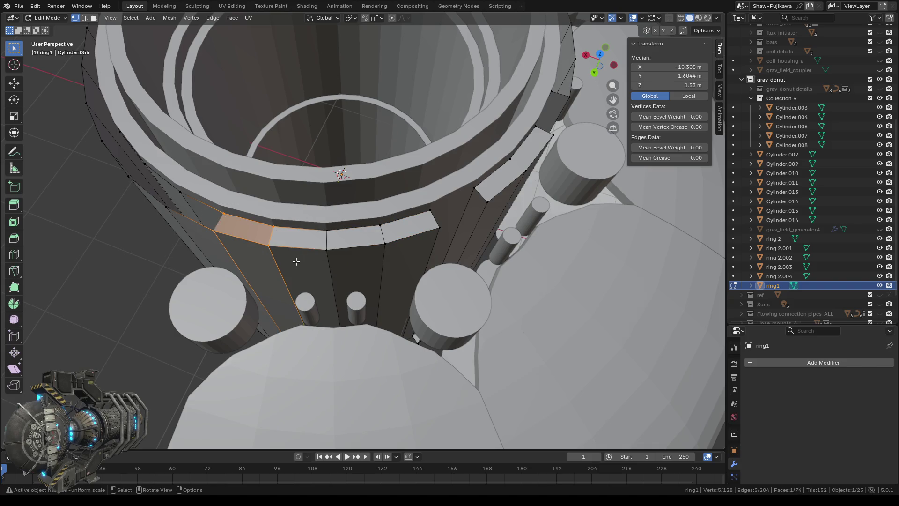
pyautogui.moveTo(549, 271); pyautogui.dragTo(514, 267, button='middle')
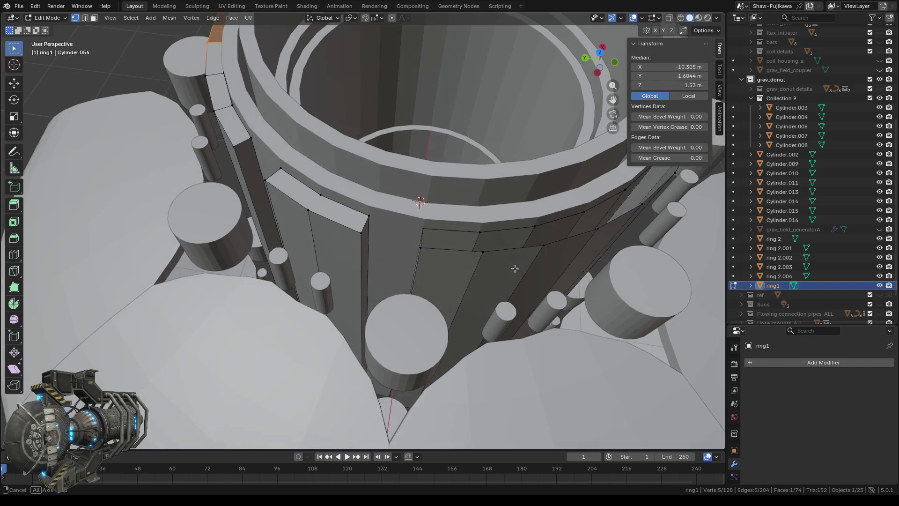
pyautogui.moveTo(515, 268); pyautogui.dragTo(516, 271, button='middle')
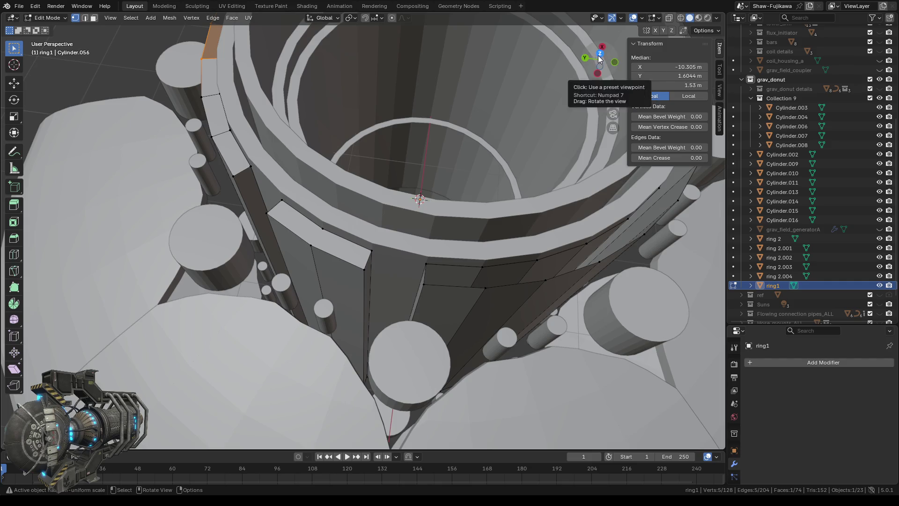
# Step: Check ring1 from top view, then delete one panel face from the wall
pyautogui.click(598, 56)
pyautogui.keyDown('shift'); pyautogui.moveTo(358, 253); pyautogui.dragTo(433, 219, button='middle'); pyautogui.keyUp('shift')
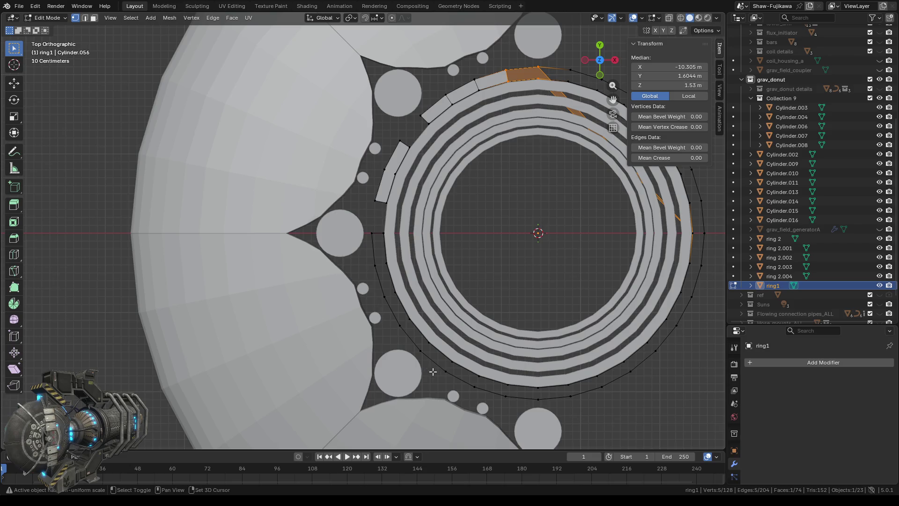
pyautogui.scroll(2, 343, 267)
pyautogui.keyDown('shift'); pyautogui.scroll(-3, 337, 256); pyautogui.keyUp('shift')
pyautogui.moveTo(337, 252); pyautogui.dragTo(352, 149, button='middle')
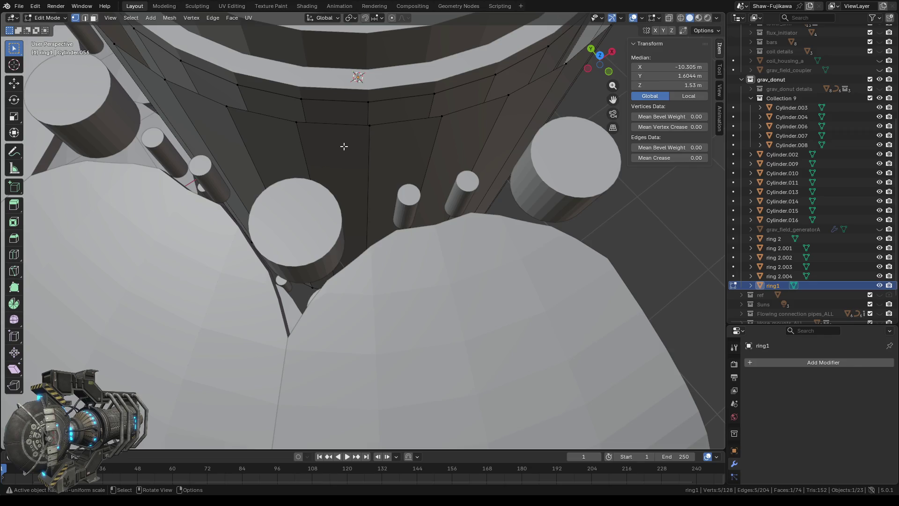
pyautogui.click(93, 18)
pyautogui.click(340, 158)
pyautogui.press('x')
pyautogui.click(339, 157)
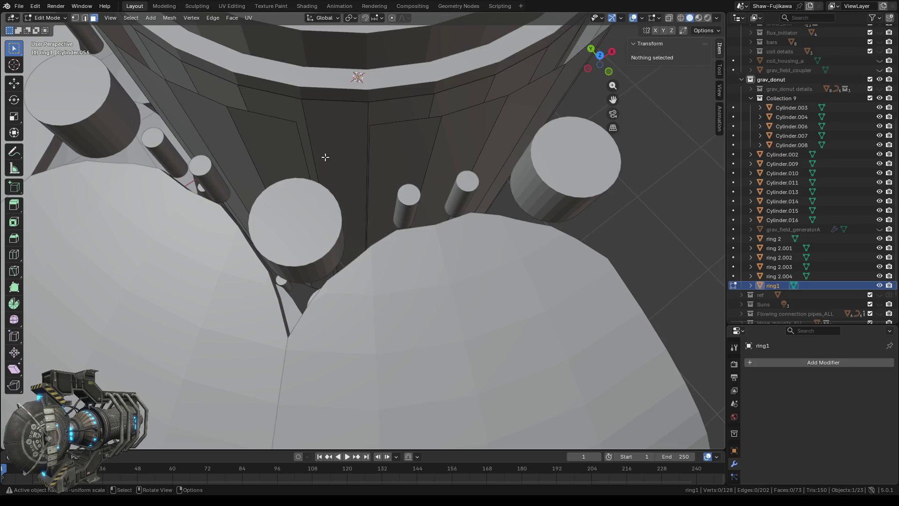
# Step: Delete the neighbouring panel face and return to vertex selection
pyautogui.click(346, 136)
pyautogui.press('x')
pyautogui.click(320, 135)
pyautogui.moveTo(319, 134); pyautogui.dragTo(267, 106, button='middle')
pyautogui.click(76, 17)
pyautogui.moveTo(317, 175); pyautogui.dragTo(316, 141, button='middle')
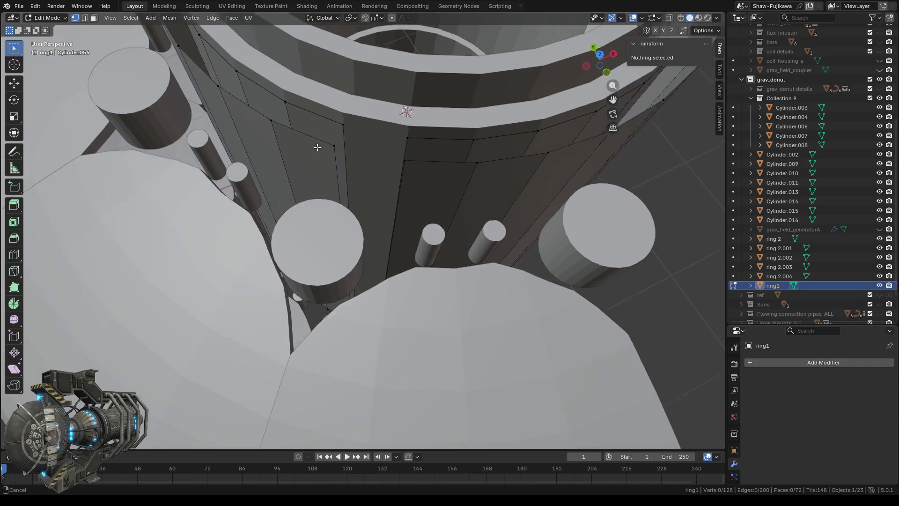
pyautogui.moveTo(314, 131); pyautogui.dragTo(362, 177)
pyautogui.moveTo(398, 205)
pyautogui.mouseDown(button='middle')
pyautogui.moveTo(392, 277)
pyautogui.moveTo(408, 368)
pyautogui.mouseUp(button='middle')
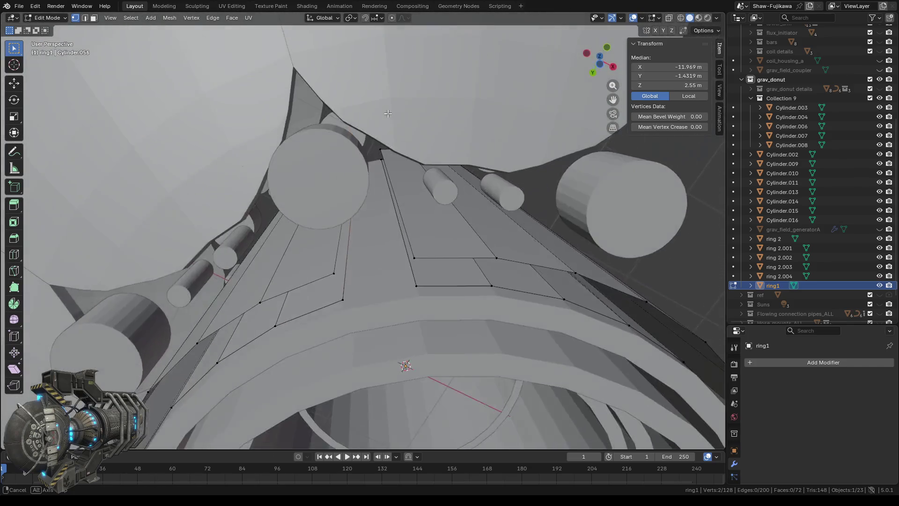
pyautogui.moveTo(312, 260); pyautogui.dragTo(354, 305)
pyautogui.press('f')
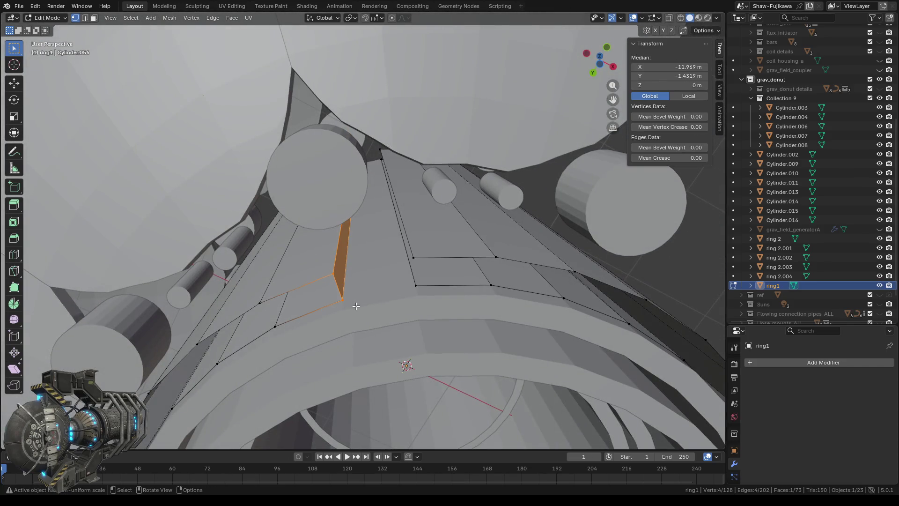
pyautogui.click(418, 274)
pyautogui.moveTo(430, 288); pyautogui.dragTo(361, 206)
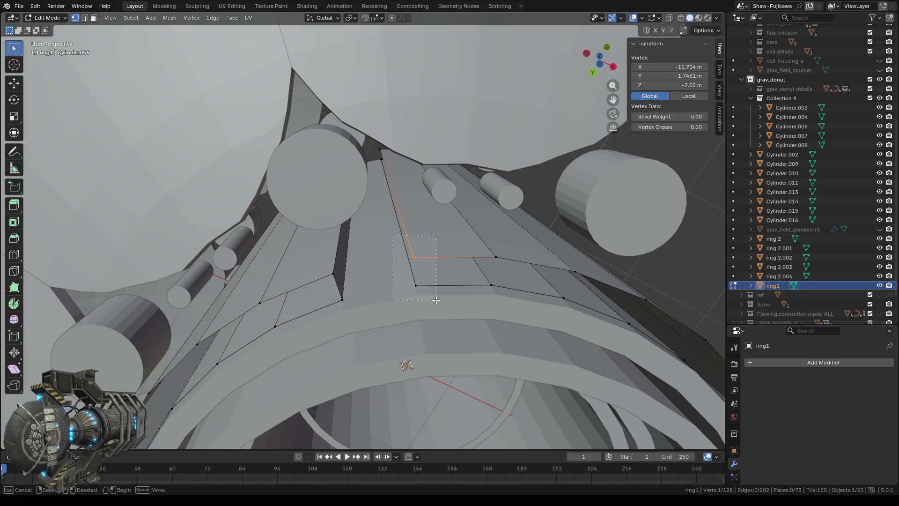
pyautogui.moveTo(362, 206); pyautogui.dragTo(461, 140, button='middle')
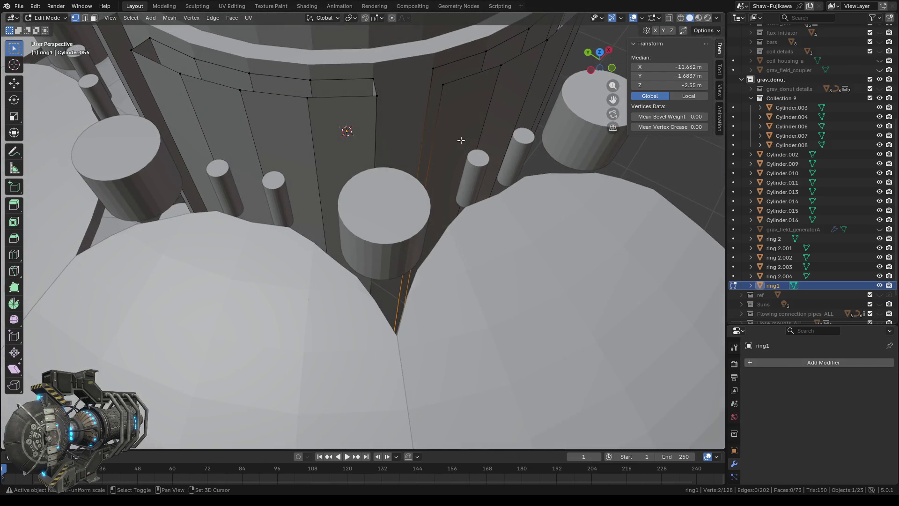
pyautogui.moveTo(430, 70); pyautogui.dragTo(447, 99)
pyautogui.press('f')
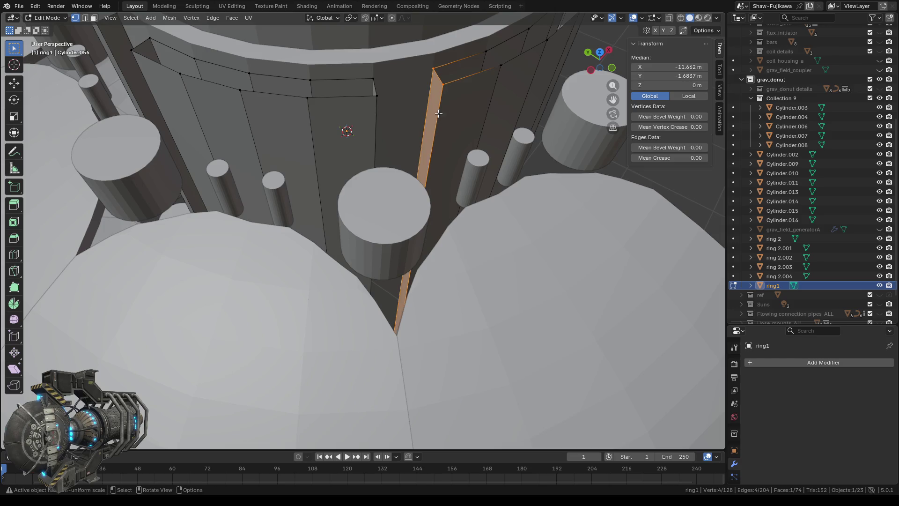
pyautogui.moveTo(447, 96); pyautogui.dragTo(429, 132, button='middle')
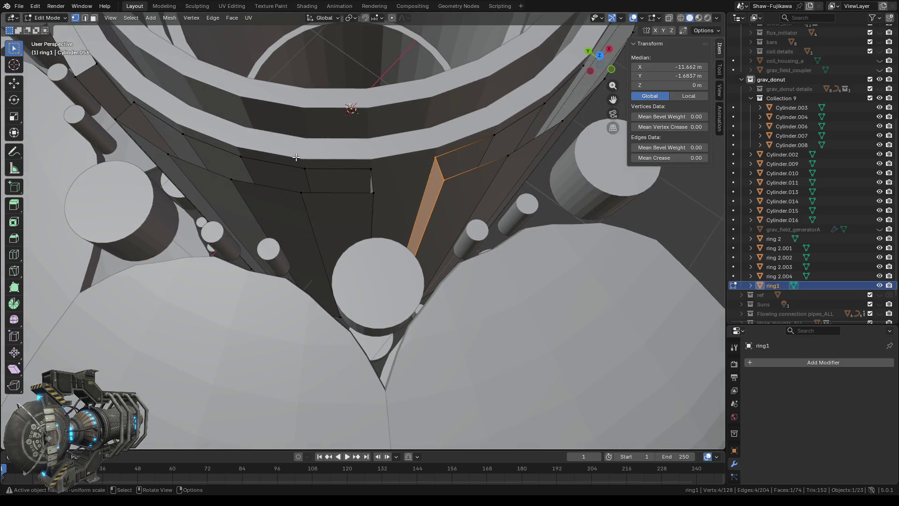
pyautogui.moveTo(297, 158); pyautogui.dragTo(394, 219)
pyautogui.press('f')
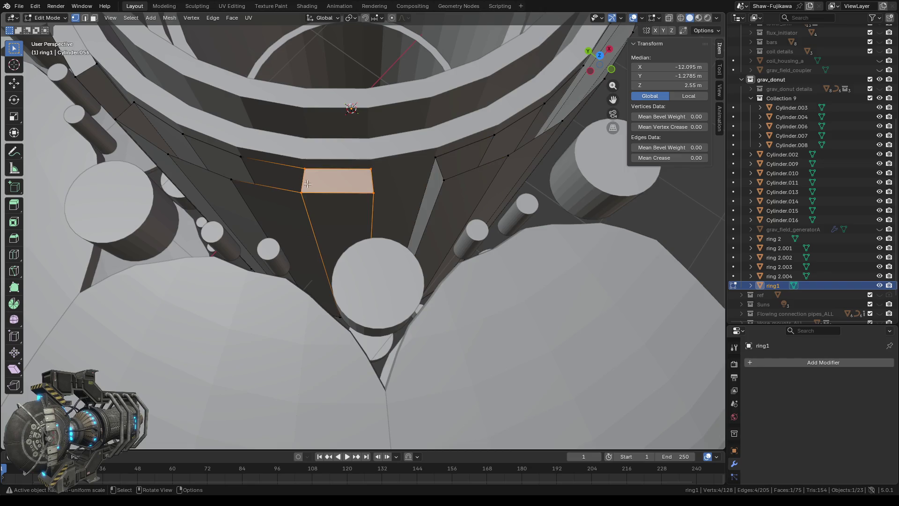
pyautogui.moveTo(219, 139); pyautogui.dragTo(341, 208)
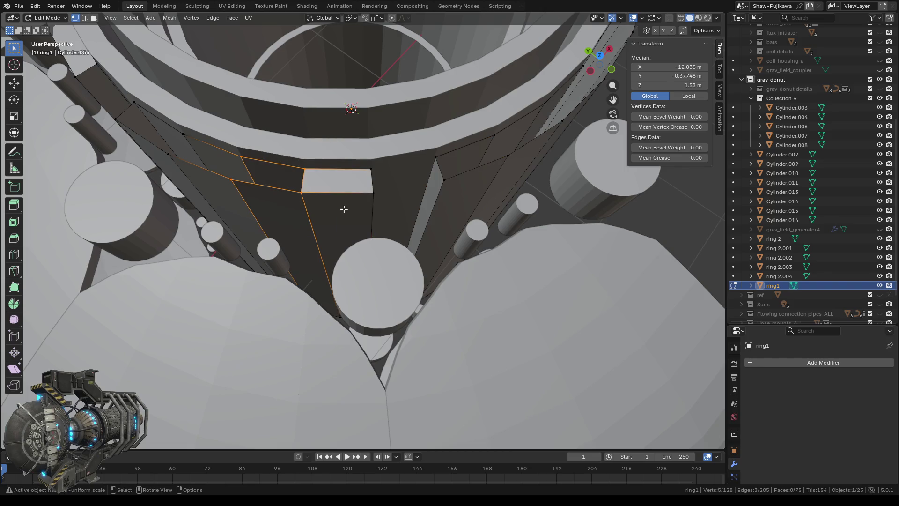
pyautogui.press('f')
pyautogui.moveTo(275, 208); pyautogui.dragTo(351, 162, button='middle')
pyautogui.moveTo(364, 139); pyautogui.dragTo(419, 210)
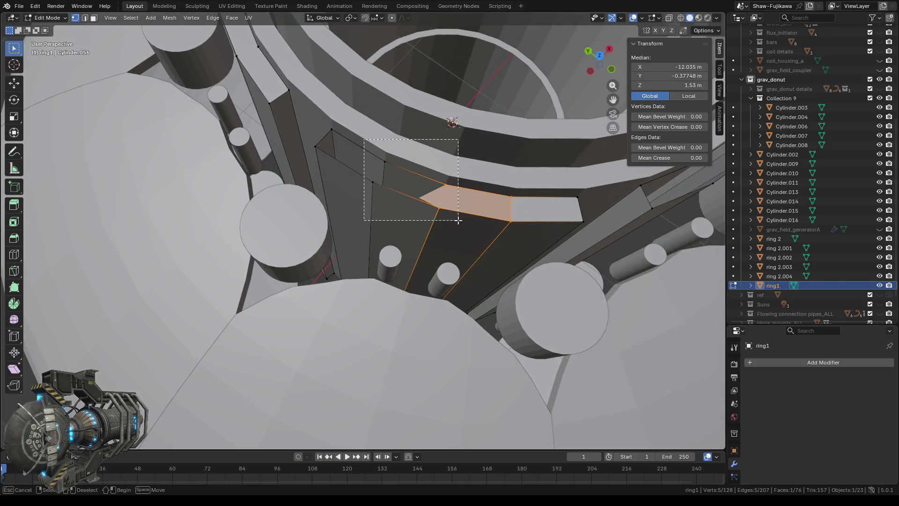
pyautogui.moveTo(365, 139); pyautogui.dragTo(419, 211)
pyautogui.moveTo(422, 260); pyautogui.dragTo(442, 275, button='middle')
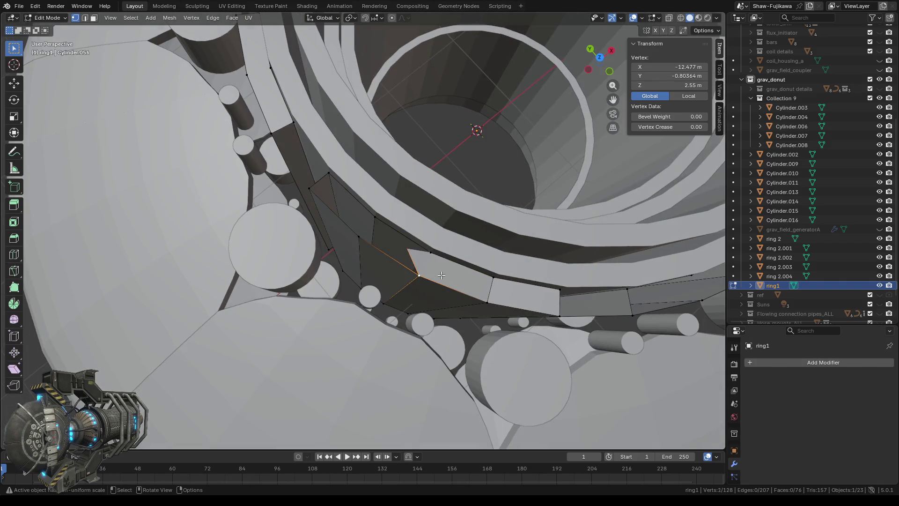
pyautogui.click(94, 19)
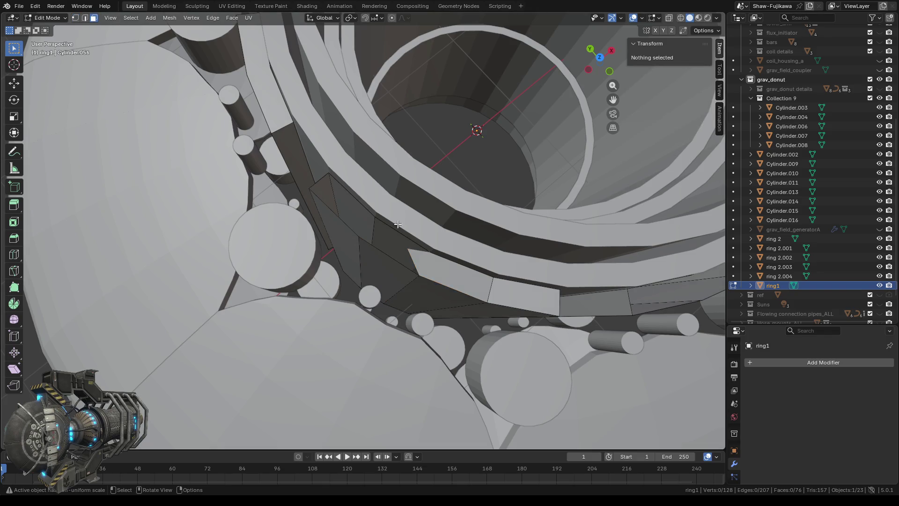
pyautogui.click(449, 283)
pyautogui.moveTo(448, 283)
pyautogui.mouseDown(button='middle')
pyautogui.moveTo(257, 234)
pyautogui.moveTo(418, 108)
pyautogui.moveTo(261, 135)
pyautogui.moveTo(251, 147)
pyautogui.moveTo(251, 156)
pyautogui.moveTo(458, 245)
pyautogui.mouseUp(button='middle')
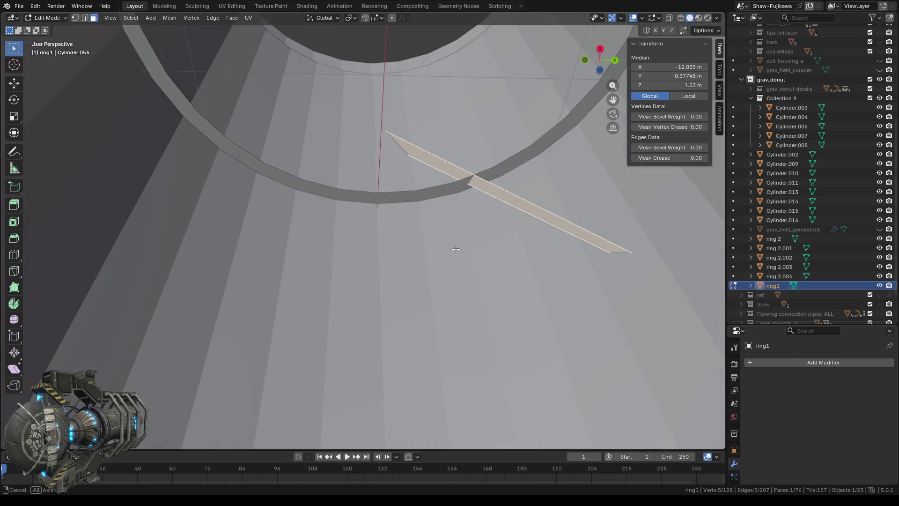
# Step: Select the stray edge crossing ring1 in Edge mode and delete its attached faces, ending in top view
pyautogui.moveTo(458, 245); pyautogui.dragTo(458, 245, button='middle')
pyautogui.click(83, 18)
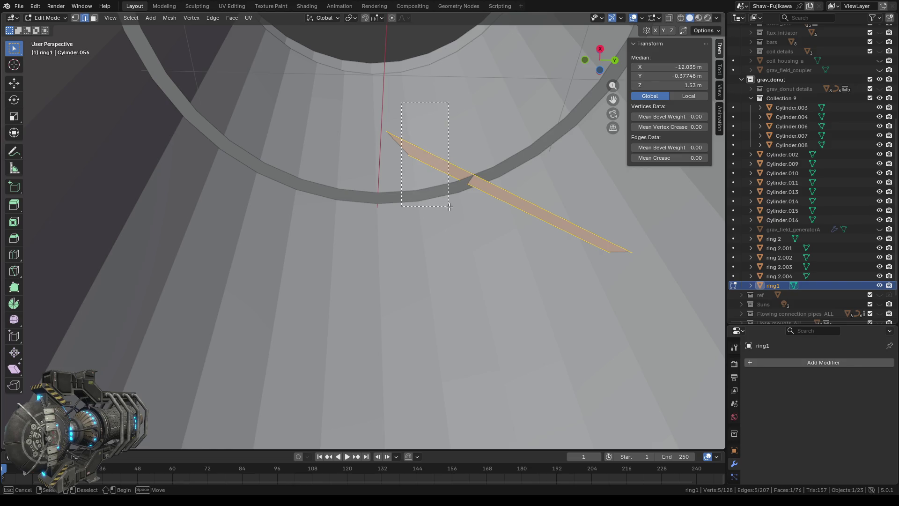
pyautogui.moveTo(449, 206); pyautogui.dragTo(447, 205)
pyautogui.moveTo(457, 205)
pyautogui.mouseDown(button='middle')
pyautogui.moveTo(469, 246)
pyautogui.moveTo(595, 240)
pyautogui.mouseUp(button='middle')
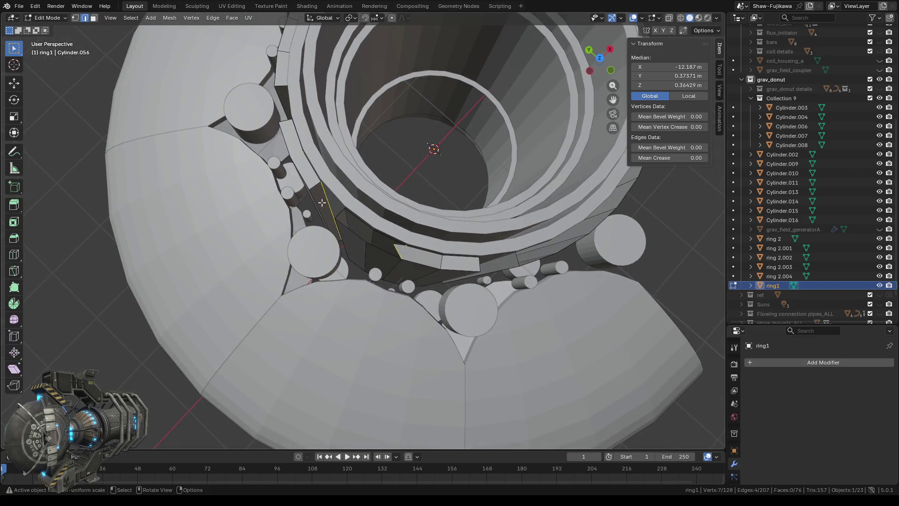
pyautogui.moveTo(326, 204); pyautogui.dragTo(398, 177, button='middle')
pyautogui.press('x')
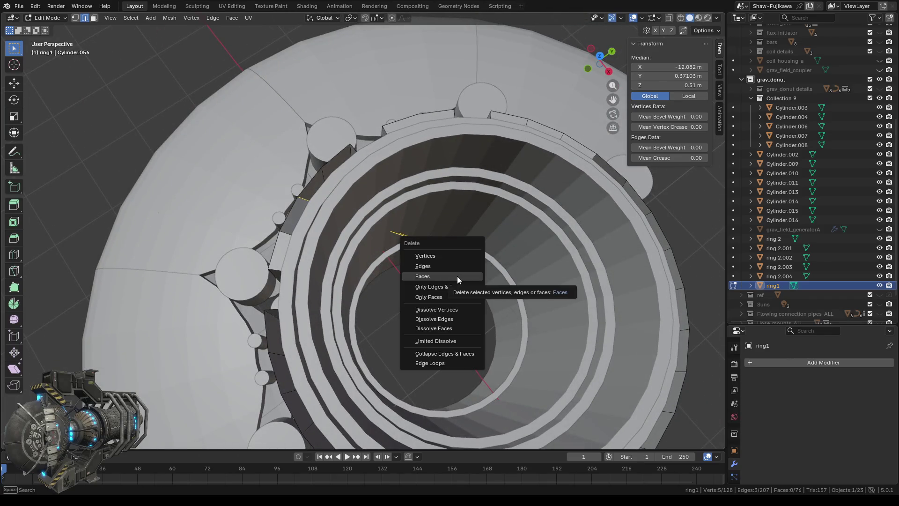
pyautogui.click(452, 286)
pyautogui.moveTo(374, 289)
pyautogui.mouseDown(button='middle')
pyautogui.moveTo(501, 272)
pyautogui.moveTo(505, 307)
pyautogui.mouseUp(button='middle')
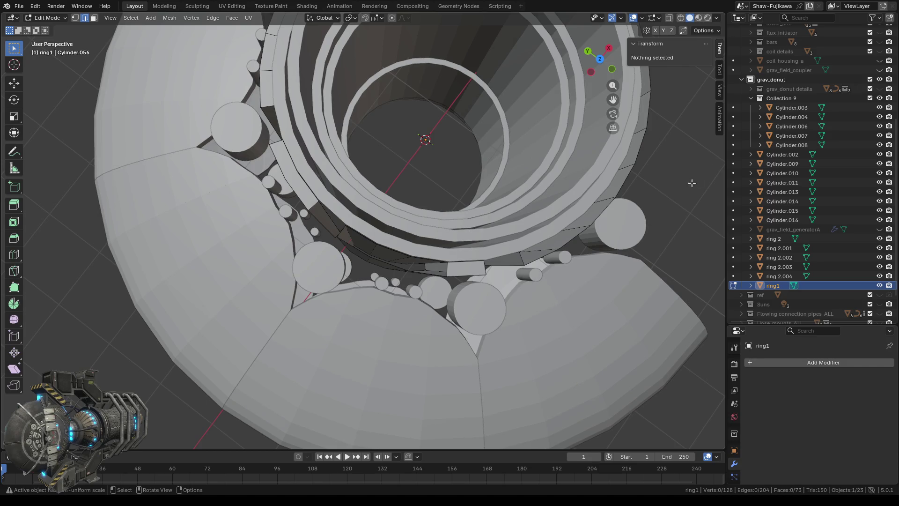
pyautogui.click(599, 60)
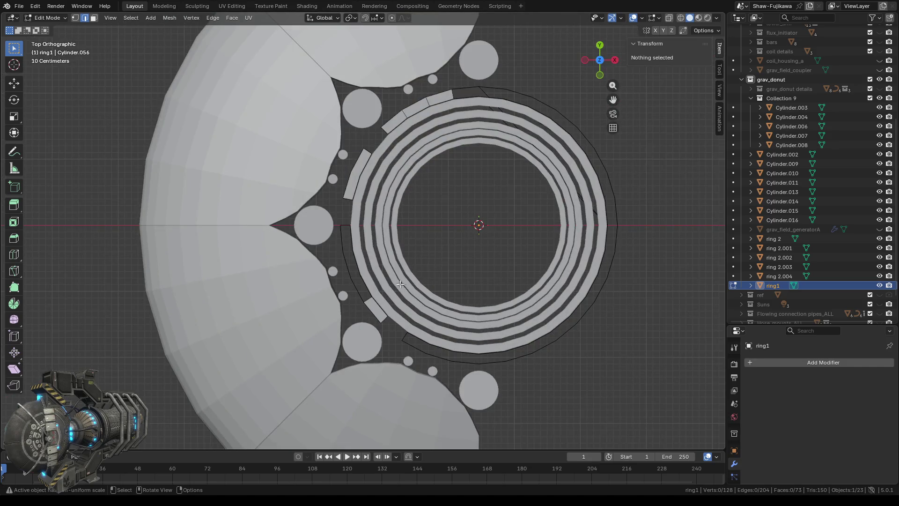
pyautogui.scroll(4, 386, 203)
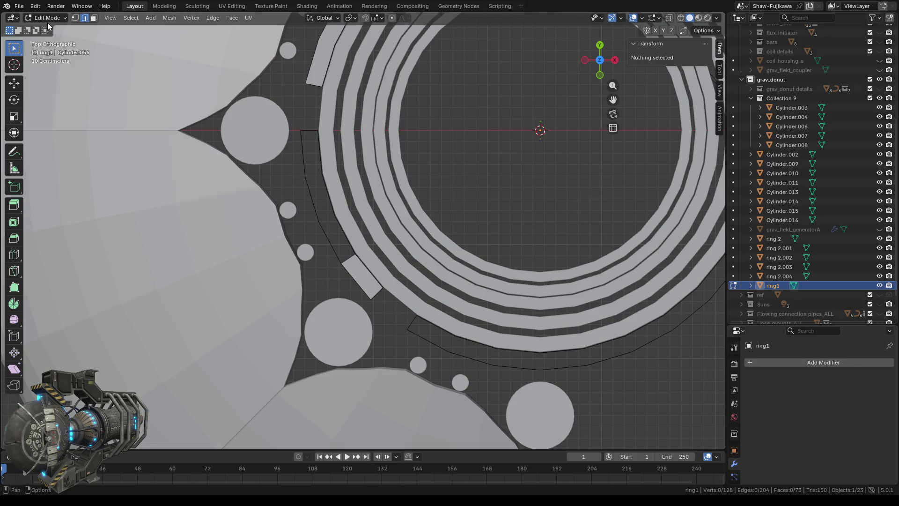
# Step: In vertex mode, box-select the corner vertices of the upper panel gaps from left to right
pyautogui.click(76, 18)
pyautogui.moveTo(288, 266); pyautogui.dragTo(354, 249, button='middle')
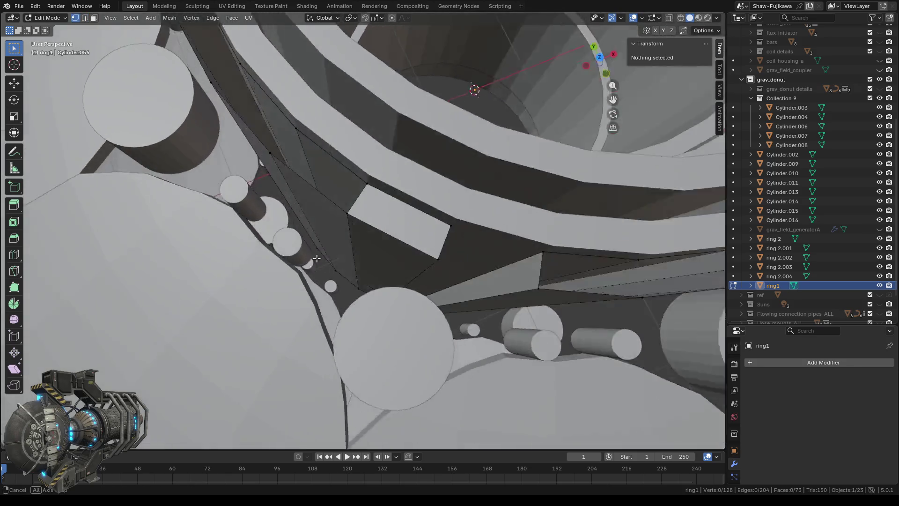
pyautogui.moveTo(268, 110); pyautogui.dragTo(414, 192)
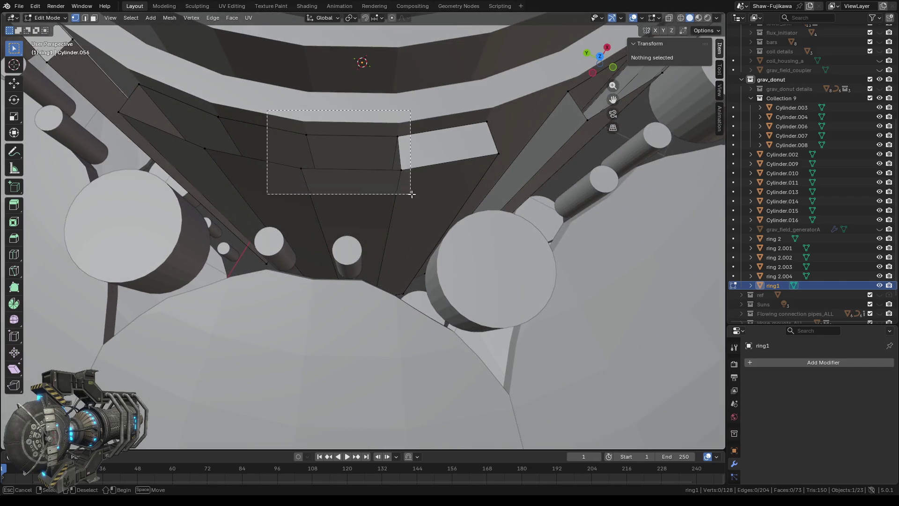
pyautogui.press('3')
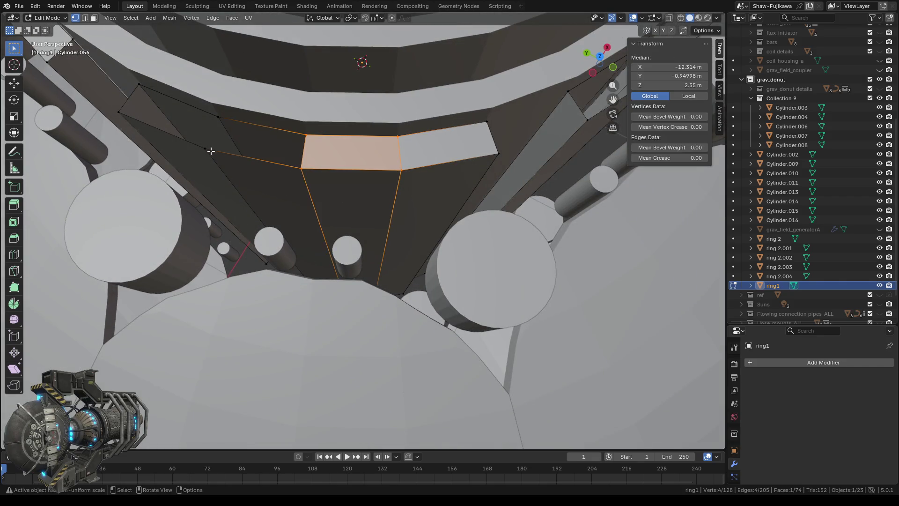
pyautogui.moveTo(191, 105); pyautogui.dragTo(330, 184)
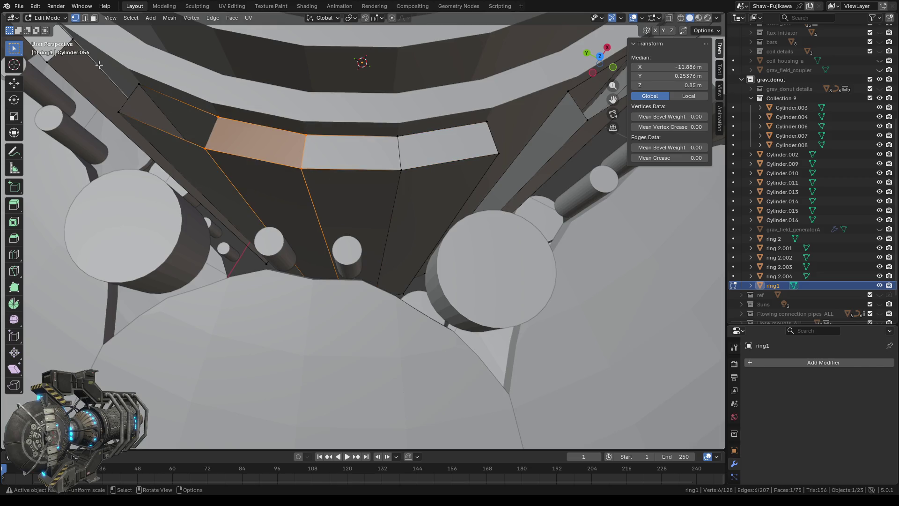
pyautogui.moveTo(100, 65); pyautogui.dragTo(233, 173)
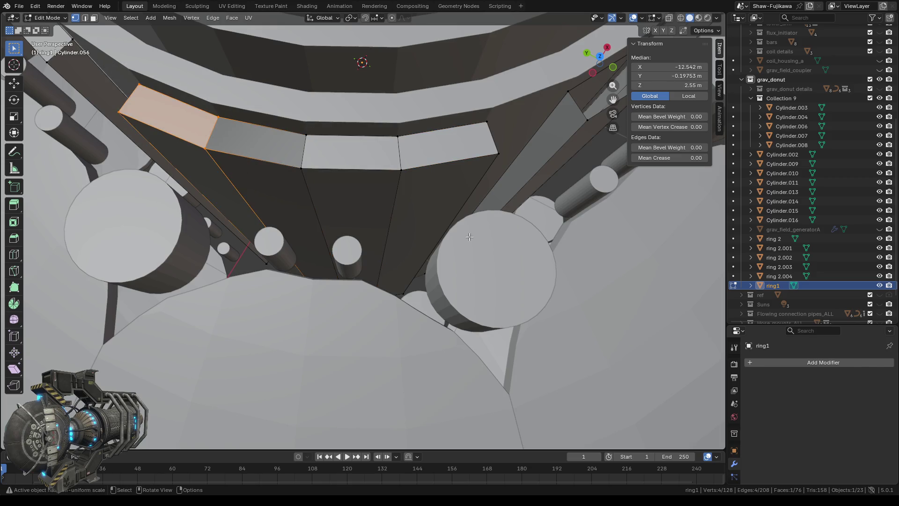
pyautogui.moveTo(233, 173); pyautogui.dragTo(426, 178, button='middle')
pyautogui.scroll(-3, 427, 178)
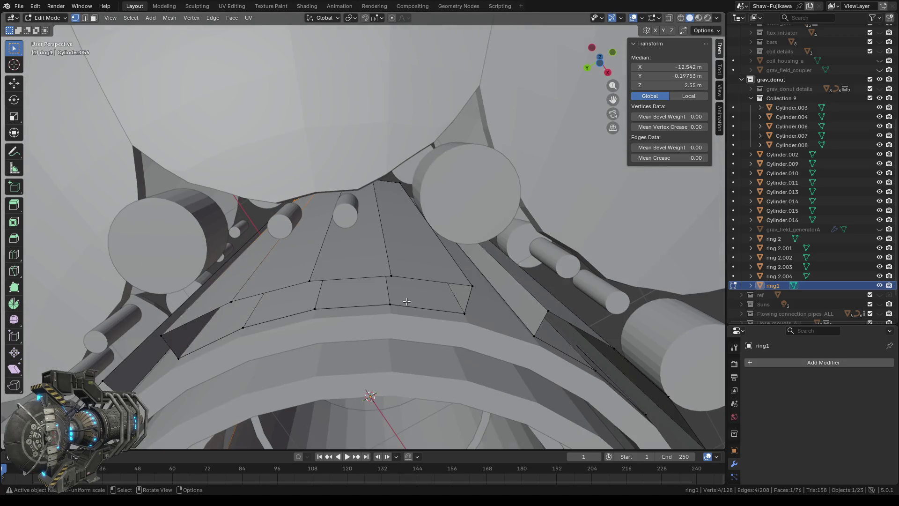
# Step: Fill the right-hand, left and lower-left gaps between ring1's panel strips with faces
pyautogui.moveTo(374, 255)
pyautogui.mouseDown()
pyautogui.moveTo(439, 324)
pyautogui.moveTo(477, 326)
pyautogui.mouseUp()
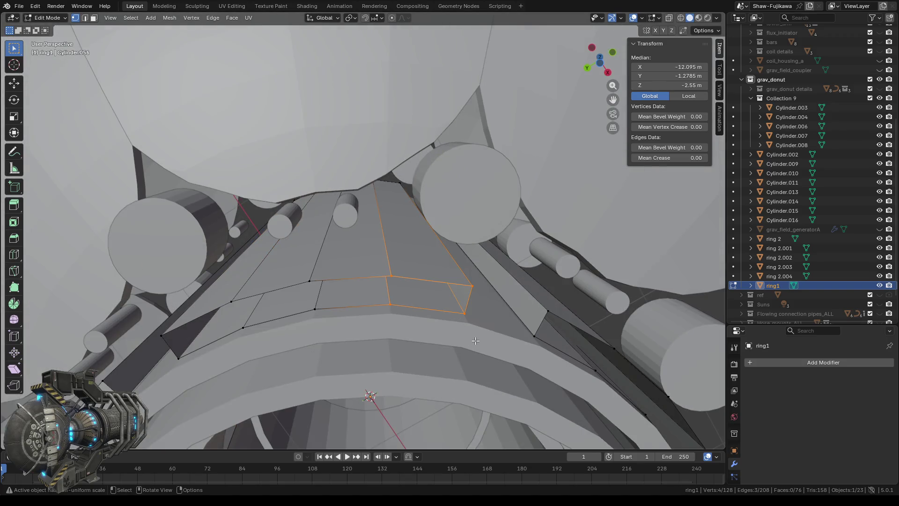
pyautogui.press('f')
pyautogui.moveTo(295, 266); pyautogui.dragTo(397, 319)
pyautogui.press('f')
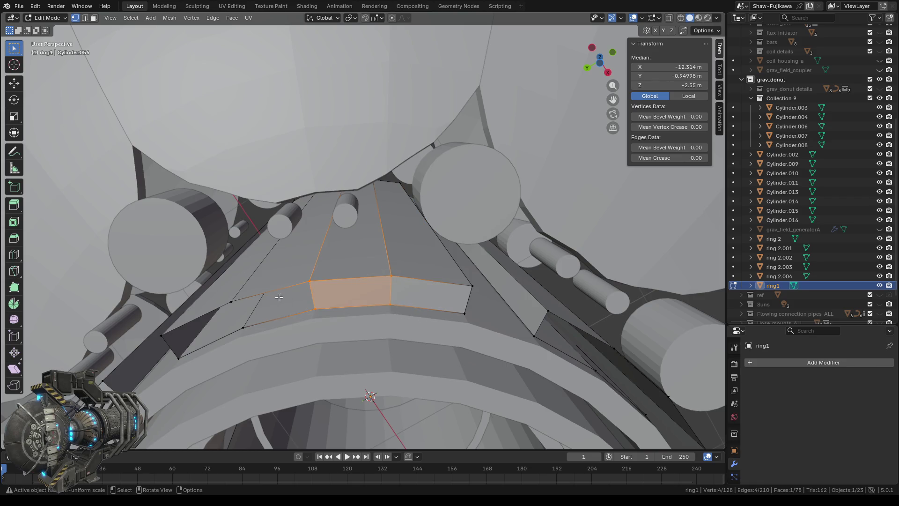
pyautogui.moveTo(223, 273)
pyautogui.mouseDown()
pyautogui.moveTo(347, 326)
pyautogui.moveTo(344, 344)
pyautogui.mouseUp()
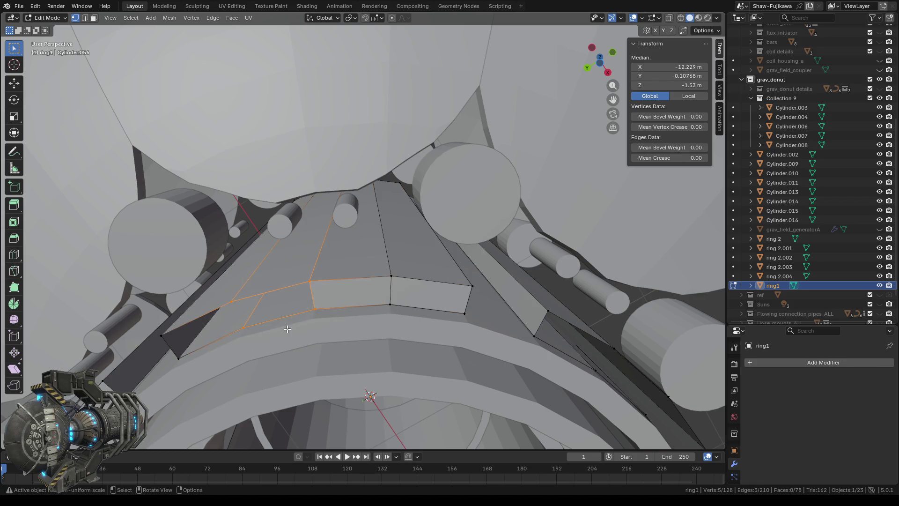
pyautogui.press('f')
pyautogui.moveTo(276, 325); pyautogui.dragTo(322, 327, button='middle')
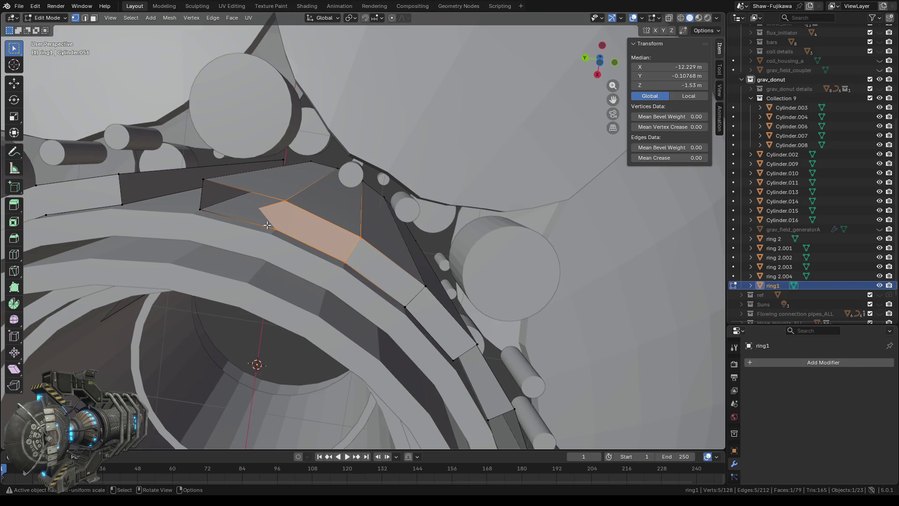
pyautogui.moveTo(249, 278)
pyautogui.mouseDown(button='middle')
pyautogui.moveTo(384, 305)
pyautogui.moveTo(371, 308)
pyautogui.mouseUp(button='middle')
pyautogui.moveTo(452, 247); pyautogui.dragTo(446, 243, button='middle')
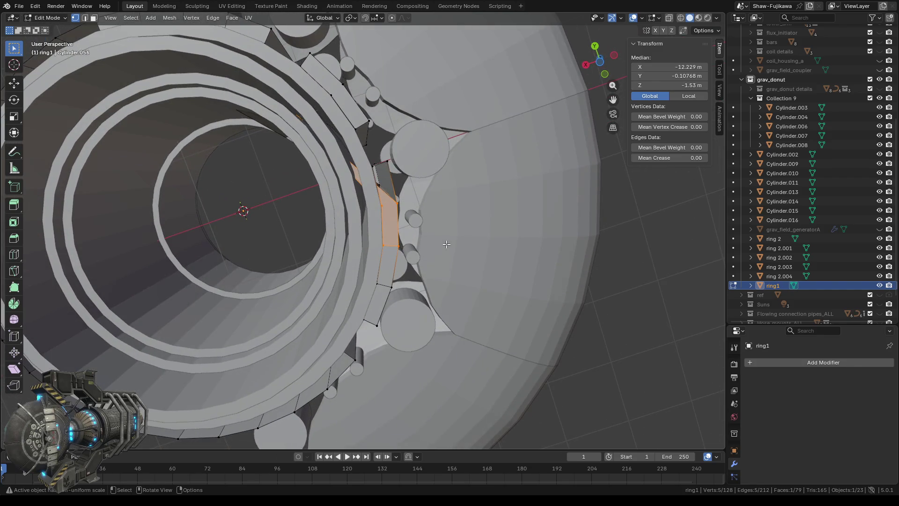
pyautogui.moveTo(446, 244); pyautogui.dragTo(351, 235, button='middle')
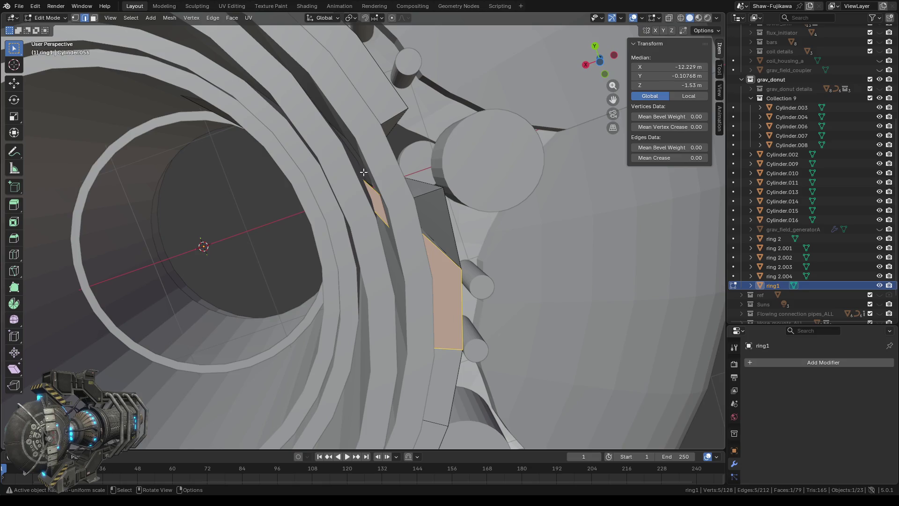
pyautogui.moveTo(377, 226); pyautogui.dragTo(377, 227)
pyautogui.moveTo(376, 226)
pyautogui.mouseDown(button='middle')
pyautogui.moveTo(388, 327)
pyautogui.moveTo(292, 284)
pyautogui.moveTo(421, 331)
pyautogui.moveTo(459, 319)
pyautogui.mouseUp(button='middle')
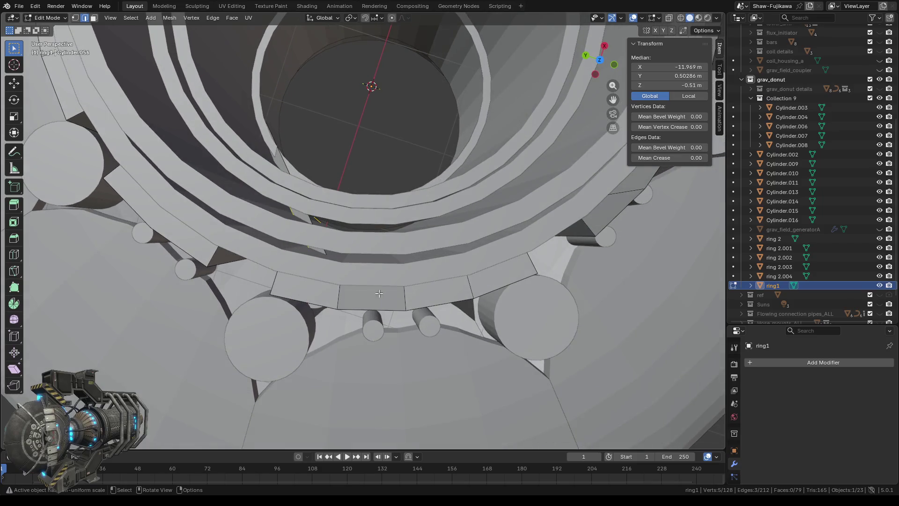
pyautogui.scroll(2, 332, 279)
pyautogui.keyDown('shift'); pyautogui.click(288, 211); pyautogui.keyUp('shift')
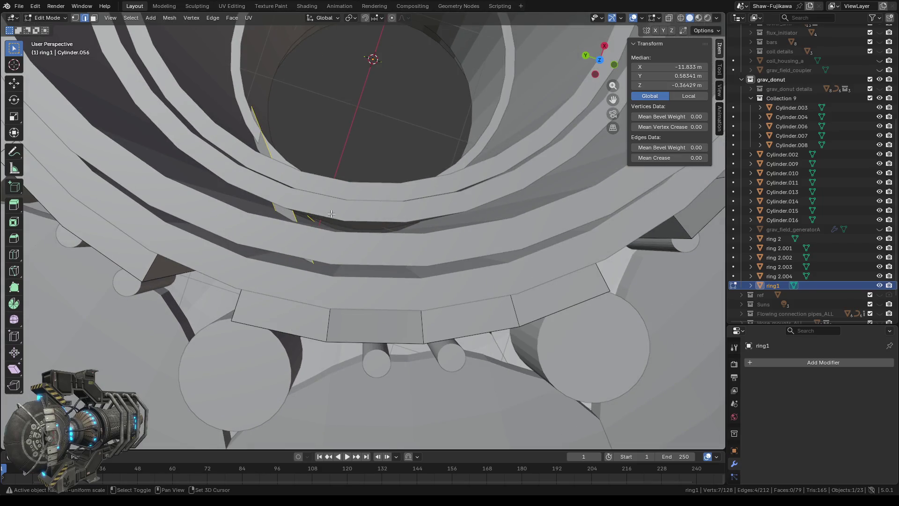
pyautogui.moveTo(288, 210)
pyautogui.mouseDown(button='middle')
pyautogui.moveTo(342, 271)
pyautogui.moveTo(512, 235)
pyautogui.moveTo(496, 76)
pyautogui.moveTo(481, 226)
pyautogui.mouseUp(button='middle')
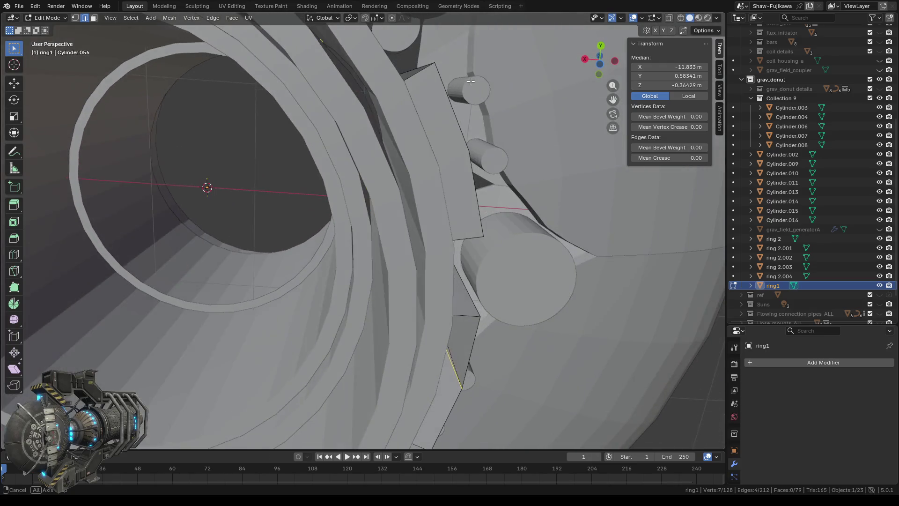
pyautogui.scroll(-8, 480, 225)
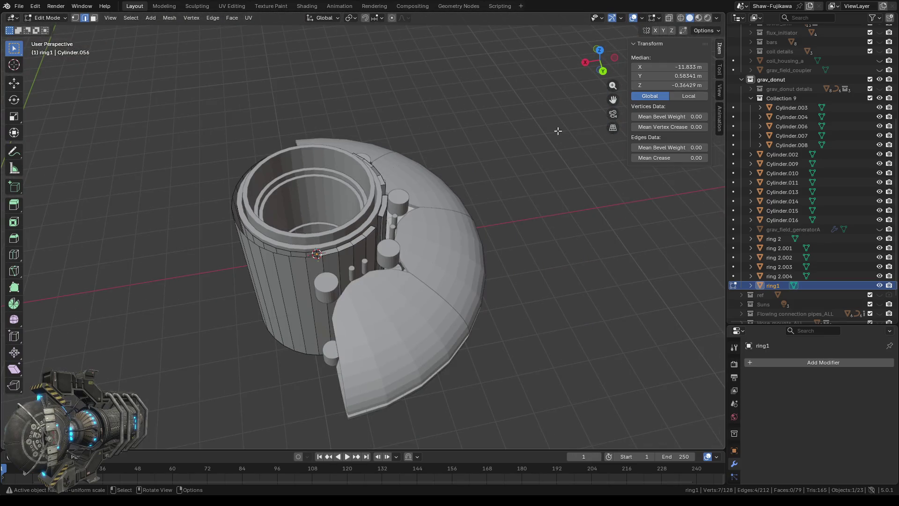
# Step: Trace the stray edges in wireframe shading, then delete them with Only Edges & Faces, keeping vertices
pyautogui.click(680, 20)
pyautogui.moveTo(475, 249); pyautogui.dragTo(436, 334, button='middle')
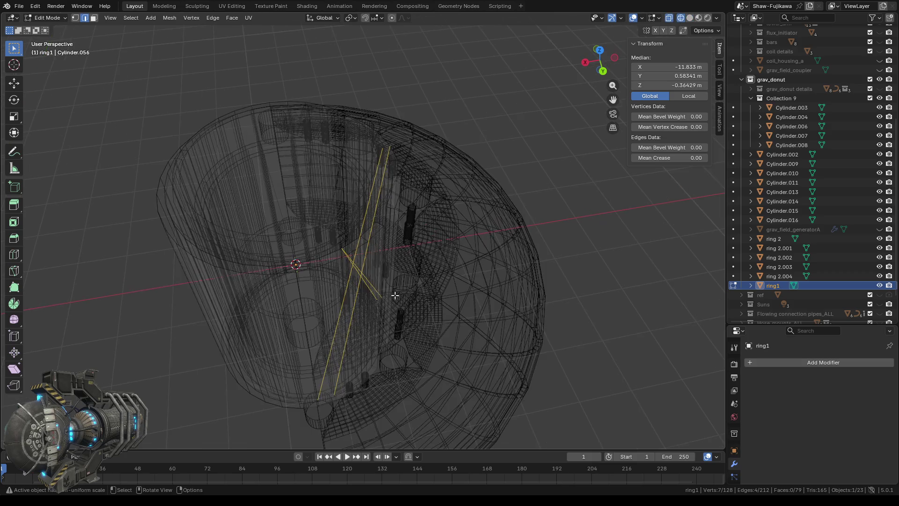
pyautogui.scroll(2, 436, 335)
pyautogui.scroll(2, 461, 322)
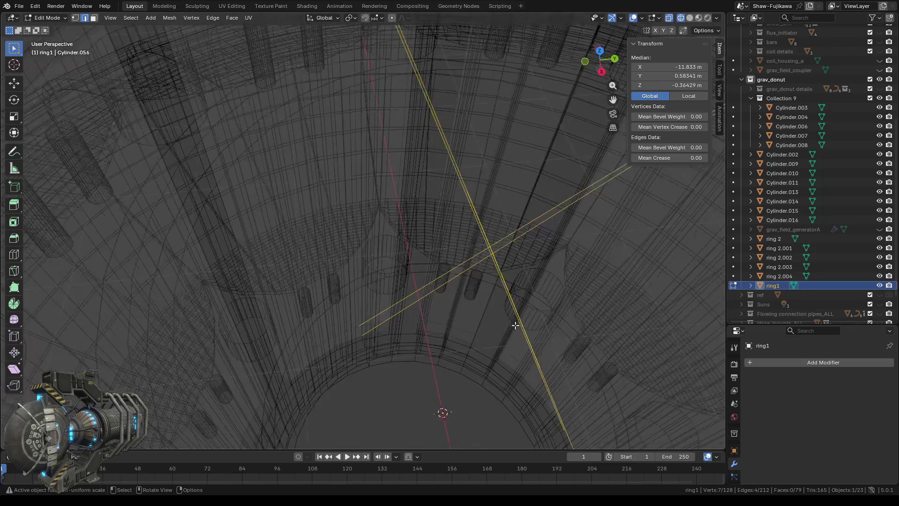
pyautogui.scroll(2, 471, 302)
pyautogui.scroll(1, 476, 291)
pyautogui.moveTo(456, 286)
pyautogui.mouseDown(button='middle')
pyautogui.moveTo(428, 309)
pyautogui.moveTo(426, 368)
pyautogui.mouseUp(button='middle')
pyautogui.scroll(-2, 422, 352)
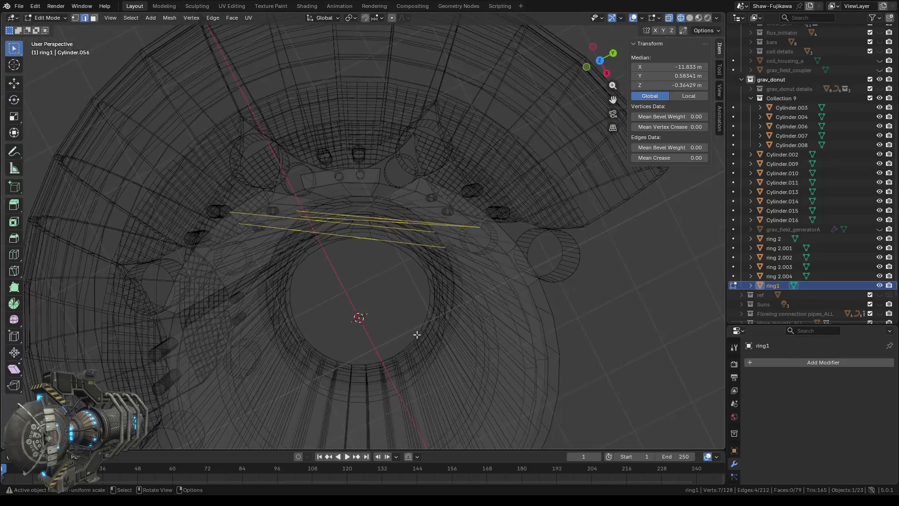
pyautogui.click(690, 17)
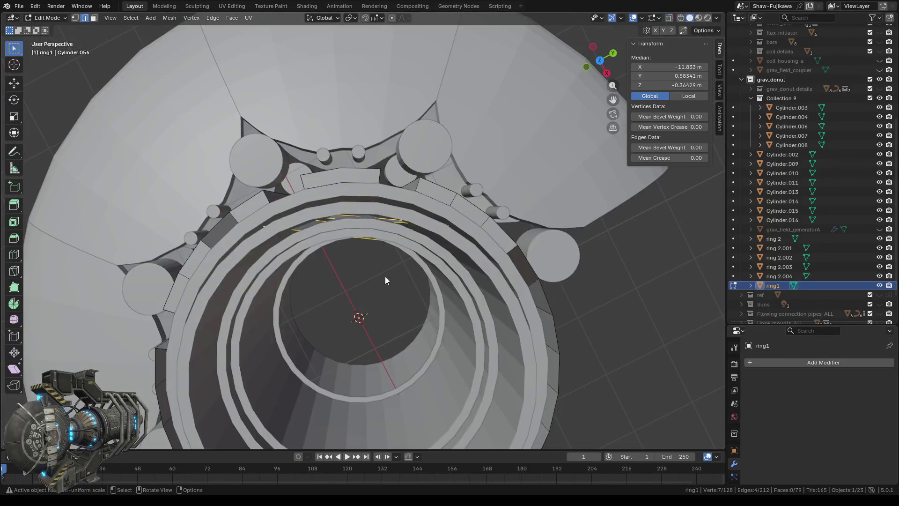
pyautogui.press('x')
pyautogui.click(361, 290)
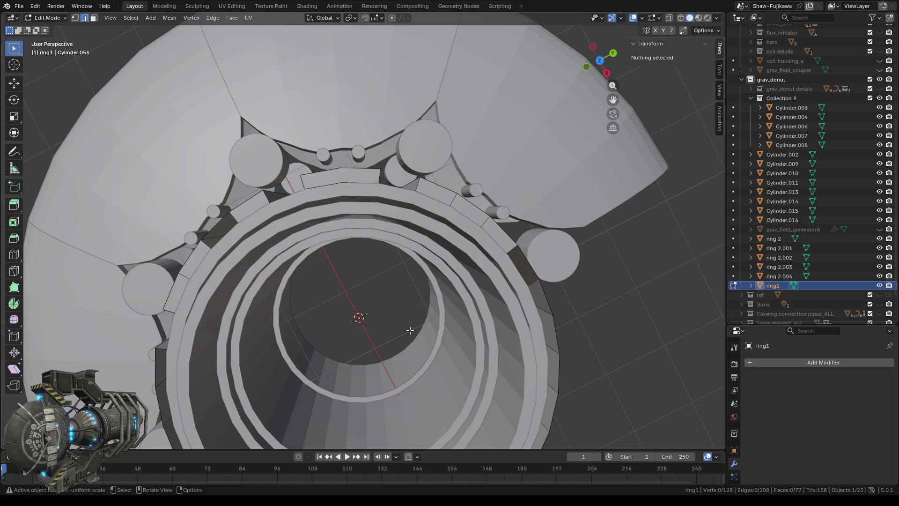
pyautogui.moveTo(413, 331)
pyautogui.mouseDown(button='middle')
pyautogui.moveTo(295, 277)
pyautogui.moveTo(297, 289)
pyautogui.mouseUp(button='middle')
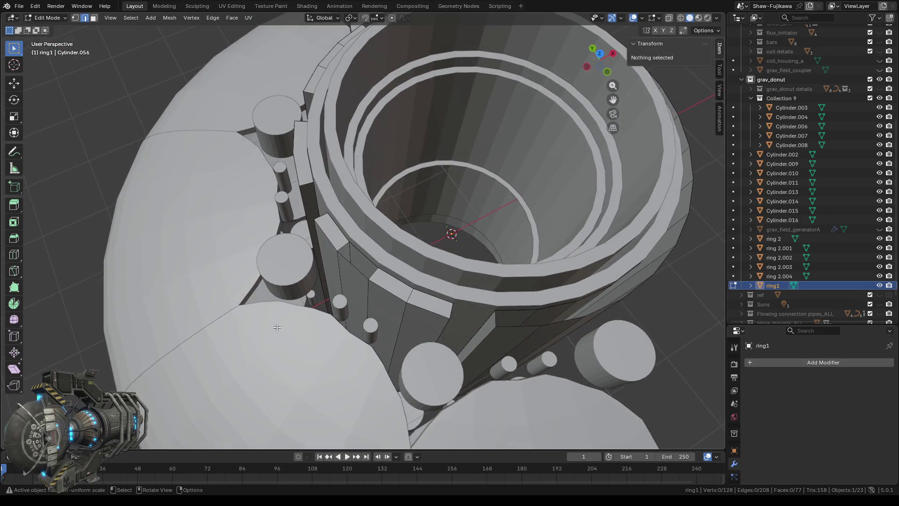
pyautogui.scroll(-4, 276, 326)
pyautogui.scroll(2, 295, 281)
pyautogui.scroll(5, 309, 247)
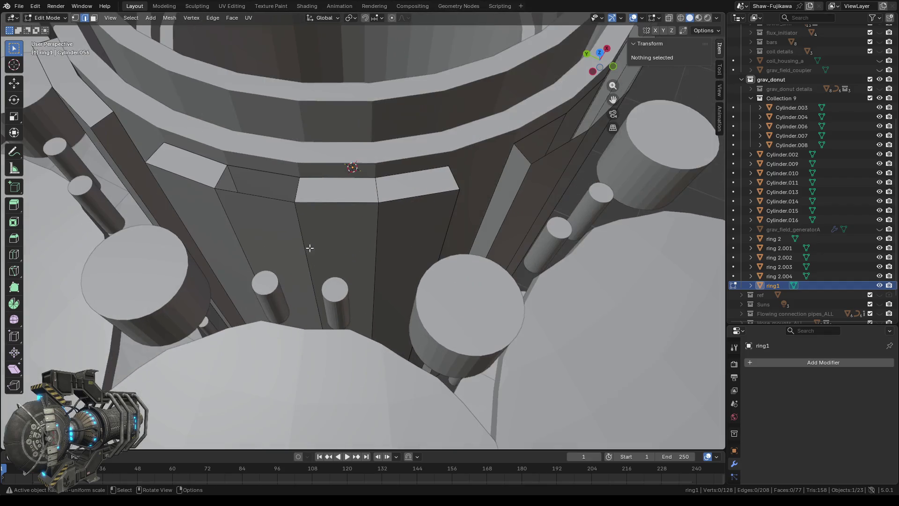
# Step: Fill the first two panel gaps on ring1 with faces from their box-selected vertices
pyautogui.click(76, 19)
pyautogui.scroll(-2, 306, 288)
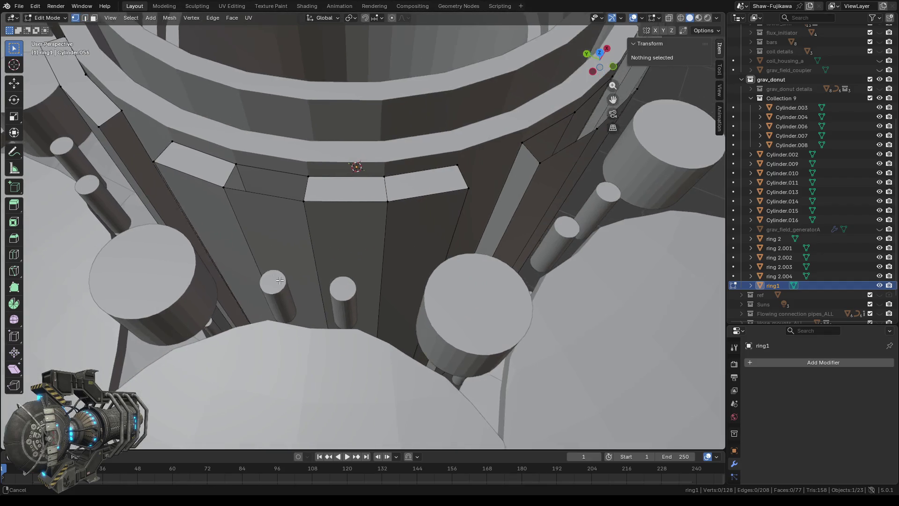
pyautogui.moveTo(278, 180); pyautogui.dragTo(386, 258)
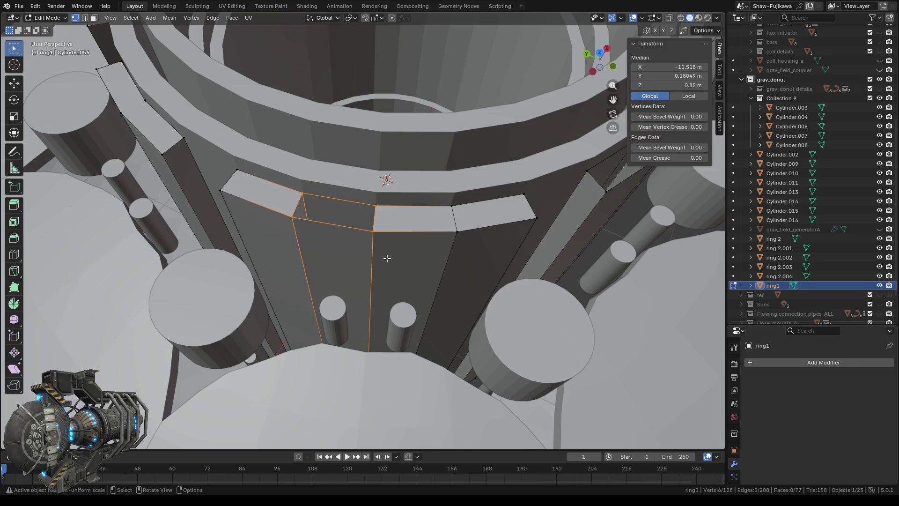
pyautogui.press('f')
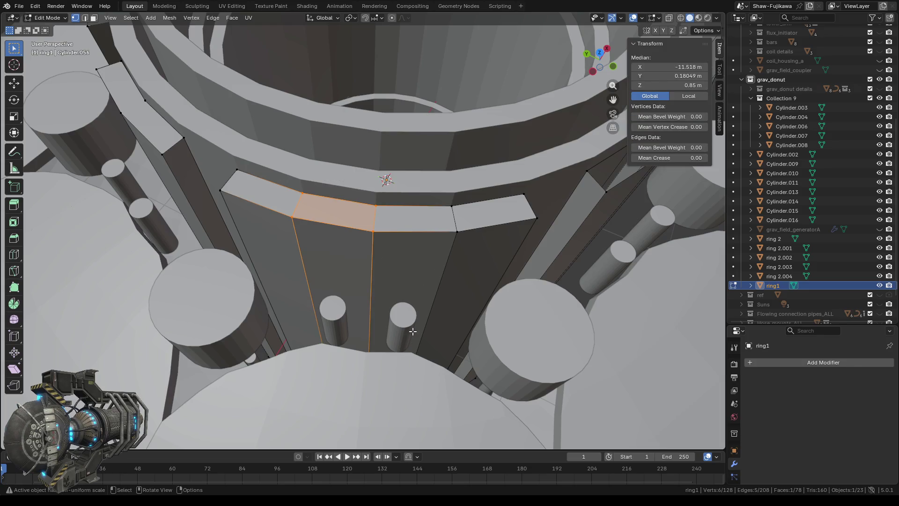
pyautogui.moveTo(412, 331)
pyautogui.mouseDown(button='middle')
pyautogui.moveTo(438, 228)
pyautogui.moveTo(393, 176)
pyautogui.mouseUp(button='middle')
pyautogui.moveTo(344, 123)
pyautogui.mouseDown()
pyautogui.moveTo(434, 164)
pyautogui.moveTo(422, 163)
pyautogui.mouseUp()
pyautogui.press('f')
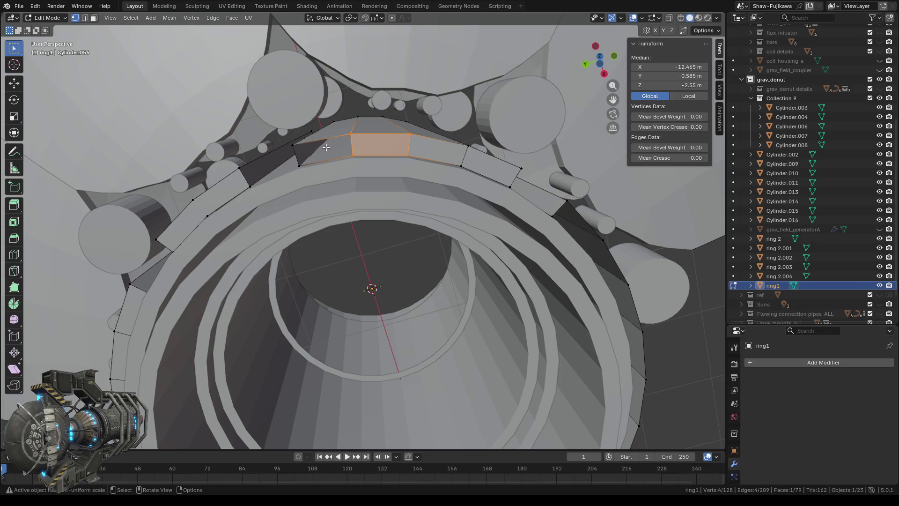
# Step: Fill the third panel gap with a face, then view the ring from above
pyautogui.moveTo(308, 153); pyautogui.dragTo(363, 135, button='middle')
pyautogui.press('b')
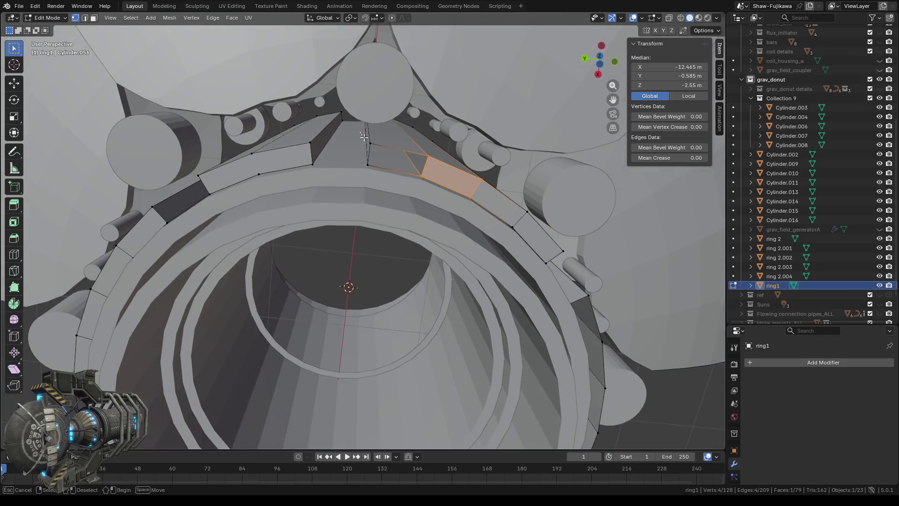
pyautogui.moveTo(441, 189); pyautogui.dragTo(437, 186)
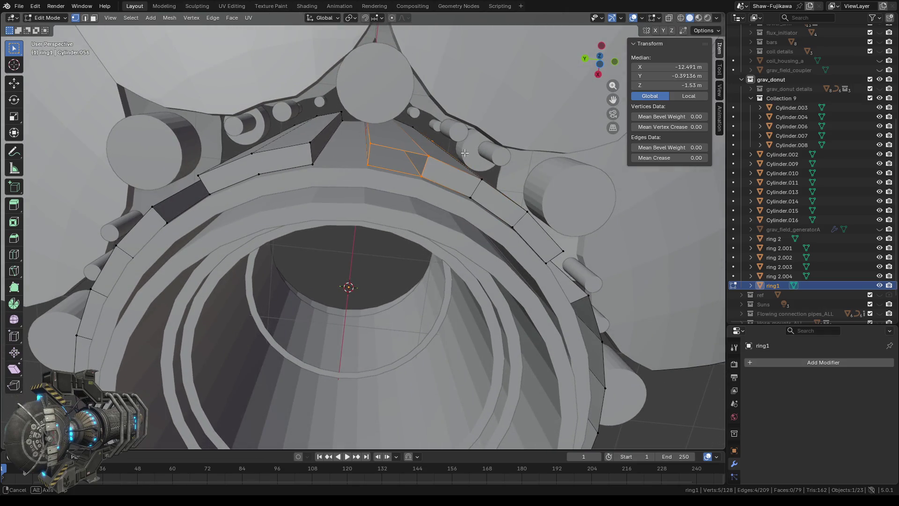
pyautogui.moveTo(464, 153); pyautogui.dragTo(402, 50, button='middle')
pyautogui.press('b')
pyautogui.moveTo(401, 51); pyautogui.dragTo(433, 74)
pyautogui.moveTo(433, 74)
pyautogui.mouseDown(button='middle')
pyautogui.moveTo(382, 265)
pyautogui.moveTo(400, 234)
pyautogui.moveTo(378, 251)
pyautogui.mouseUp(button='middle')
pyautogui.press('f')
pyautogui.scroll(2, 378, 251)
pyautogui.scroll(2, 343, 257)
pyautogui.scroll(2, 404, 249)
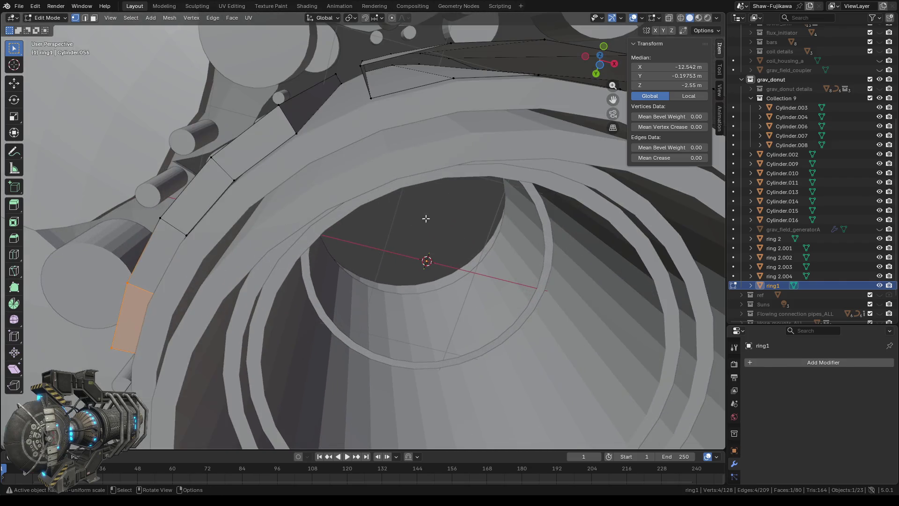
pyautogui.scroll(-3, 445, 215)
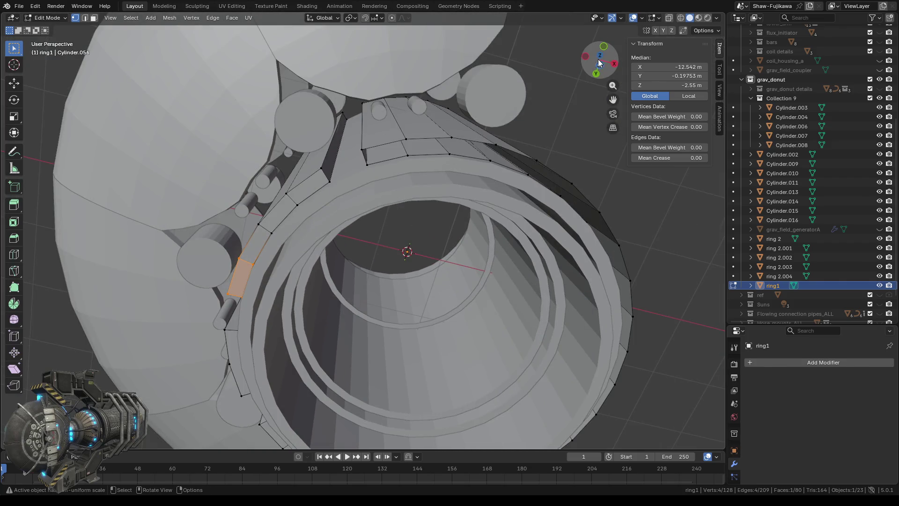
pyautogui.click(599, 57)
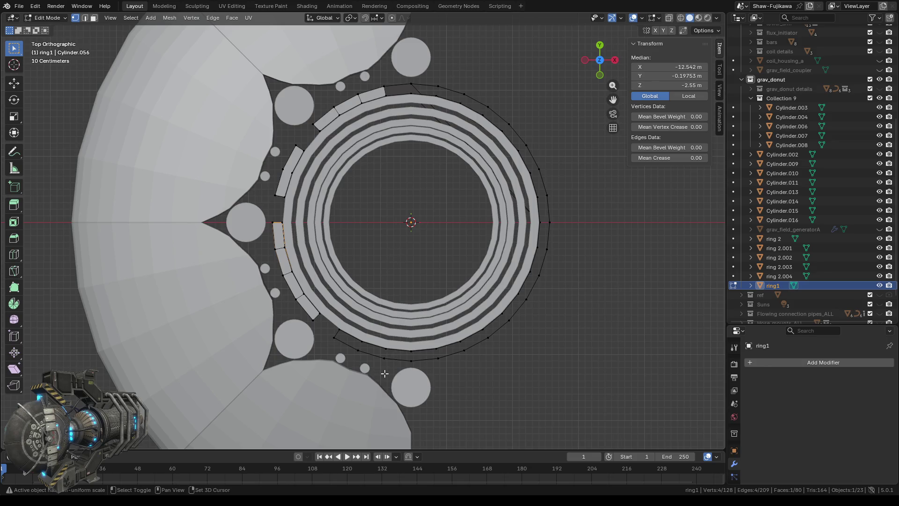
# Step: Delete the outer wall panel face and the inner face behind it to open a gap
pyautogui.moveTo(386, 373)
pyautogui.mouseDown(button='middle')
pyautogui.moveTo(377, 295)
pyautogui.moveTo(389, 243)
pyautogui.mouseUp(button='middle')
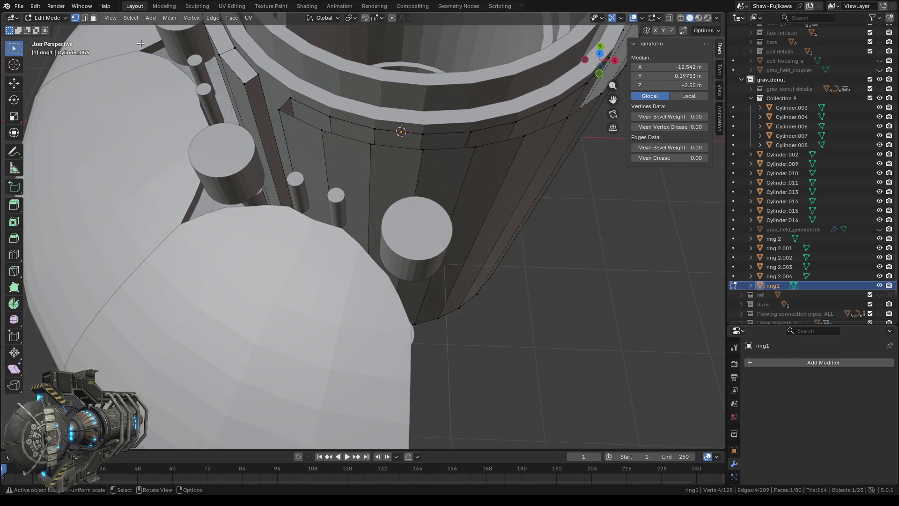
pyautogui.press('3')
pyautogui.click(396, 165)
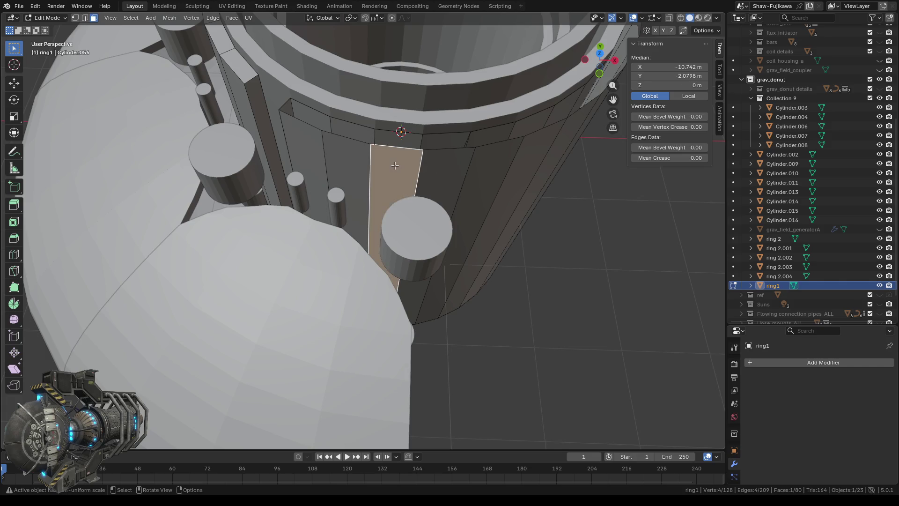
pyautogui.press('x')
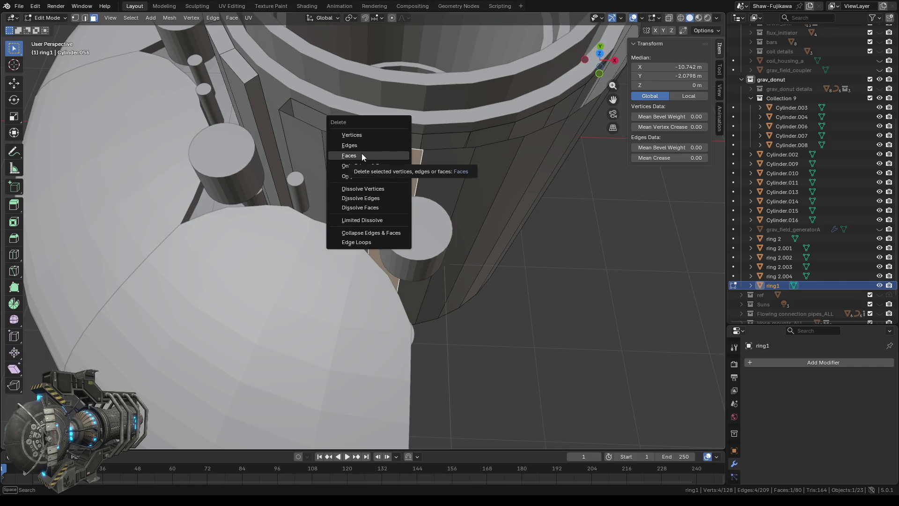
pyautogui.click(362, 153)
pyautogui.click(394, 158)
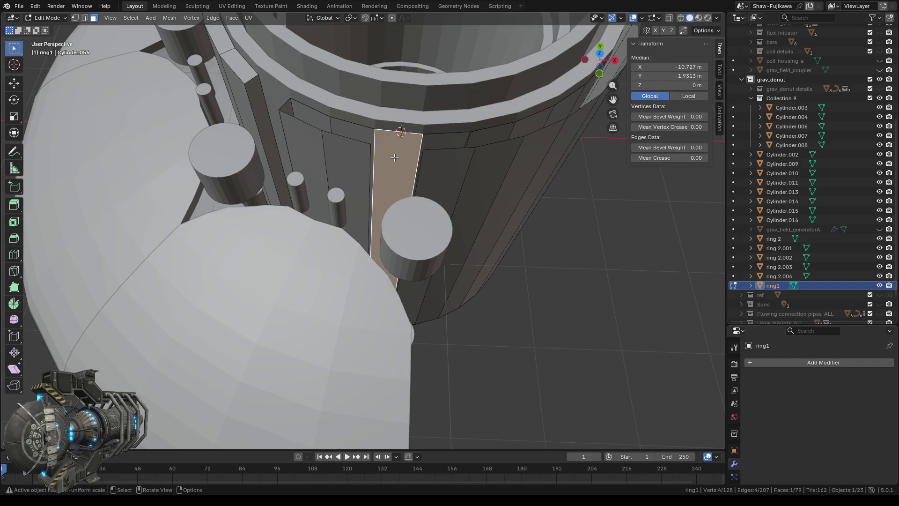
pyautogui.press('x')
pyautogui.click(382, 162)
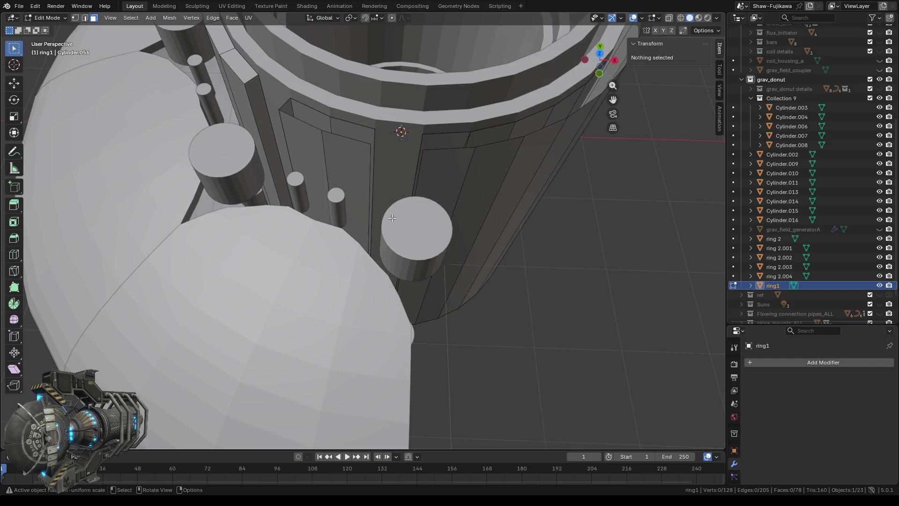
# Step: Fill a face across the gap's edges on the ring's underside
pyautogui.moveTo(393, 219); pyautogui.dragTo(414, 162, button='middle')
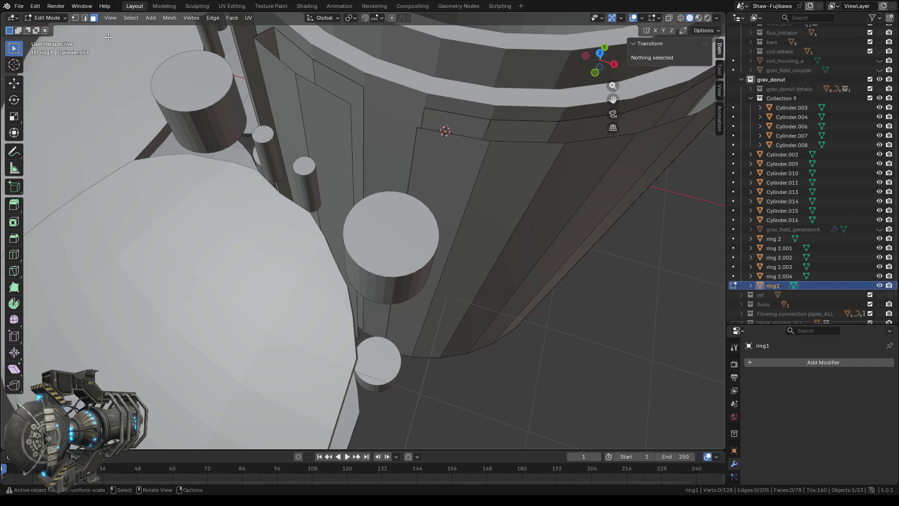
pyautogui.moveTo(109, 36); pyautogui.dragTo(327, 150, button='middle')
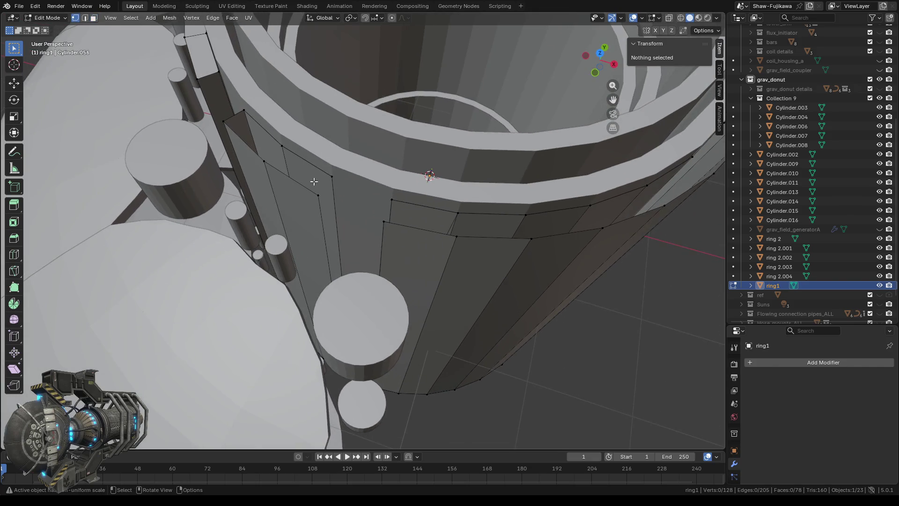
pyautogui.click(336, 211)
pyautogui.moveTo(338, 250); pyautogui.dragTo(353, 91, button='middle')
pyautogui.keyDown('shift'); pyautogui.click(345, 211); pyautogui.keyUp('shift')
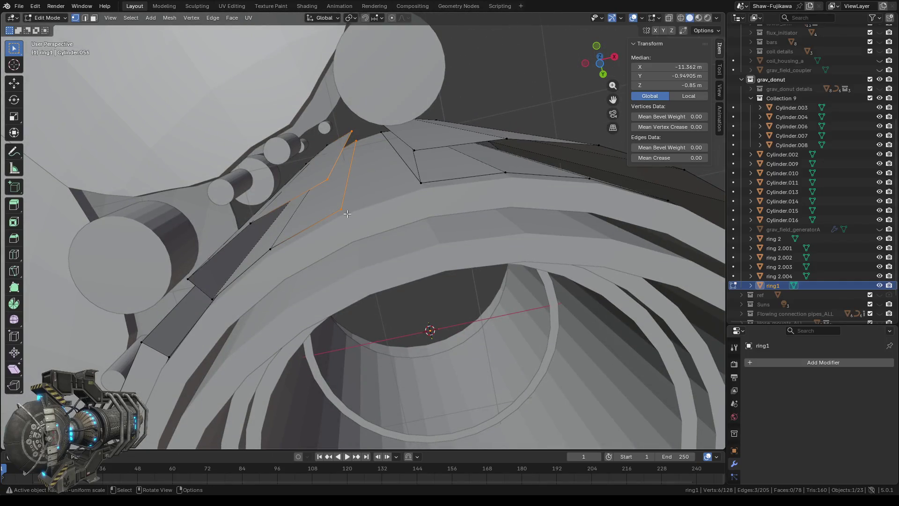
pyautogui.press('f')
pyautogui.moveTo(408, 144)
pyautogui.mouseDown()
pyautogui.moveTo(432, 190)
pyautogui.moveTo(403, 180)
pyautogui.mouseUp()
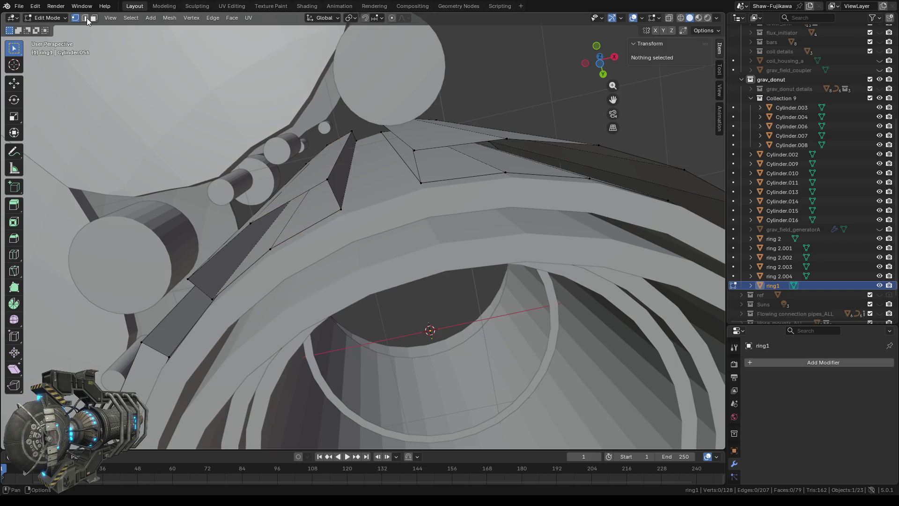
# Step: Delete the stray underside edge and select two vertices beside the gap
pyautogui.press('2')
pyautogui.click(416, 162)
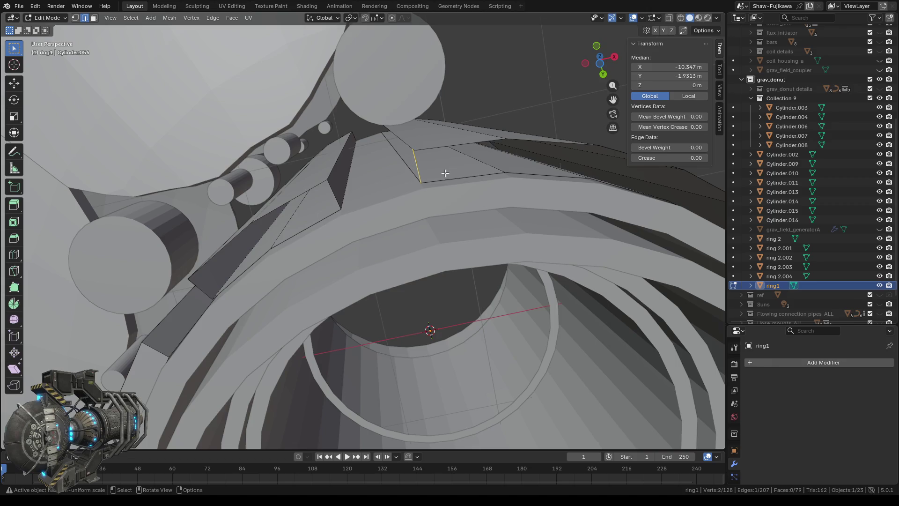
pyautogui.press('x')
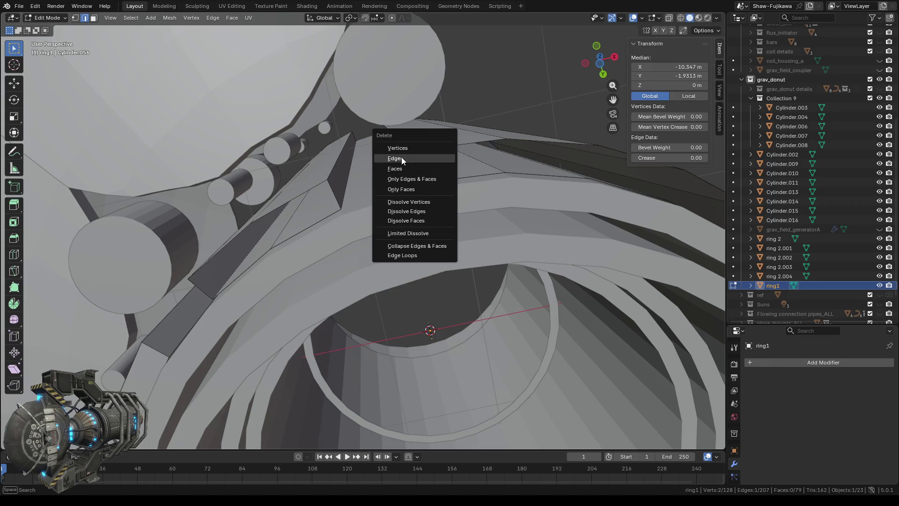
pyautogui.click(401, 157)
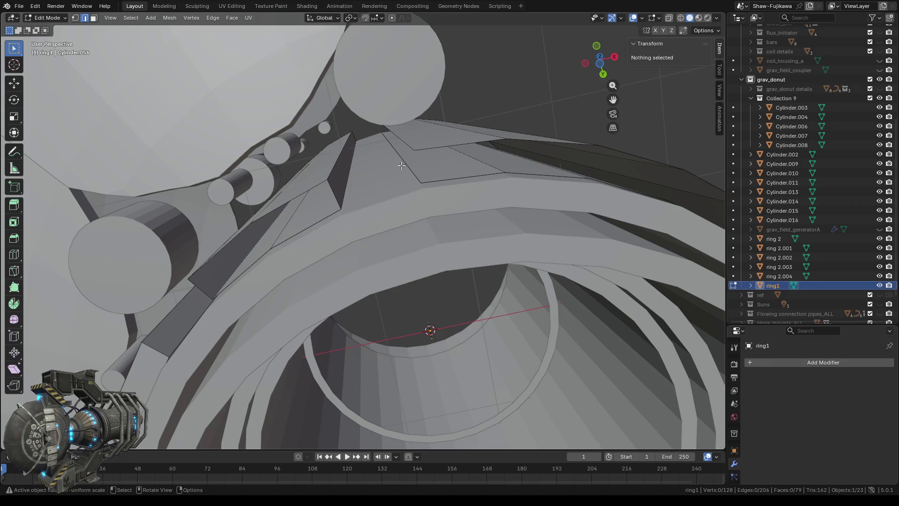
pyautogui.click(75, 18)
pyautogui.moveTo(408, 136); pyautogui.dragTo(431, 190)
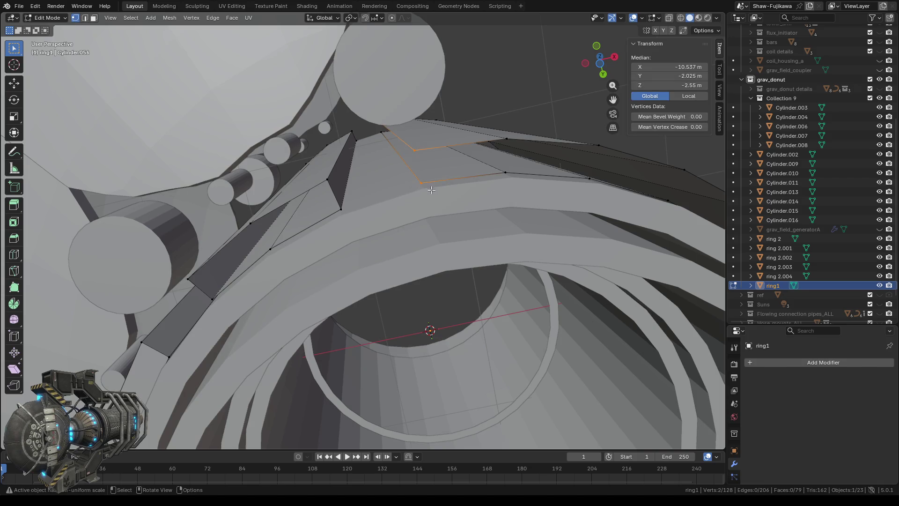
# Step: Fill the outer-wall gap and the next two neighbouring gaps with faces
pyautogui.moveTo(376, 115); pyautogui.dragTo(392, 255, button='middle')
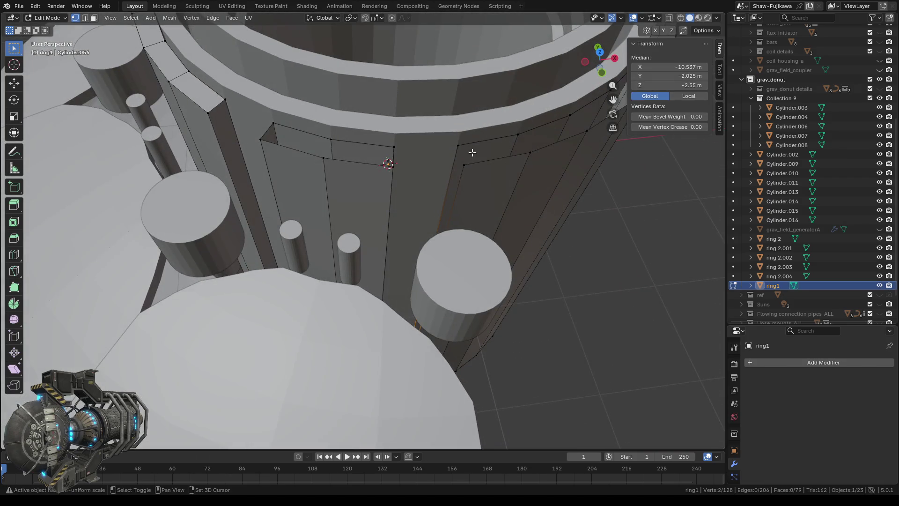
pyautogui.moveTo(441, 134); pyautogui.dragTo(476, 181)
pyautogui.press('f')
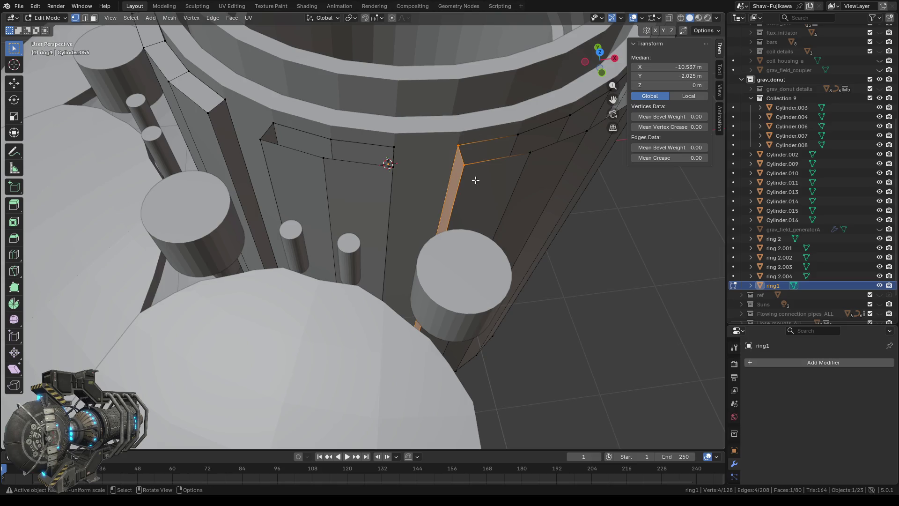
pyautogui.moveTo(427, 184); pyautogui.dragTo(428, 195, button='middle')
pyautogui.moveTo(320, 207); pyautogui.dragTo(421, 263)
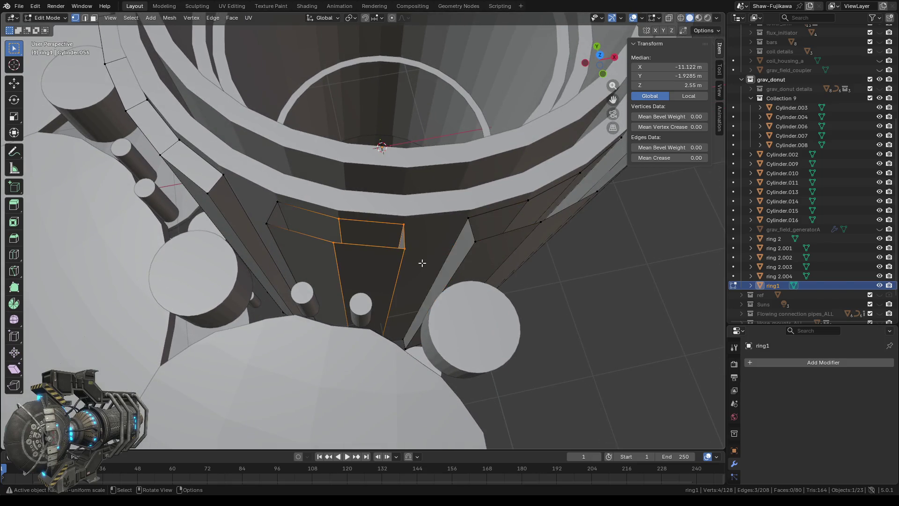
pyautogui.press('f')
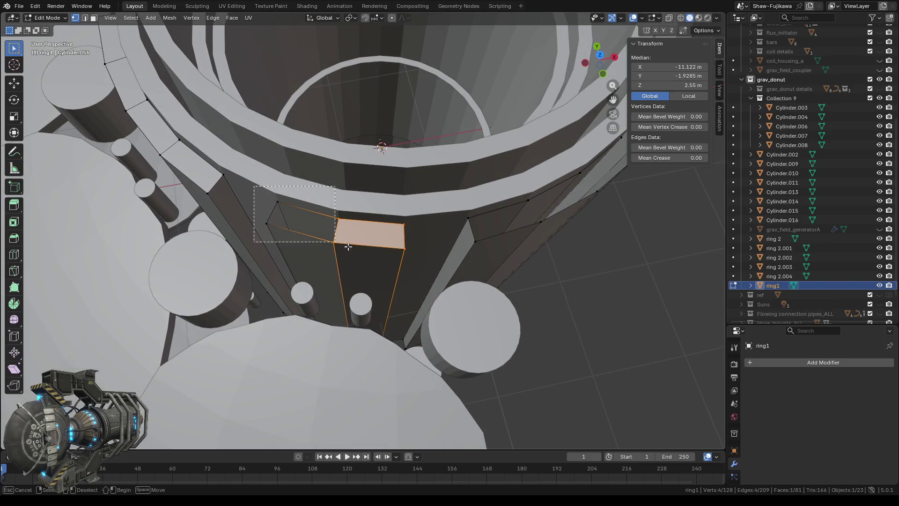
pyautogui.press('f')
# Step: Fill a face over the box-selected edge loop beside the filled faces
pyautogui.moveTo(482, 260); pyautogui.dragTo(391, 168, button='middle')
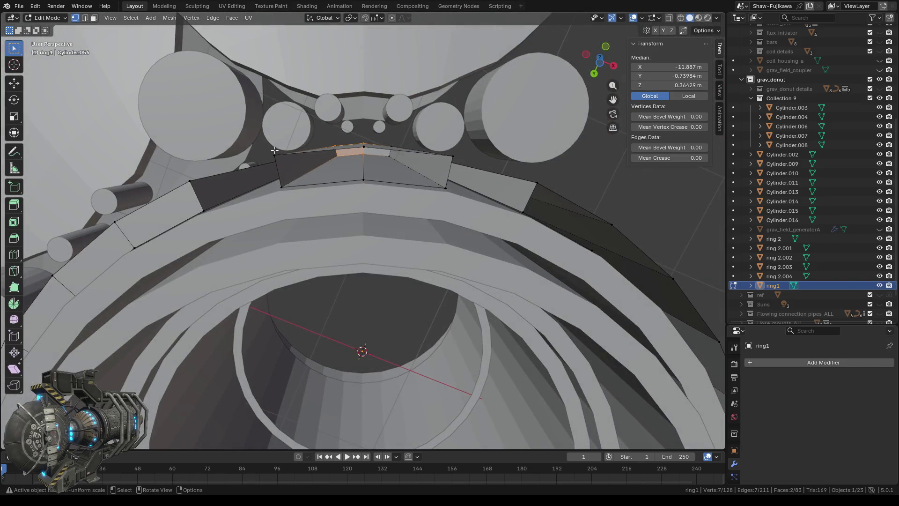
pyautogui.moveTo(274, 149); pyautogui.dragTo(312, 197, button='middle')
pyautogui.press('b')
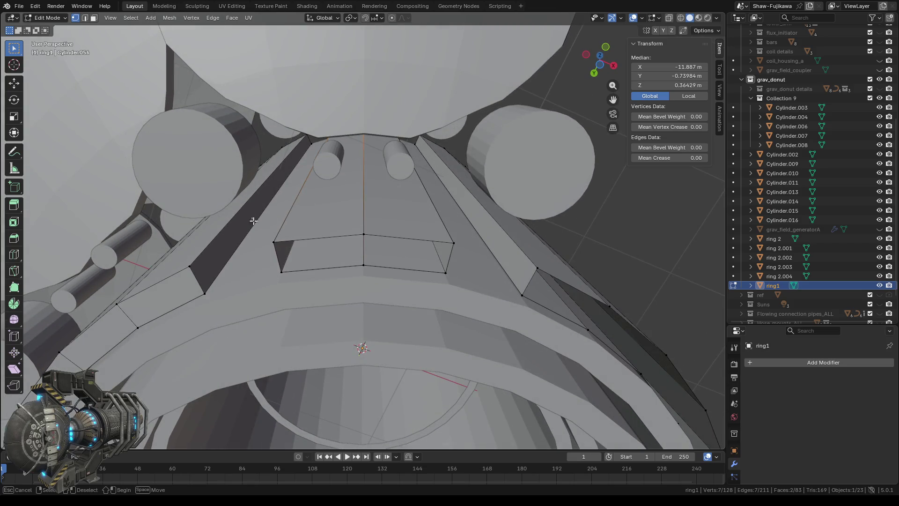
pyautogui.moveTo(371, 305); pyautogui.dragTo(391, 302)
pyautogui.moveTo(391, 302)
pyautogui.mouseDown(button='middle')
pyautogui.moveTo(423, 301)
pyautogui.moveTo(402, 307)
pyautogui.mouseUp(button='middle')
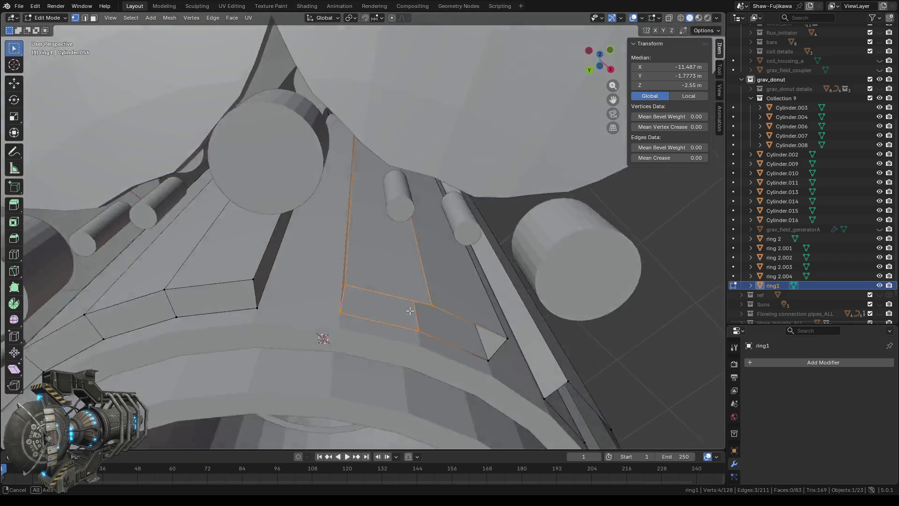
pyautogui.press('f')
# Step: Fill the next gap with a face and begin selecting vertices for another
pyautogui.moveTo(402, 306); pyautogui.dragTo(386, 239, button='middle')
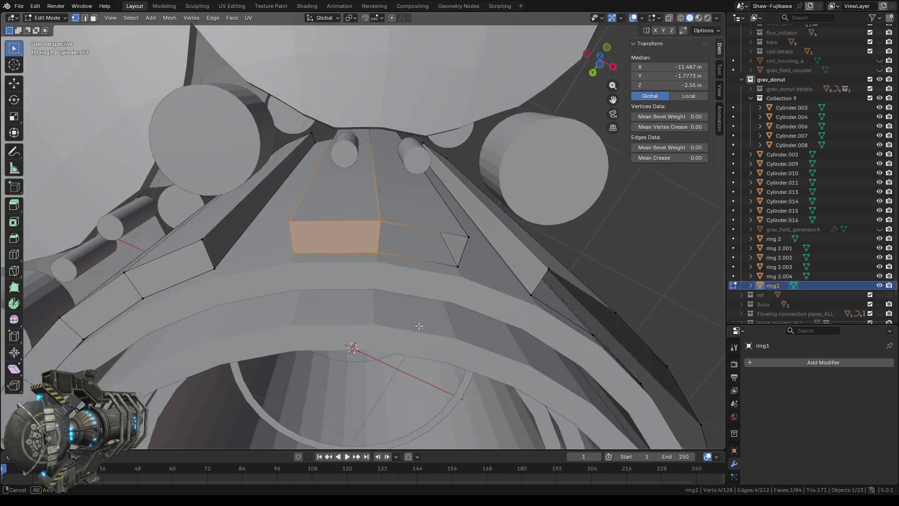
pyautogui.moveTo(357, 211); pyautogui.dragTo(388, 251)
pyautogui.moveTo(473, 272); pyautogui.dragTo(470, 272)
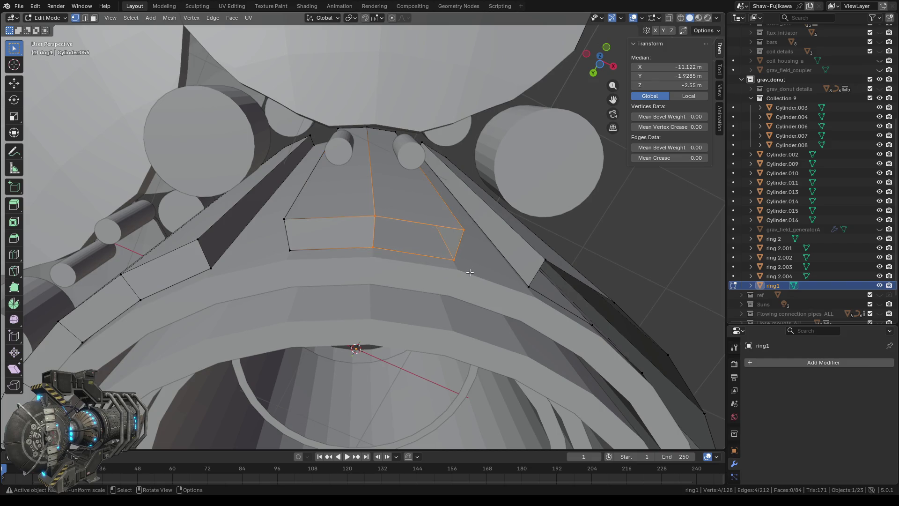
pyautogui.press('f')
pyautogui.moveTo(472, 273)
pyautogui.mouseDown(button='middle')
pyautogui.moveTo(441, 300)
pyautogui.moveTo(463, 263)
pyautogui.mouseUp(button='middle')
pyautogui.moveTo(419, 232); pyautogui.dragTo(533, 296)
pyautogui.scroll(-5, 452, 285)
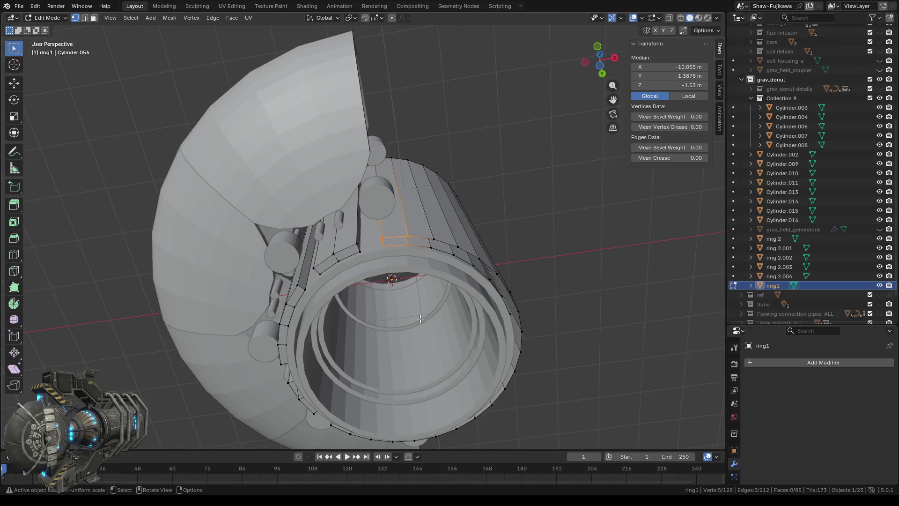
pyautogui.scroll(-2, 436, 219)
pyautogui.moveTo(434, 218); pyautogui.dragTo(492, 210, button='middle')
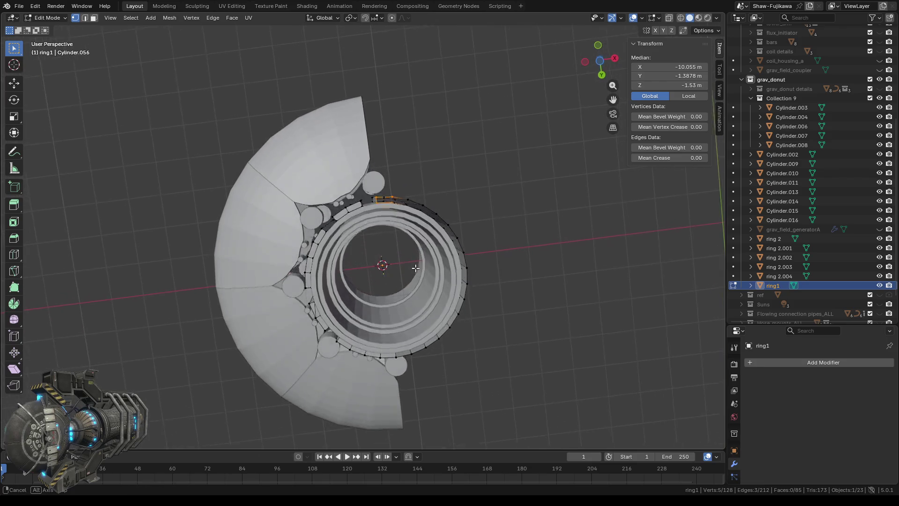
pyautogui.click(600, 62)
pyautogui.scroll(3, 393, 125)
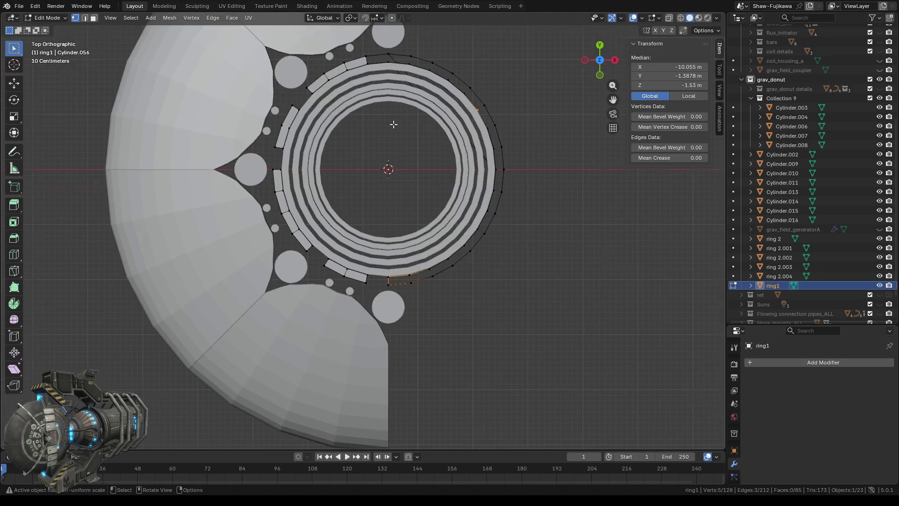
pyautogui.keyDown('shift'); pyautogui.moveTo(394, 145); pyautogui.dragTo(402, 176, button='middle'); pyautogui.keyUp('shift')
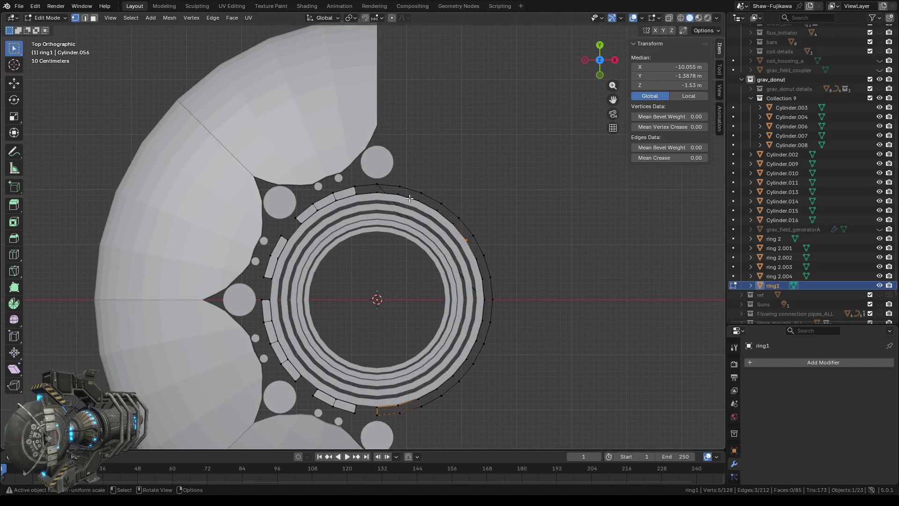
pyautogui.scroll(4, 403, 175)
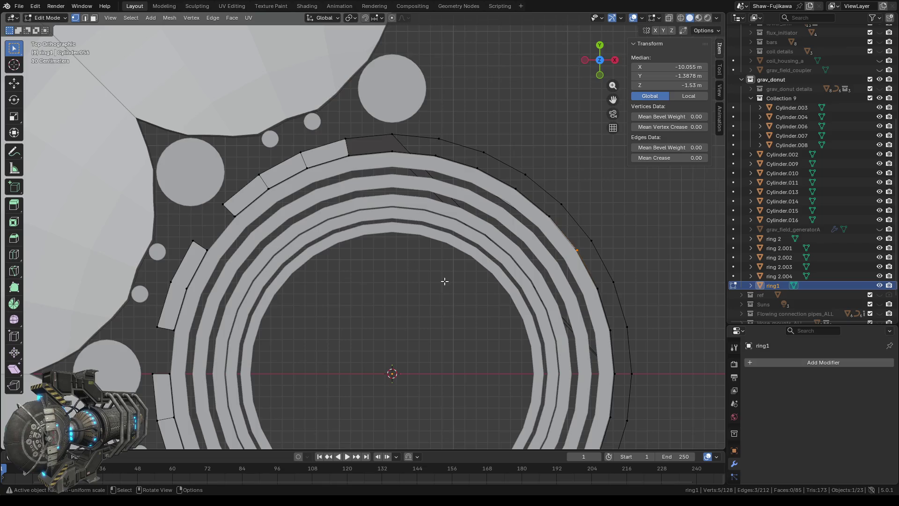
pyautogui.moveTo(444, 281); pyautogui.dragTo(253, 263, button='middle')
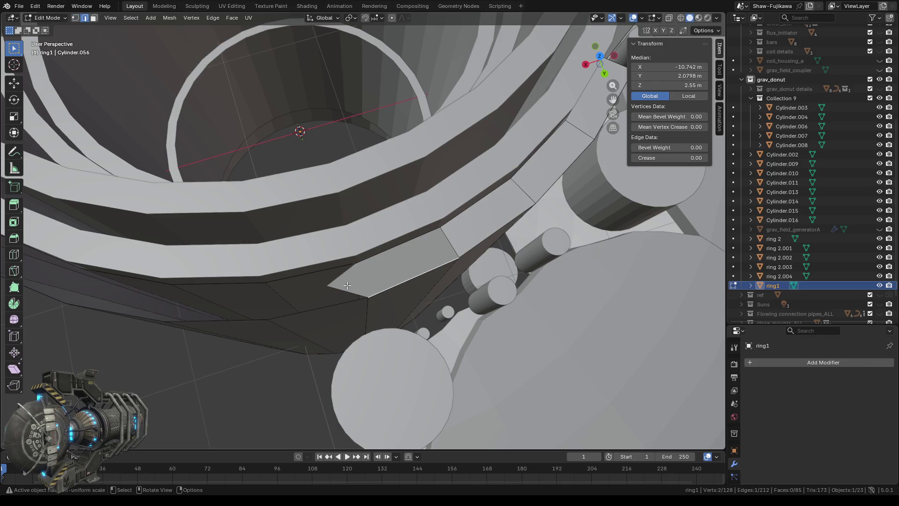
# Step: Box-select the stray edge near the panel and switch ring1 to wireframe shading
pyautogui.moveTo(347, 286)
pyautogui.mouseDown(button='middle')
pyautogui.moveTo(388, 317)
pyautogui.moveTo(364, 324)
pyautogui.mouseUp(button='middle')
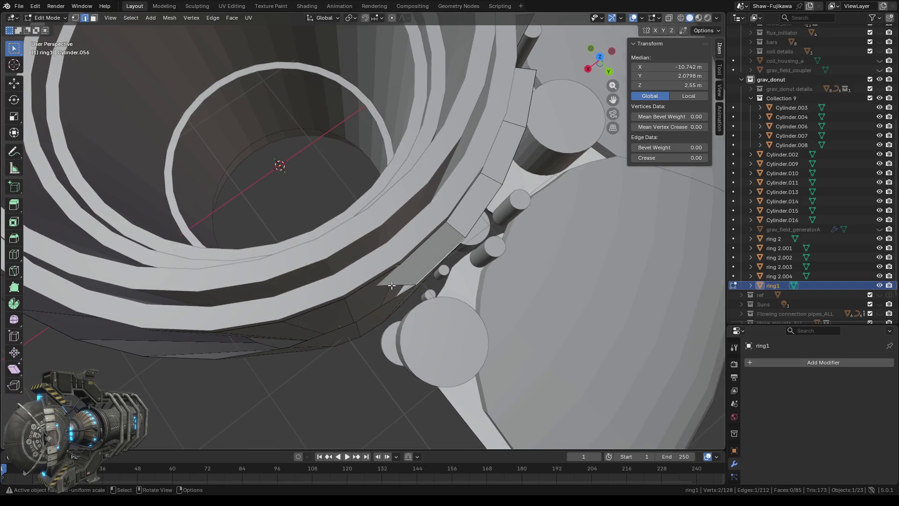
pyautogui.keyDown('shift'); pyautogui.click(388, 275); pyautogui.keyUp('shift')
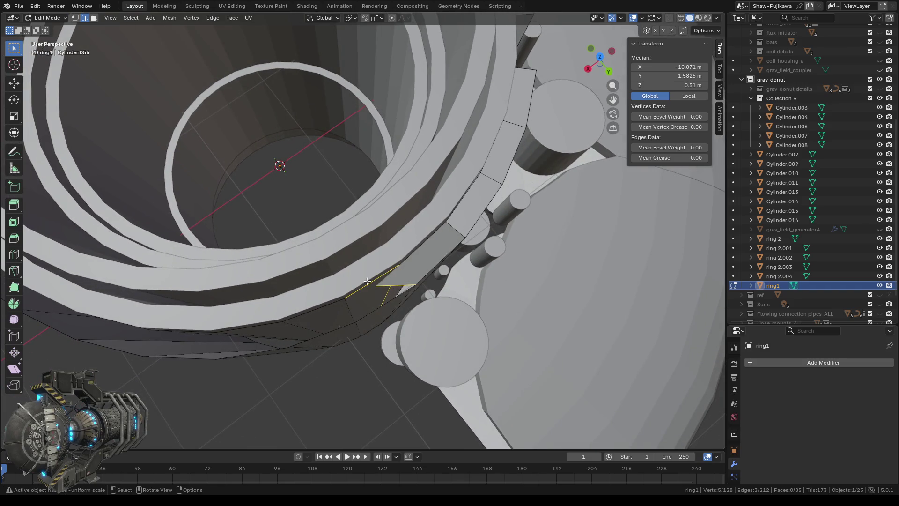
pyautogui.hotkey('alt', 'a')
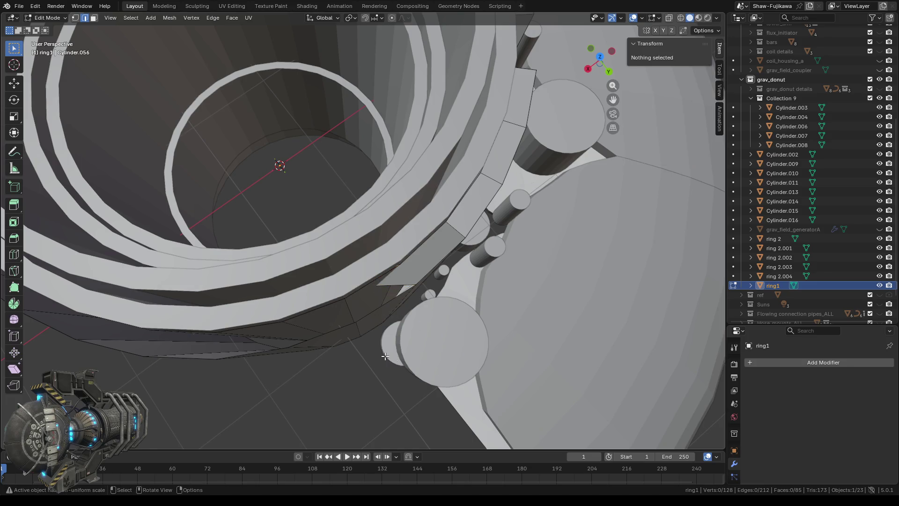
pyautogui.moveTo(384, 357); pyautogui.dragTo(397, 237, button='middle')
pyautogui.press('b')
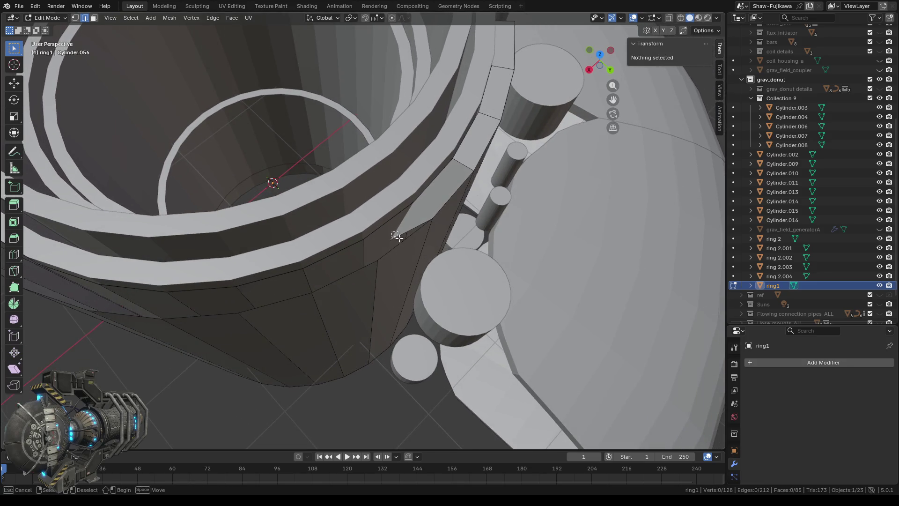
pyautogui.moveTo(397, 236); pyautogui.dragTo(404, 251)
pyautogui.moveTo(336, 239)
pyautogui.mouseDown(button='middle')
pyautogui.moveTo(454, 248)
pyautogui.moveTo(397, 237)
pyautogui.moveTo(323, 270)
pyautogui.moveTo(408, 265)
pyautogui.moveTo(363, 258)
pyautogui.moveTo(363, 247)
pyautogui.moveTo(443, 293)
pyautogui.moveTo(364, 275)
pyautogui.moveTo(315, 297)
pyautogui.moveTo(372, 258)
pyautogui.moveTo(367, 242)
pyautogui.moveTo(338, 247)
pyautogui.moveTo(384, 246)
pyautogui.moveTo(304, 259)
pyautogui.moveTo(323, 231)
pyautogui.mouseUp(button='middle')
pyautogui.scroll(1, 455, 248)
pyautogui.scroll(2, 397, 237)
pyautogui.click(681, 19)
pyautogui.scroll(-5, 304, 260)
pyautogui.scroll(-2, 331, 255)
# Step: Delete the stray edges and face with Only Edges & Faces, back in solid shading
pyautogui.keyDown('shift'); pyautogui.click(296, 204); pyautogui.keyUp('shift')
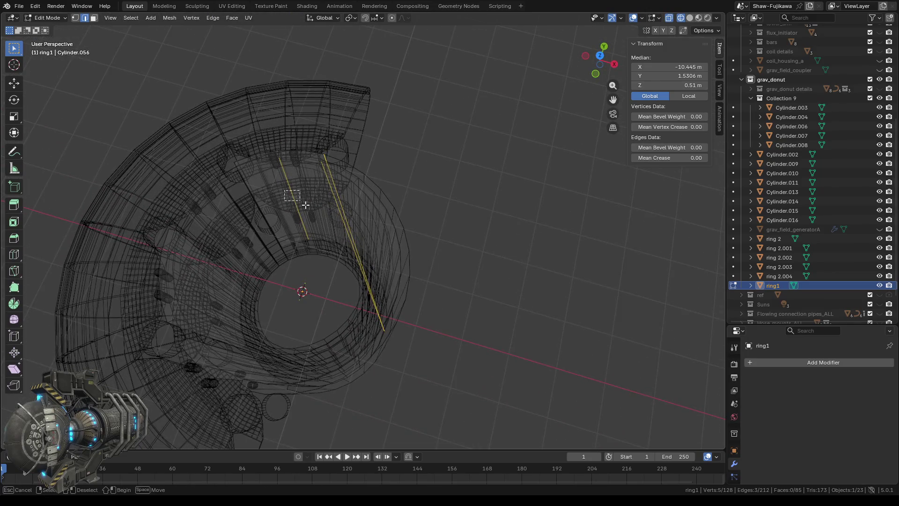
pyautogui.moveTo(325, 265)
pyautogui.mouseDown(button='middle')
pyautogui.moveTo(351, 261)
pyautogui.moveTo(261, 260)
pyautogui.moveTo(428, 311)
pyautogui.moveTo(381, 299)
pyautogui.moveTo(412, 257)
pyautogui.moveTo(391, 316)
pyautogui.moveTo(416, 302)
pyautogui.moveTo(418, 277)
pyautogui.moveTo(396, 248)
pyautogui.moveTo(424, 249)
pyautogui.moveTo(277, 249)
pyautogui.moveTo(360, 282)
pyautogui.moveTo(572, 223)
pyautogui.mouseUp(button='middle')
pyautogui.scroll(3, 381, 299)
pyautogui.scroll(2, 422, 310)
pyautogui.scroll(1, 417, 297)
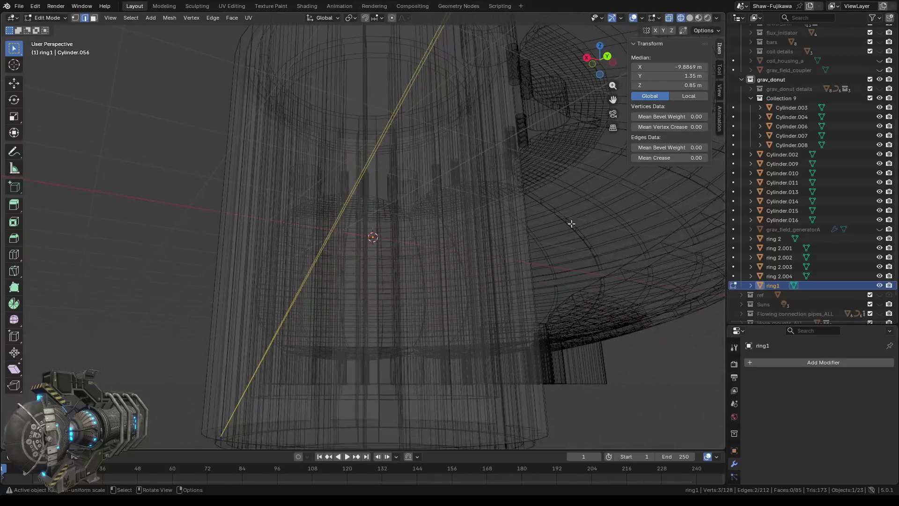
pyautogui.click(689, 20)
pyautogui.moveTo(370, 163); pyautogui.dragTo(380, 279, button='middle')
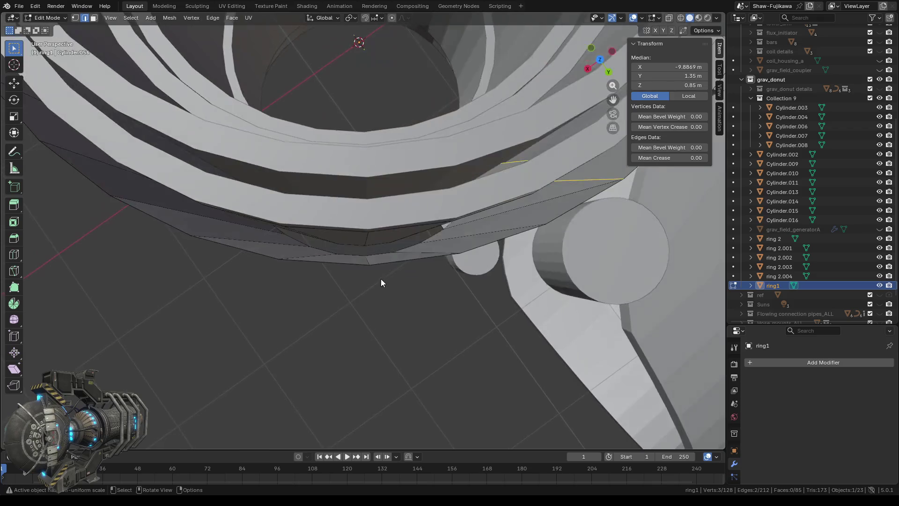
pyautogui.scroll(-3, 397, 253)
pyautogui.press('x')
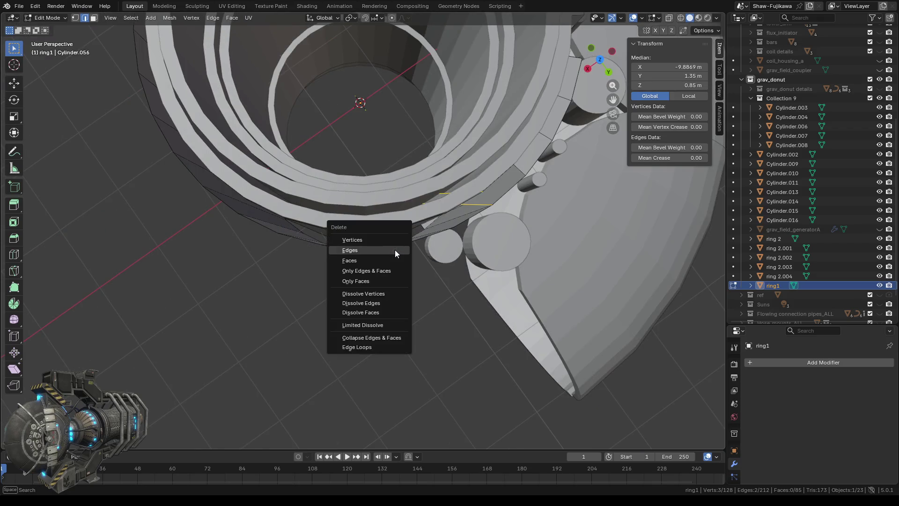
pyautogui.click(364, 270)
pyautogui.moveTo(375, 286)
pyautogui.mouseDown(button='middle')
pyautogui.moveTo(401, 317)
pyautogui.moveTo(369, 299)
pyautogui.moveTo(416, 289)
pyautogui.mouseUp(button='middle')
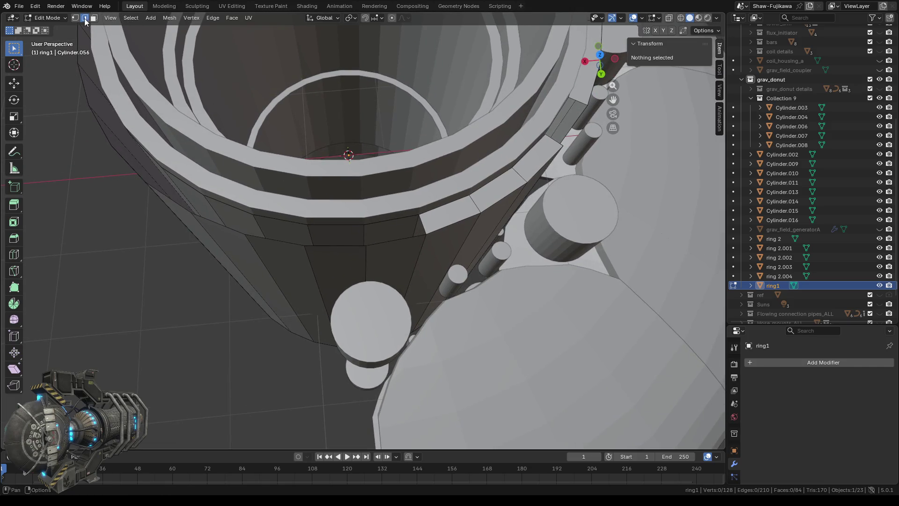
pyautogui.scroll(2, 409, 255)
pyautogui.scroll(1, 405, 277)
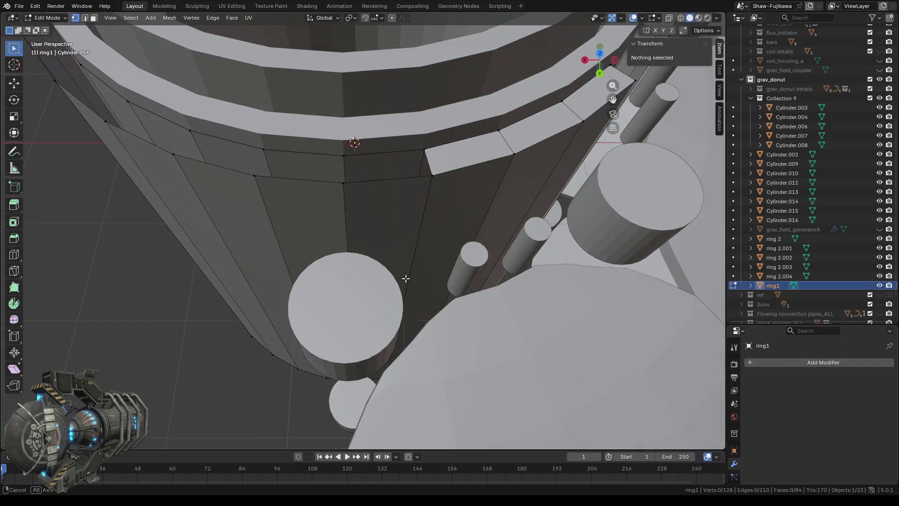
pyautogui.scroll(1, 404, 278)
pyautogui.scroll(1, 402, 278)
# Step: Fill the top rim gap with a face, then switch to Top view
pyautogui.moveTo(309, 146); pyautogui.dragTo(432, 213)
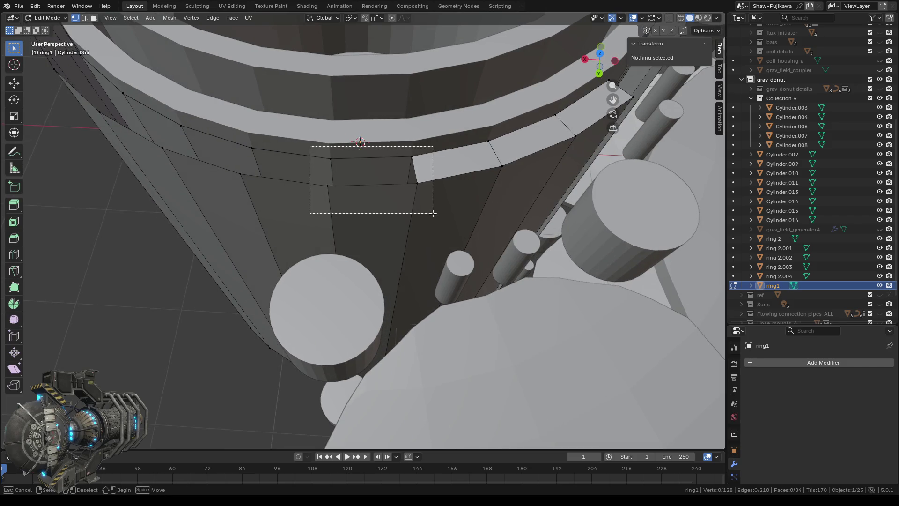
pyautogui.press('f')
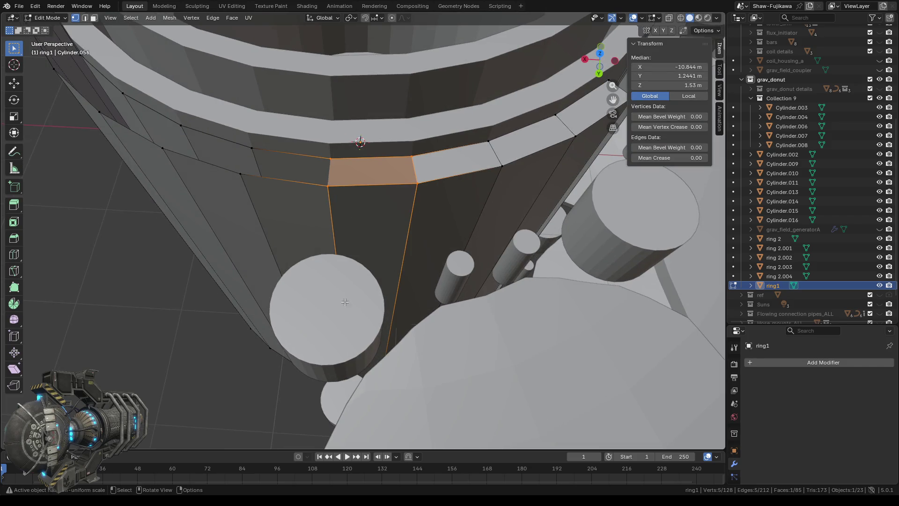
pyautogui.moveTo(345, 301)
pyautogui.mouseDown(button='middle')
pyautogui.moveTo(380, 202)
pyautogui.moveTo(455, 192)
pyautogui.mouseUp(button='middle')
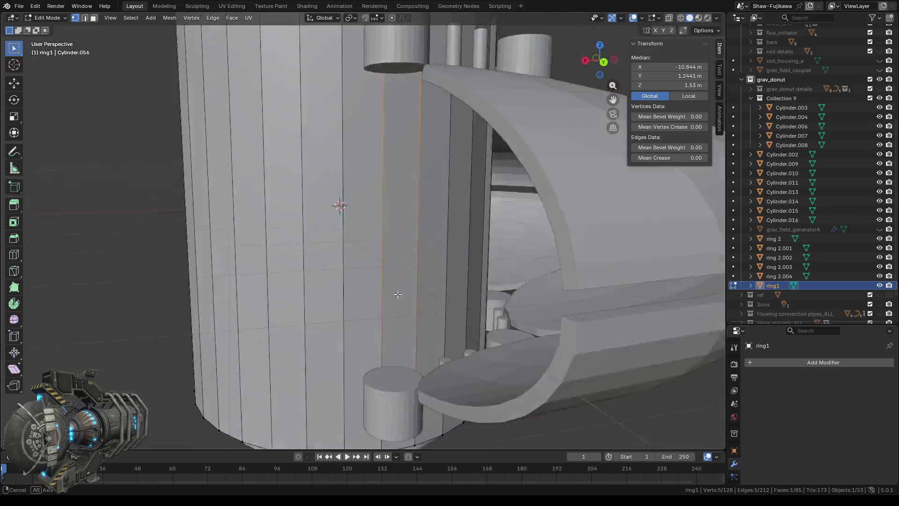
pyautogui.moveTo(456, 193); pyautogui.dragTo(683, 73, button='middle')
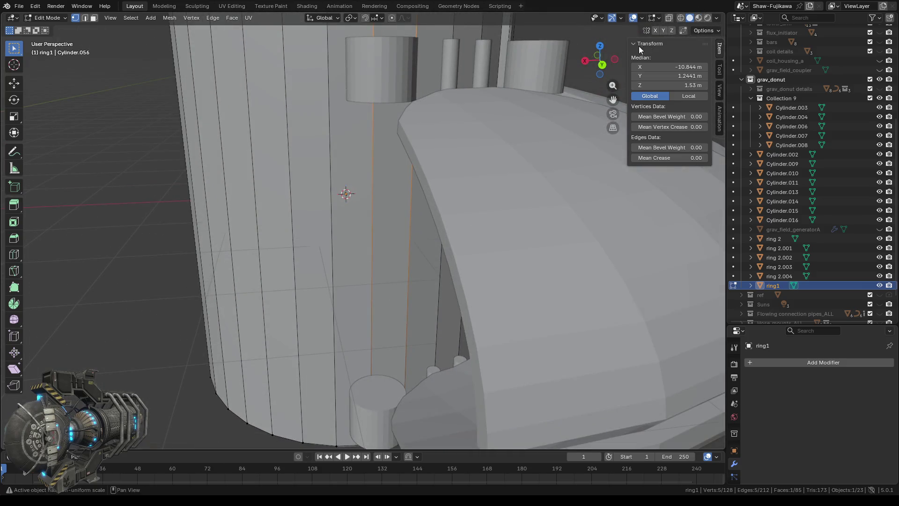
pyautogui.click(601, 47)
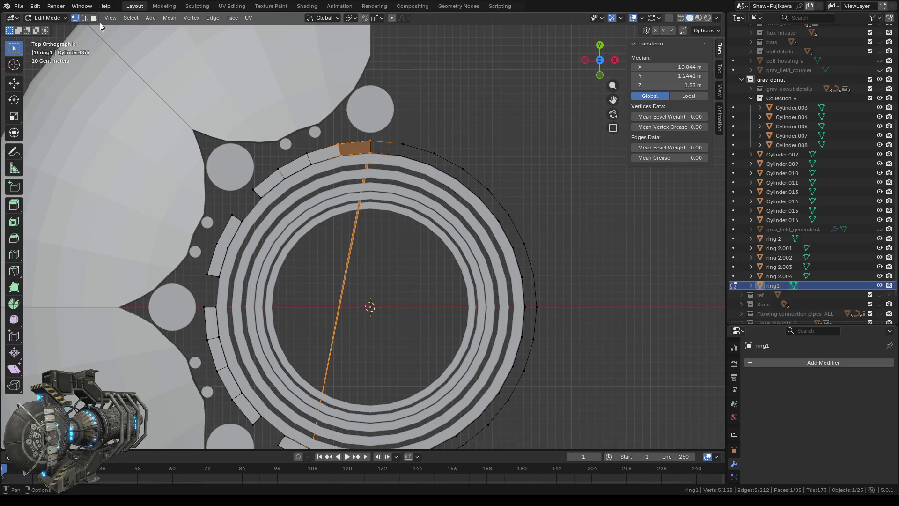
# Step: Delete the long stray edge across ring1's interior with Only Edges & Faces
pyautogui.click(85, 18)
pyautogui.scroll(-2, 427, 316)
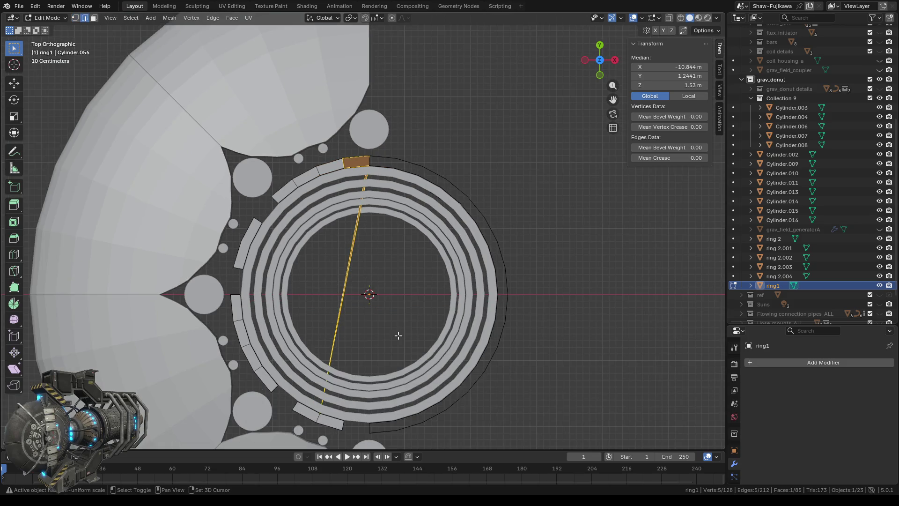
pyautogui.scroll(1, 404, 316)
pyautogui.scroll(2, 361, 265)
pyautogui.moveTo(332, 217); pyautogui.dragTo(417, 239)
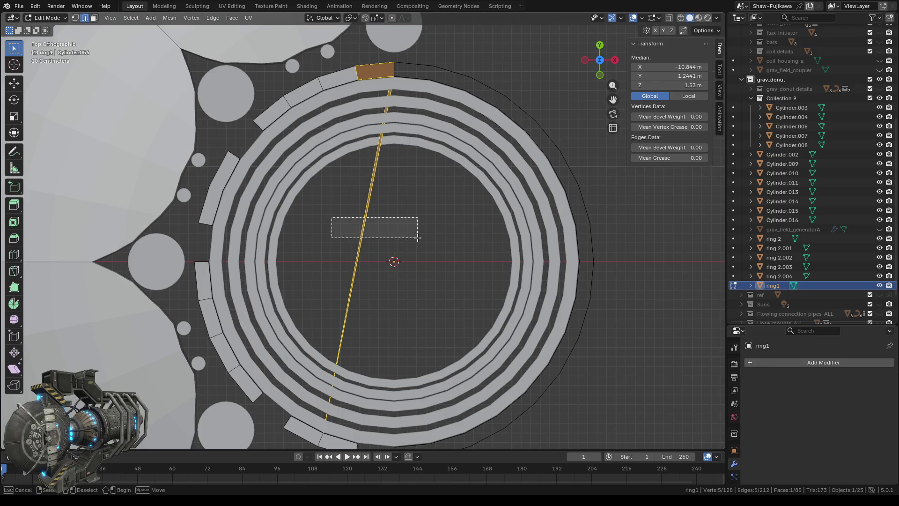
pyautogui.press('x')
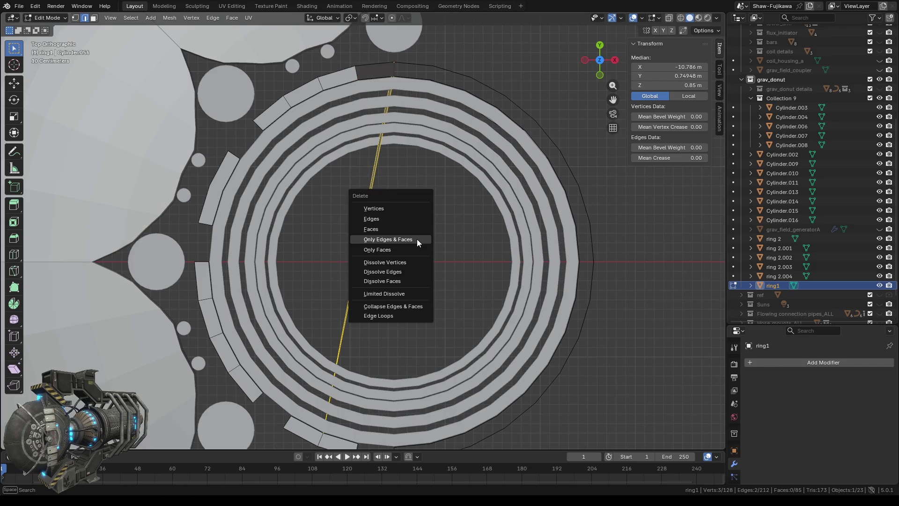
pyautogui.click(417, 239)
pyautogui.scroll(-1, 417, 239)
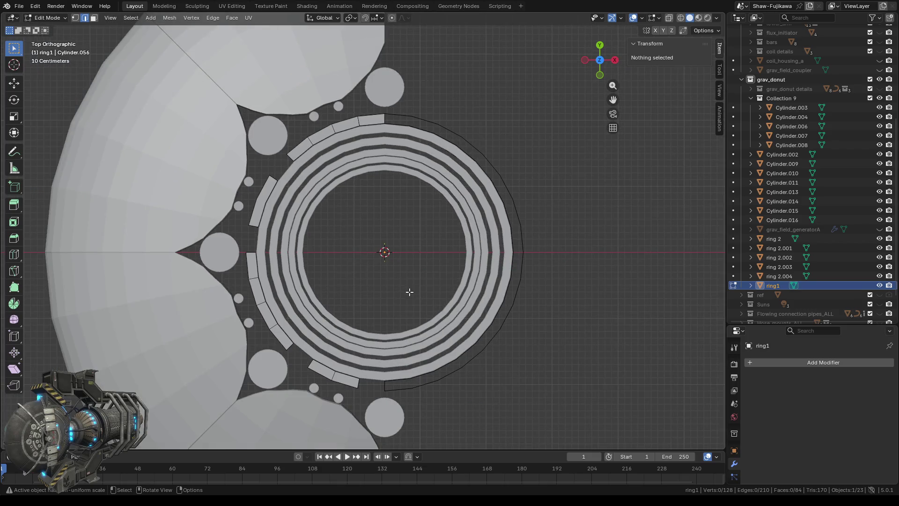
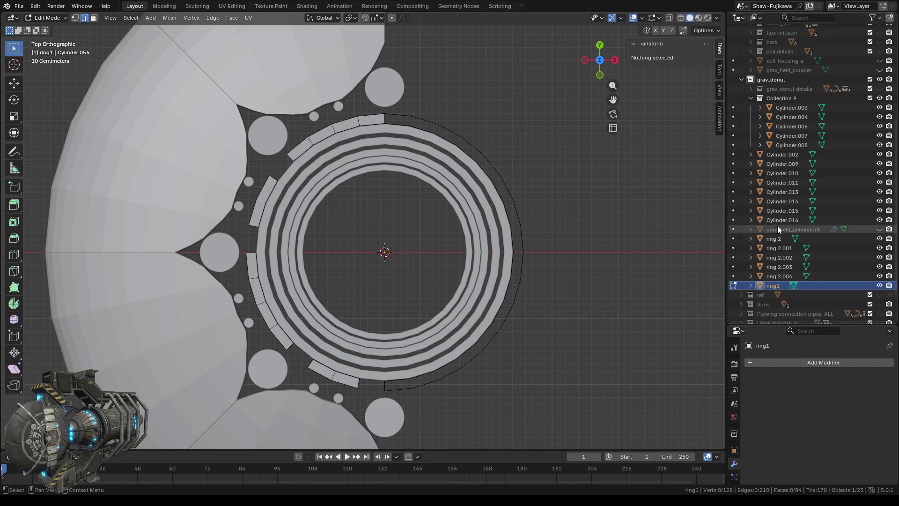
# Step: Unhide the grav_donut details objects and close in on the ring1 gap by the bar in vertex mode
pyautogui.click(879, 89)
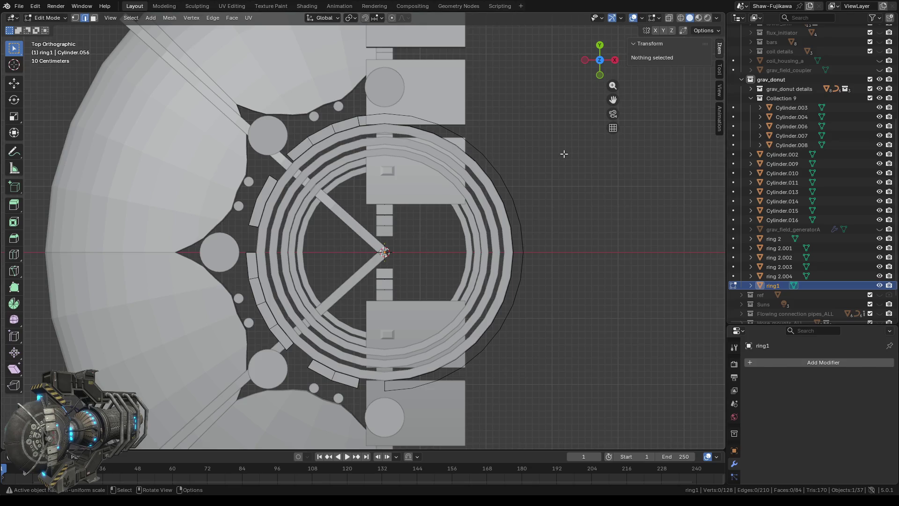
pyautogui.click(600, 60)
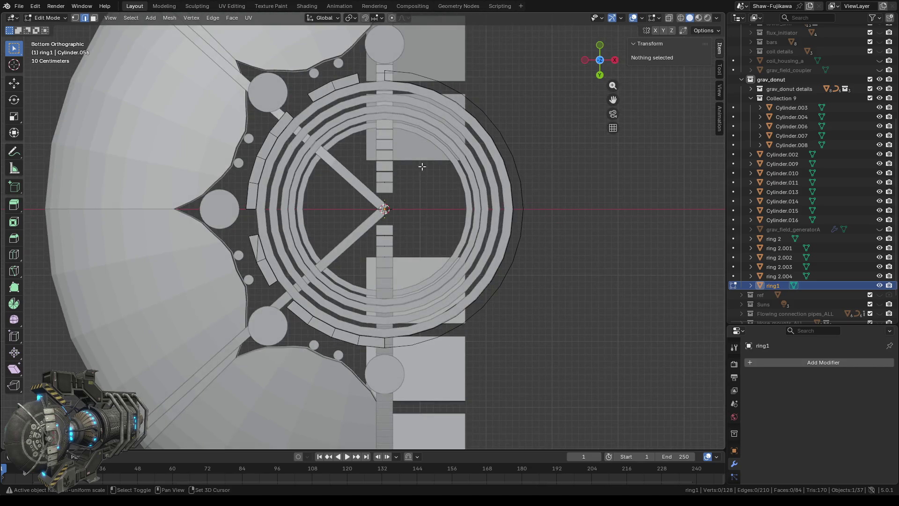
pyautogui.keyDown('shift'); pyautogui.moveTo(421, 167); pyautogui.dragTo(402, 75, button='middle'); pyautogui.keyUp('shift')
pyautogui.scroll(5, 399, 258)
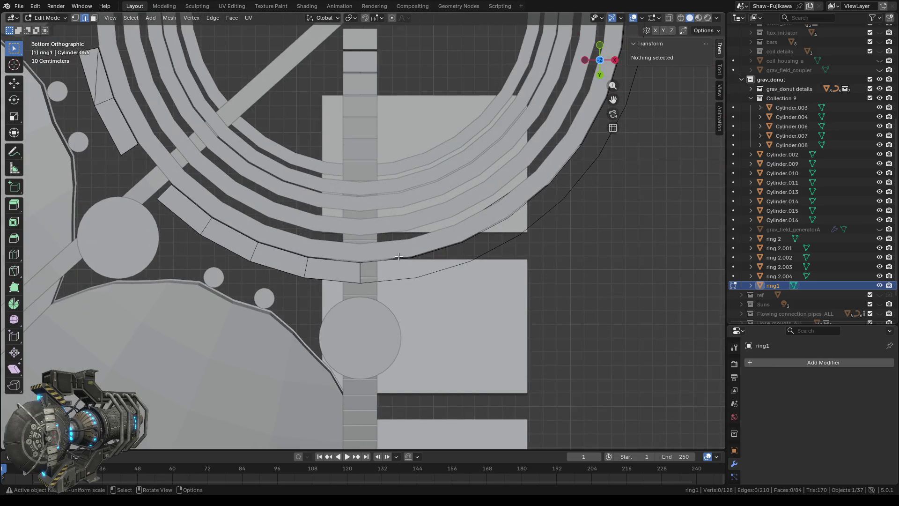
pyautogui.keyDown('shift'); pyautogui.moveTo(421, 264); pyautogui.dragTo(366, 200, button='middle'); pyautogui.keyUp('shift')
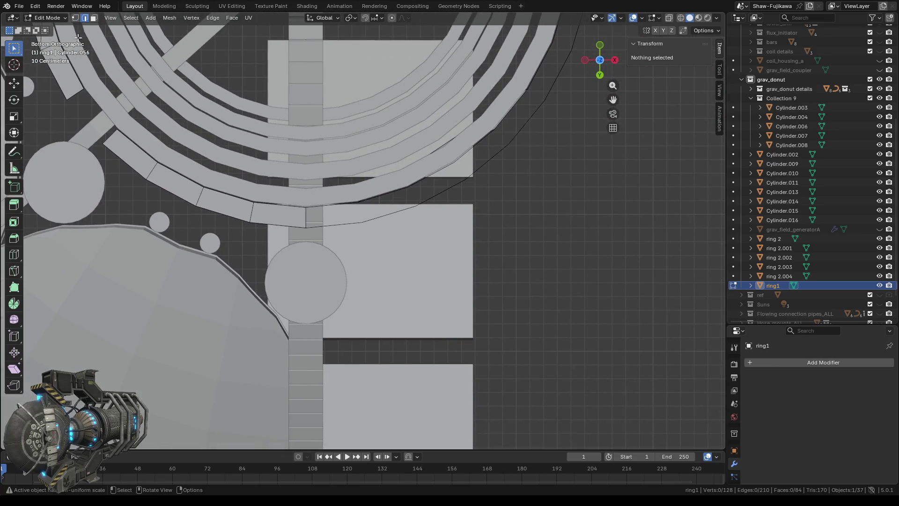
pyautogui.click(75, 18)
pyautogui.scroll(2, 372, 249)
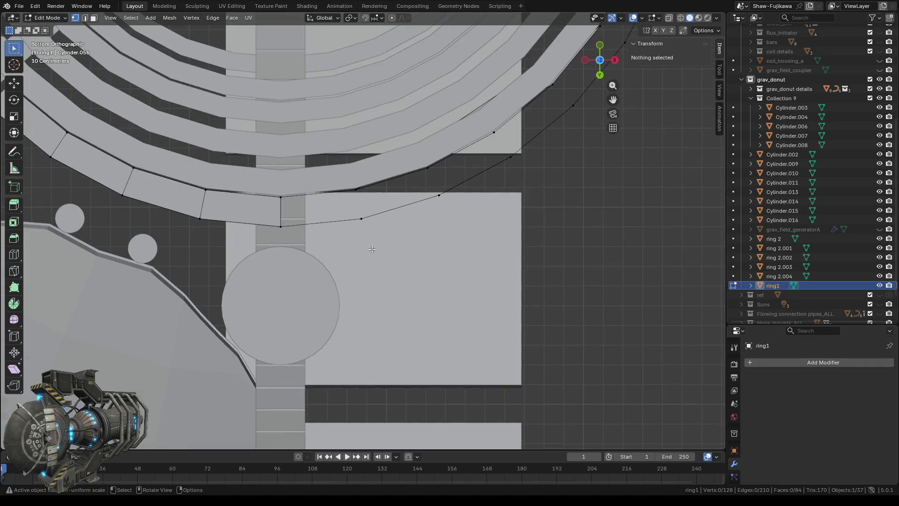
pyautogui.moveTo(399, 271); pyautogui.dragTo(387, 263, button='middle')
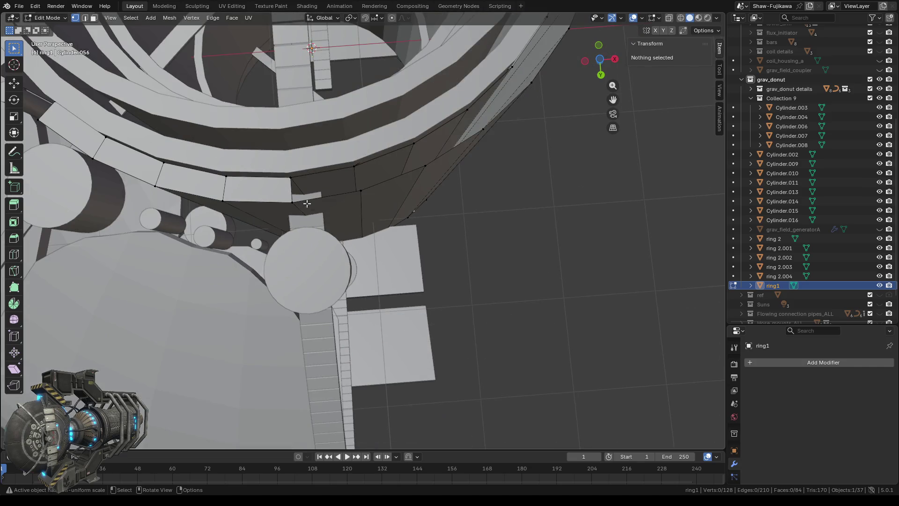
# Step: Select the stray edges hanging below ring1's wall near the gap
pyautogui.moveTo(306, 203); pyautogui.dragTo(318, 138, button='middle')
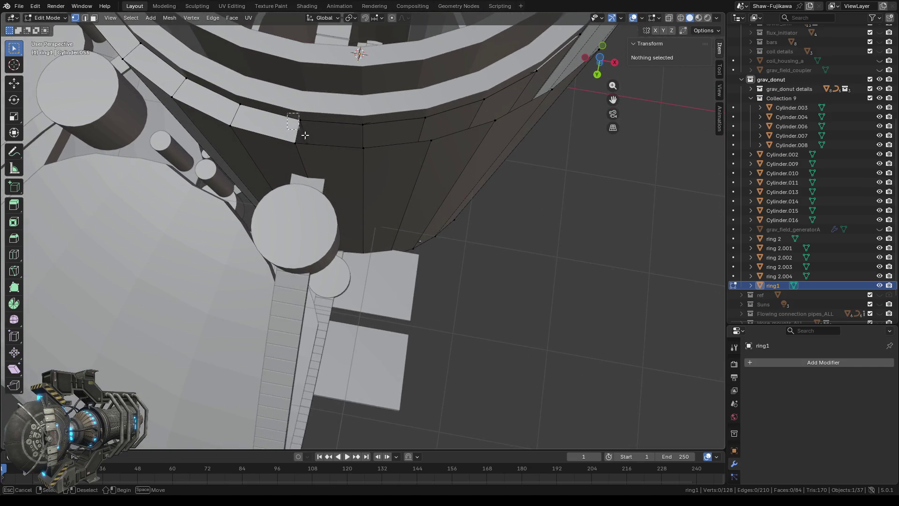
pyautogui.moveTo(291, 115); pyautogui.dragTo(374, 159)
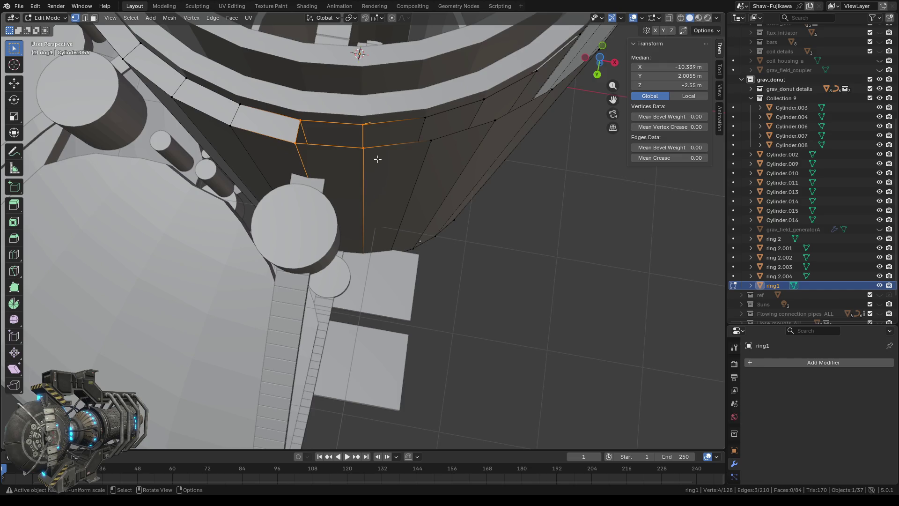
pyautogui.scroll(2, 383, 166)
pyautogui.scroll(3, 393, 178)
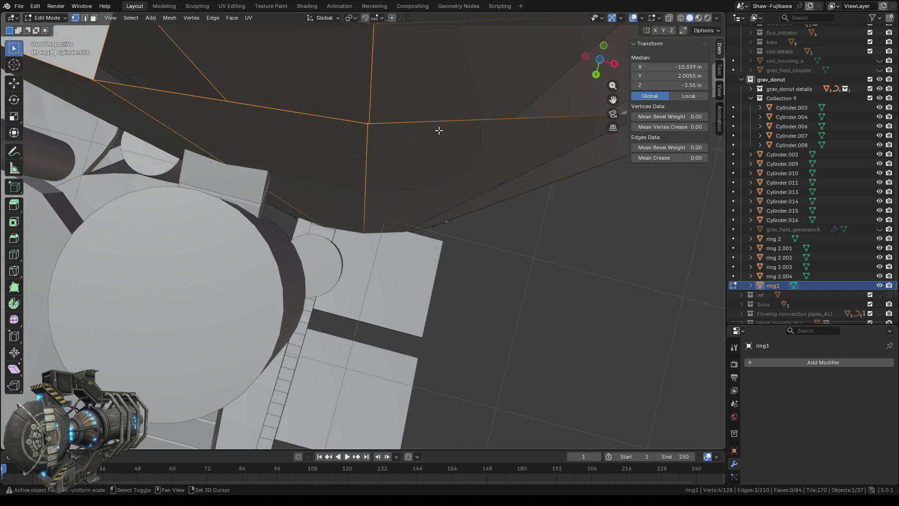
pyautogui.keyDown('shift'); pyautogui.moveTo(439, 130); pyautogui.dragTo(411, 170, button='middle'); pyautogui.keyUp('shift')
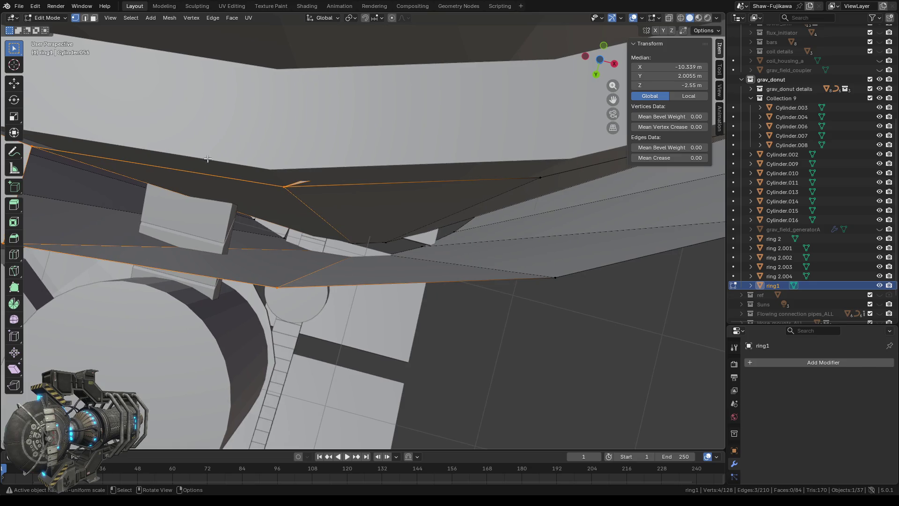
pyautogui.click(85, 18)
pyautogui.moveTo(284, 156); pyautogui.dragTo(327, 181)
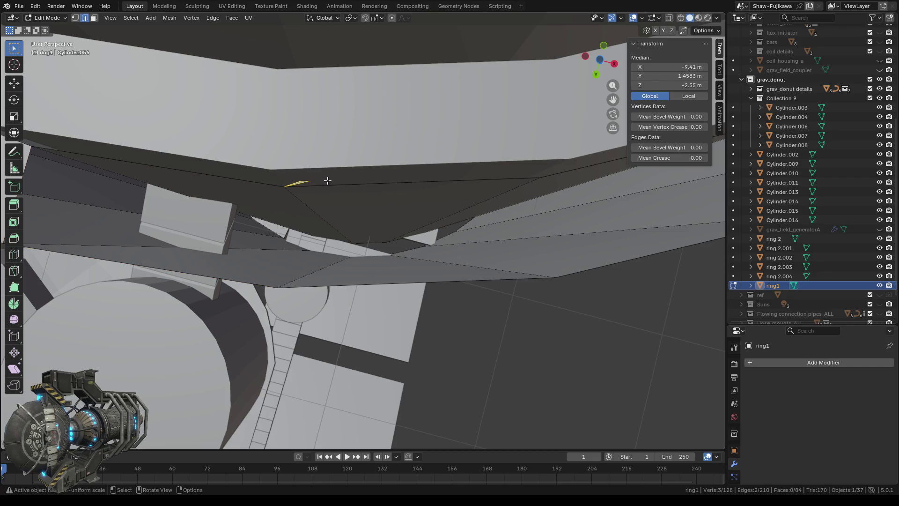
pyautogui.scroll(-4, 328, 180)
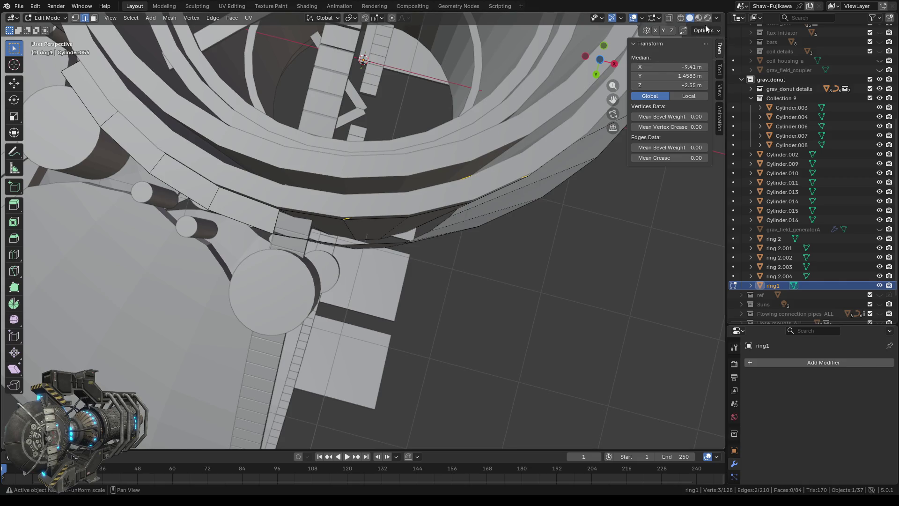
# Step: Check the stray edges in wireframe, then delete them and the sliver face
pyautogui.click(680, 19)
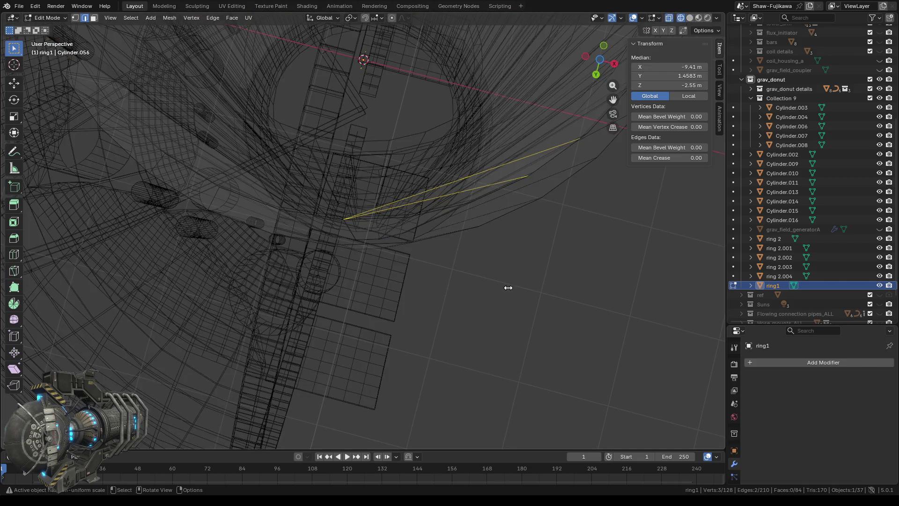
pyautogui.moveTo(508, 288)
pyautogui.mouseDown(button='middle')
pyautogui.moveTo(380, 243)
pyautogui.moveTo(499, 253)
pyautogui.moveTo(509, 278)
pyautogui.moveTo(509, 250)
pyautogui.moveTo(512, 288)
pyautogui.moveTo(502, 281)
pyautogui.moveTo(510, 283)
pyautogui.mouseUp(button='middle')
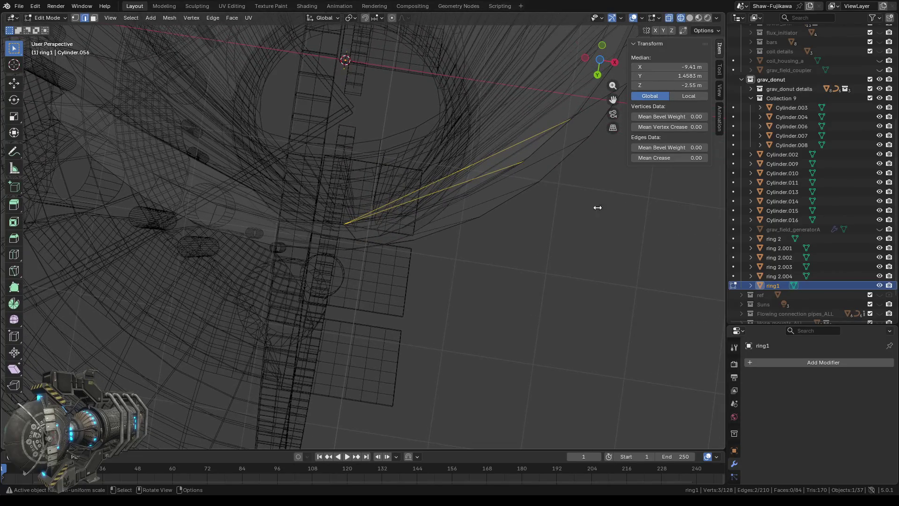
pyautogui.click(690, 18)
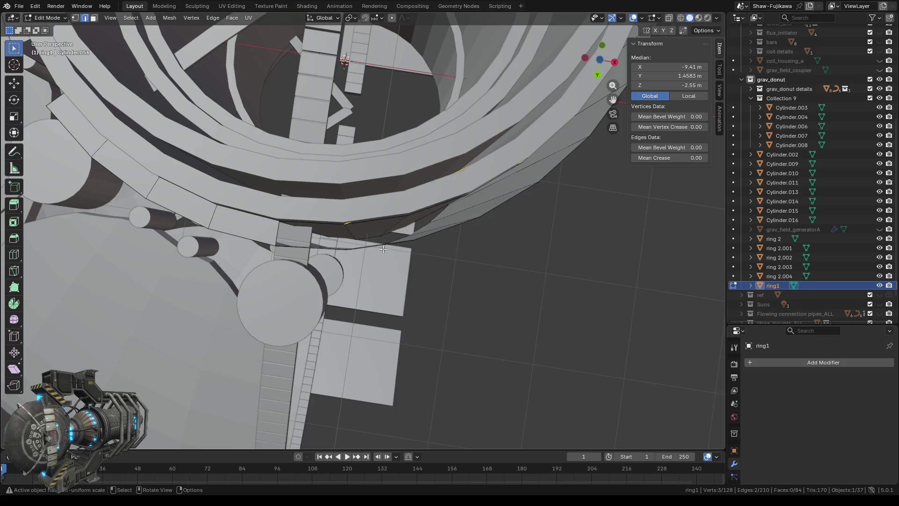
pyautogui.scroll(2, 383, 249)
pyautogui.rightClick(383, 248)
pyautogui.click(383, 248)
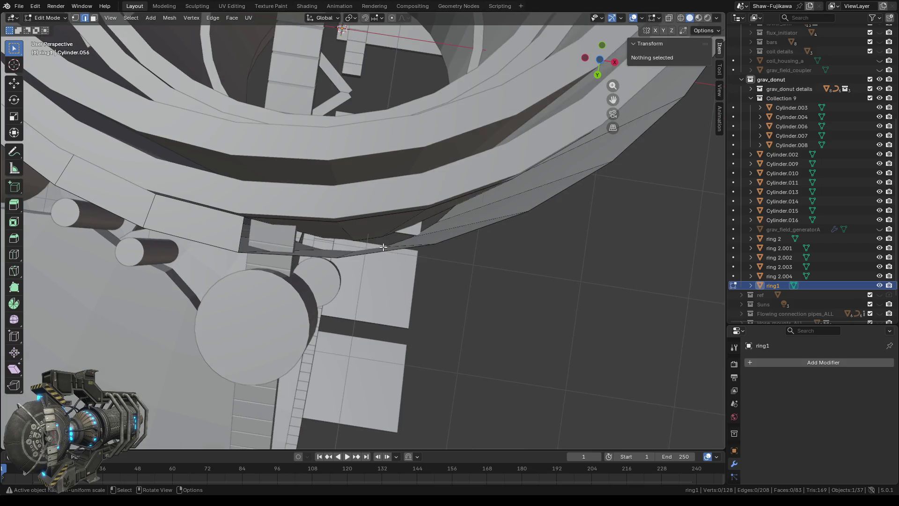
pyautogui.scroll(-4, 404, 261)
# Step: Fill a new face across the five vertices around the ring1 wall gap
pyautogui.moveTo(563, 307)
pyautogui.mouseDown(button='middle')
pyautogui.moveTo(514, 282)
pyautogui.moveTo(556, 279)
pyautogui.mouseUp(button='middle')
pyautogui.scroll(4, 350, 161)
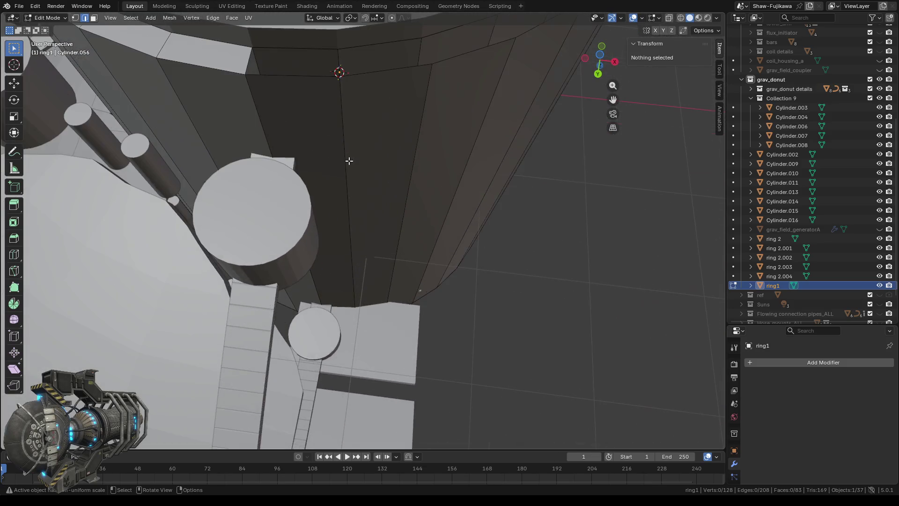
pyautogui.click(75, 17)
pyautogui.moveTo(321, 139); pyautogui.dragTo(367, 203, button='middle')
pyautogui.scroll(3, 412, 193)
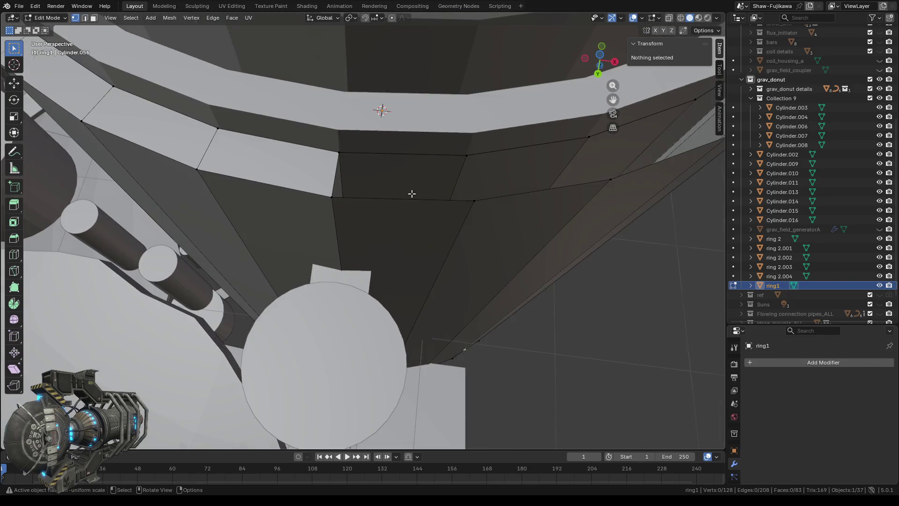
pyautogui.moveTo(298, 137); pyautogui.dragTo(490, 226)
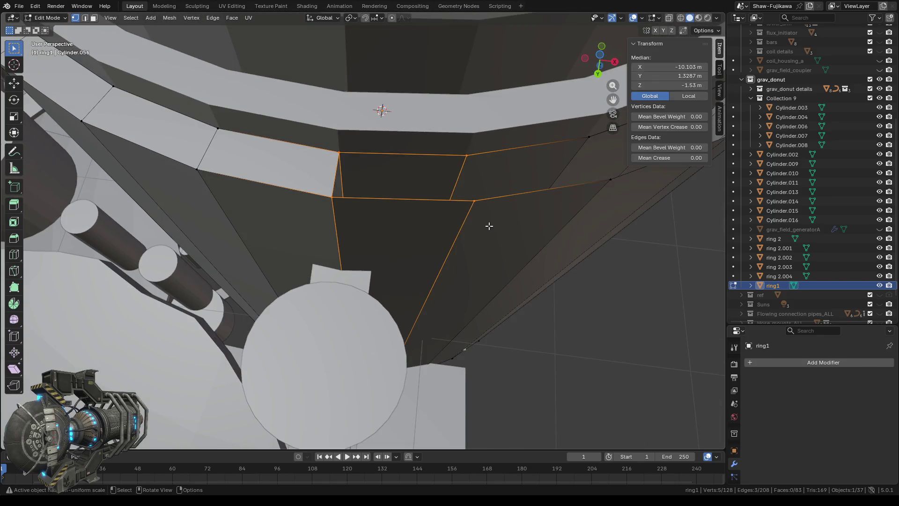
pyautogui.press('f')
pyautogui.moveTo(480, 225)
pyautogui.mouseDown(button='middle')
pyautogui.moveTo(417, 240)
pyautogui.moveTo(480, 261)
pyautogui.mouseUp(button='middle')
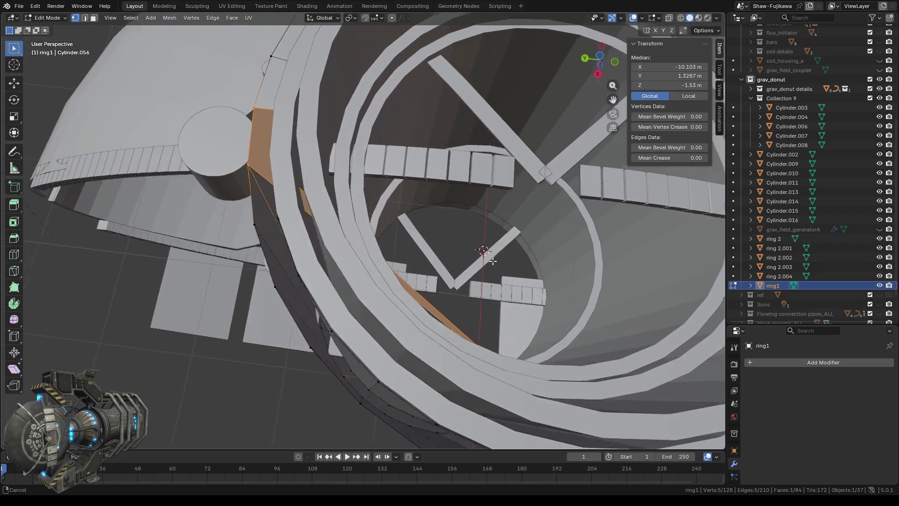
pyautogui.moveTo(480, 262)
pyautogui.mouseDown(button='middle')
pyautogui.moveTo(518, 270)
pyautogui.moveTo(518, 298)
pyautogui.moveTo(690, 202)
pyautogui.moveTo(595, 272)
pyautogui.moveTo(486, 211)
pyautogui.moveTo(329, 331)
pyautogui.mouseUp(button='middle')
# Step: Delete the two stray edges inside ring1 with Only Edges & Faces
pyautogui.moveTo(396, 311); pyautogui.dragTo(412, 322, button='middle')
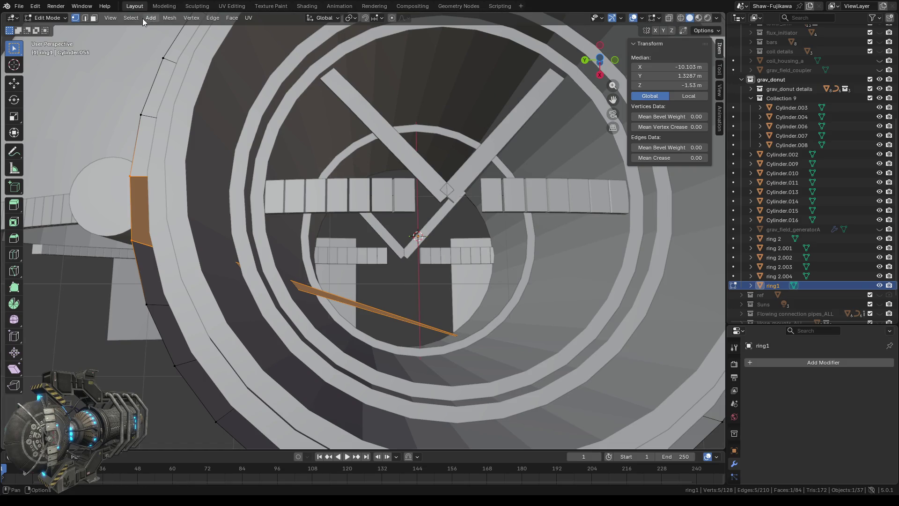
pyautogui.click(87, 19)
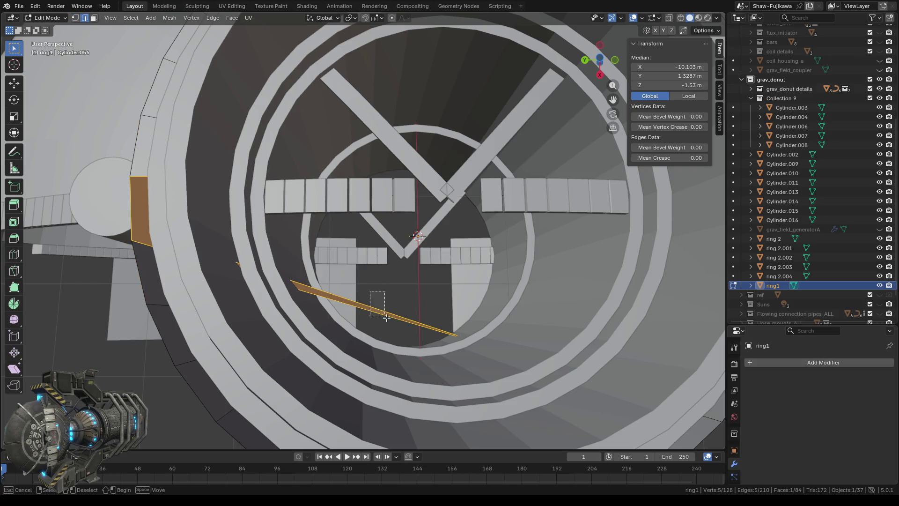
pyautogui.click(409, 325)
pyautogui.press('x')
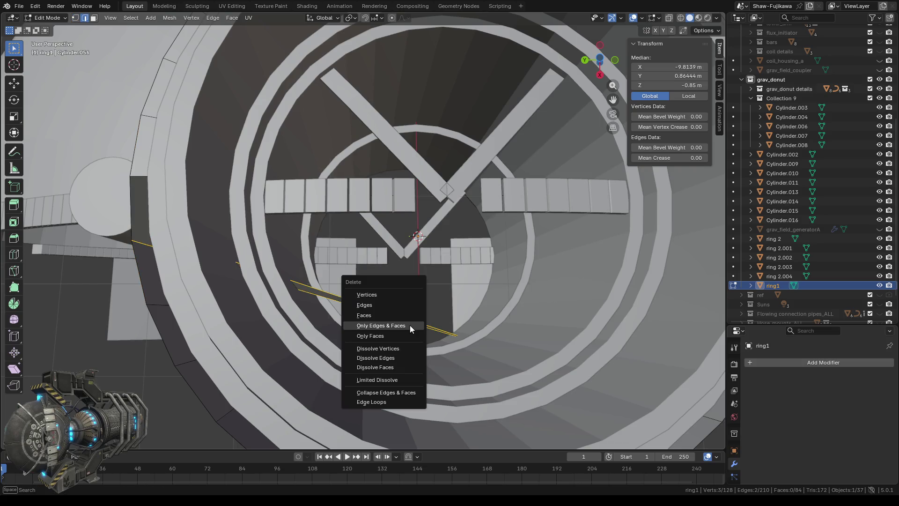
pyautogui.click(390, 325)
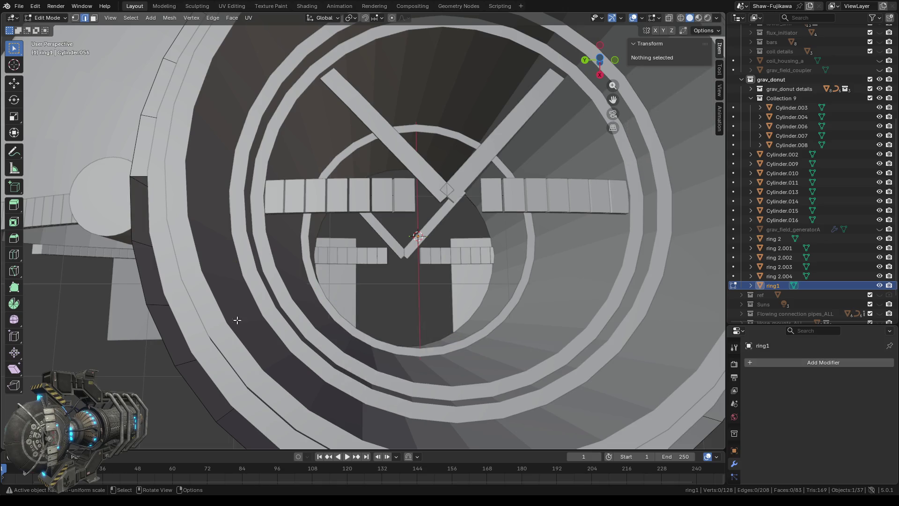
# Step: Select the four corner vertices of the first rim gap and fill it with a face
pyautogui.moveTo(237, 321); pyautogui.dragTo(281, 300, button='middle')
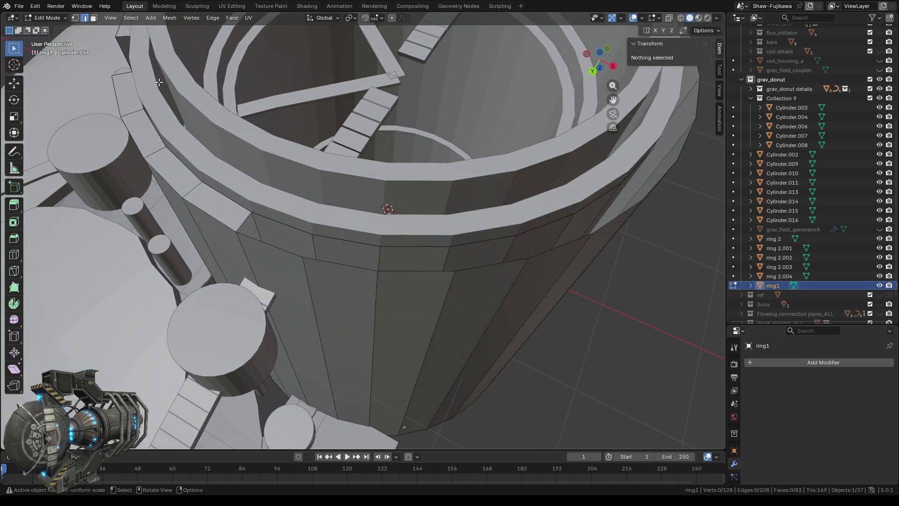
pyautogui.click(313, 233)
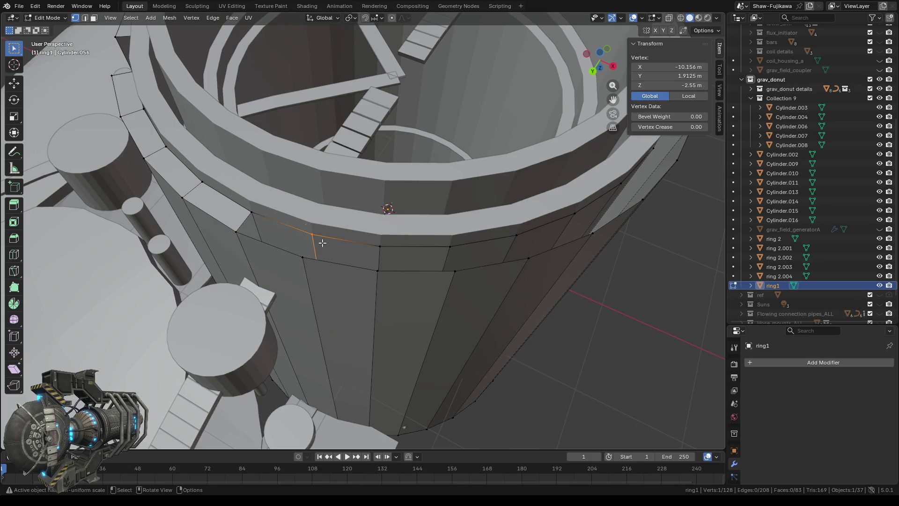
pyautogui.press('b')
pyautogui.moveTo(305, 260); pyautogui.dragTo(297, 251)
pyautogui.keyDown('shift'); pyautogui.click(239, 234); pyautogui.keyUp('shift')
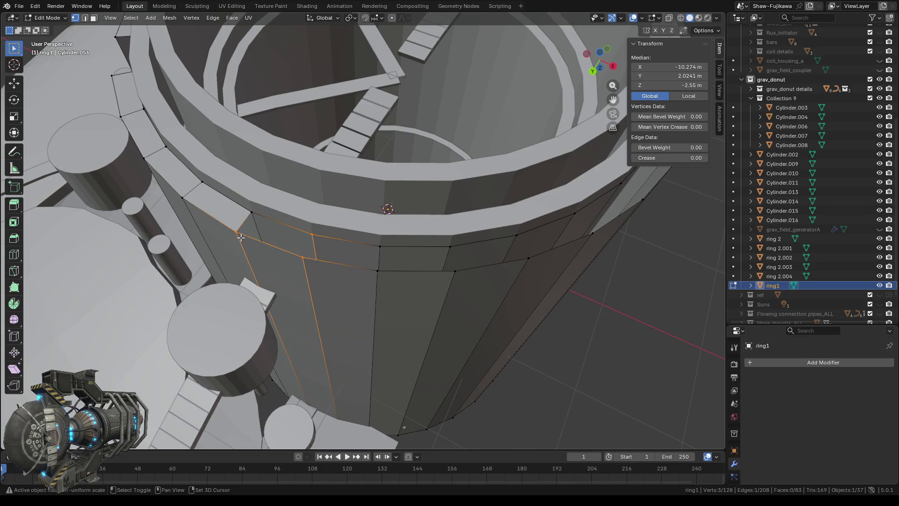
pyautogui.keyDown('shift'); pyautogui.click(247, 210); pyautogui.keyUp('shift')
pyautogui.moveTo(248, 209); pyautogui.dragTo(342, 264, button='middle')
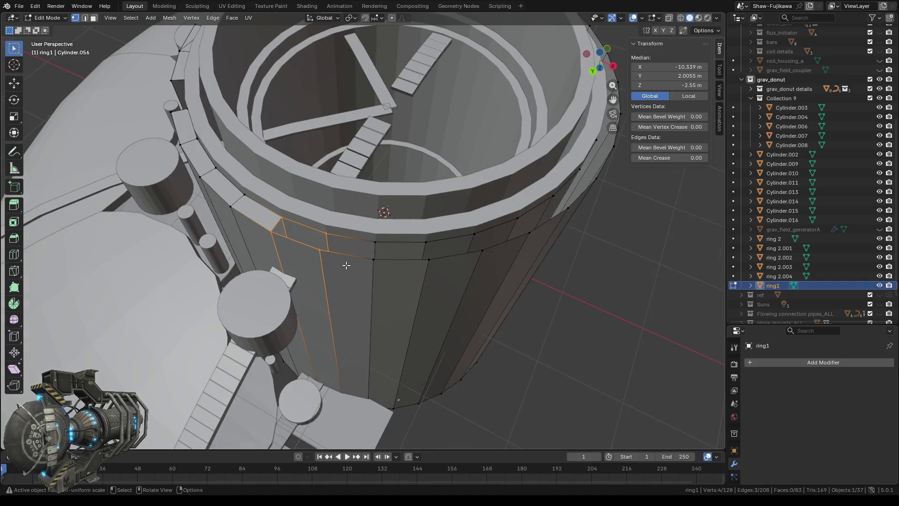
pyautogui.press('f')
pyautogui.moveTo(377, 314); pyautogui.dragTo(369, 303, button='middle')
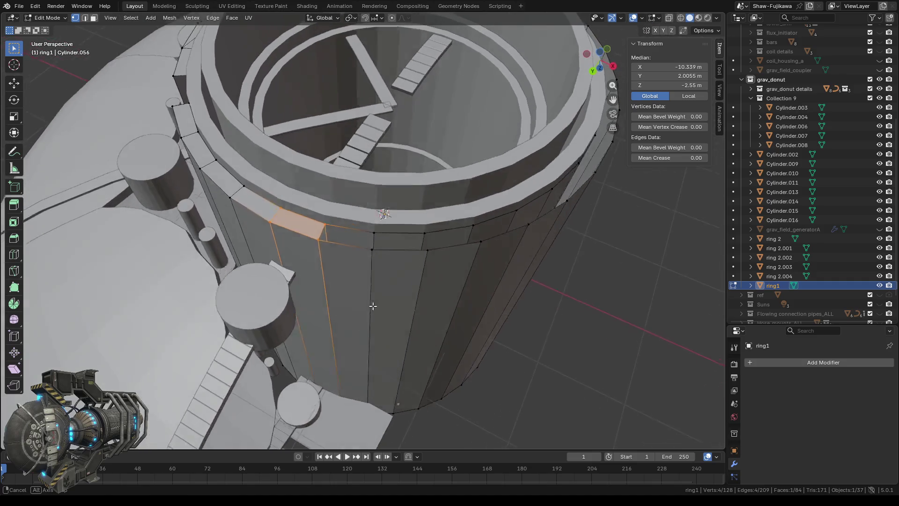
# Step: Fill the next gap's corner vertices with a second face and view from below
pyautogui.hotkey('alt', 'a')
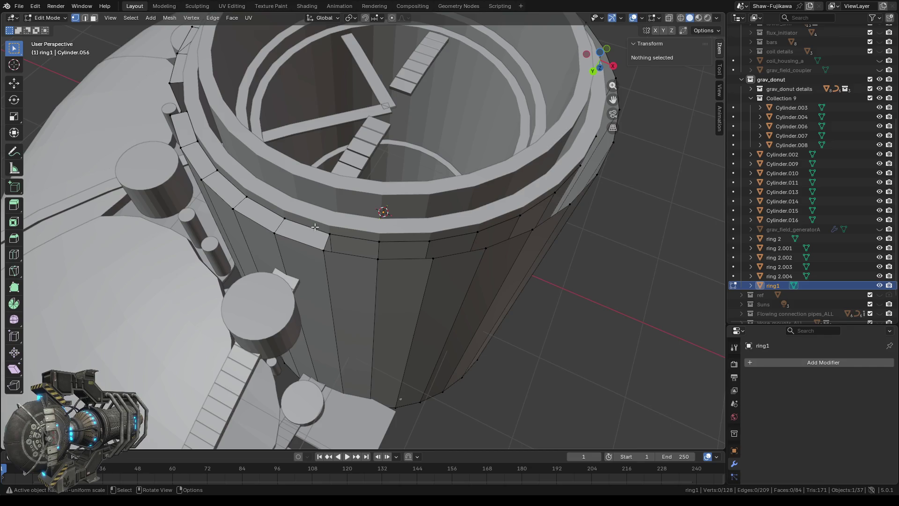
pyautogui.moveTo(317, 227); pyautogui.dragTo(414, 285)
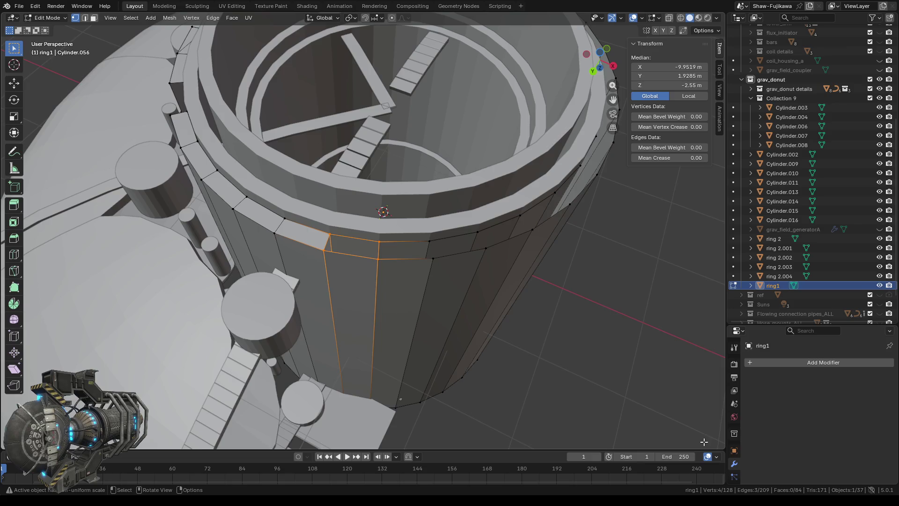
pyautogui.moveTo(446, 305)
pyautogui.mouseDown(button='middle')
pyautogui.moveTo(436, 336)
pyautogui.moveTo(446, 314)
pyautogui.moveTo(422, 303)
pyautogui.moveTo(465, 332)
pyautogui.mouseUp(button='middle')
pyautogui.press('f')
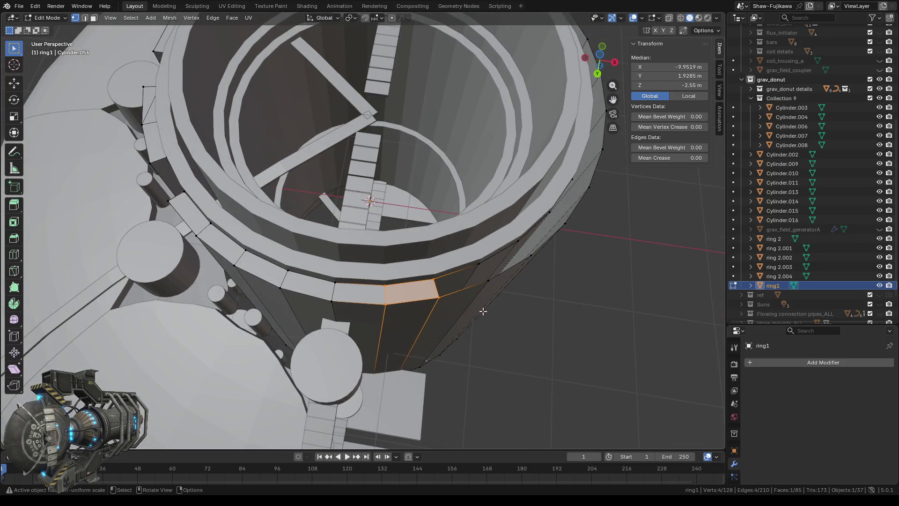
pyautogui.click(598, 51)
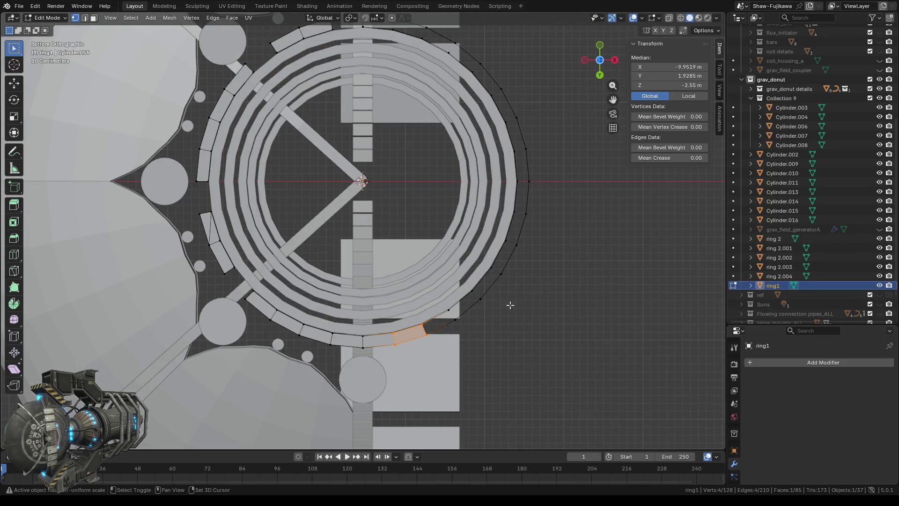
# Step: Fill the adjacent open quad in the ring1 wall with a new face
pyautogui.moveTo(508, 305)
pyautogui.keyDown('shift'); pyautogui.mouseDown(button='middle')
pyautogui.moveTo(460, 234)
pyautogui.moveTo(427, 263)
pyautogui.moveTo(479, 259)
pyautogui.moveTo(427, 198)
pyautogui.mouseUp(button='middle'); pyautogui.keyUp('shift')
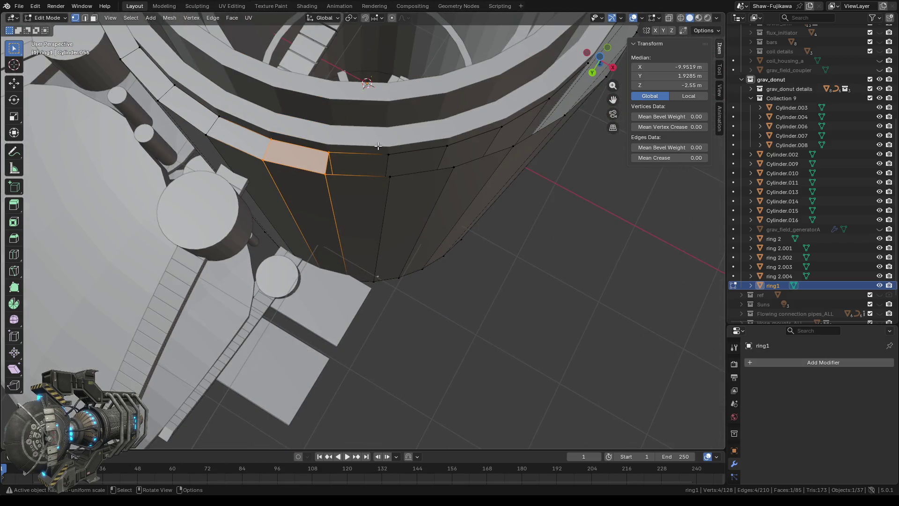
pyautogui.keyDown('shift'); pyautogui.click(393, 184); pyautogui.keyUp('shift')
pyautogui.keyDown('shift'); pyautogui.click(337, 178); pyautogui.keyUp('shift')
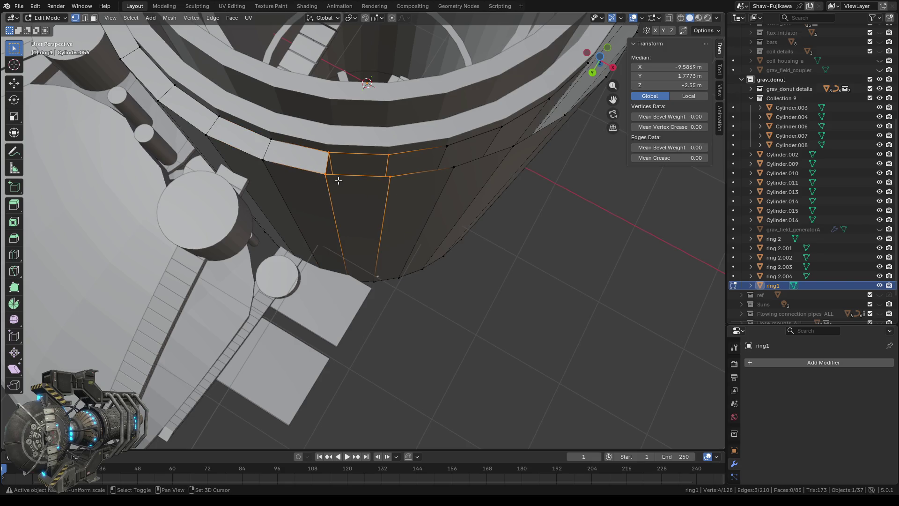
pyautogui.press('f')
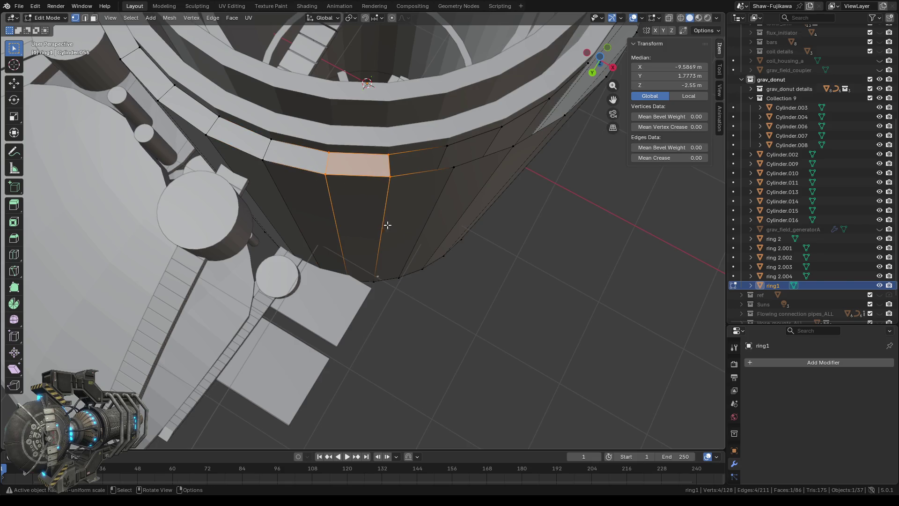
pyautogui.moveTo(387, 224); pyautogui.dragTo(415, 236, button='middle')
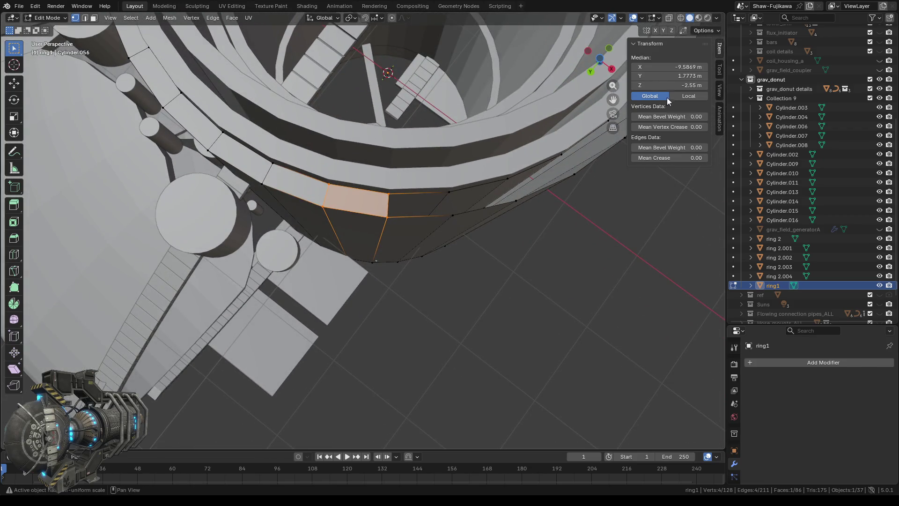
pyautogui.click(601, 61)
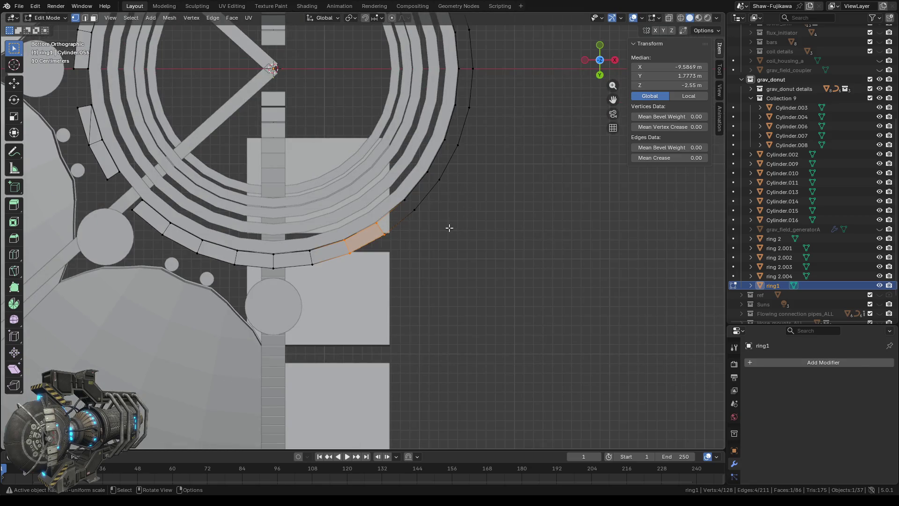
# Step: Select the four vertices of the next wall gap and fill it with a face
pyautogui.keyDown('shift'); pyautogui.moveTo(466, 233); pyautogui.dragTo(408, 224, button='middle'); pyautogui.keyUp('shift')
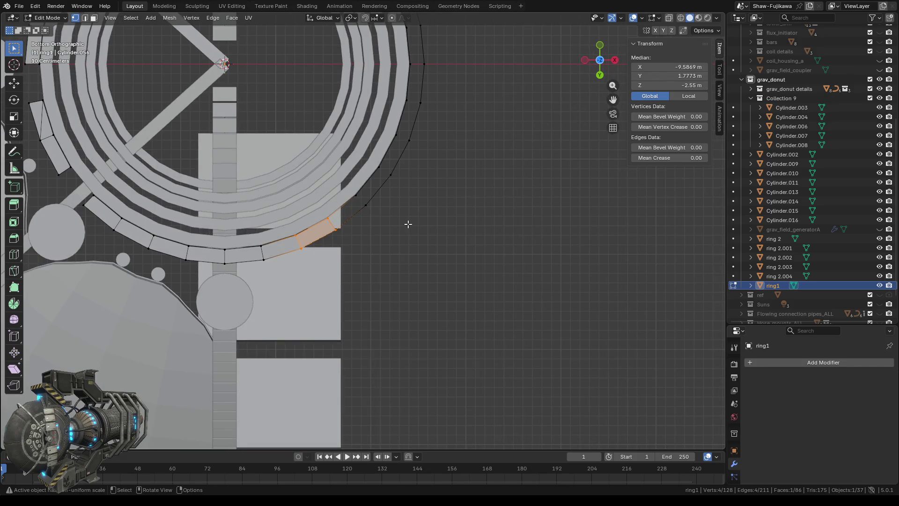
pyautogui.scroll(2, 408, 224)
pyautogui.scroll(-3, 409, 223)
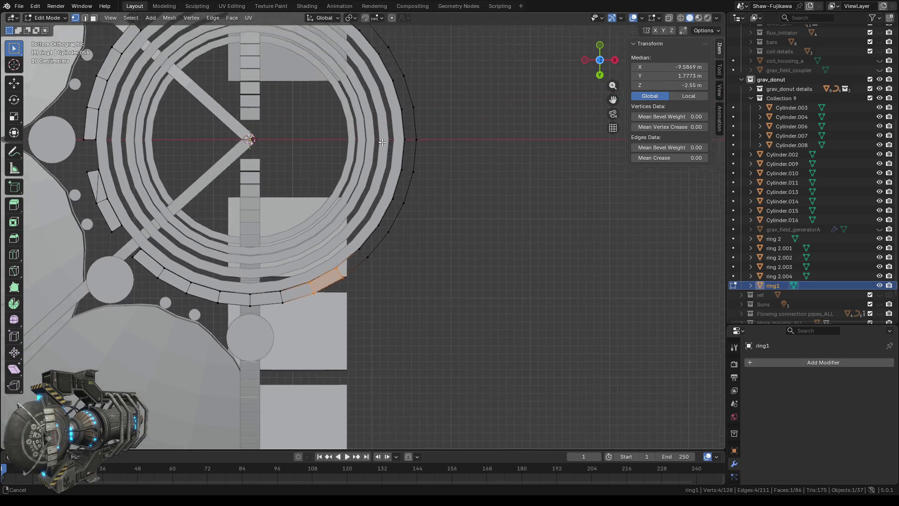
pyautogui.keyDown('shift'); pyautogui.moveTo(409, 223); pyautogui.dragTo(406, 296, button='middle'); pyautogui.keyUp('shift')
pyautogui.scroll(2, 351, 139)
pyautogui.scroll(2, 351, 139)
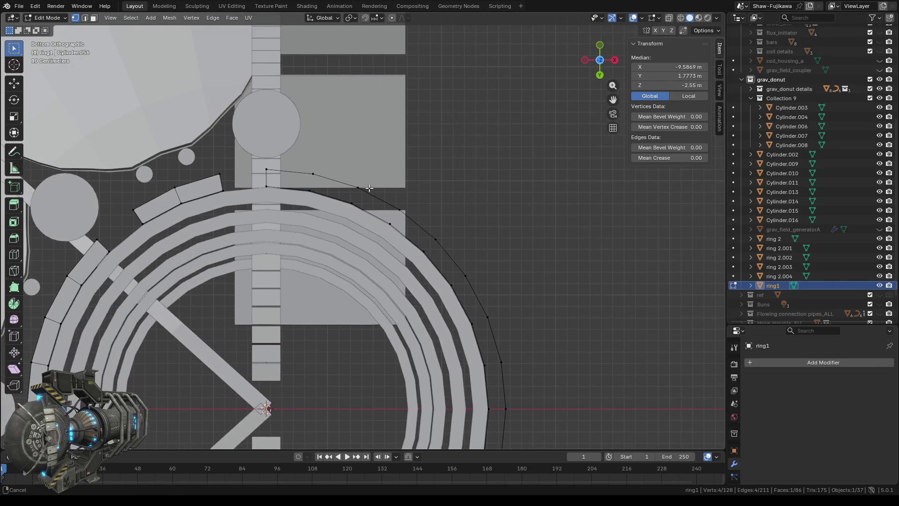
pyautogui.moveTo(352, 140)
pyautogui.mouseDown(button='middle')
pyautogui.moveTo(355, 236)
pyautogui.moveTo(293, 232)
pyautogui.moveTo(387, 231)
pyautogui.mouseUp(button='middle')
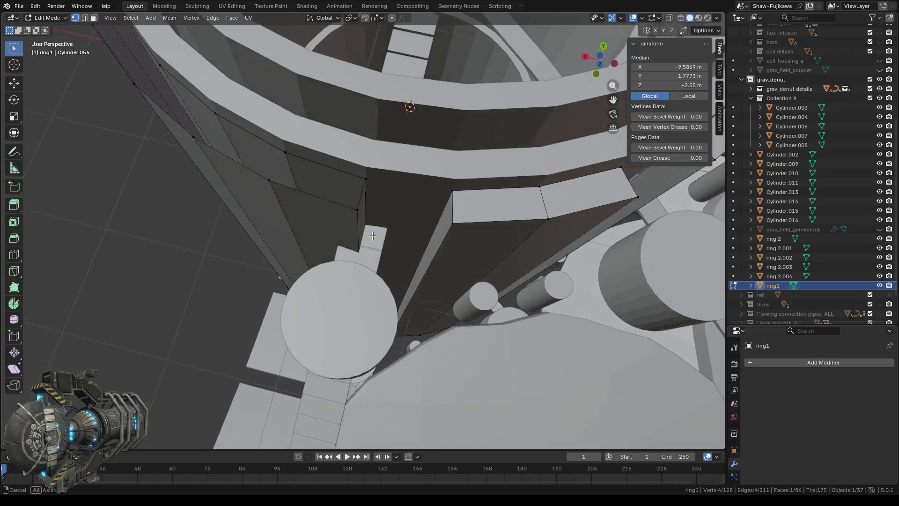
pyautogui.moveTo(381, 139); pyautogui.dragTo(396, 185)
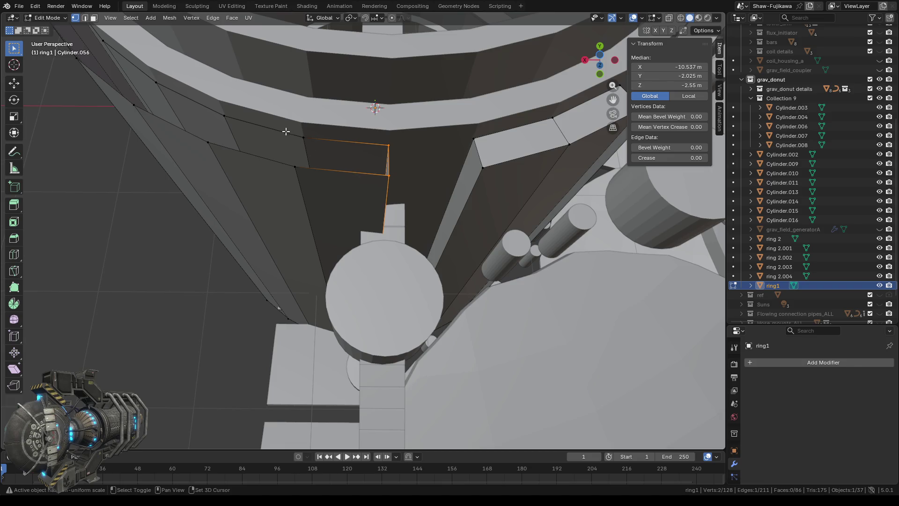
pyautogui.keyDown('shift'); pyautogui.moveTo(285, 131); pyautogui.dragTo(309, 177); pyautogui.keyUp('shift')
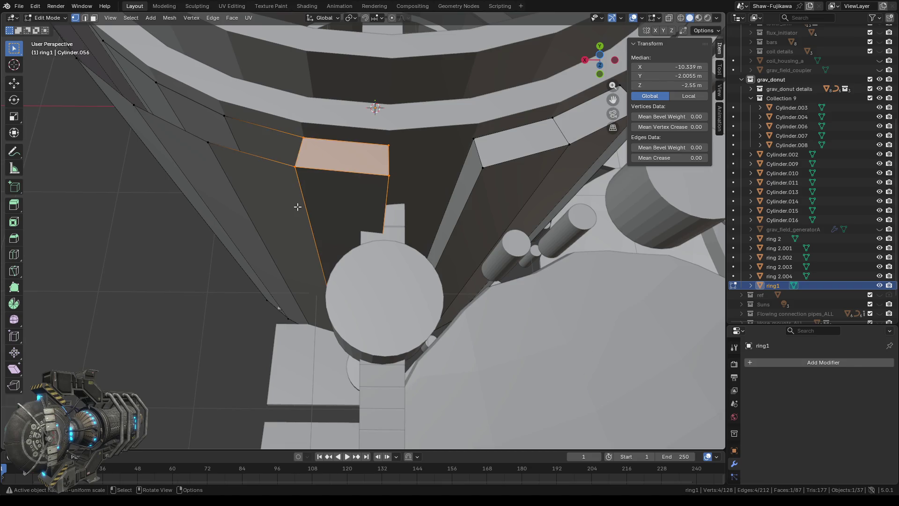
pyautogui.moveTo(297, 201)
pyautogui.mouseDown(button='middle')
pyautogui.moveTo(363, 243)
pyautogui.moveTo(399, 235)
pyautogui.mouseUp(button='middle')
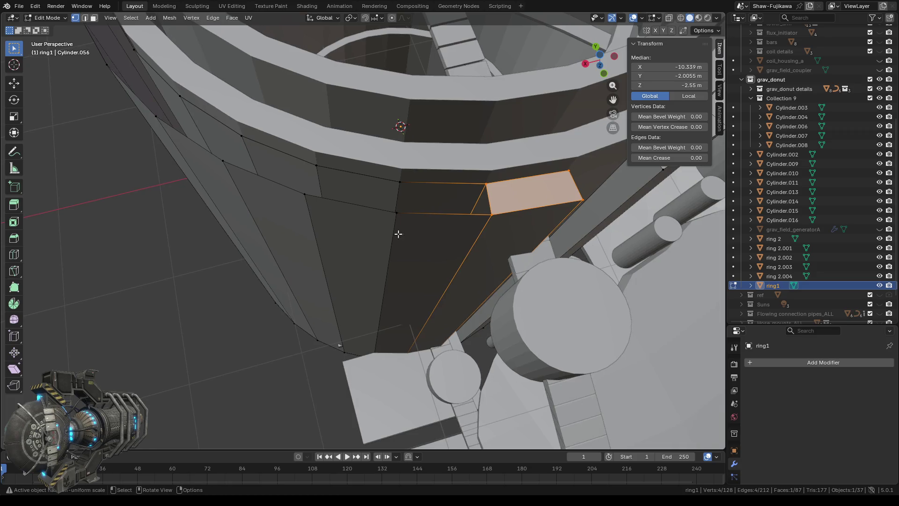
pyautogui.moveTo(472, 174); pyautogui.dragTo(500, 225)
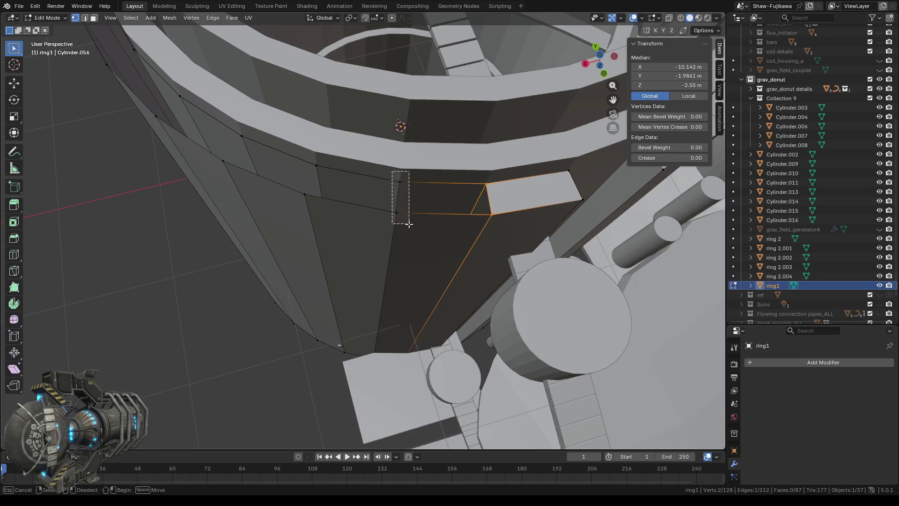
pyautogui.keyDown('shift'); pyautogui.moveTo(393, 168); pyautogui.dragTo(408, 225); pyautogui.keyUp('shift')
pyautogui.press('f')
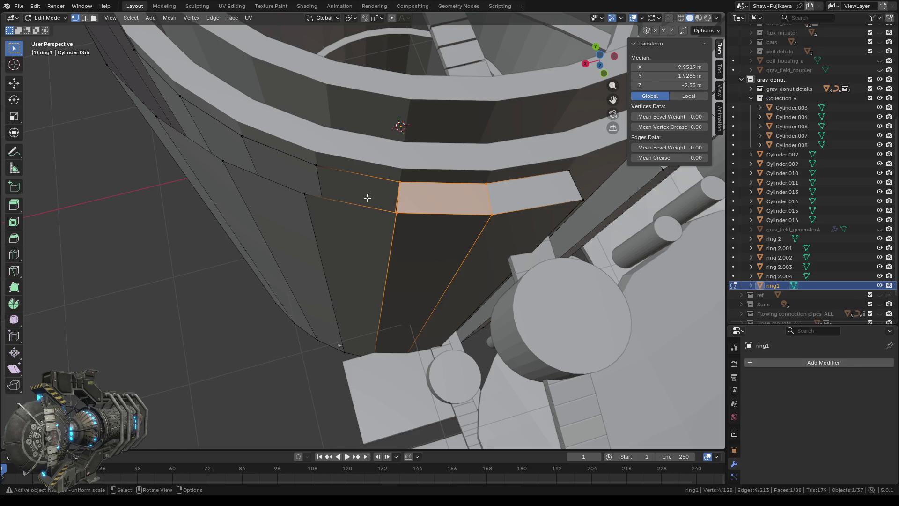
# Step: Select the vertices of the following gap and inspect the remaining wall gaps from below
pyautogui.moveTo(384, 176); pyautogui.dragTo(413, 230)
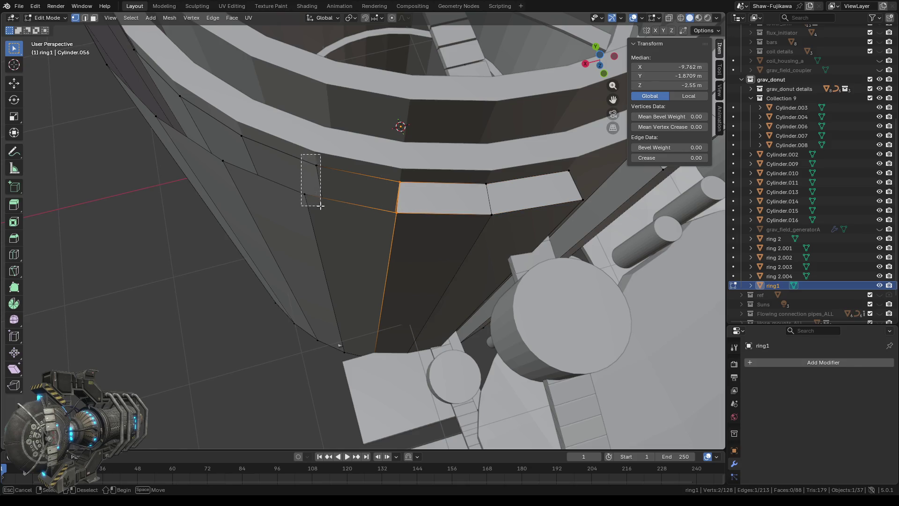
pyautogui.keyDown('shift'); pyautogui.moveTo(303, 152); pyautogui.dragTo(321, 206); pyautogui.keyUp('shift')
pyautogui.moveTo(382, 177); pyautogui.dragTo(536, 166, button='middle')
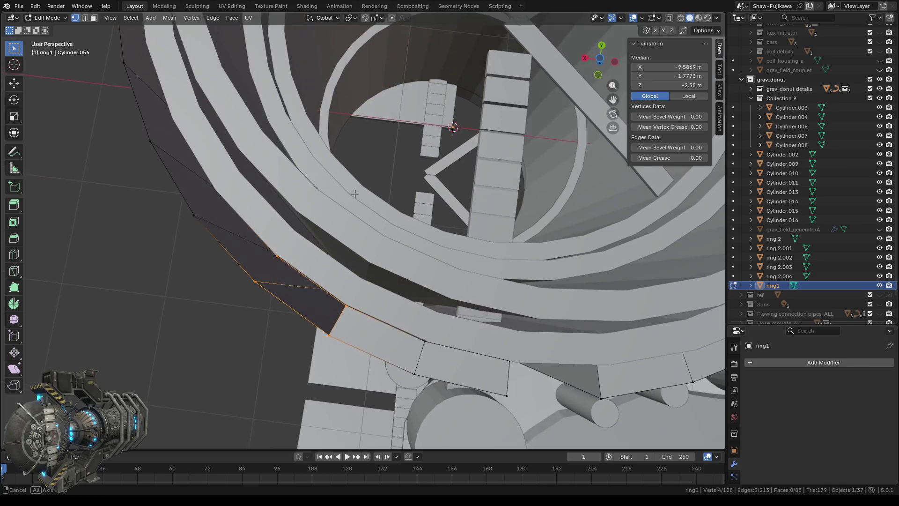
pyautogui.click(601, 60)
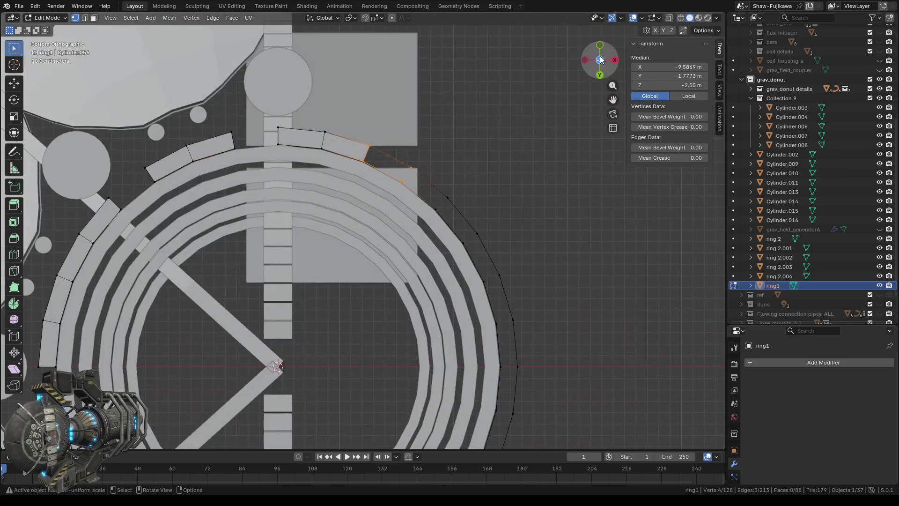
pyautogui.scroll(-2, 429, 203)
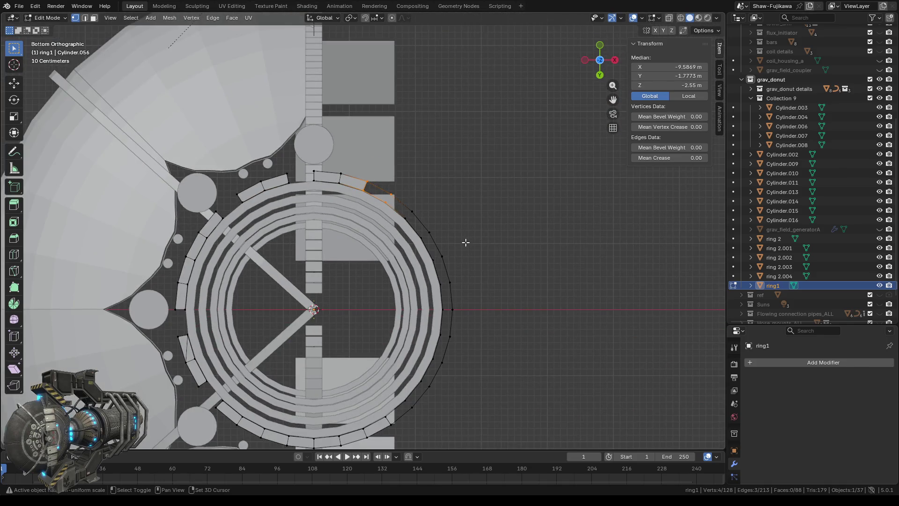
pyautogui.moveTo(467, 235); pyautogui.dragTo(370, 124, button='middle')
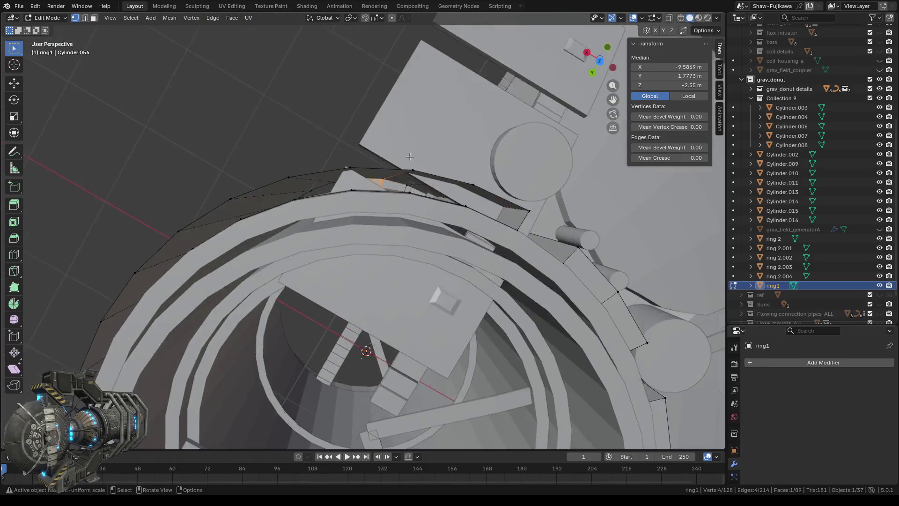
pyautogui.scroll(4, 370, 124)
# Step: Fill the gap along the wall seam beside the bar with a new face
pyautogui.moveTo(370, 124)
pyautogui.mouseDown(button='middle')
pyautogui.moveTo(397, 232)
pyautogui.moveTo(351, 296)
pyautogui.mouseUp(button='middle')
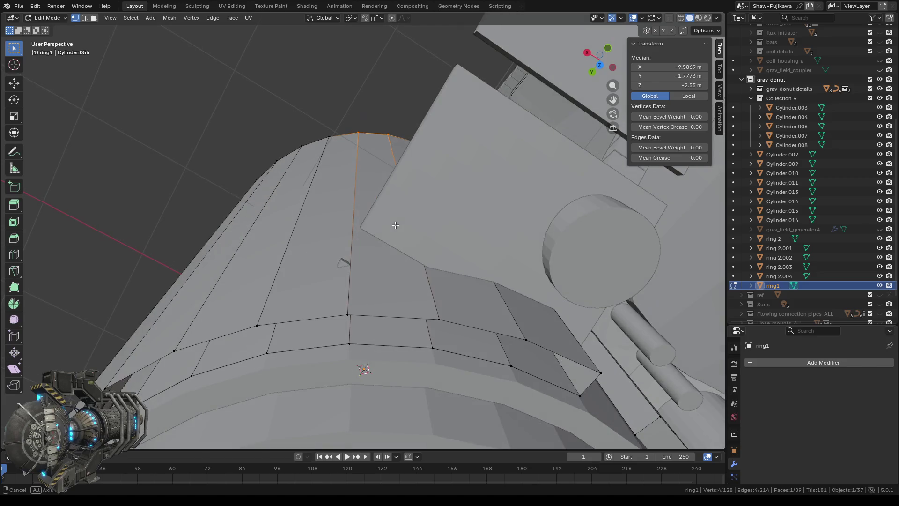
pyautogui.moveTo(335, 304); pyautogui.dragTo(356, 352)
pyautogui.keyDown('shift'); pyautogui.click(442, 357); pyautogui.keyUp('shift')
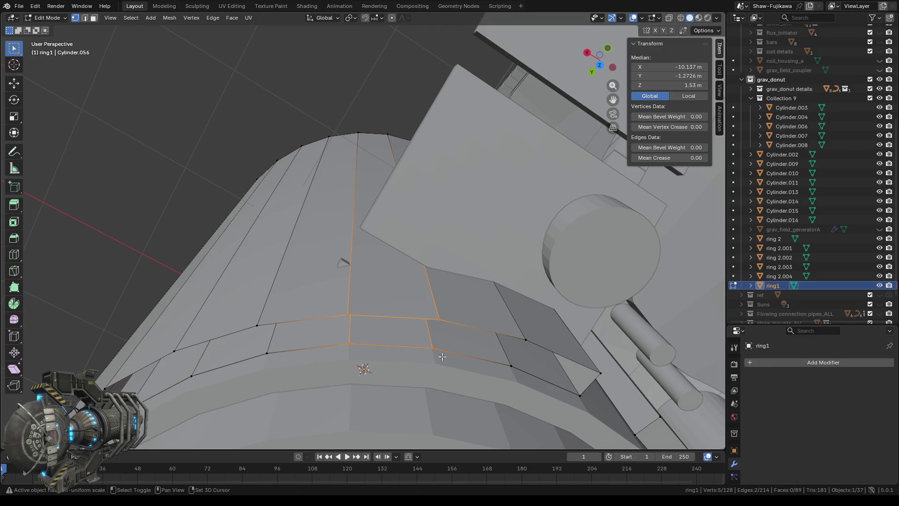
pyautogui.press('f')
pyautogui.moveTo(442, 357)
pyautogui.mouseDown(button='middle')
pyautogui.moveTo(383, 330)
pyautogui.moveTo(364, 346)
pyautogui.mouseUp(button='middle')
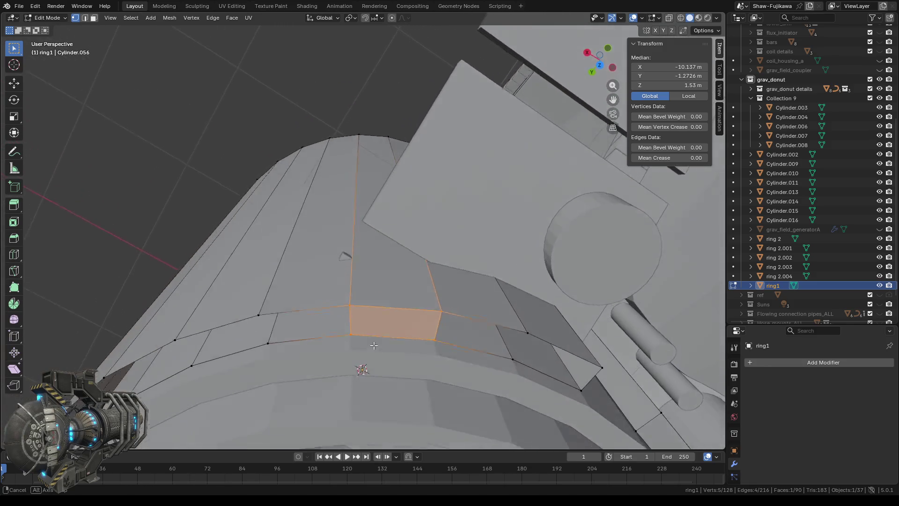
pyautogui.moveTo(364, 346); pyautogui.dragTo(293, 319, button='middle')
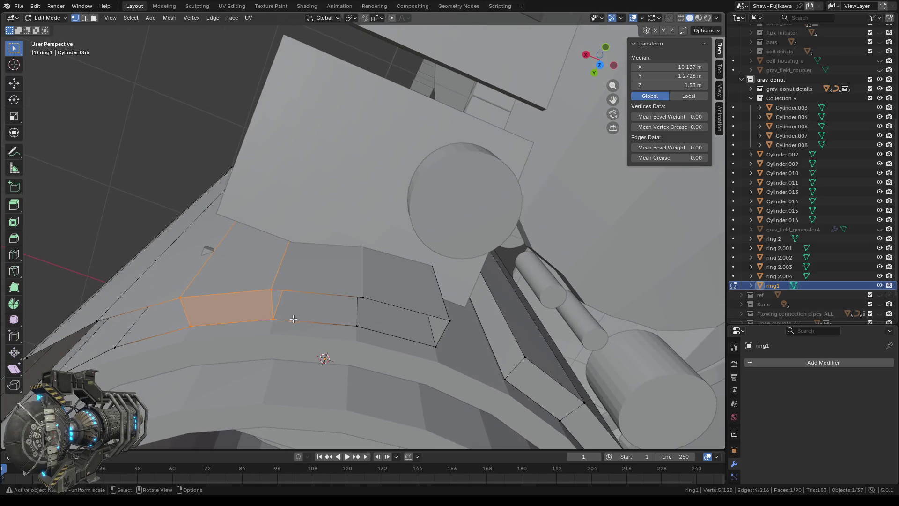
# Step: Fill the neighbouring gap with a second face and select the next gap's edges
pyautogui.keyDown('shift'); pyautogui.click(285, 324); pyautogui.keyUp('shift')
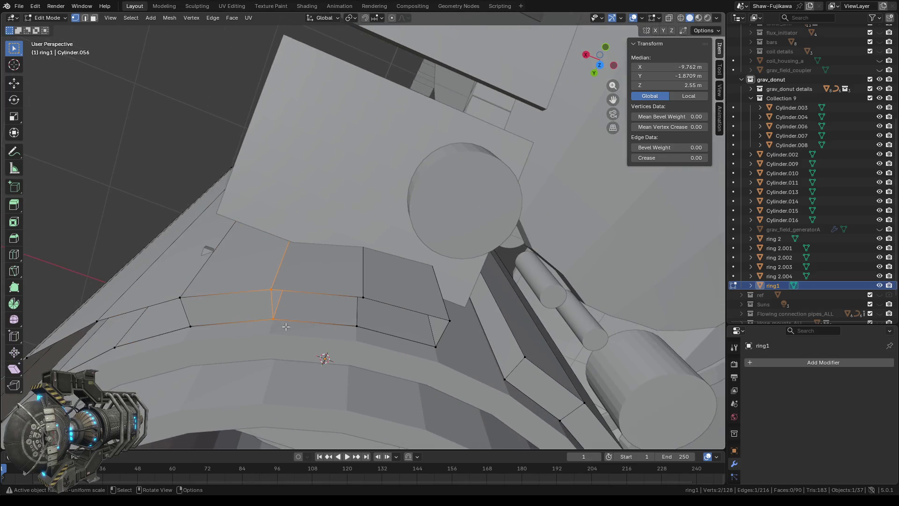
pyautogui.keyDown('shift'); pyautogui.click(374, 334); pyautogui.keyUp('shift')
pyautogui.press('f')
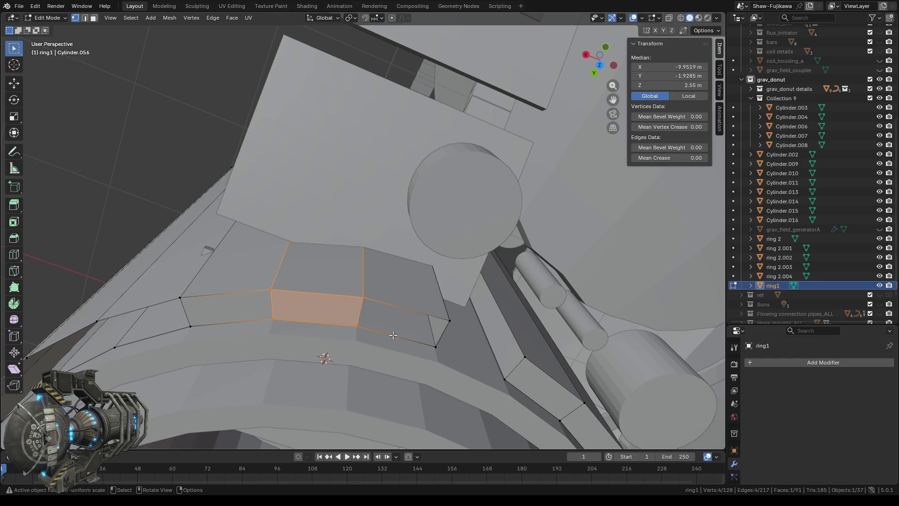
pyautogui.moveTo(395, 335); pyautogui.dragTo(381, 312, button='middle')
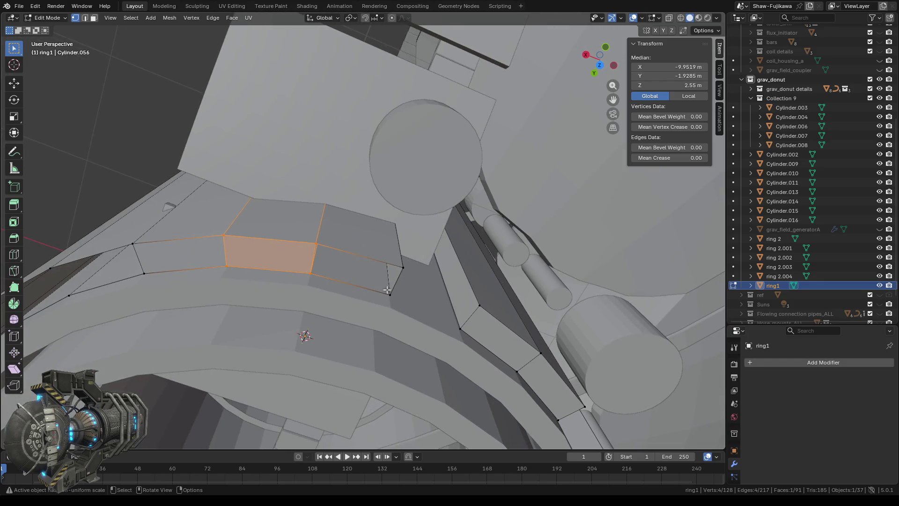
pyautogui.moveTo(385, 257); pyautogui.dragTo(406, 306)
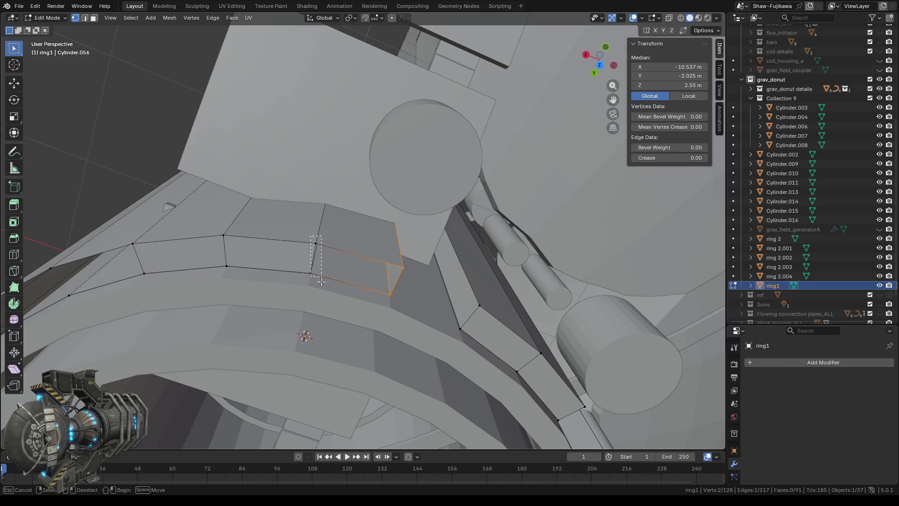
pyautogui.keyDown('shift'); pyautogui.click(297, 249); pyautogui.keyUp('shift')
pyautogui.moveTo(297, 248)
pyautogui.mouseDown(button='middle')
pyautogui.moveTo(300, 307)
pyautogui.moveTo(320, 311)
pyautogui.moveTo(322, 324)
pyautogui.mouseUp(button='middle')
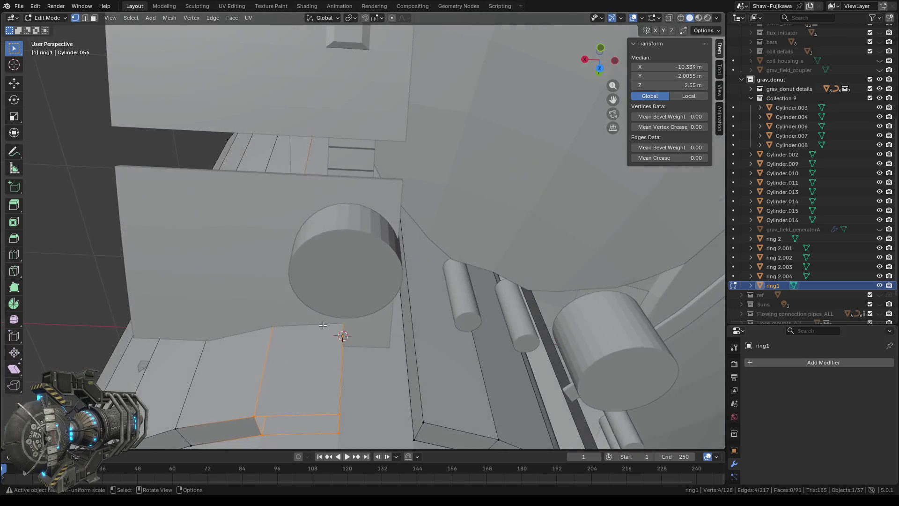
pyautogui.scroll(-6, 322, 324)
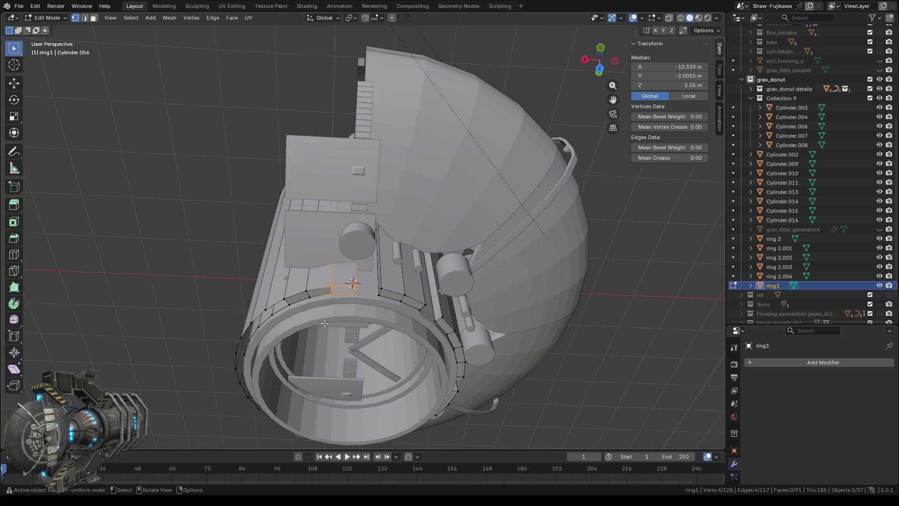
pyautogui.moveTo(326, 350)
pyautogui.mouseDown(button='middle')
pyautogui.moveTo(397, 364)
pyautogui.moveTo(396, 415)
pyautogui.moveTo(399, 255)
pyautogui.moveTo(603, 57)
pyautogui.mouseUp(button='middle')
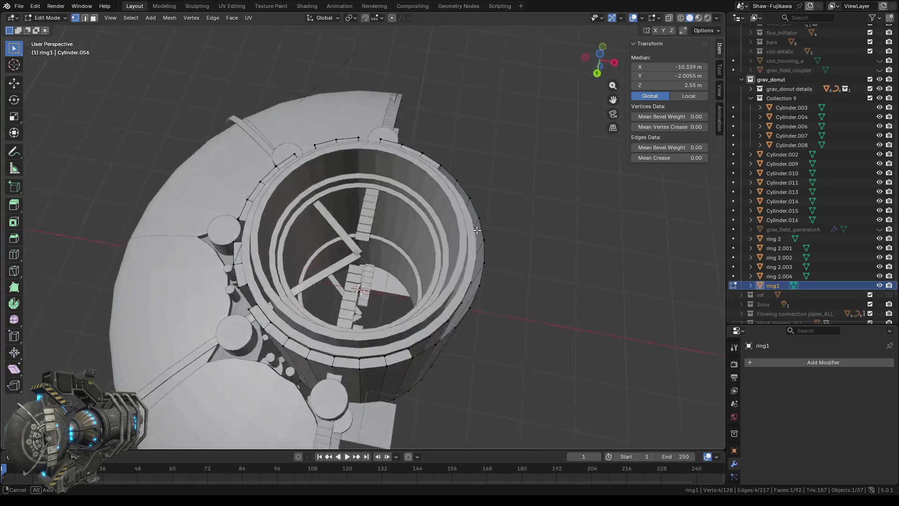
pyautogui.click(603, 56)
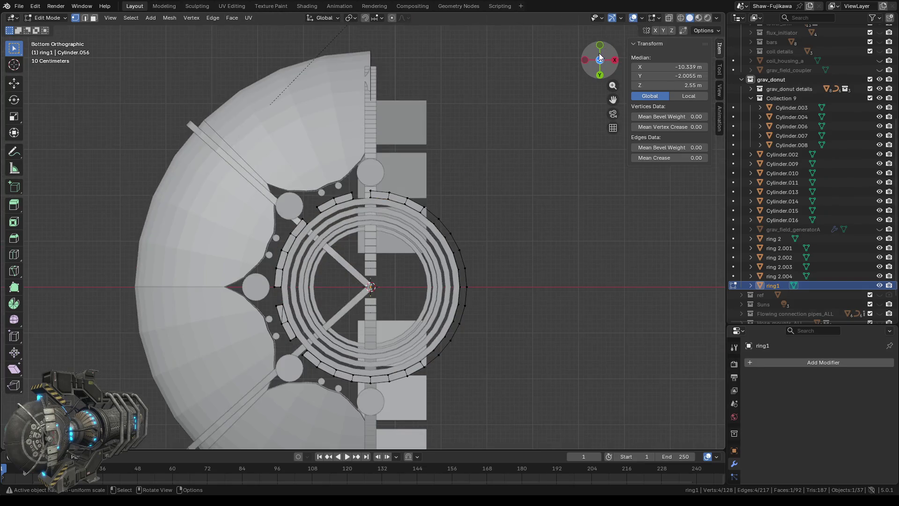
pyautogui.keyDown('shift'); pyautogui.moveTo(441, 324); pyautogui.dragTo(501, 224, button='middle'); pyautogui.keyUp('shift')
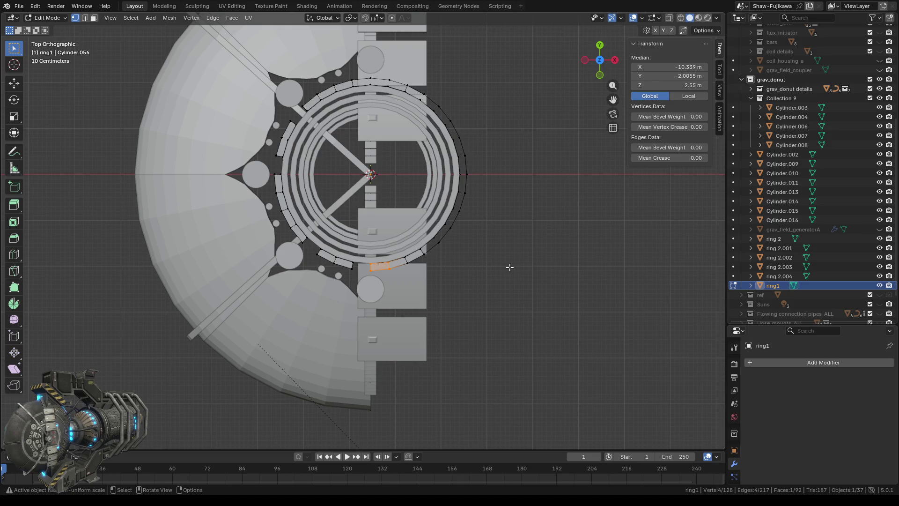
pyautogui.scroll(2, 385, 282)
pyautogui.scroll(2, 377, 283)
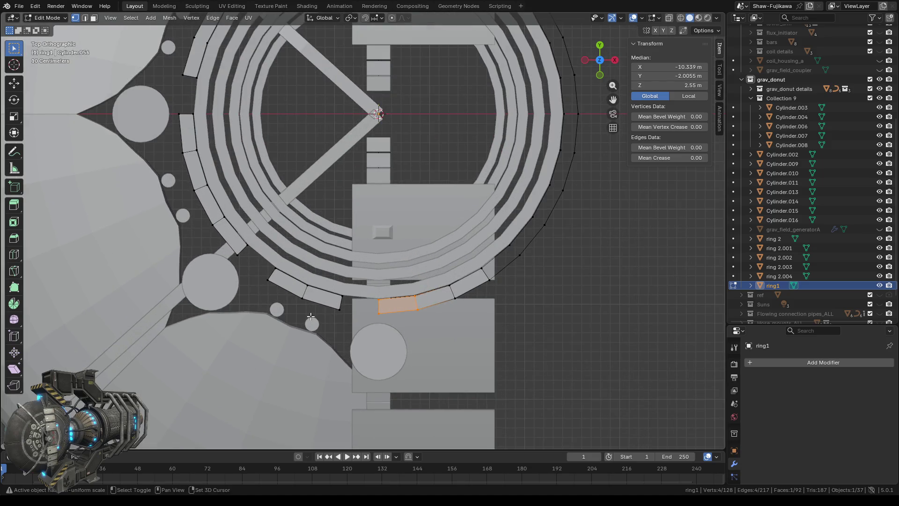
pyautogui.keyDown('shift'); pyautogui.moveTo(311, 317); pyautogui.dragTo(400, 326, button='middle'); pyautogui.keyUp('shift')
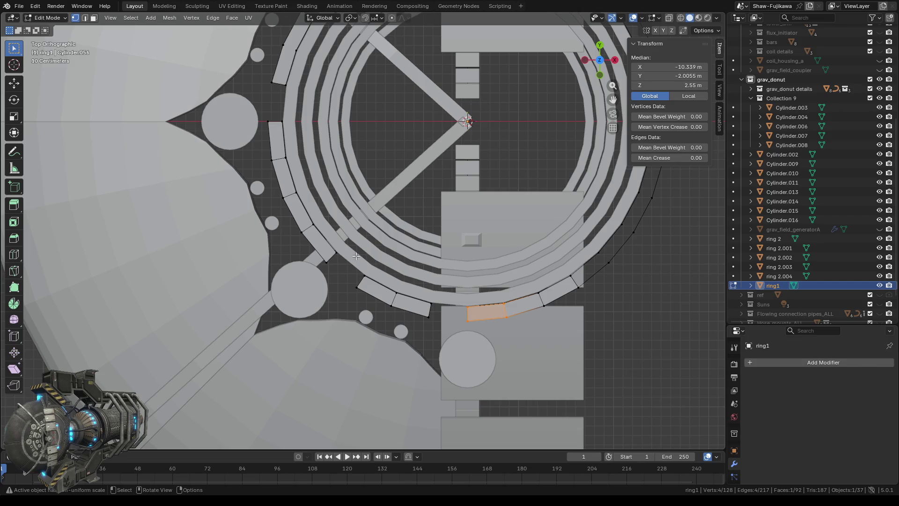
pyautogui.hotkey('alt', 'q')
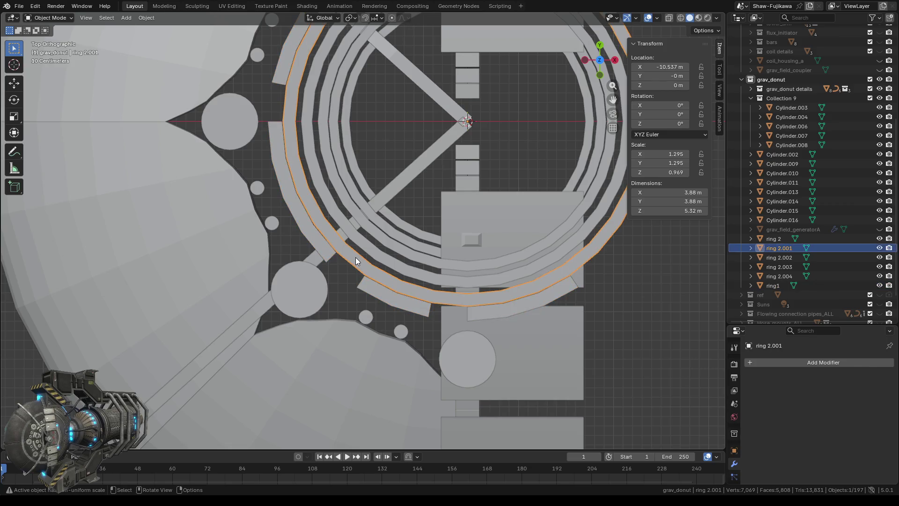
# Step: Delete the stray top face of ring 2.001 in face select mode
pyautogui.moveTo(355, 257); pyautogui.dragTo(336, 265, button='middle')
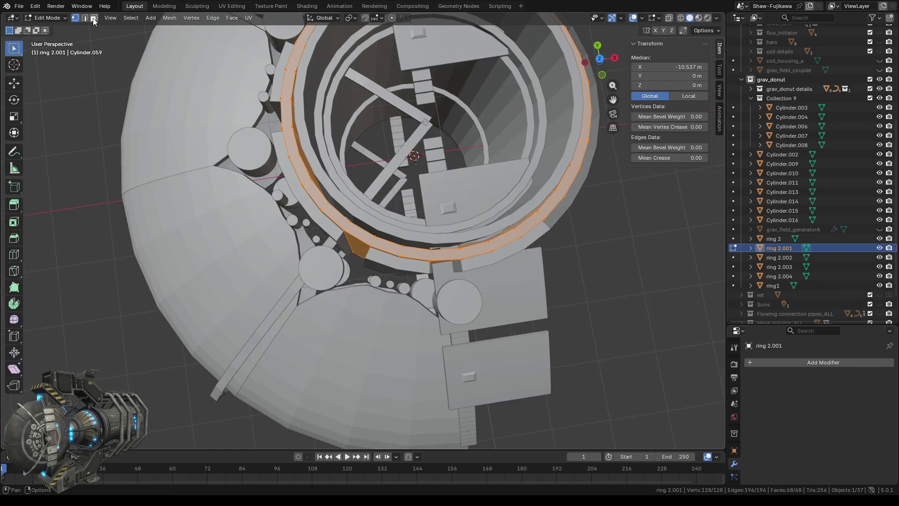
pyautogui.click(94, 20)
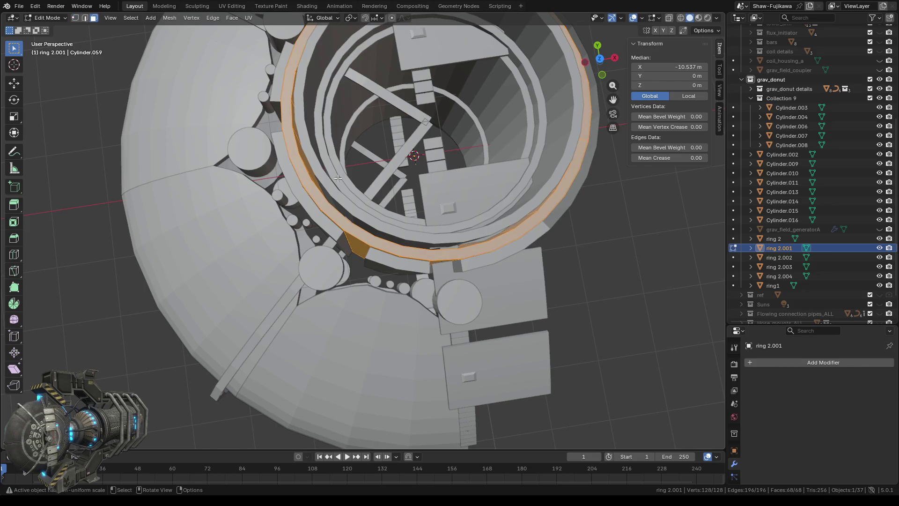
pyautogui.scroll(1, 375, 240)
pyautogui.click(357, 236)
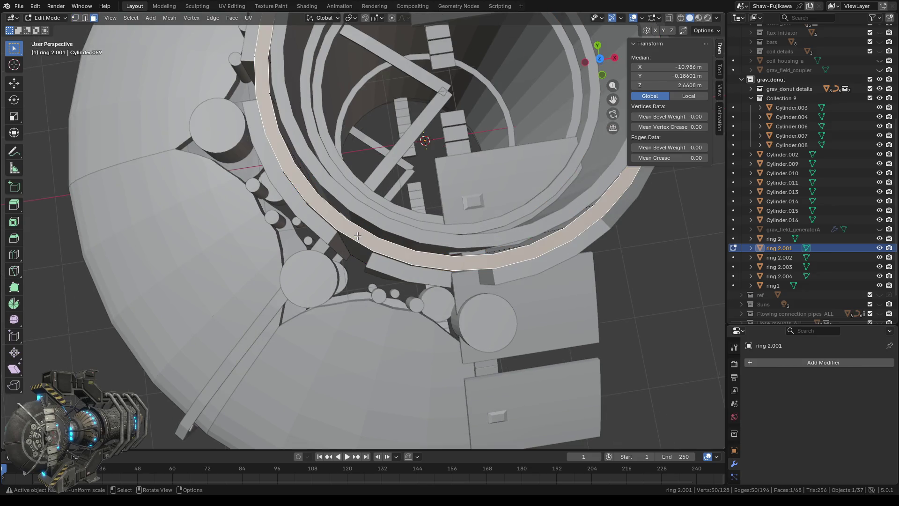
pyautogui.press('x')
pyautogui.click(328, 225)
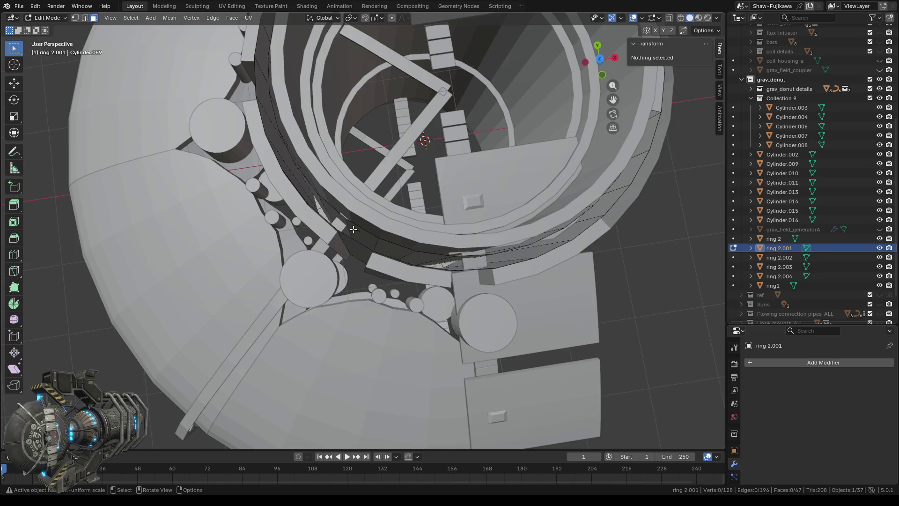
pyautogui.scroll(-3, 328, 226)
# Step: Delete the stray face strip on ring 2.001's outer top rim
pyautogui.moveTo(329, 226)
pyautogui.mouseDown(button='middle')
pyautogui.moveTo(417, 232)
pyautogui.moveTo(289, 242)
pyautogui.mouseUp(button='middle')
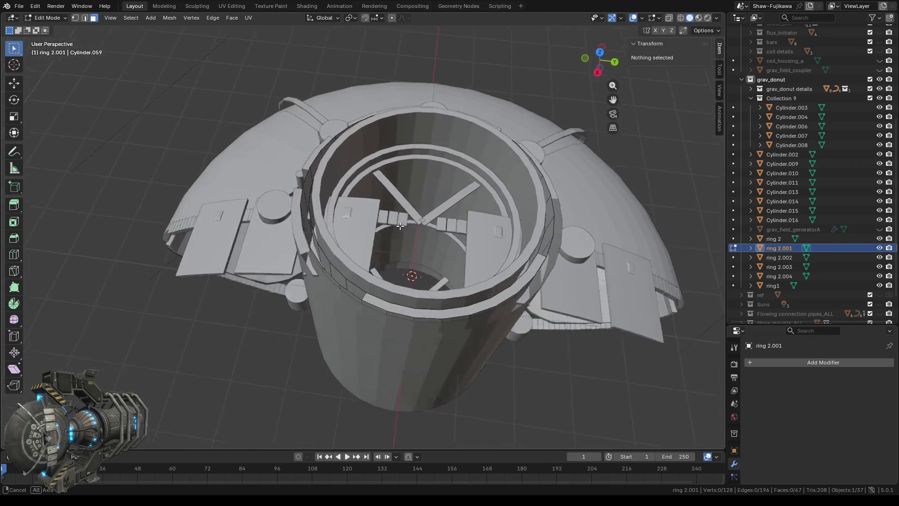
pyautogui.keyDown('alt'); pyautogui.click(275, 267); pyautogui.keyUp('alt')
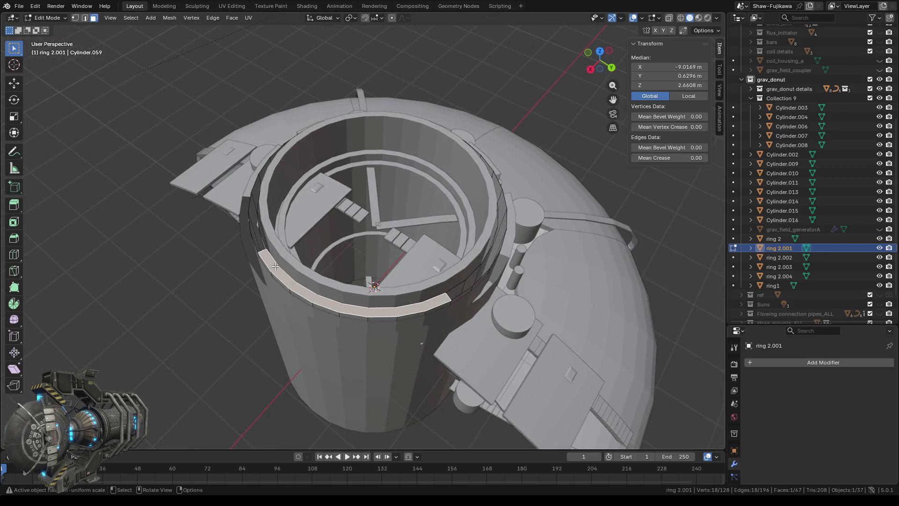
pyautogui.press('x')
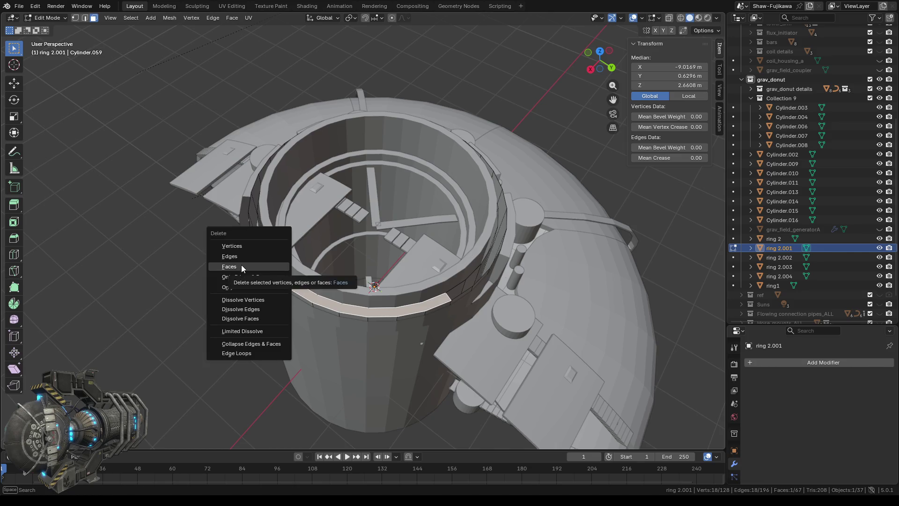
pyautogui.click(242, 265)
# Step: Leave mesh editing and make ring1 the active object
pyautogui.moveTo(468, 305)
pyautogui.mouseDown(button='middle')
pyautogui.moveTo(507, 310)
pyautogui.moveTo(305, 354)
pyautogui.mouseUp(button='middle')
pyautogui.press('Tab')
pyautogui.click(260, 326)
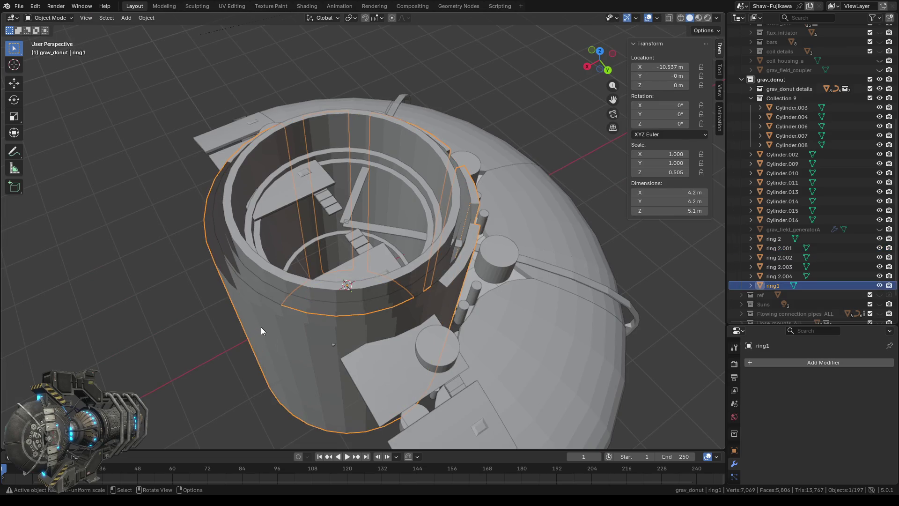
# Step: Check the model with ring1 hidden, show it again, and enter Edit Mode on ring 2.001
pyautogui.click(880, 285)
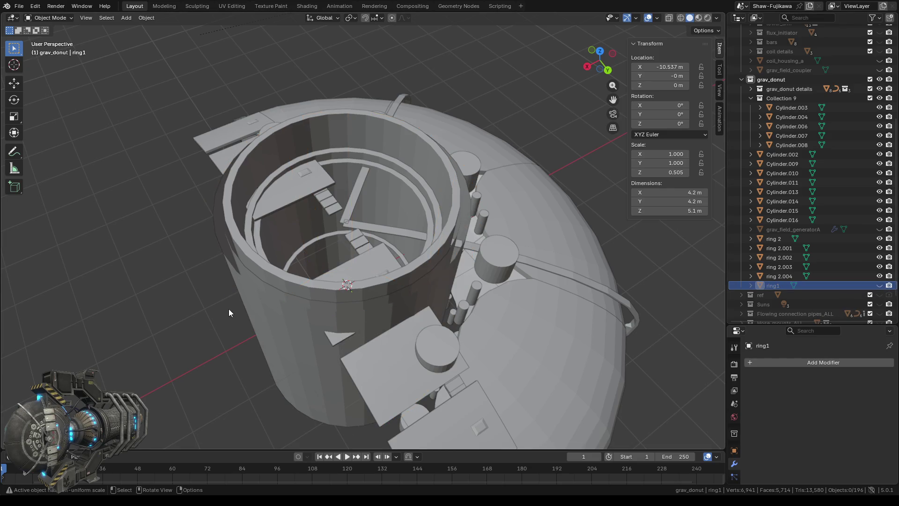
pyautogui.moveTo(228, 309)
pyautogui.mouseDown(button='middle')
pyautogui.moveTo(385, 318)
pyautogui.moveTo(397, 348)
pyautogui.mouseUp(button='middle')
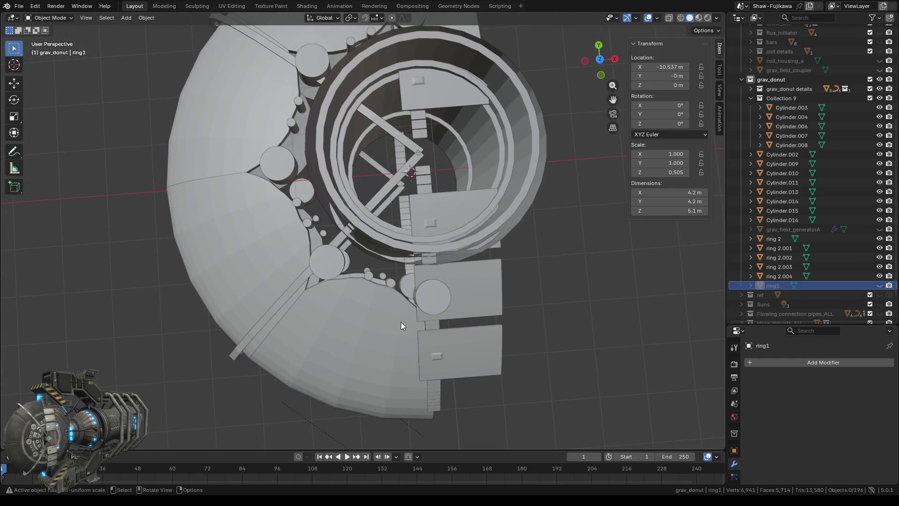
pyautogui.scroll(-3, 359, 227)
pyautogui.scroll(3, 358, 226)
pyautogui.click(880, 285)
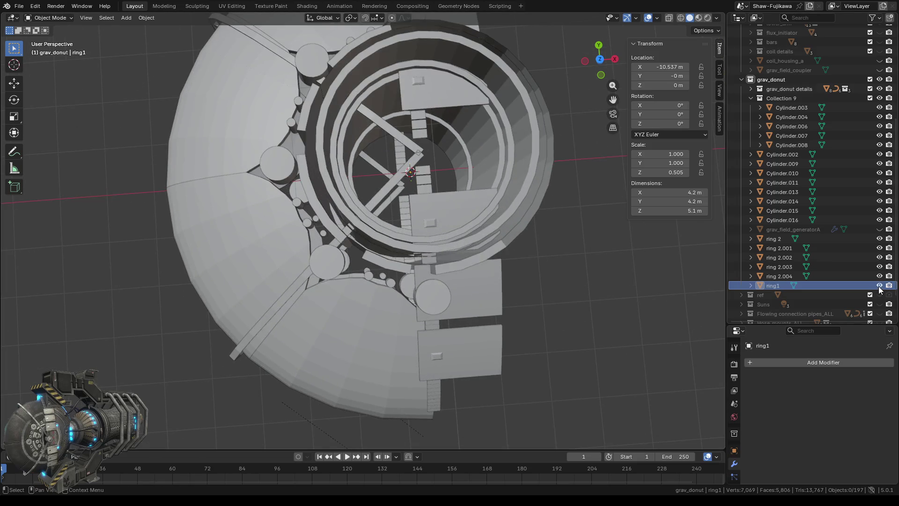
pyautogui.scroll(2, 392, 242)
pyautogui.moveTo(391, 243)
pyautogui.mouseDown(button='middle')
pyautogui.moveTo(324, 255)
pyautogui.moveTo(359, 268)
pyautogui.mouseUp(button='middle')
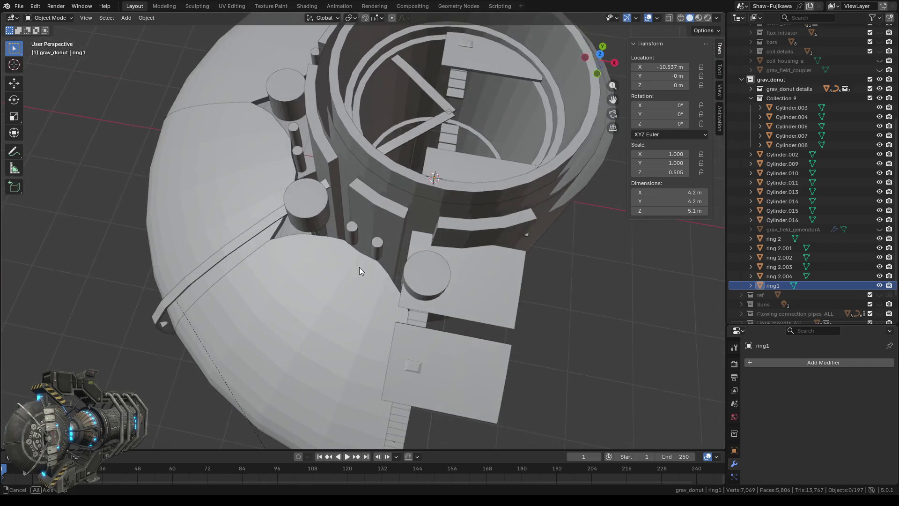
pyautogui.click(346, 151)
pyautogui.moveTo(505, 259)
pyautogui.mouseDown(button='middle')
pyautogui.moveTo(444, 229)
pyautogui.moveTo(500, 249)
pyautogui.moveTo(437, 203)
pyautogui.moveTo(468, 368)
pyautogui.moveTo(485, 353)
pyautogui.moveTo(482, 209)
pyautogui.mouseUp(button='middle')
pyautogui.press('Tab')
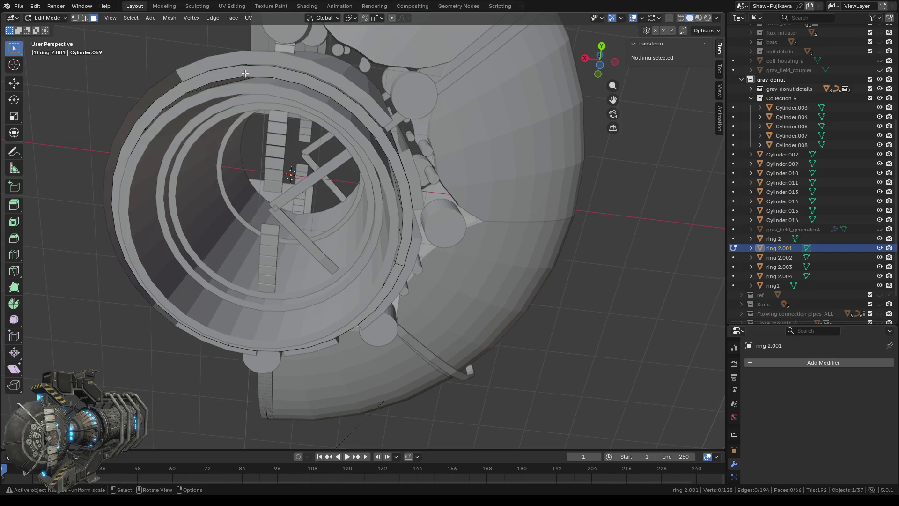
# Step: Delete the stray top face and the curved stray face from ring 2.001
pyautogui.click(245, 72)
pyautogui.press('x')
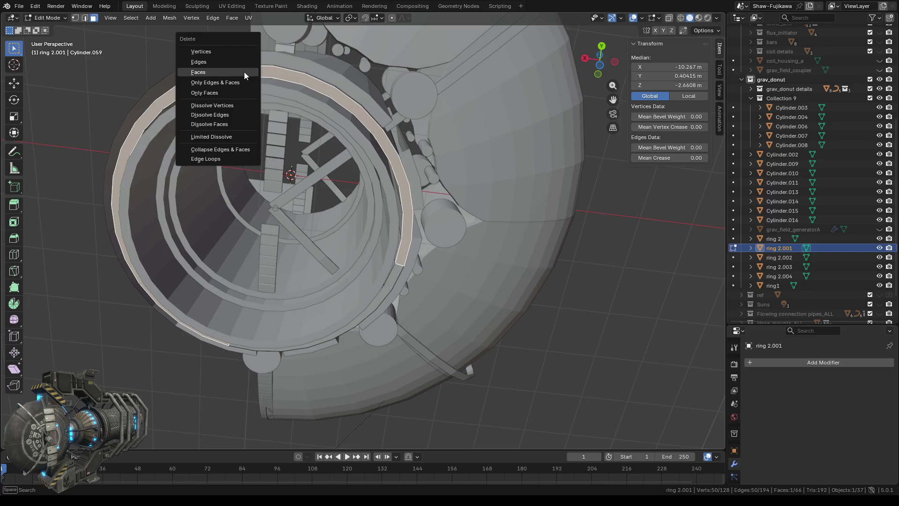
pyautogui.click(230, 72)
pyautogui.moveTo(421, 311); pyautogui.dragTo(392, 215, button='middle')
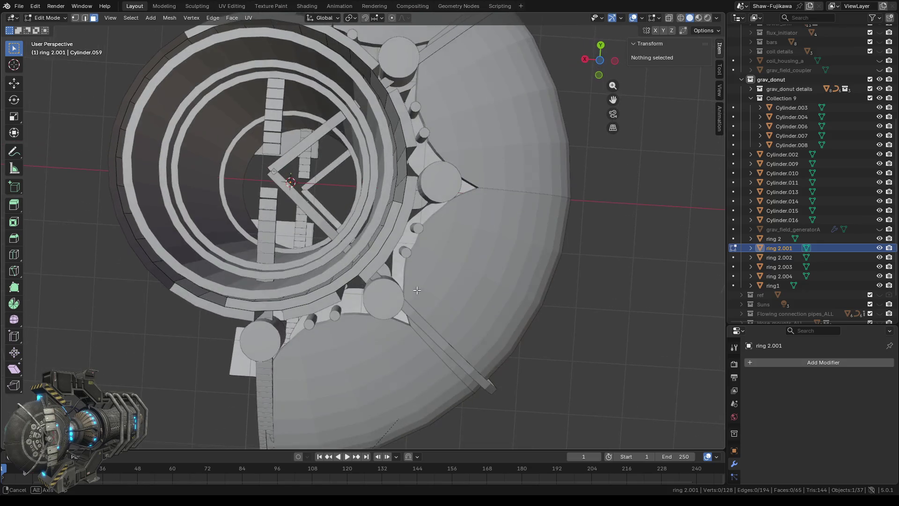
pyautogui.click(392, 215)
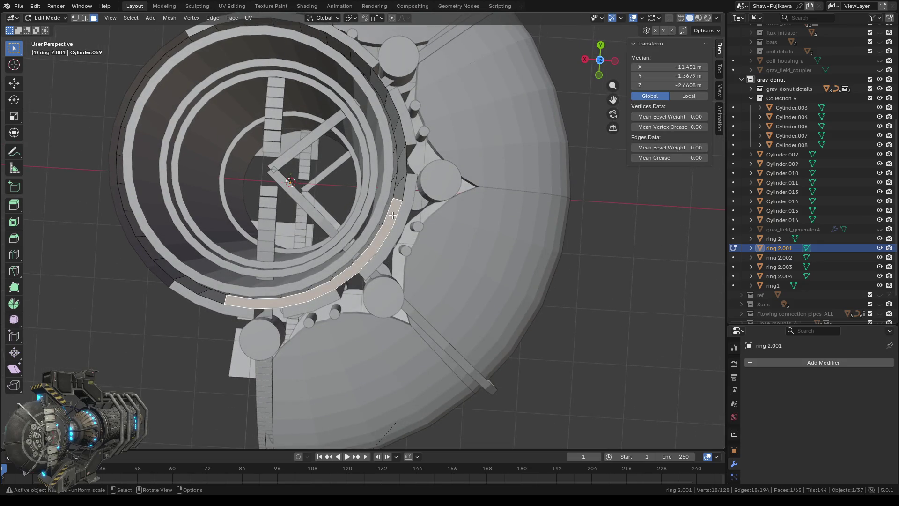
pyautogui.press('x')
pyautogui.click(381, 214)
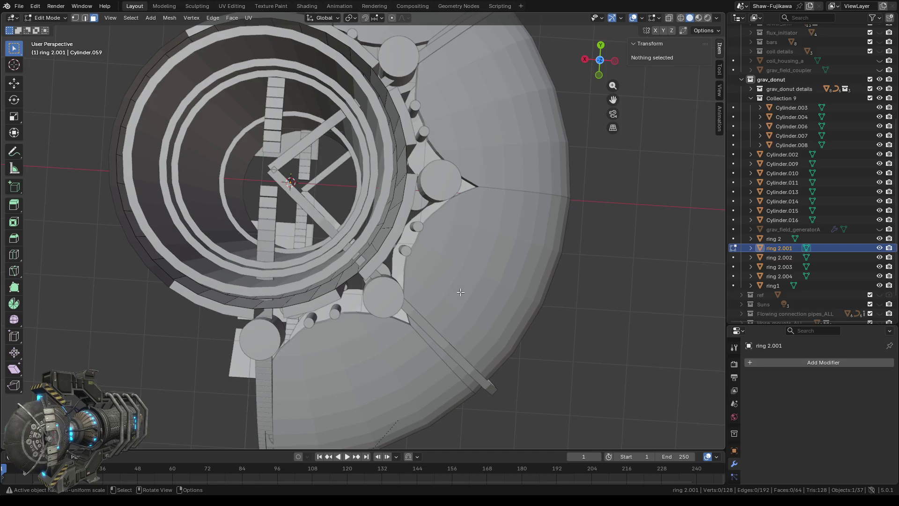
# Step: Orbit around the ring and switch to a top orthographic view
pyautogui.moveTo(461, 292); pyautogui.dragTo(380, 318, button='middle')
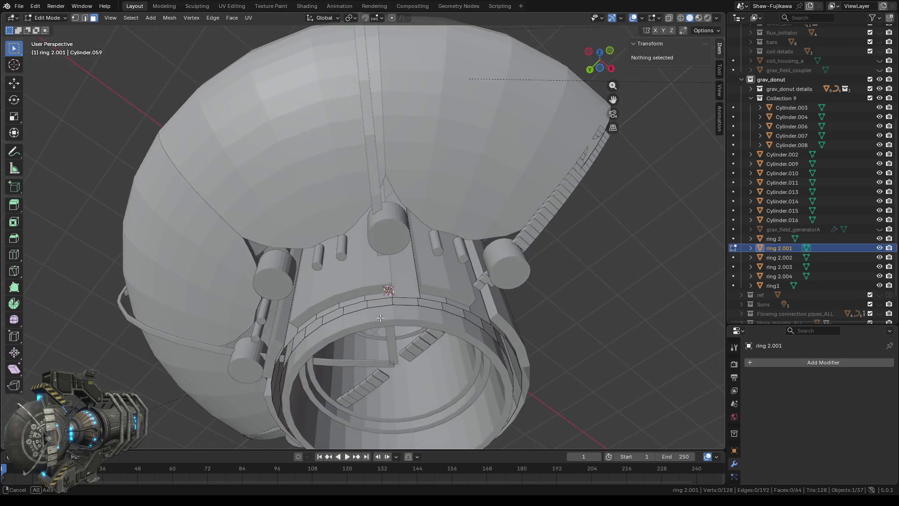
pyautogui.scroll(3, 380, 318)
pyautogui.moveTo(381, 318); pyautogui.dragTo(458, 254, button='middle')
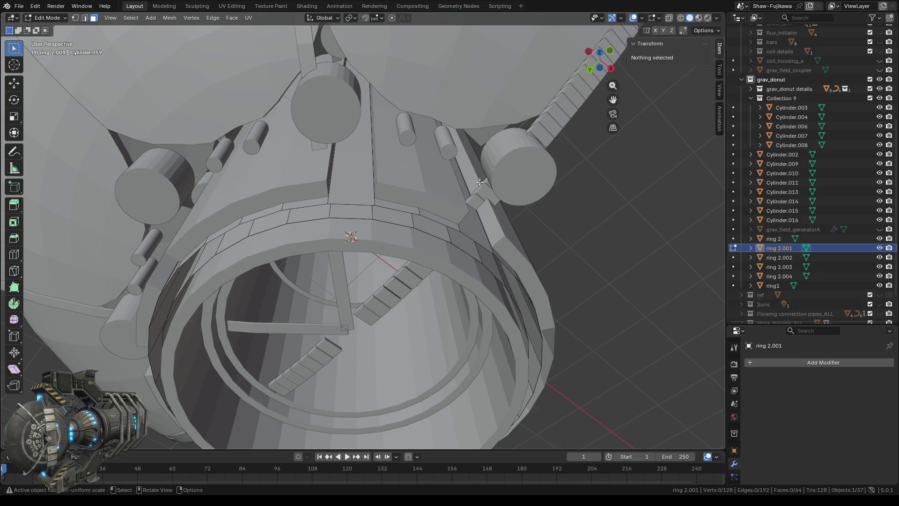
pyautogui.click(600, 54)
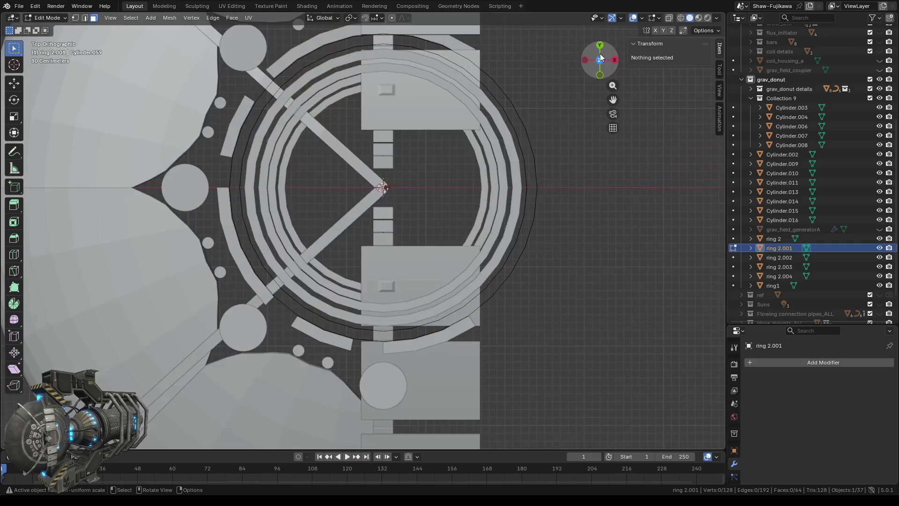
pyautogui.moveTo(360, 147)
pyautogui.keyDown('shift'); pyautogui.mouseDown(button='middle')
pyautogui.moveTo(354, 183)
pyautogui.moveTo(389, 250)
pyautogui.mouseUp(button='middle'); pyautogui.keyUp('shift')
pyautogui.scroll(4, 353, 183)
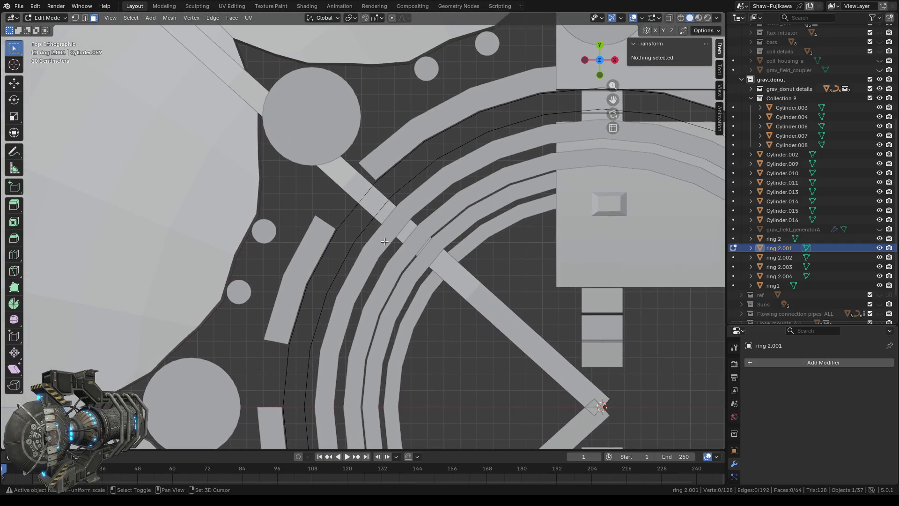
pyautogui.click(680, 18)
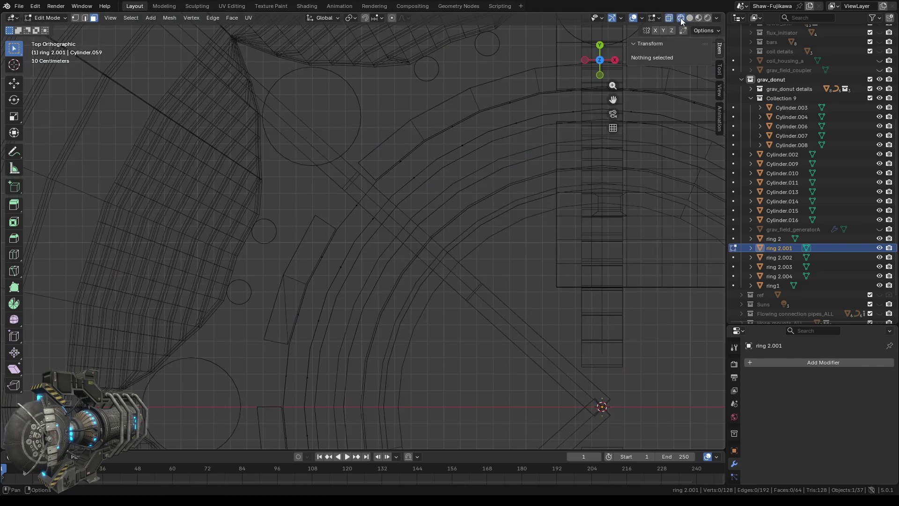
pyautogui.scroll(2, 400, 201)
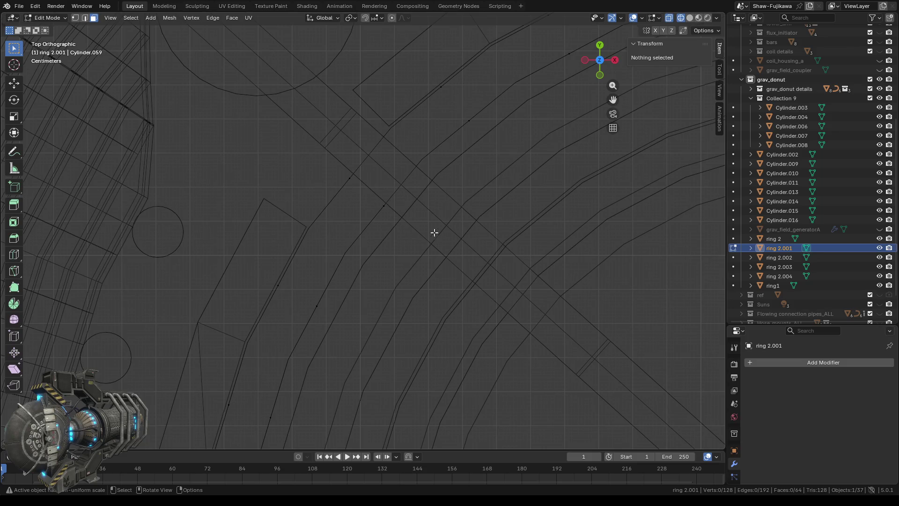
pyautogui.scroll(-2, 351, 177)
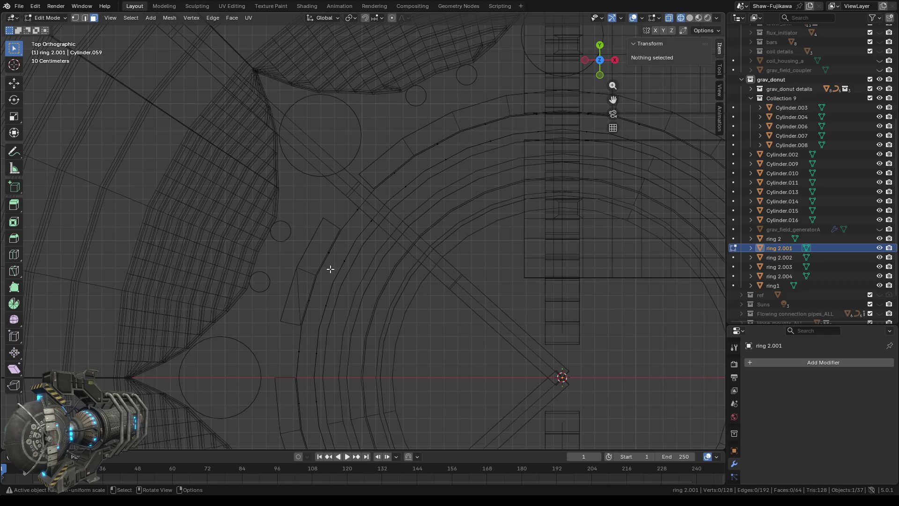
pyautogui.scroll(2, 310, 319)
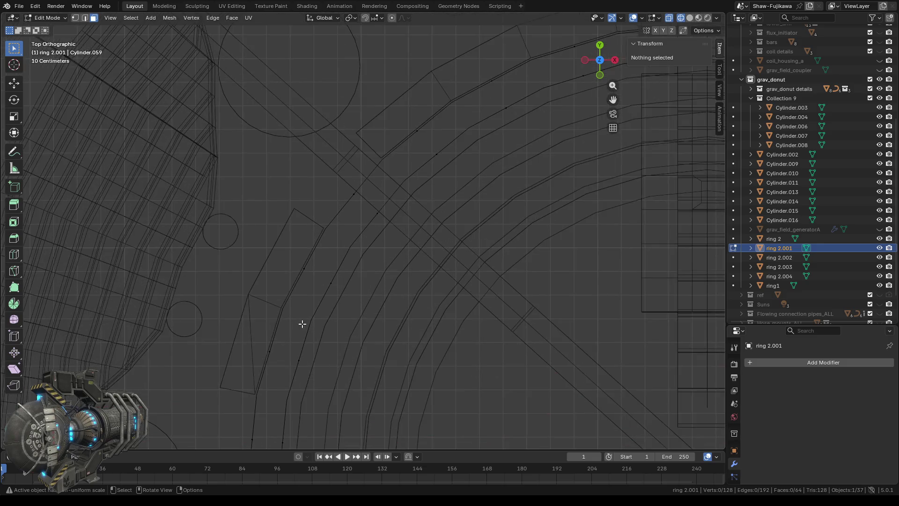
pyautogui.scroll(-2, 310, 319)
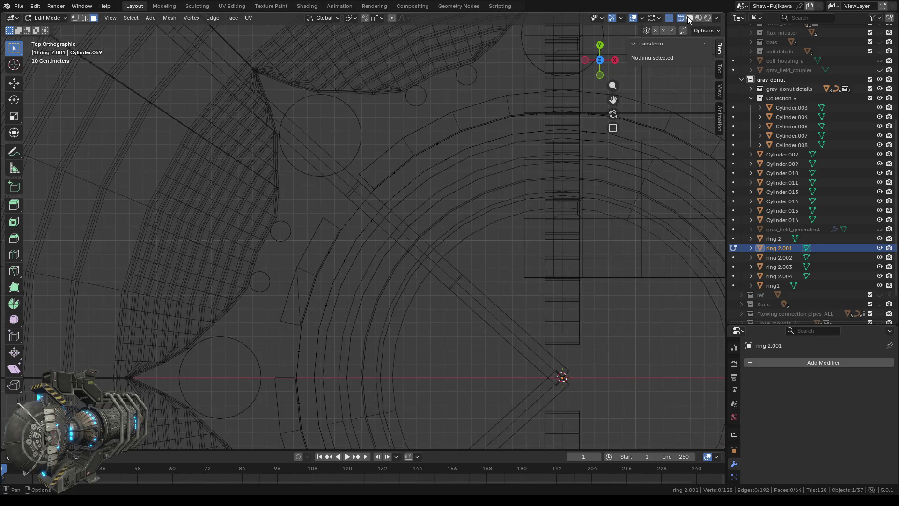
pyautogui.click(690, 18)
pyautogui.press('Tab')
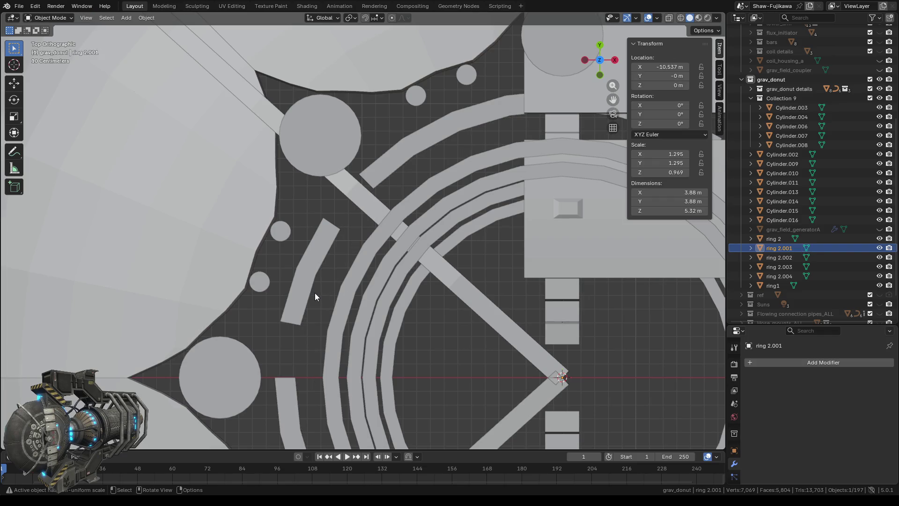
pyautogui.click(304, 282)
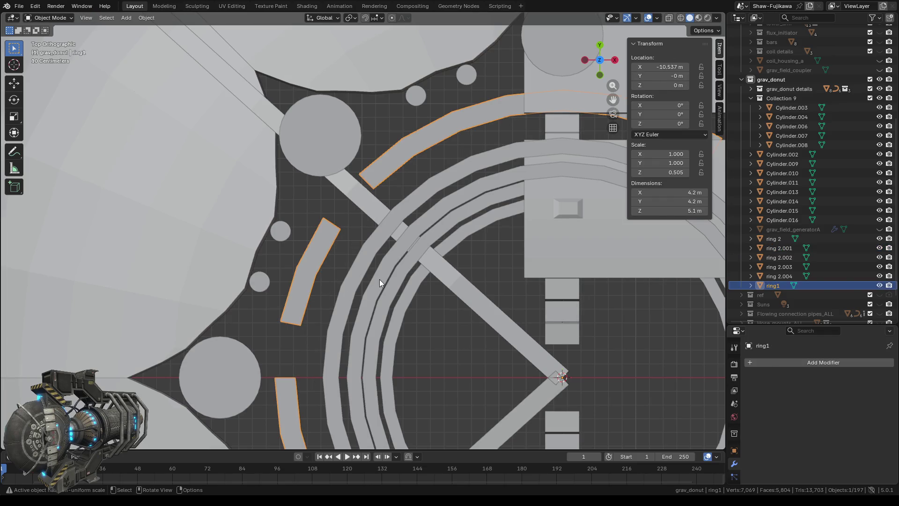
pyautogui.press('Tab')
pyautogui.scroll(-4, 379, 279)
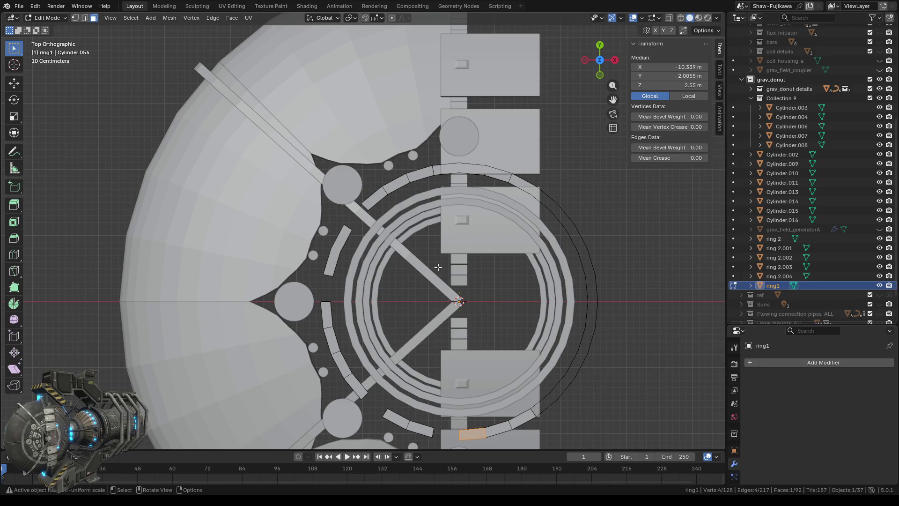
pyautogui.press('Tab')
pyautogui.click(440, 267)
pyautogui.press('Tab')
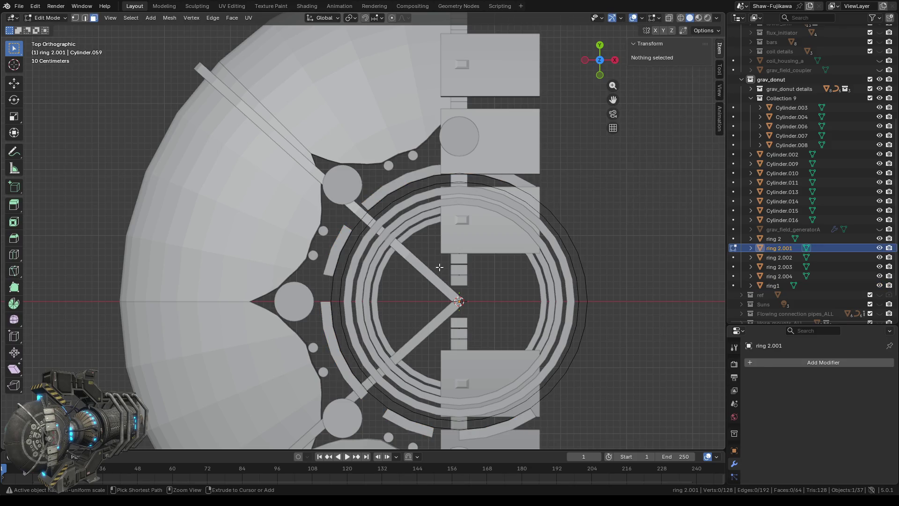
pyautogui.scroll(4, 398, 283)
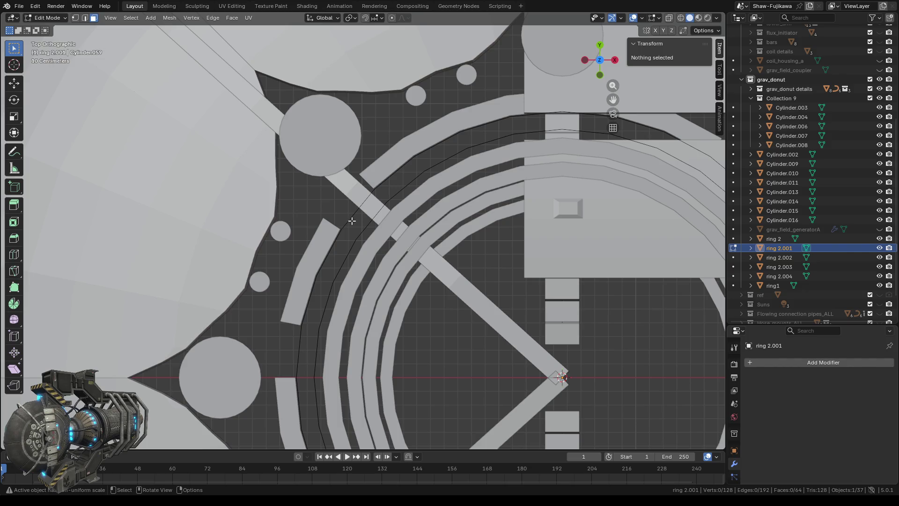
# Step: Inspect the dome in Object Mode, then re-enter Edit Mode on ring 2.001
pyautogui.press('Tab')
pyautogui.moveTo(373, 279); pyautogui.dragTo(487, 274, button='middle')
pyautogui.moveTo(409, 151)
pyautogui.mouseDown(button='middle')
pyautogui.moveTo(433, 275)
pyautogui.moveTo(424, 251)
pyautogui.mouseUp(button='middle')
pyautogui.scroll(-2, 433, 251)
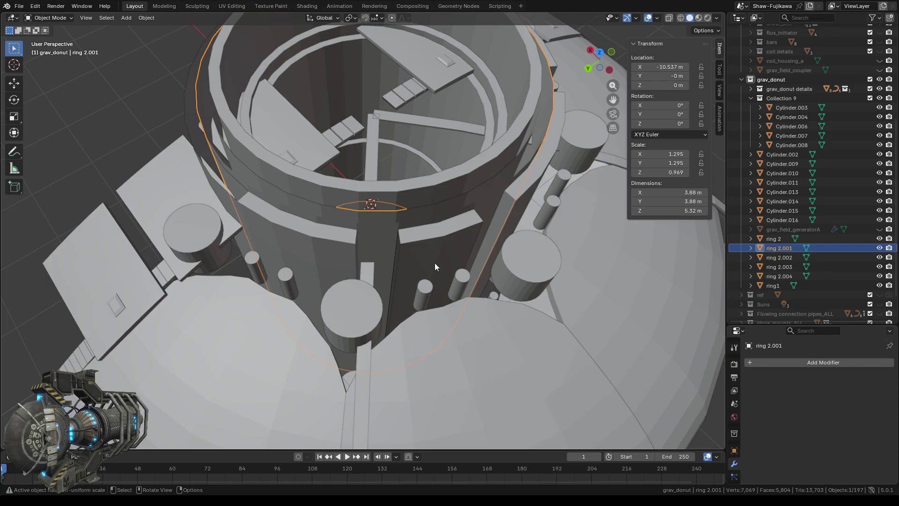
pyautogui.scroll(-5, 435, 263)
pyautogui.moveTo(396, 299)
pyautogui.mouseDown(button='middle')
pyautogui.moveTo(444, 269)
pyautogui.moveTo(397, 257)
pyautogui.mouseUp(button='middle')
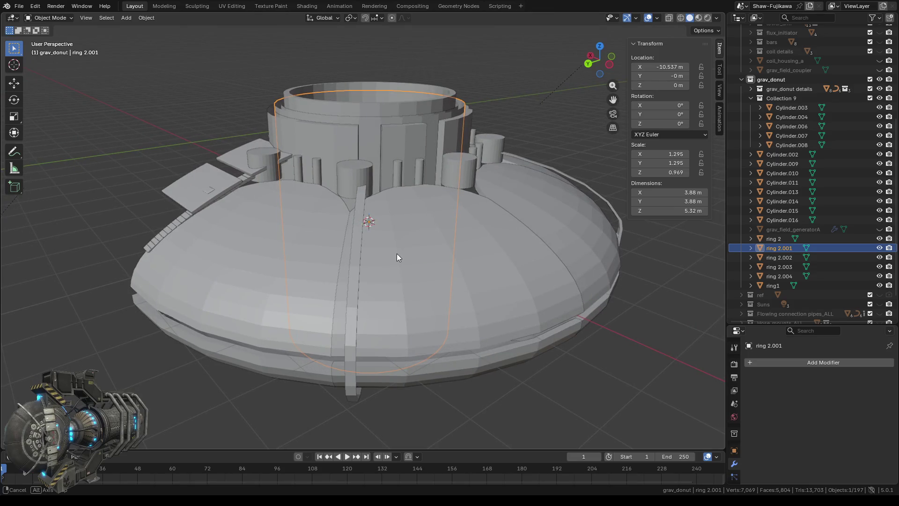
pyautogui.moveTo(397, 254)
pyautogui.mouseDown(button='middle')
pyautogui.moveTo(397, 285)
pyautogui.moveTo(436, 275)
pyautogui.mouseUp(button='middle')
pyautogui.scroll(4, 411, 222)
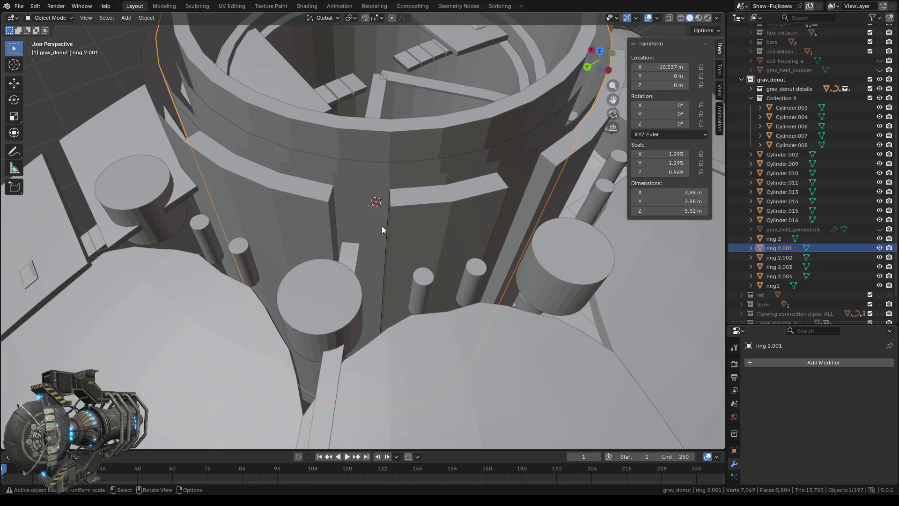
pyautogui.press('Tab')
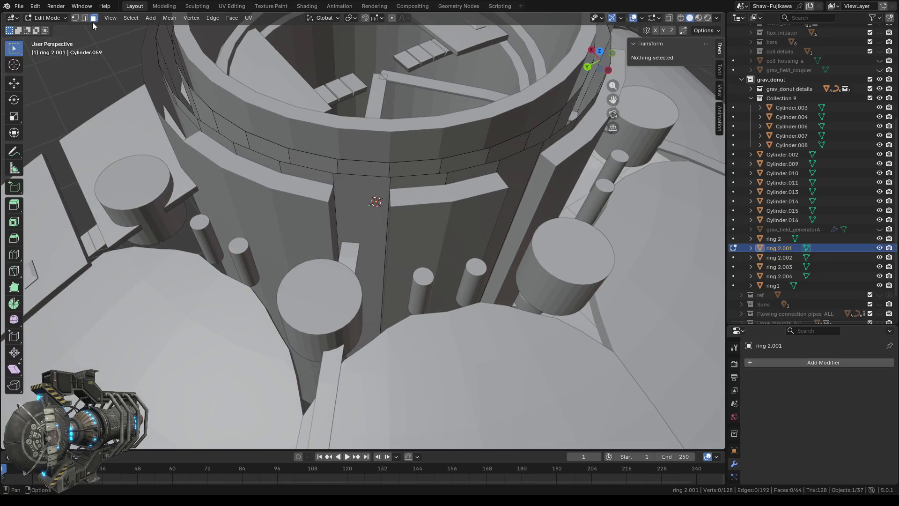
# Step: Delete the strip face beside the vertical bar
pyautogui.click(349, 195)
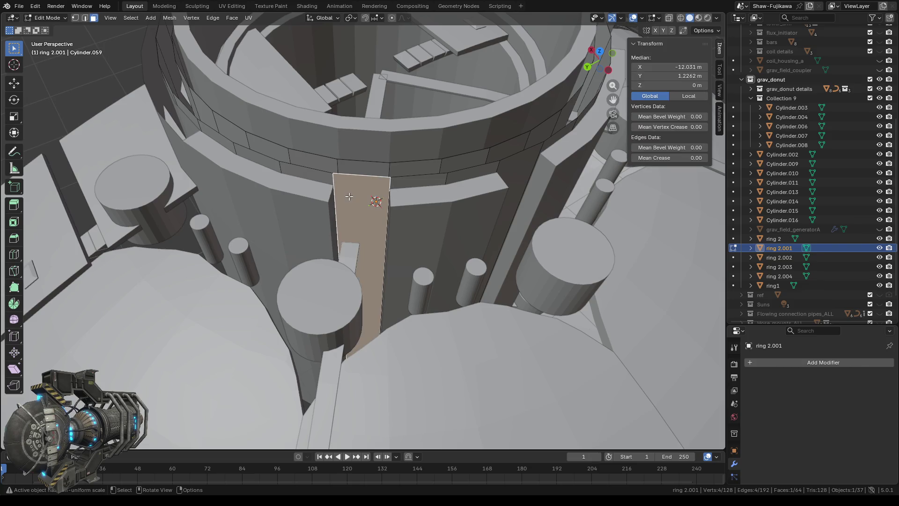
pyautogui.rightClick(349, 195)
pyautogui.click(342, 196)
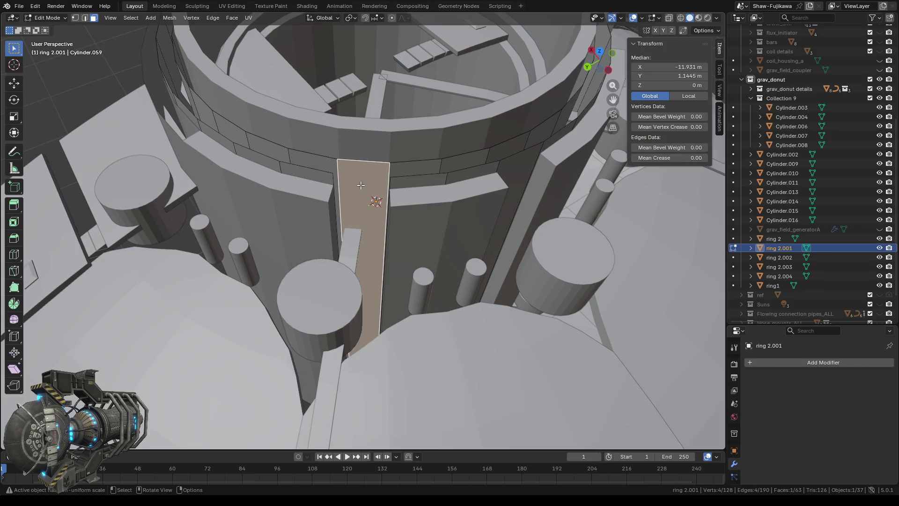
pyautogui.press('x')
pyautogui.click(348, 185)
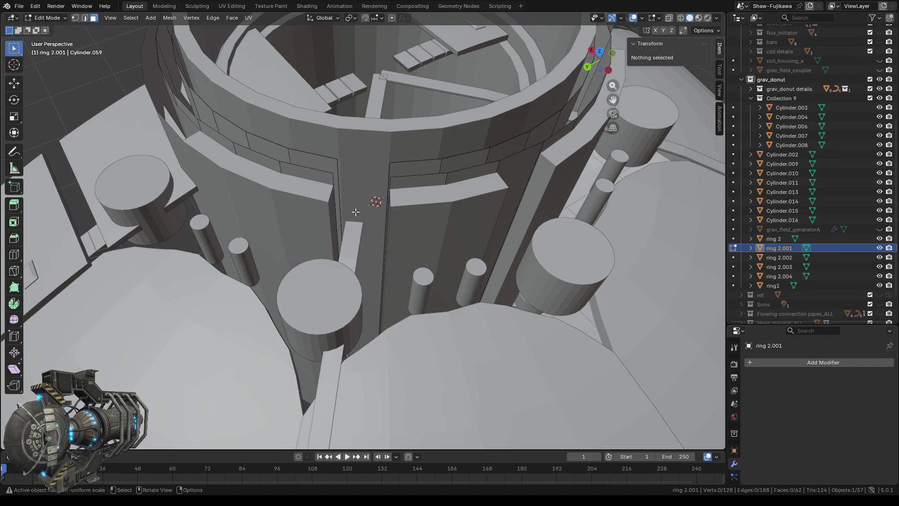
# Step: Orbit to face the tower and select the vertical face beside the bar
pyautogui.moveTo(356, 211); pyautogui.dragTo(360, 211, button='middle')
pyautogui.scroll(3, 360, 212)
pyautogui.scroll(-1, 361, 201)
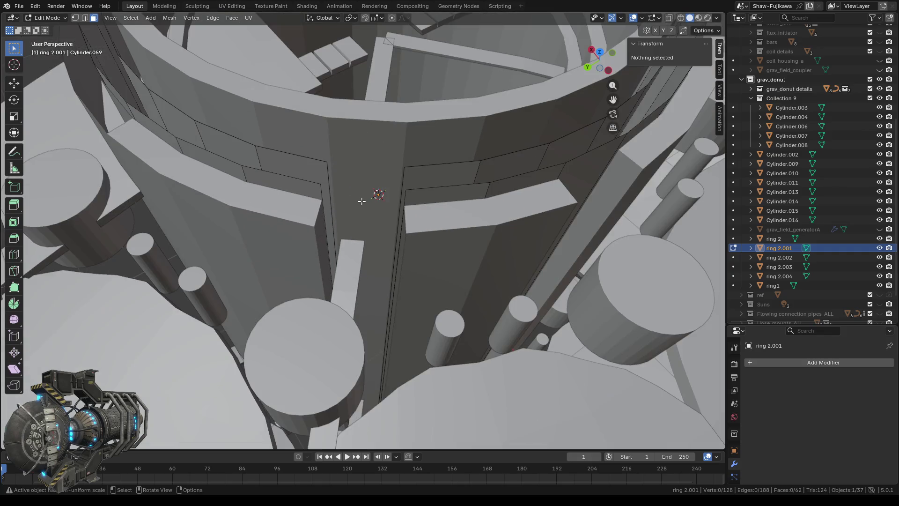
pyautogui.scroll(-5, 363, 218)
pyautogui.moveTo(300, 250)
pyautogui.mouseDown(button='middle')
pyautogui.moveTo(325, 244)
pyautogui.moveTo(304, 224)
pyautogui.mouseUp(button='middle')
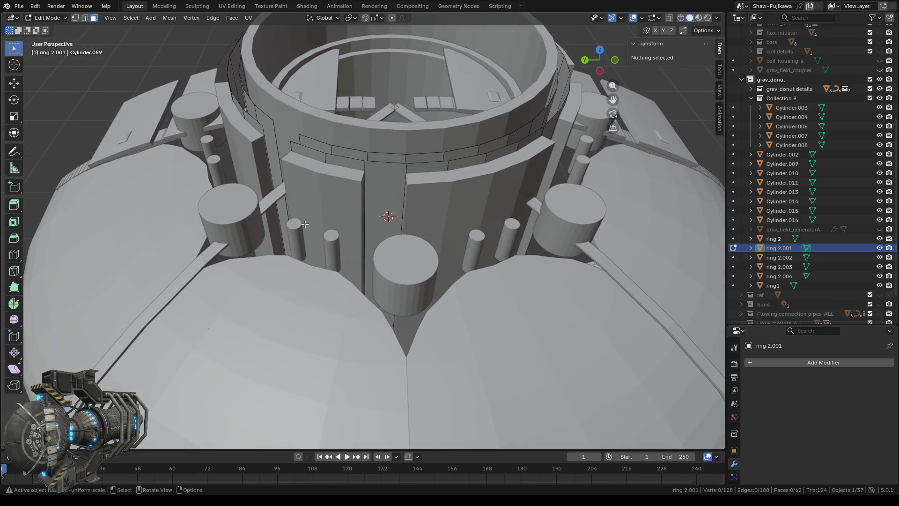
pyautogui.click(388, 181)
# Step: Delete the two selected stray faces on the ring 2.001 wall
pyautogui.press('x')
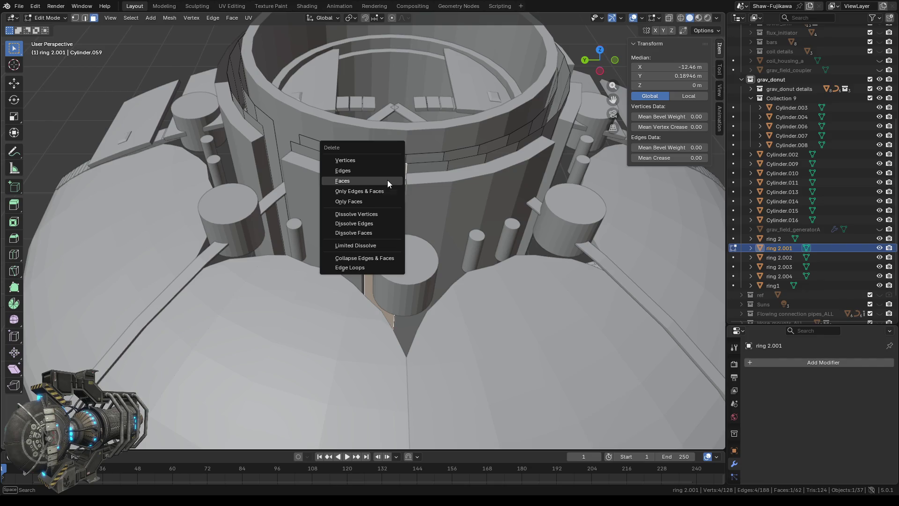
pyautogui.click(387, 180)
pyautogui.press('x')
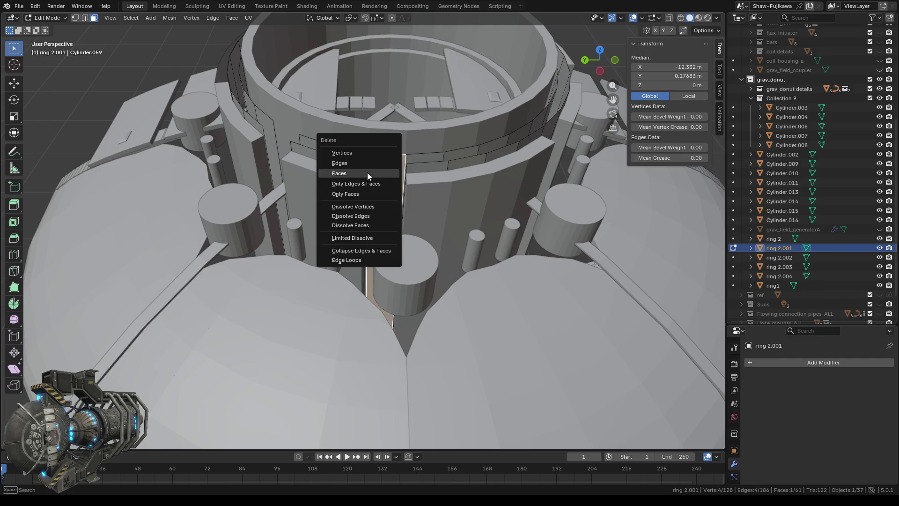
pyautogui.click(368, 173)
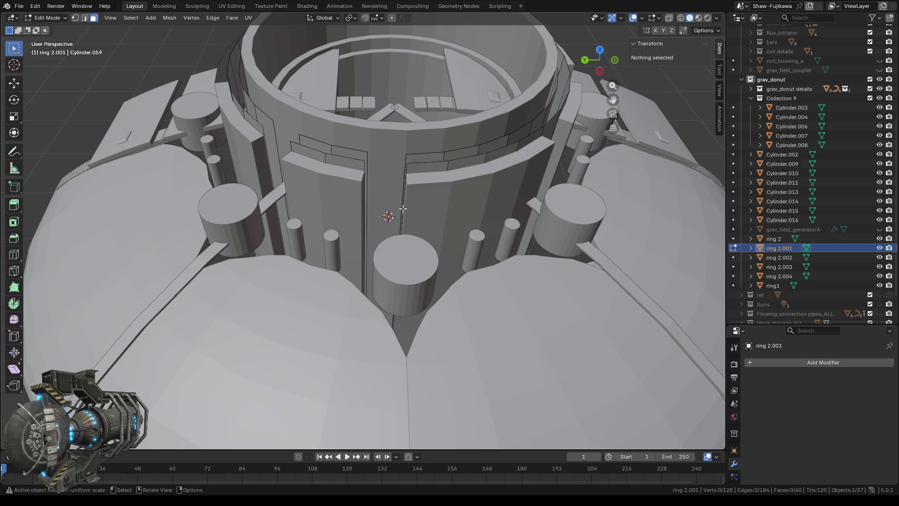
# Step: Delete the vertical face in front of the bar and the next selected face
pyautogui.moveTo(525, 222); pyautogui.dragTo(449, 212, button='middle')
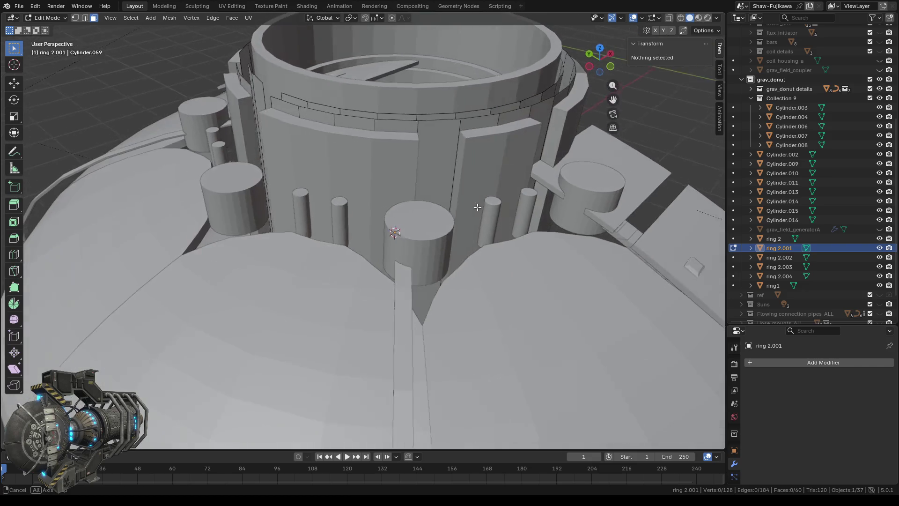
pyautogui.click(401, 198)
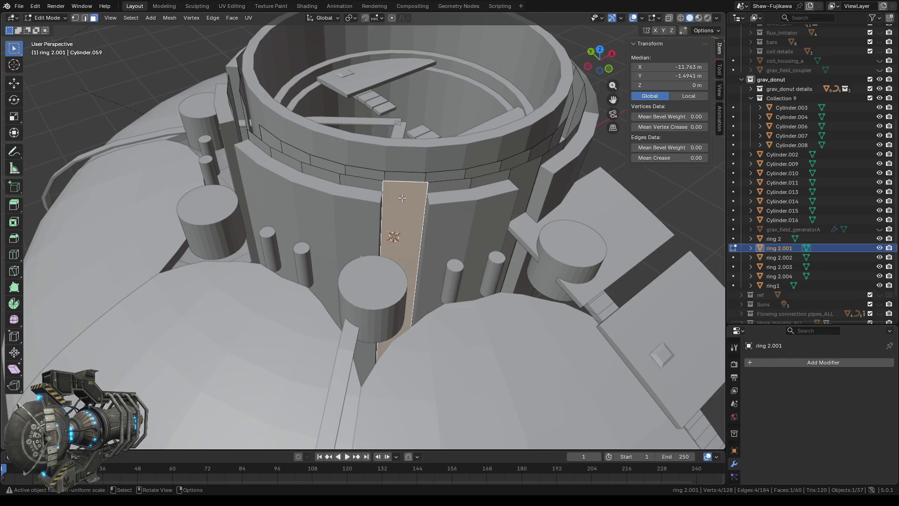
pyautogui.press('x')
pyautogui.click(403, 199)
pyautogui.press('x')
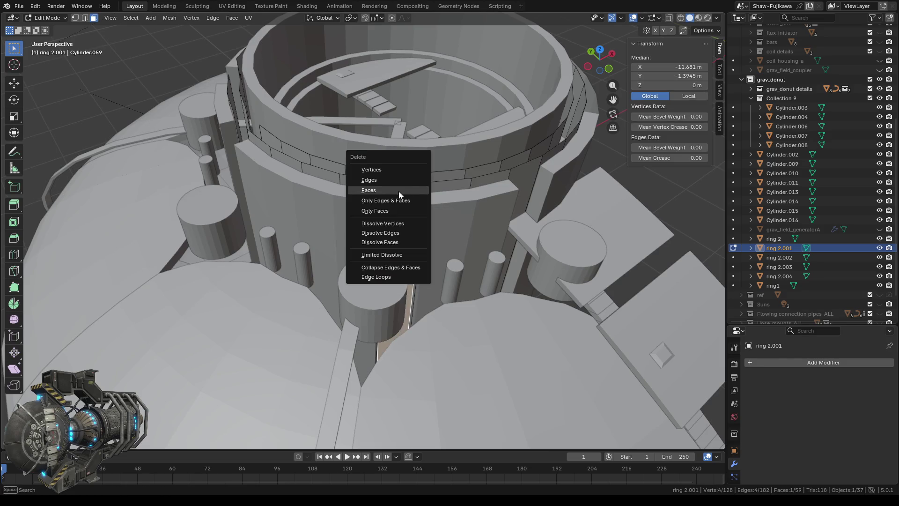
pyautogui.click(399, 191)
# Step: Delete two more stray vertical faces from the other side of the tower, then switch to vertex select
pyautogui.moveTo(401, 199); pyautogui.dragTo(449, 222, button='middle')
pyautogui.click(401, 200)
pyautogui.press('x')
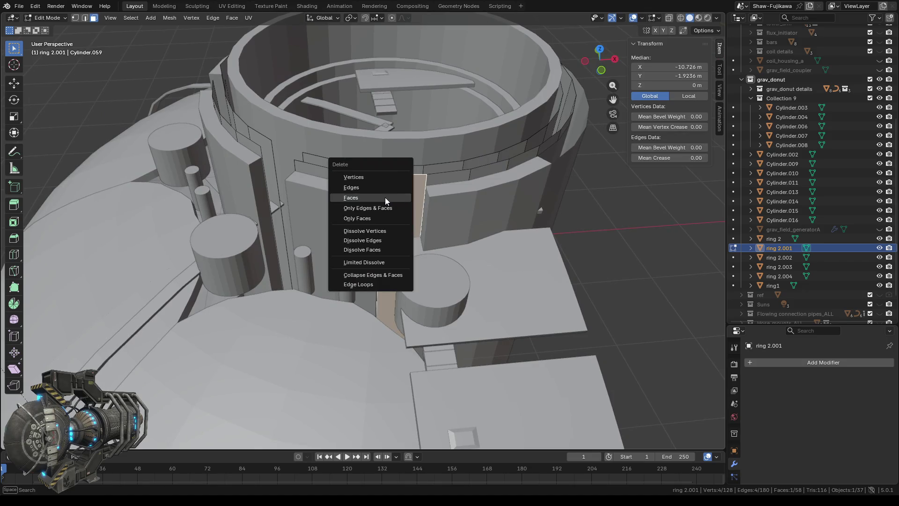
pyautogui.click(393, 188)
pyautogui.press('x')
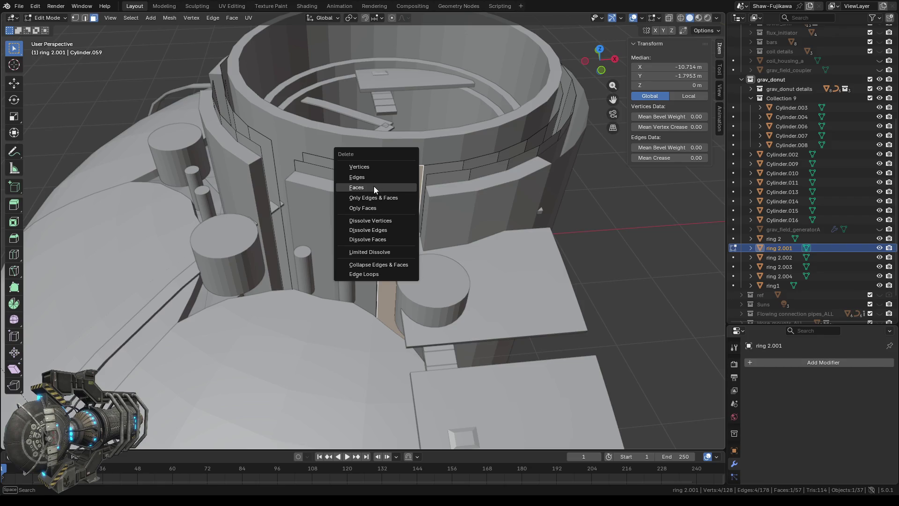
pyautogui.click(376, 187)
pyautogui.moveTo(377, 187)
pyautogui.mouseDown(button='middle')
pyautogui.moveTo(426, 222)
pyautogui.moveTo(551, 209)
pyautogui.moveTo(351, 200)
pyautogui.mouseUp(button='middle')
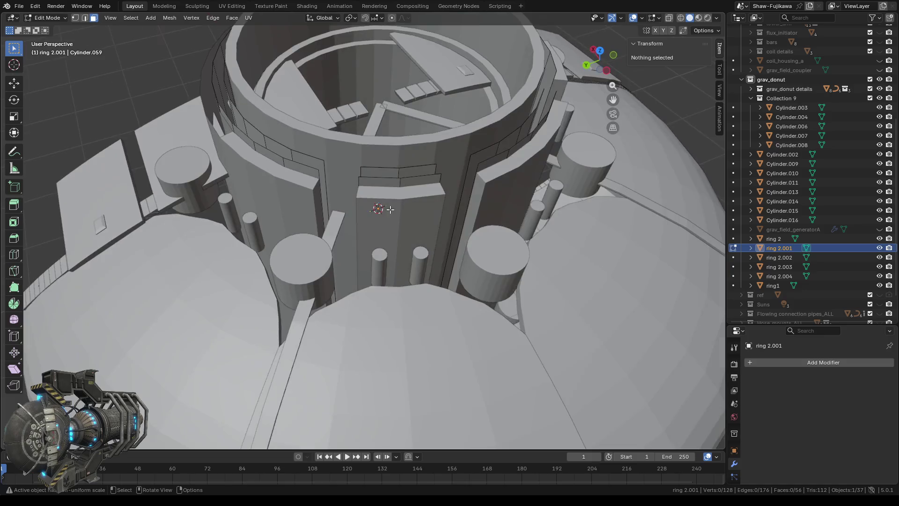
pyautogui.scroll(4, 340, 196)
pyautogui.click(75, 17)
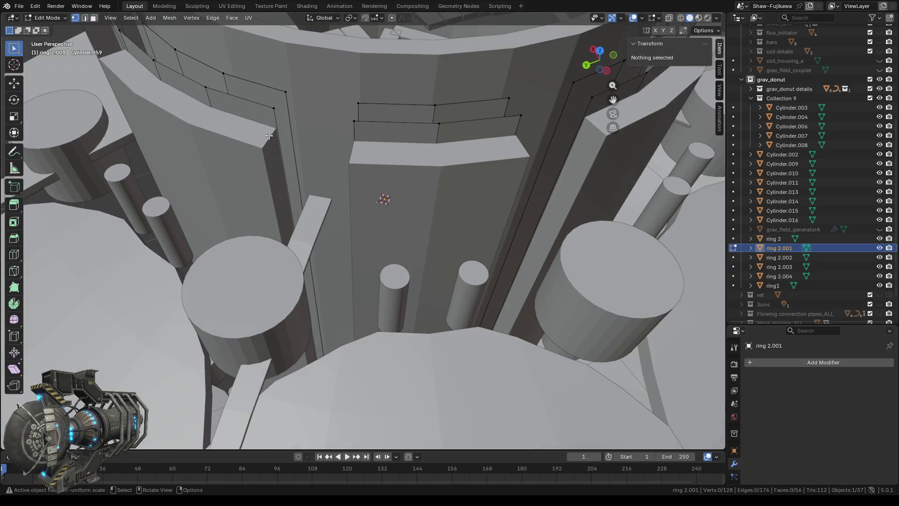
# Step: Fill a new face between the two edges bordering the first gap
pyautogui.click(289, 112)
pyautogui.moveTo(369, 260)
pyautogui.mouseDown(button='middle')
pyautogui.moveTo(358, 156)
pyautogui.moveTo(274, 211)
pyautogui.mouseUp(button='middle')
pyautogui.moveTo(257, 211); pyautogui.dragTo(292, 243)
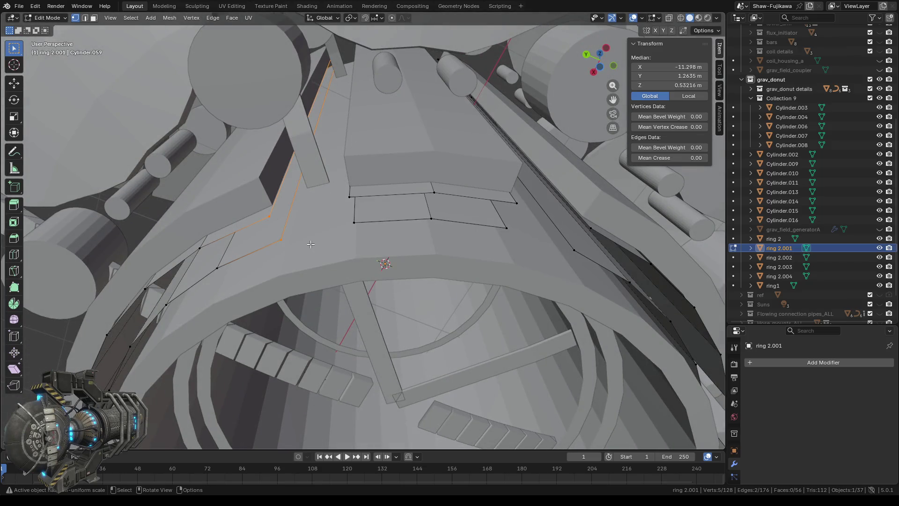
pyautogui.press('f')
# Step: Fill a face across the four corner vertices of the next gap and select edges for the following one
pyautogui.moveTo(349, 190); pyautogui.dragTo(351, 227)
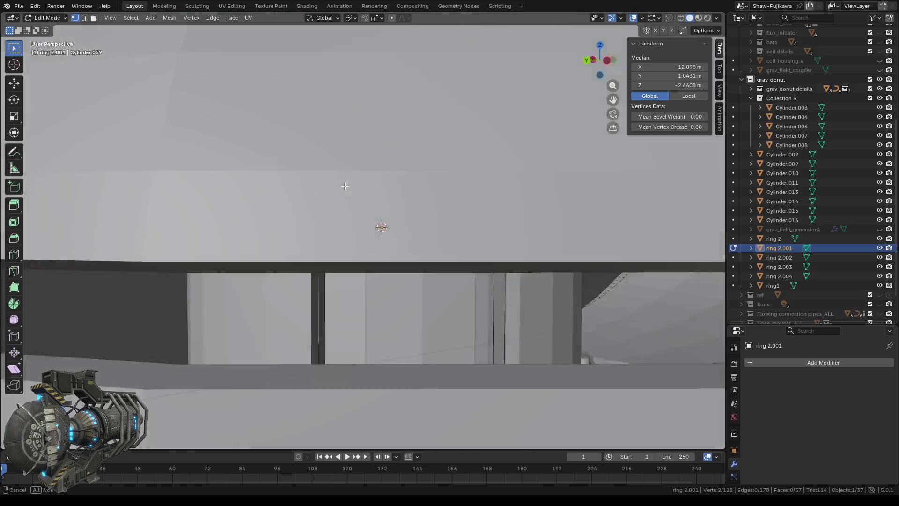
pyautogui.moveTo(339, 109); pyautogui.dragTo(382, 195, button='middle')
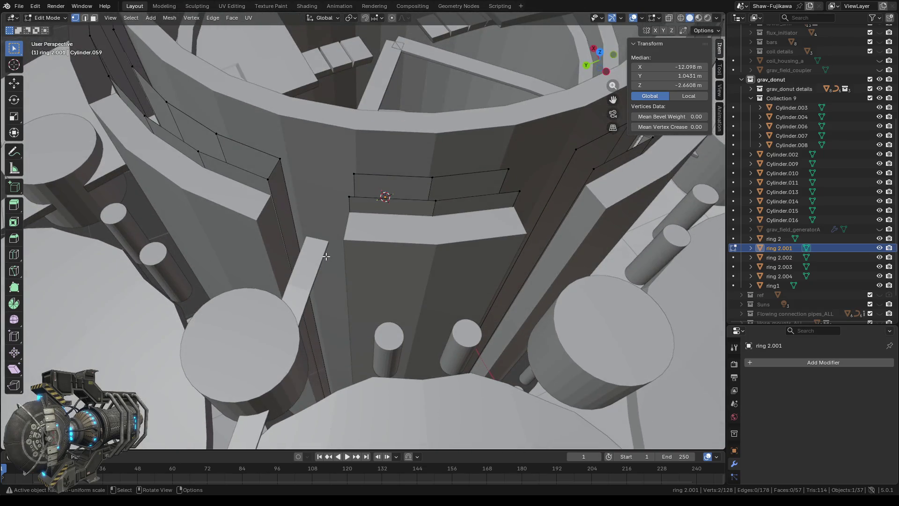
pyautogui.moveTo(337, 160); pyautogui.dragTo(364, 210)
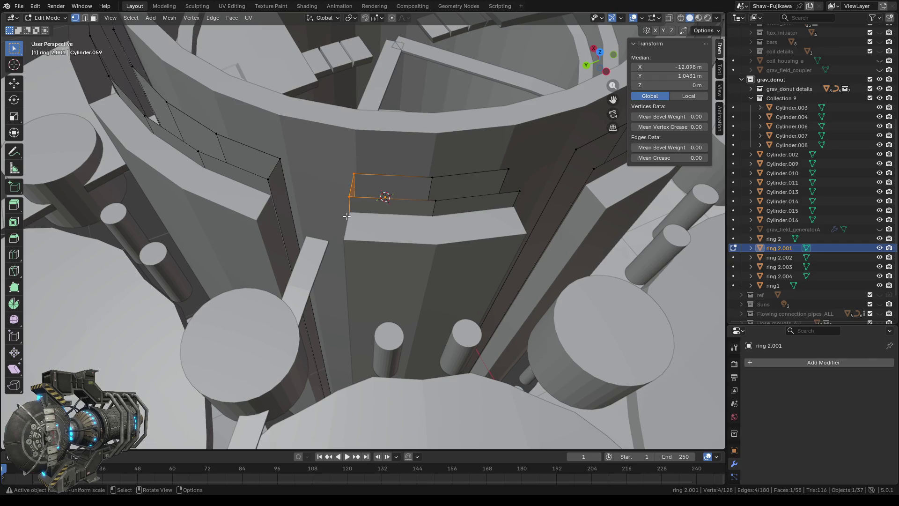
pyautogui.moveTo(320, 259); pyautogui.dragTo(356, 296, button='middle')
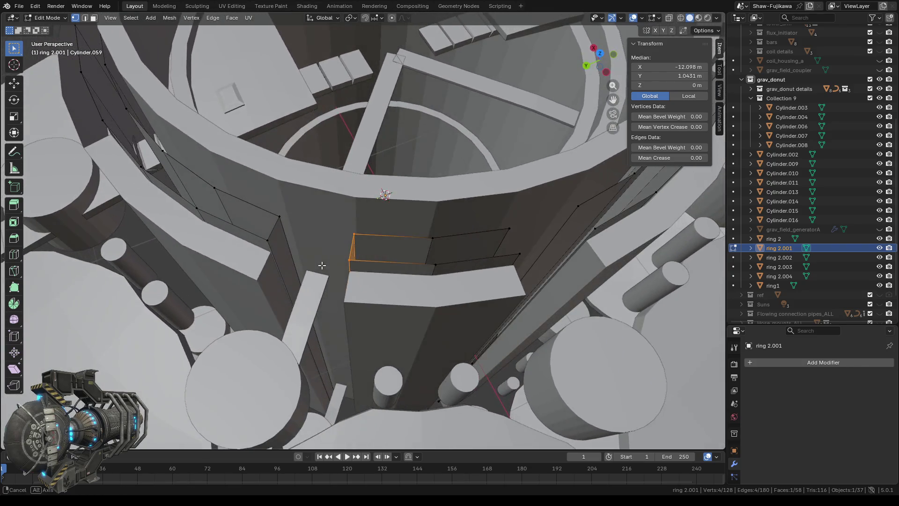
pyautogui.moveTo(346, 226); pyautogui.dragTo(439, 271)
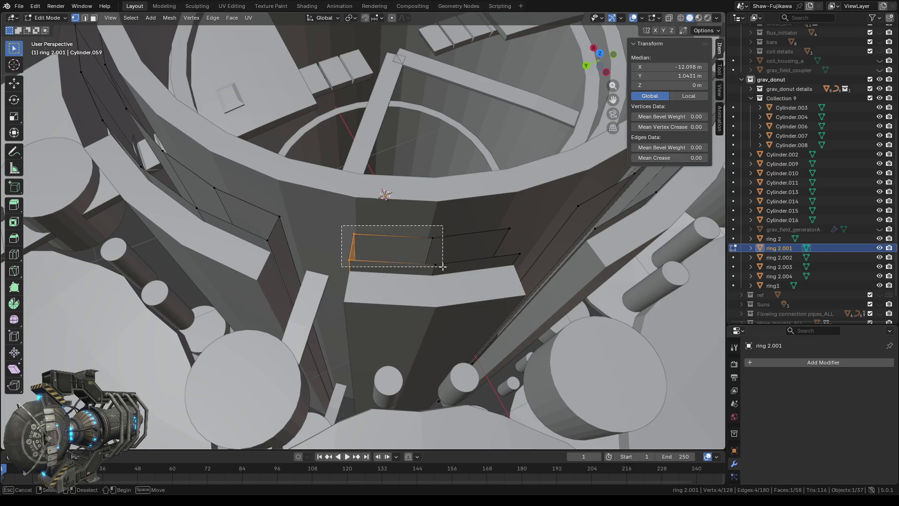
pyautogui.press('f')
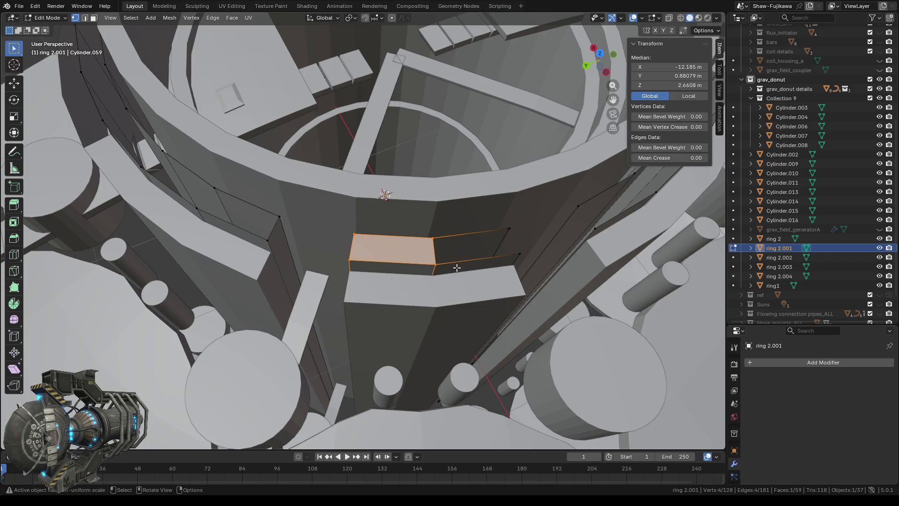
pyautogui.moveTo(423, 219); pyautogui.dragTo(522, 267)
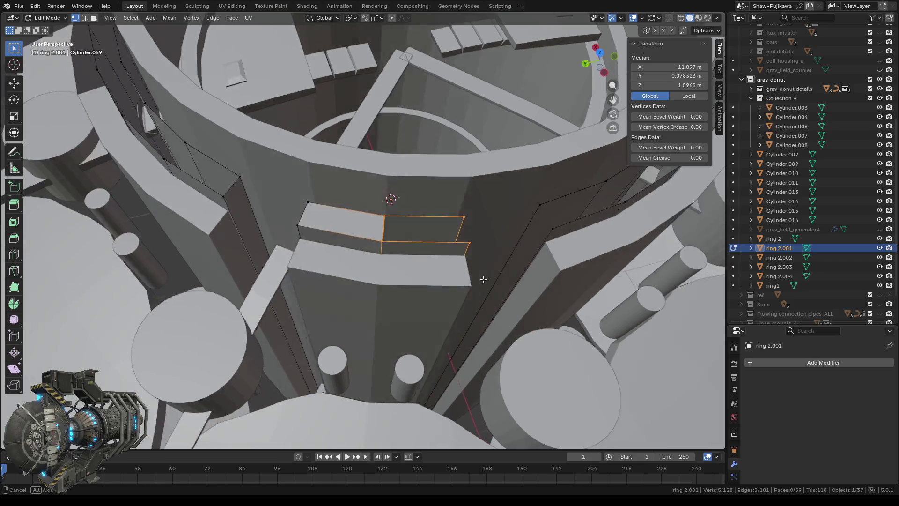
pyautogui.moveTo(523, 267); pyautogui.dragTo(457, 287, button='middle')
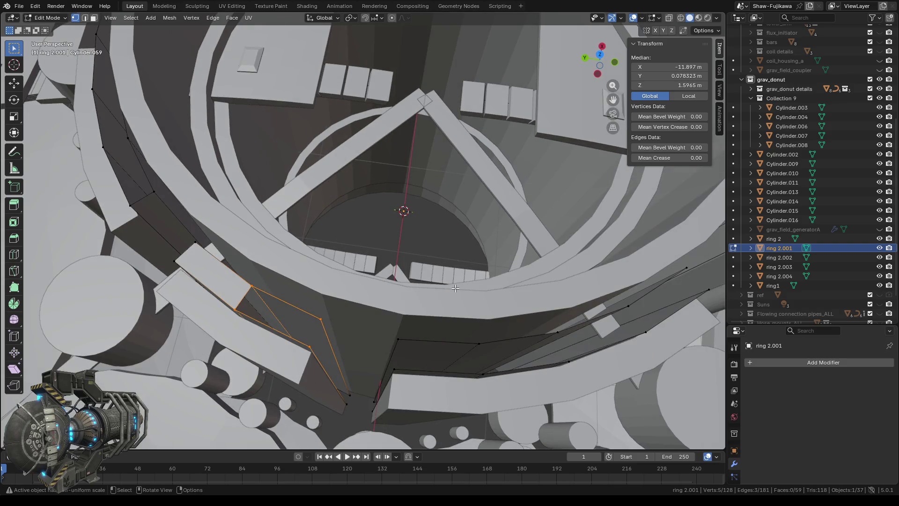
# Step: Bridge the selected edges with a face, then delete the stray edge and its face inside the ring
pyautogui.press('f')
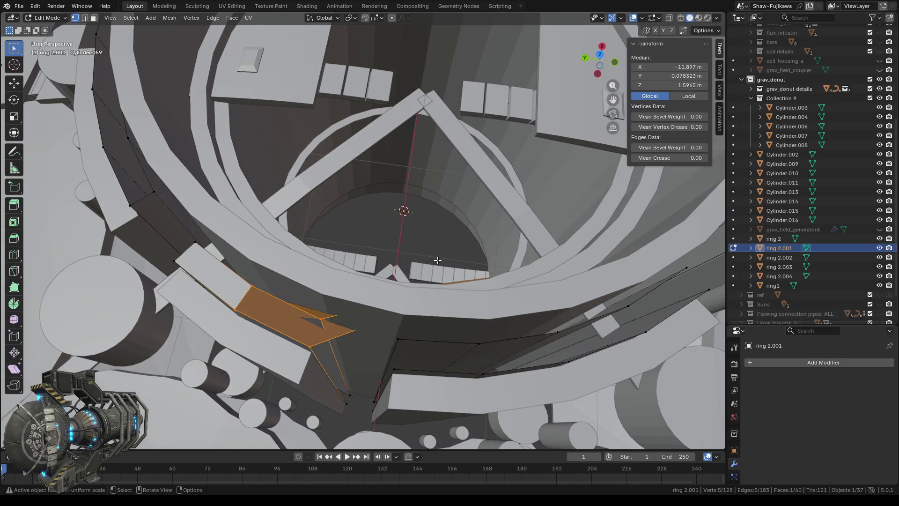
pyautogui.moveTo(437, 260); pyautogui.dragTo(395, 267, button='middle')
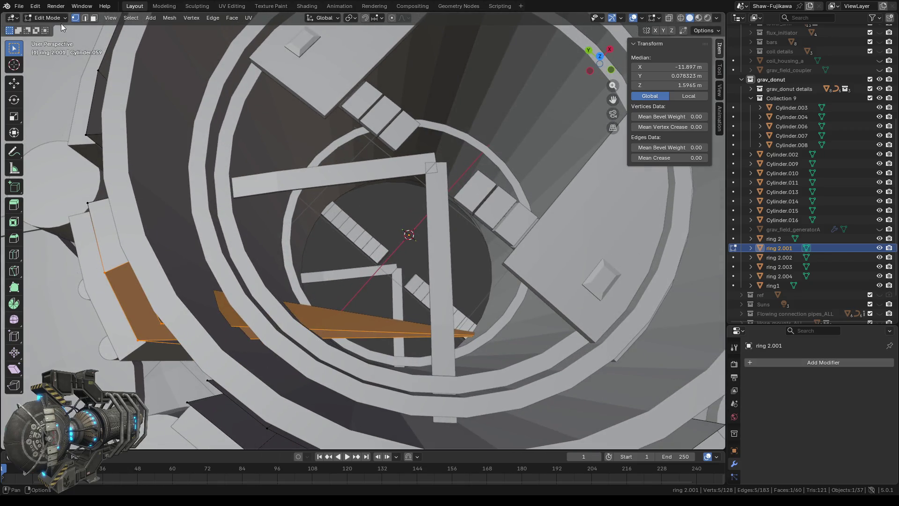
pyautogui.click(85, 18)
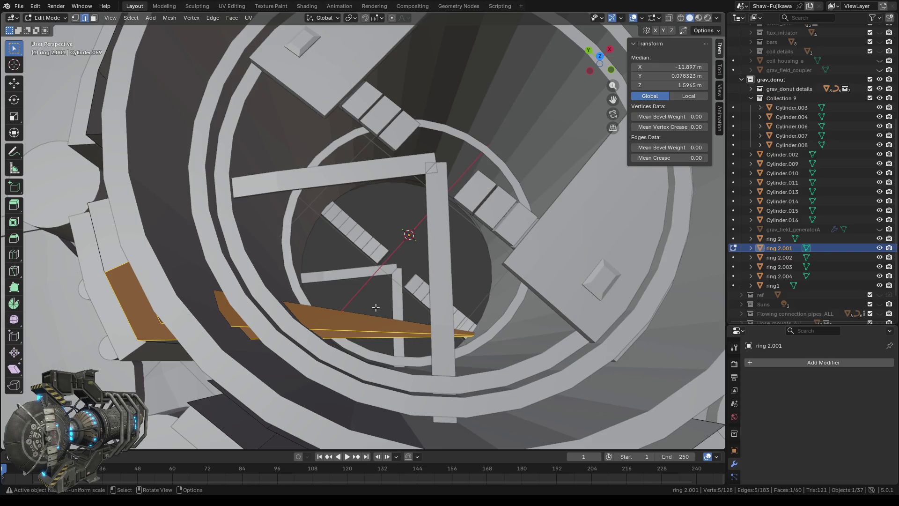
pyautogui.click(380, 342)
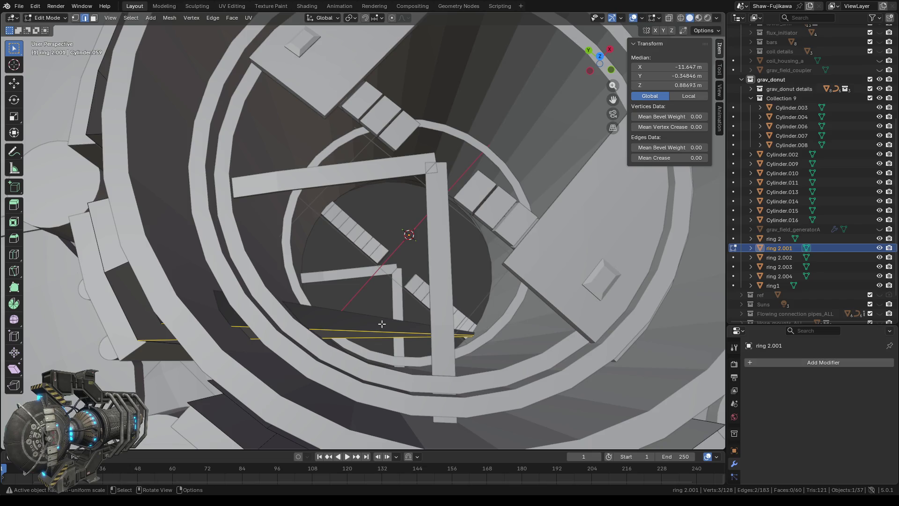
pyautogui.press('x')
pyautogui.click(364, 336)
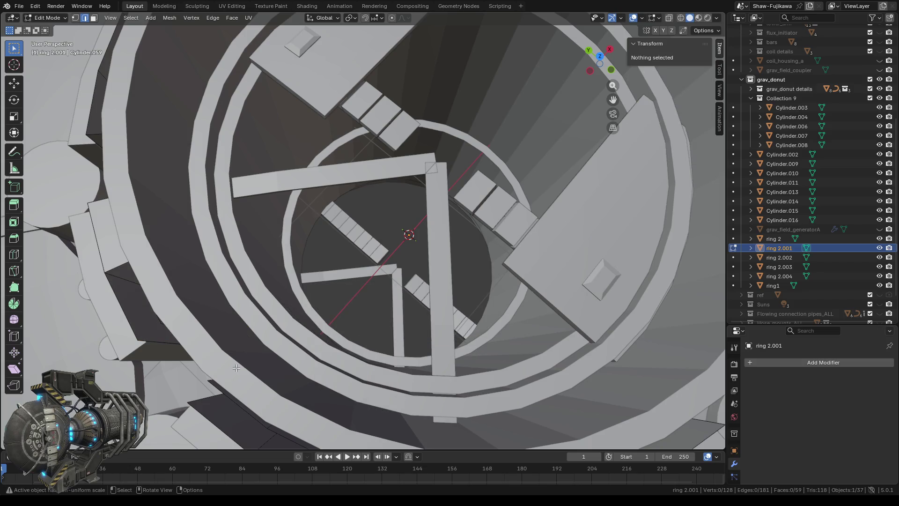
pyautogui.moveTo(237, 367); pyautogui.dragTo(294, 355, button='middle')
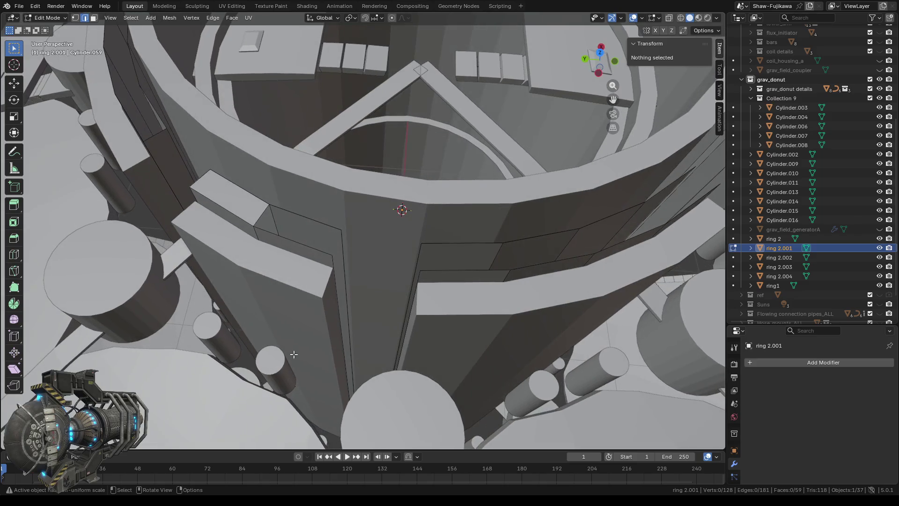
# Step: Fill a face across the four corner vertices at the top of the vertical bar
pyautogui.click(76, 18)
pyautogui.moveTo(262, 199); pyautogui.dragTo(273, 236)
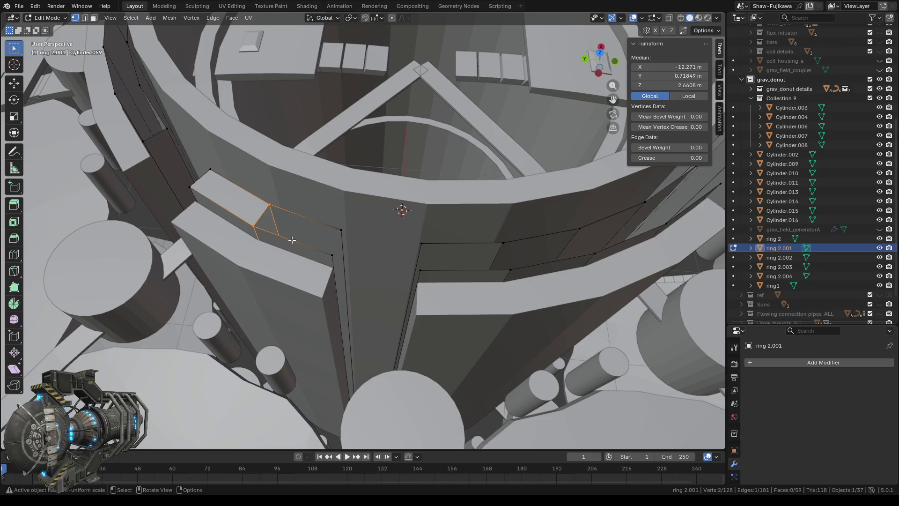
pyautogui.keyDown('shift'); pyautogui.click(347, 244); pyautogui.keyUp('shift')
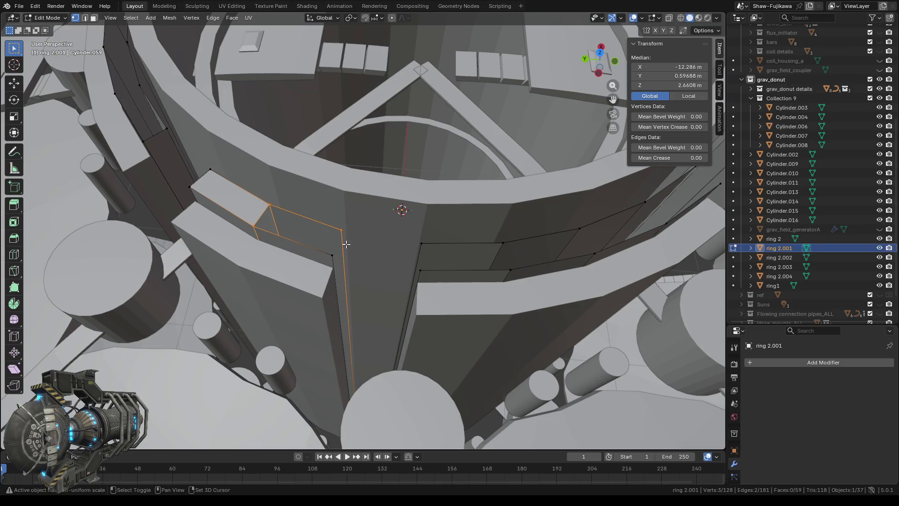
pyautogui.keyDown('shift'); pyautogui.click(323, 252); pyautogui.keyUp('shift')
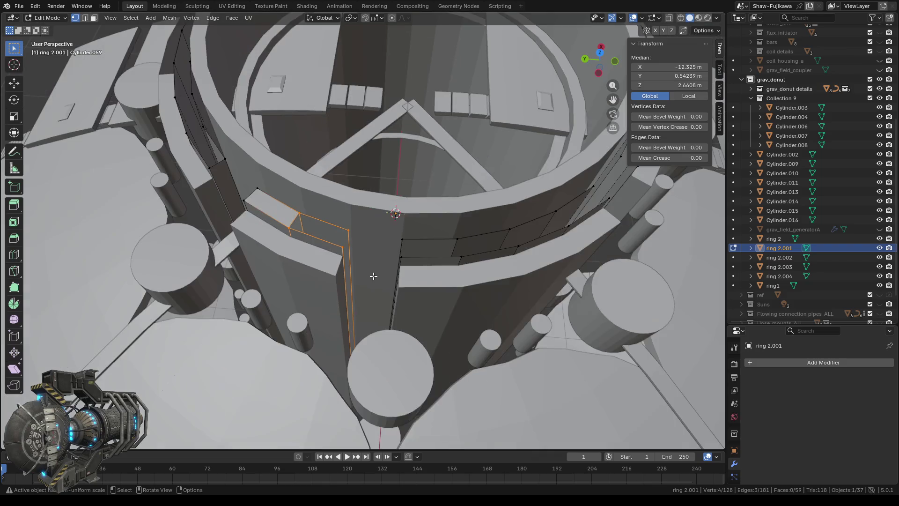
pyautogui.moveTo(374, 277)
pyautogui.mouseDown(button='middle')
pyautogui.moveTo(389, 294)
pyautogui.moveTo(389, 277)
pyautogui.moveTo(386, 289)
pyautogui.mouseUp(button='middle')
pyautogui.press('f')
pyautogui.scroll(3, 386, 289)
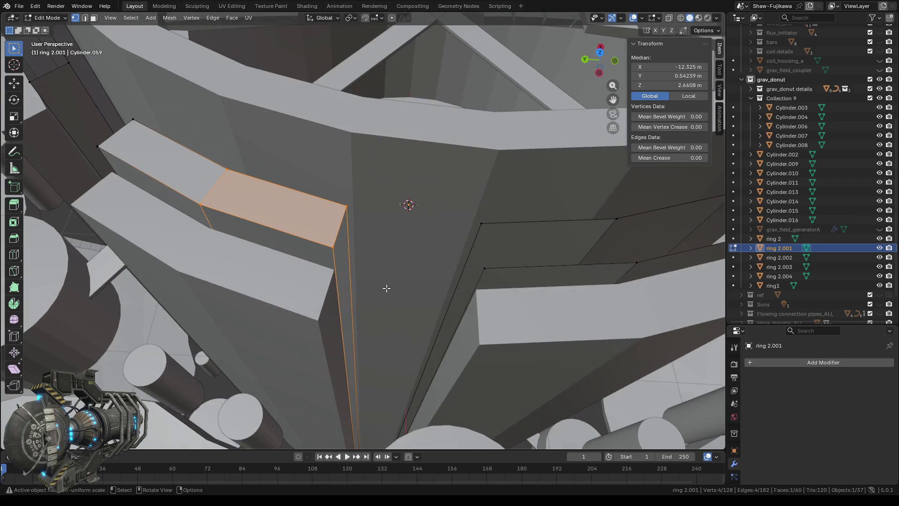
# Step: Fill a second face between the new face's edge and the edges under the wall
pyautogui.moveTo(286, 176); pyautogui.dragTo(365, 261)
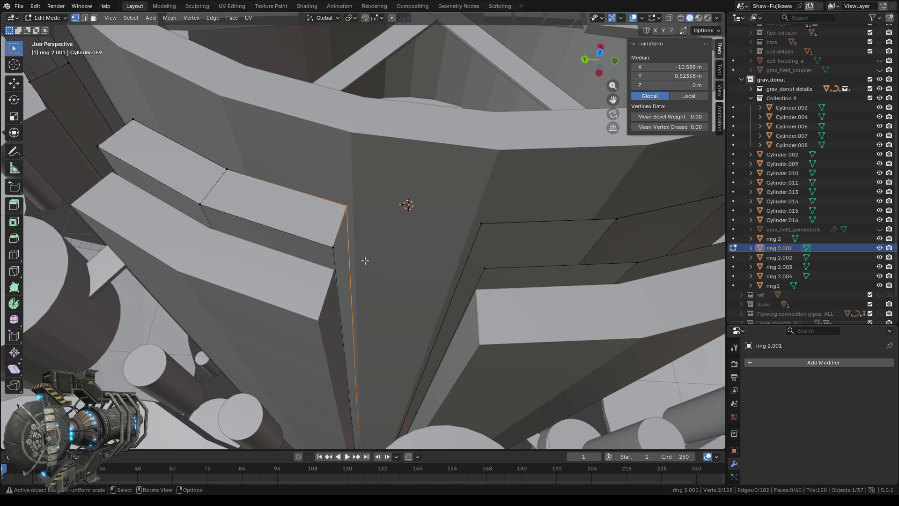
pyautogui.keyDown('shift'); pyautogui.click(321, 242); pyautogui.keyUp('shift')
pyautogui.moveTo(411, 337); pyautogui.dragTo(413, 221, button='middle')
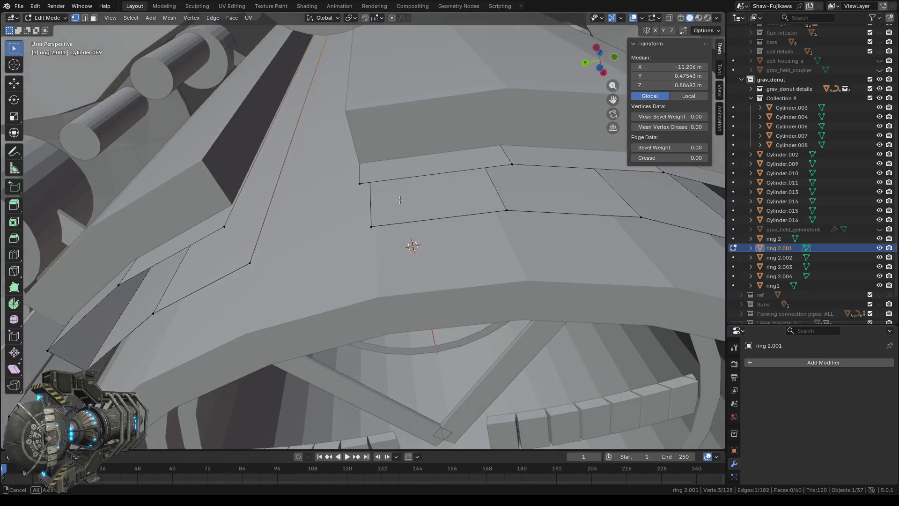
pyautogui.moveTo(413, 221); pyautogui.dragTo(255, 220, button='middle')
pyautogui.scroll(2, 255, 221)
pyautogui.scroll(-3, 254, 220)
pyautogui.keyDown('shift'); pyautogui.click(219, 223); pyautogui.keyUp('shift')
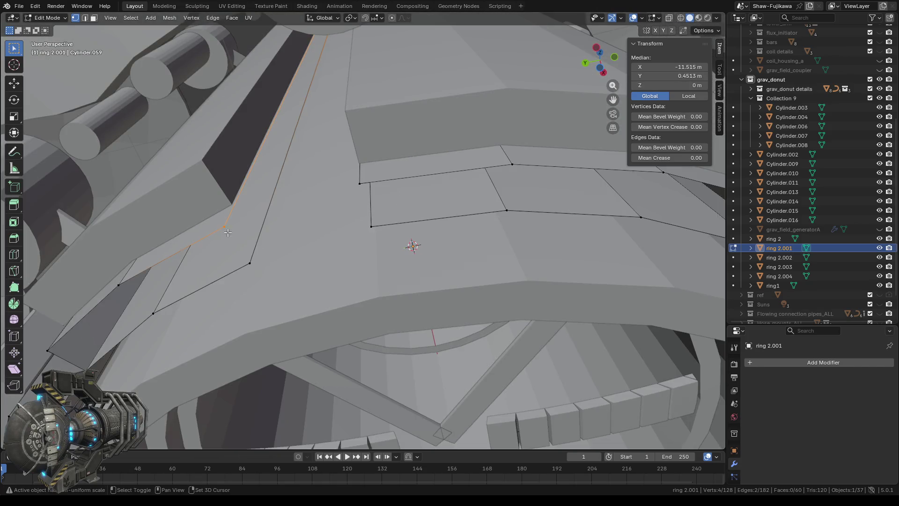
pyautogui.keyDown('shift'); pyautogui.click(249, 264); pyautogui.keyUp('shift')
pyautogui.press('f')
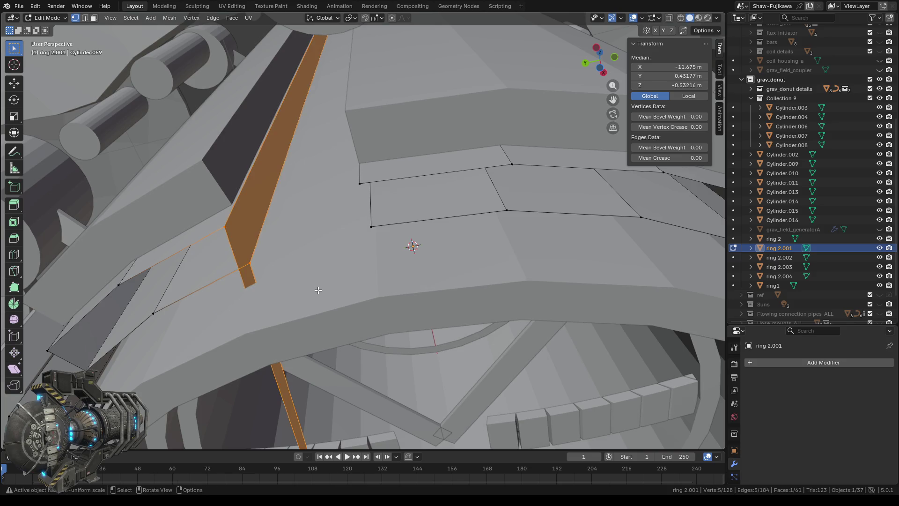
# Step: Delete the long stray strip across the inside of the ring with Only Edges & Faces
pyautogui.moveTo(309, 312); pyautogui.dragTo(307, 323, button='middle')
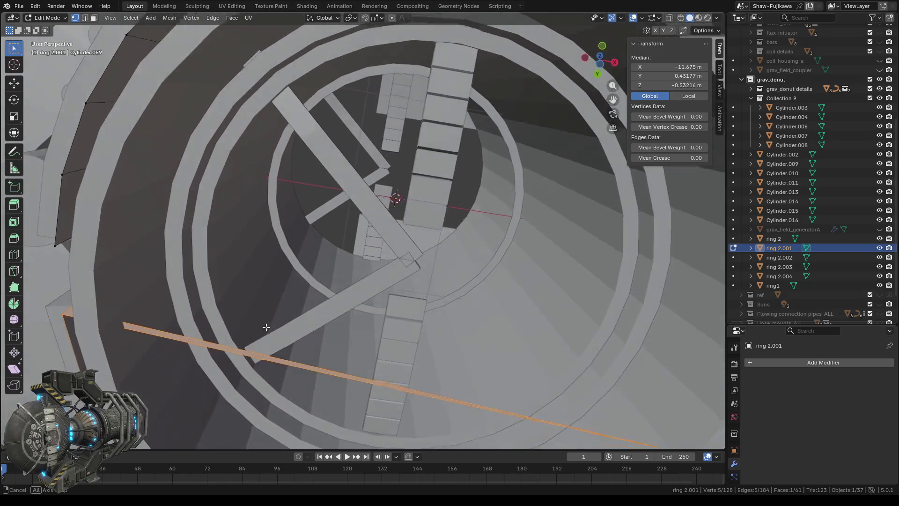
pyautogui.moveTo(306, 324); pyautogui.dragTo(266, 325, button='middle')
pyautogui.click(85, 18)
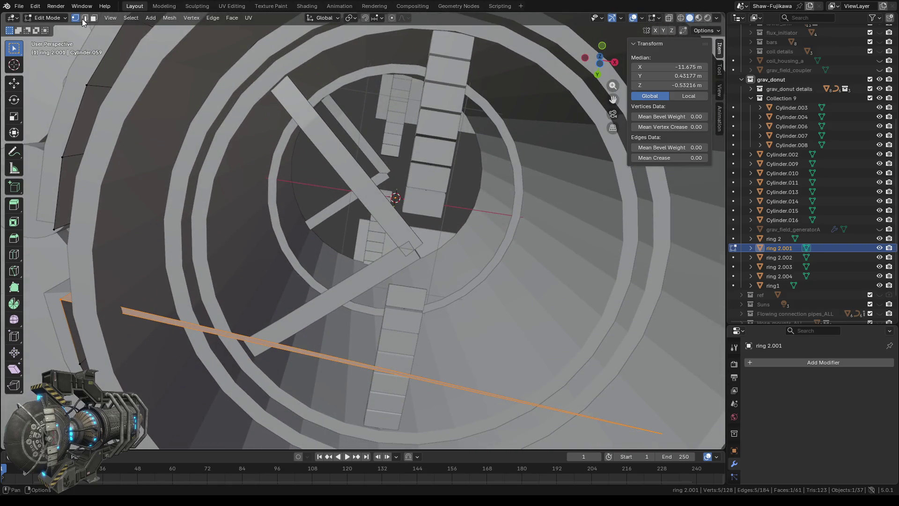
pyautogui.keyDown('alt'); pyautogui.click(322, 364); pyautogui.keyUp('alt')
pyautogui.press('x')
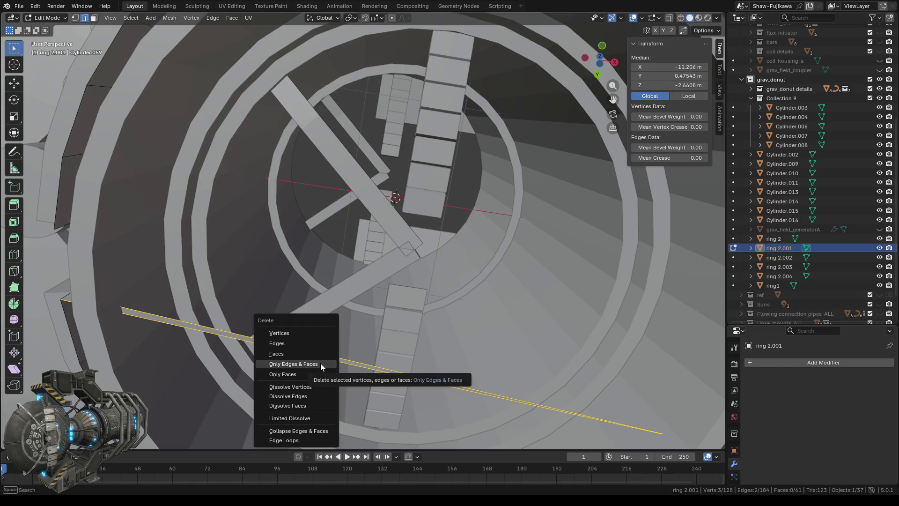
pyautogui.click(320, 363)
pyautogui.moveTo(246, 295)
pyautogui.mouseDown(button='middle')
pyautogui.moveTo(291, 284)
pyautogui.moveTo(287, 276)
pyautogui.mouseUp(button='middle')
pyautogui.press('1')
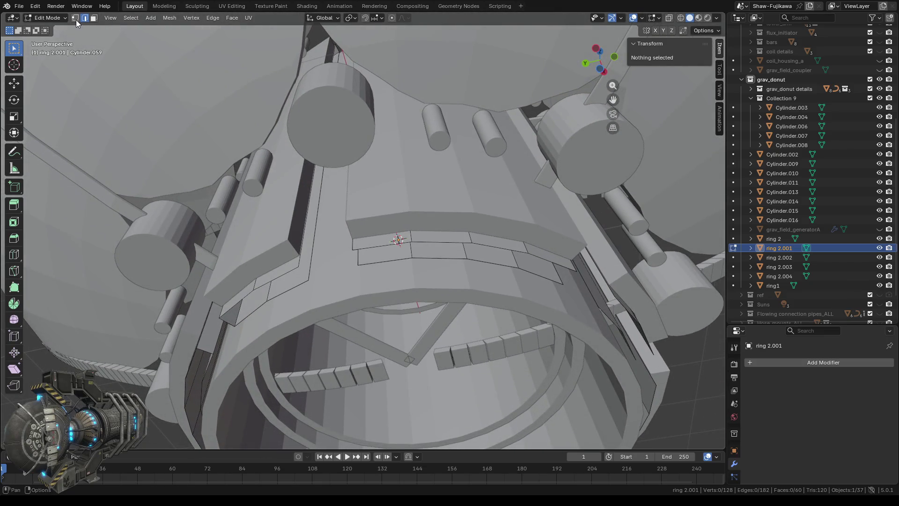
pyautogui.scroll(3, 296, 294)
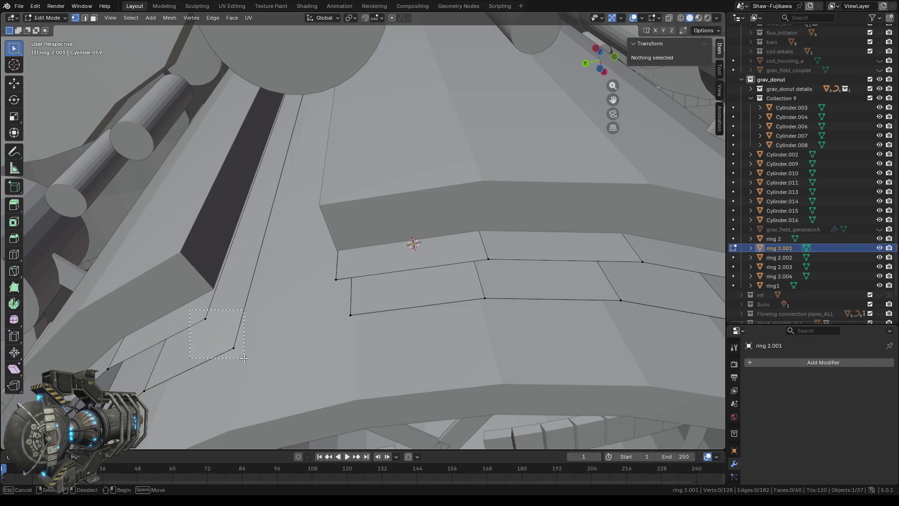
# Step: Fill a new face between the pillar's vertical edge and the neighbouring wall edge
pyautogui.keyDown('alt'); pyautogui.click(243, 324); pyautogui.keyUp('alt')
pyautogui.moveTo(243, 324)
pyautogui.mouseDown(button='middle')
pyautogui.moveTo(326, 244)
pyautogui.moveTo(325, 270)
pyautogui.mouseUp(button='middle')
pyautogui.moveTo(263, 180); pyautogui.dragTo(292, 211)
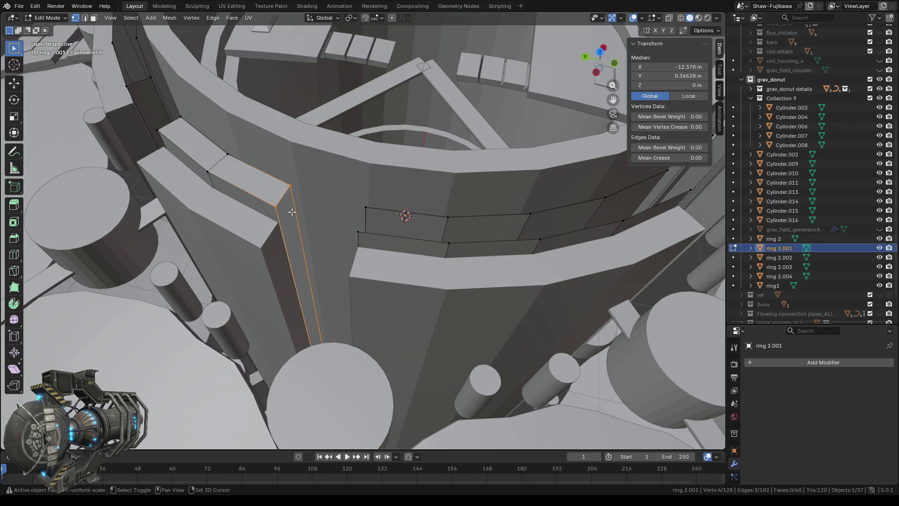
pyautogui.moveTo(349, 432)
pyautogui.mouseDown(button='middle')
pyautogui.moveTo(340, 278)
pyautogui.moveTo(359, 298)
pyautogui.mouseUp(button='middle')
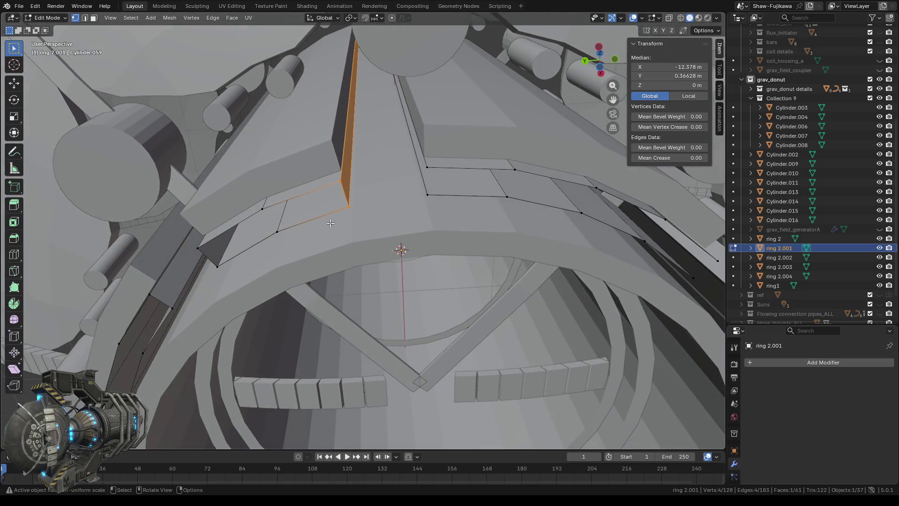
pyautogui.click(343, 177)
pyautogui.keyDown('shift'); pyautogui.click(258, 207); pyautogui.keyUp('shift')
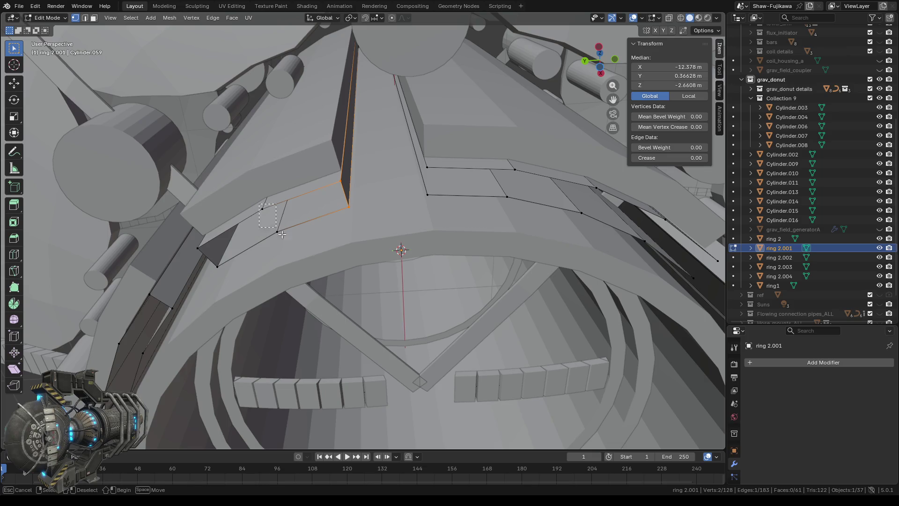
pyautogui.press('f')
# Step: Fill a second face between the new face's shared edge and the edge across the gap
pyautogui.moveTo(296, 249); pyautogui.dragTo(319, 260, button='middle')
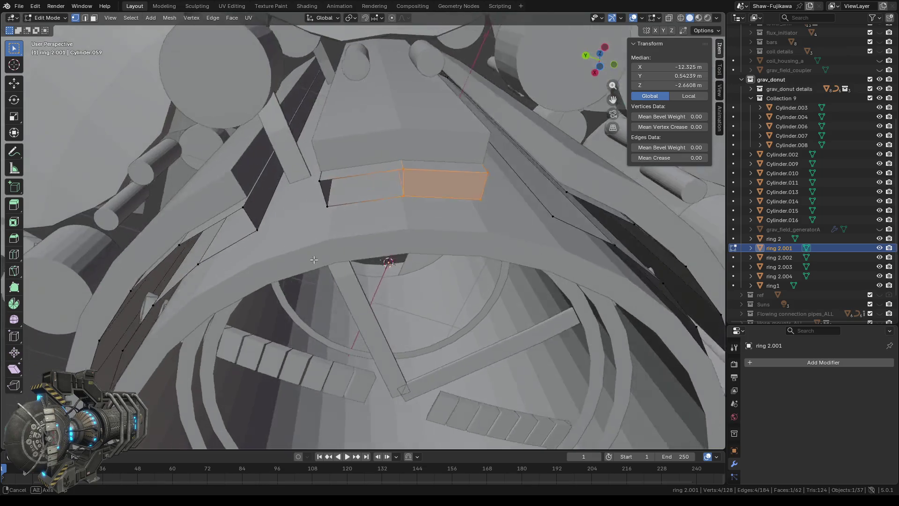
pyautogui.click(431, 185)
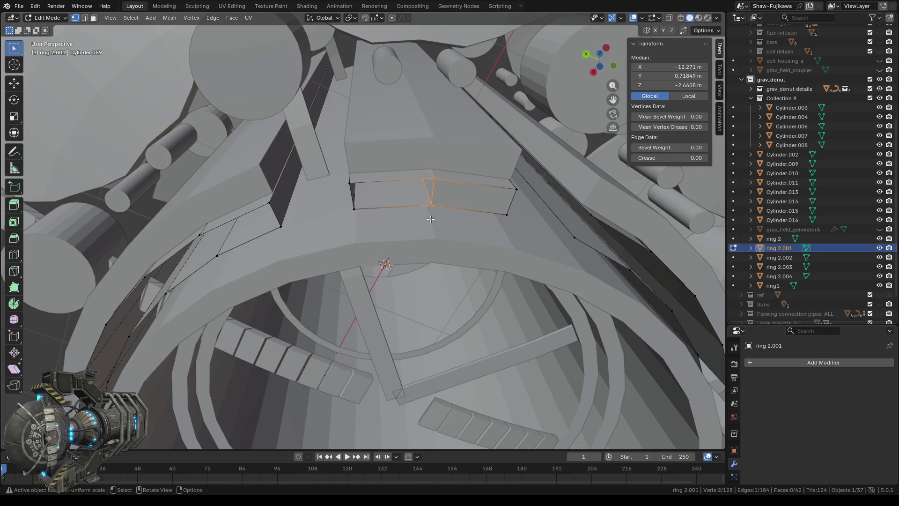
pyautogui.moveTo(341, 177); pyautogui.dragTo(363, 215)
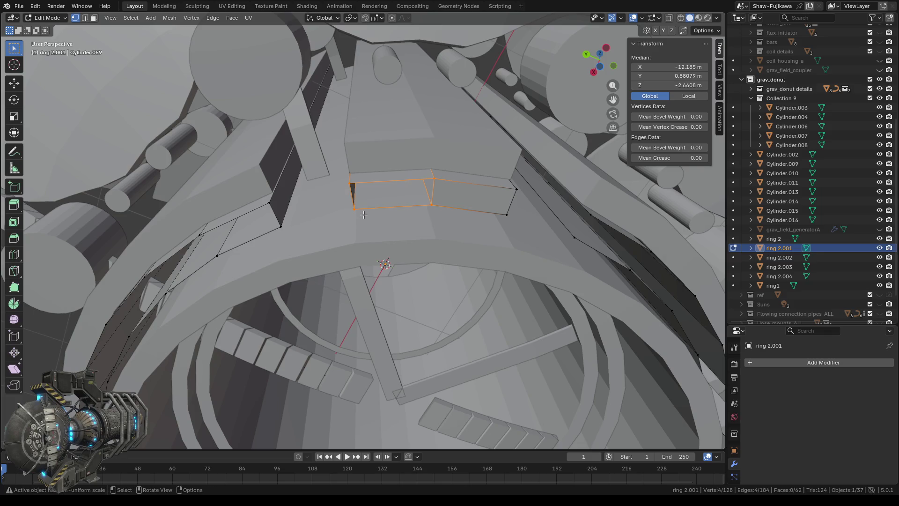
pyautogui.press('f')
# Step: Fill the edge loop around the other gap with a third face
pyautogui.moveTo(323, 238); pyautogui.dragTo(325, 235, button='middle')
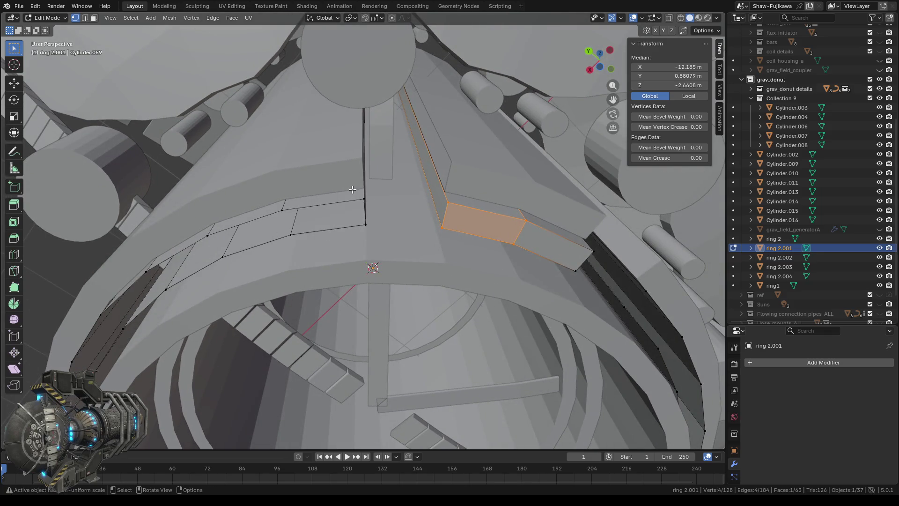
pyautogui.click(365, 213)
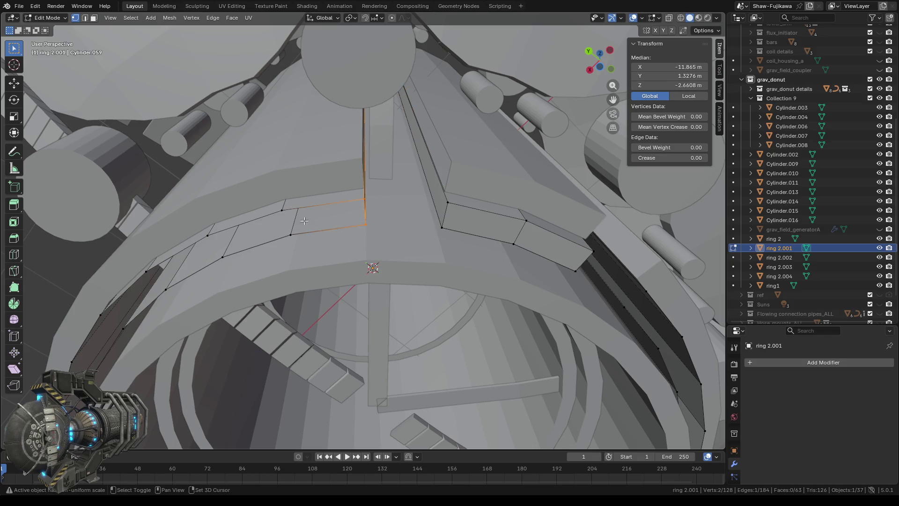
pyautogui.keyDown('shift'); pyautogui.click(304, 242); pyautogui.keyUp('shift')
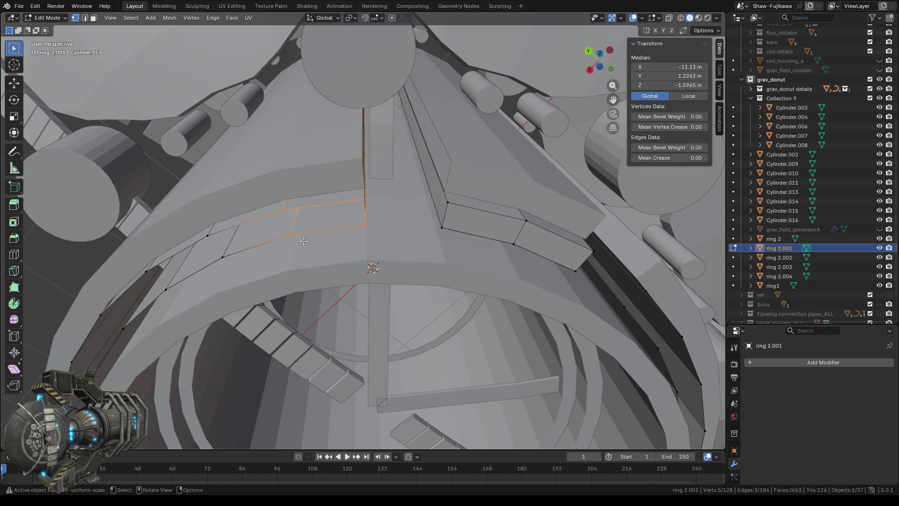
pyautogui.press('f')
pyautogui.moveTo(304, 240)
pyautogui.mouseDown(button='middle')
pyautogui.moveTo(431, 236)
pyautogui.moveTo(151, 208)
pyautogui.mouseUp(button='middle')
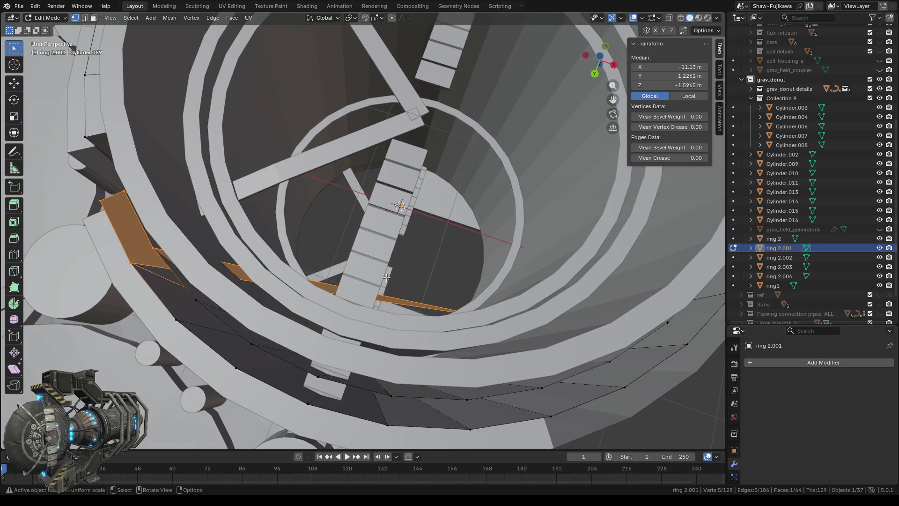
# Step: Delete the two stray edges inside the ring with Only Edges & Faces and return to vertex select
pyautogui.click(84, 18)
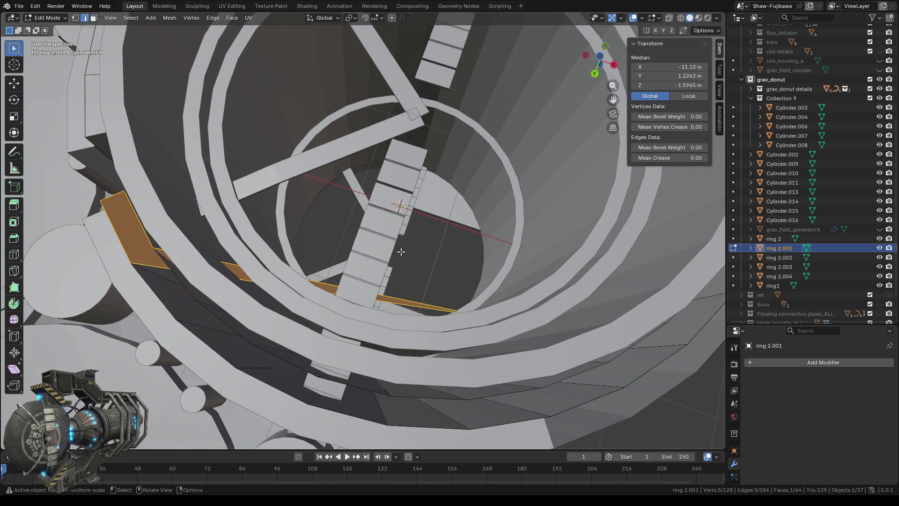
pyautogui.moveTo(408, 287); pyautogui.dragTo(424, 308)
pyautogui.press('x')
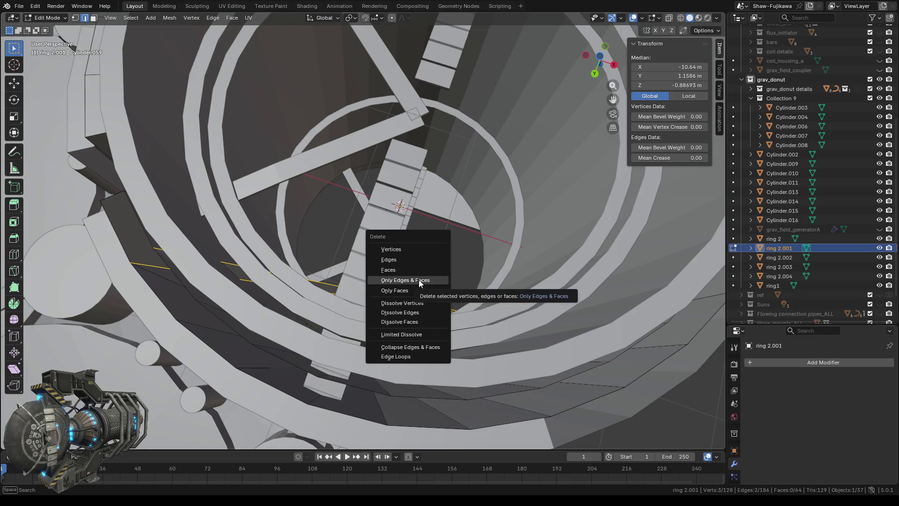
pyautogui.click(432, 279)
pyautogui.press('1')
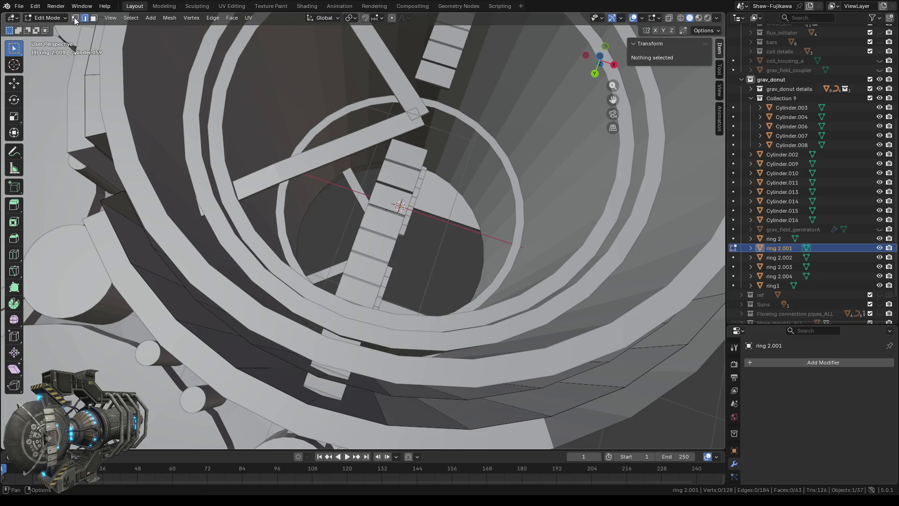
pyautogui.moveTo(310, 219)
pyautogui.mouseDown(button='middle')
pyautogui.moveTo(357, 204)
pyautogui.moveTo(163, 257)
pyautogui.mouseUp(button='middle')
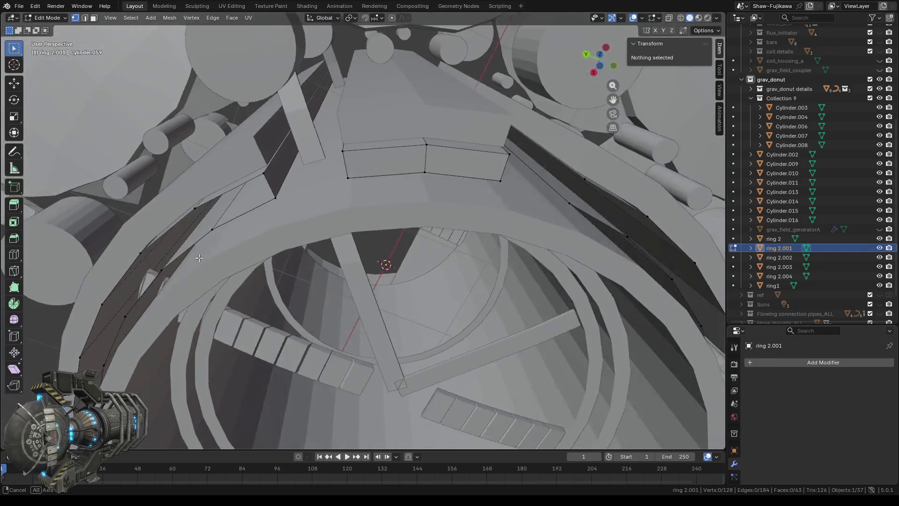
# Step: Select the vertices on both sides of the first wall gap to bridge it
pyautogui.moveTo(163, 258); pyautogui.dragTo(188, 258, button='middle')
pyautogui.moveTo(322, 174); pyautogui.dragTo(341, 211)
pyautogui.moveTo(272, 247); pyautogui.dragTo(292, 243, button='middle')
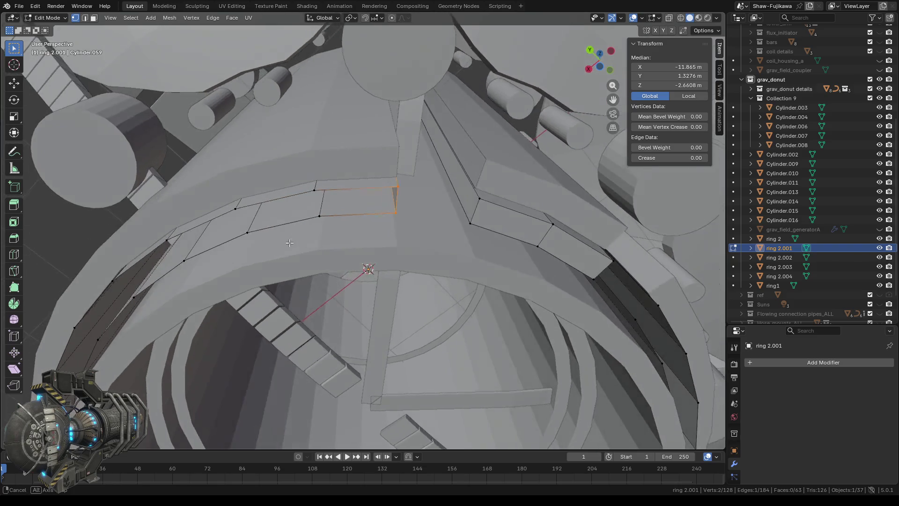
pyautogui.moveTo(318, 190); pyautogui.dragTo(319, 190)
pyautogui.keyDown('shift'); pyautogui.moveTo(332, 220); pyautogui.dragTo(332, 221); pyautogui.keyUp('shift')
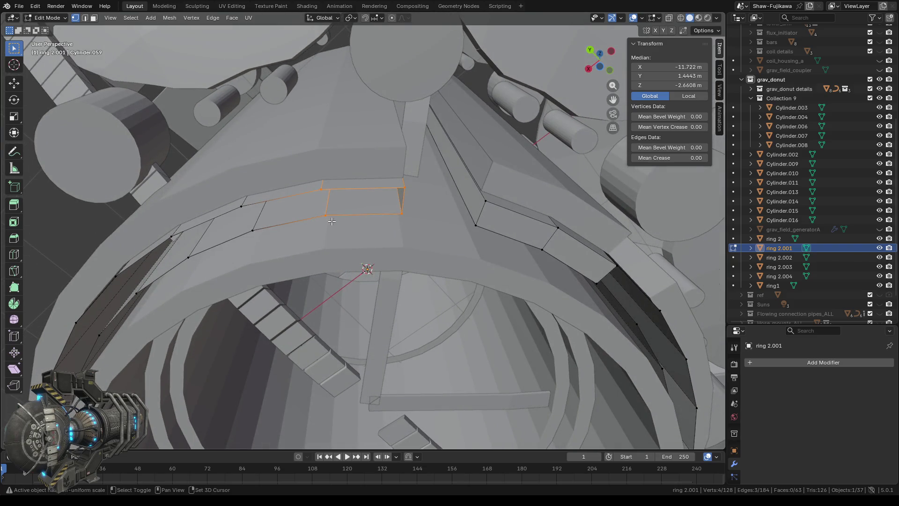
pyautogui.moveTo(332, 221); pyautogui.dragTo(347, 233, button='middle')
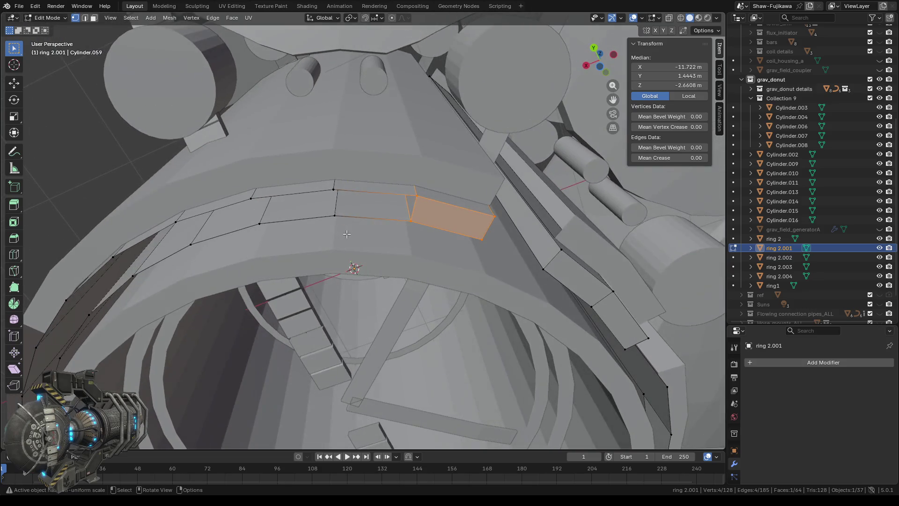
# Step: Fill faces across the next two gaps between the new face's edge and the opposite edges
pyautogui.click(425, 234)
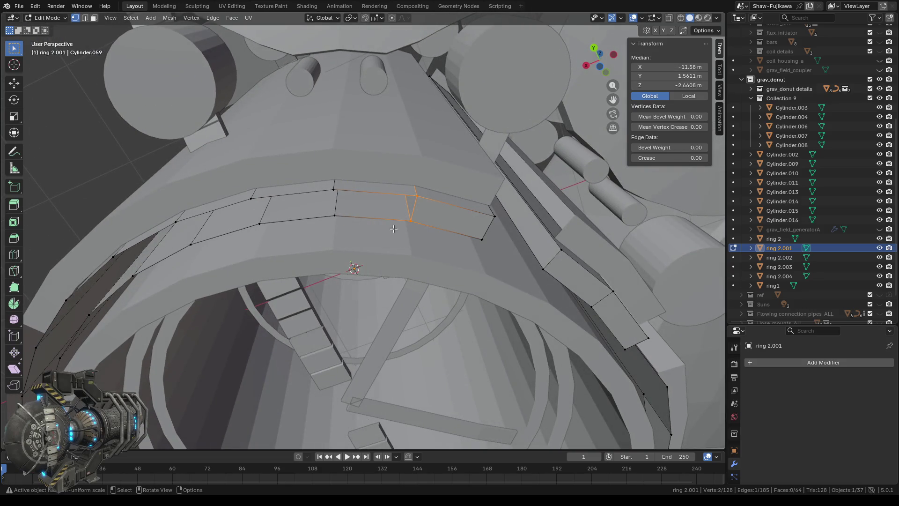
pyautogui.keyDown('ctrl'); pyautogui.click(334, 196); pyautogui.keyUp('ctrl')
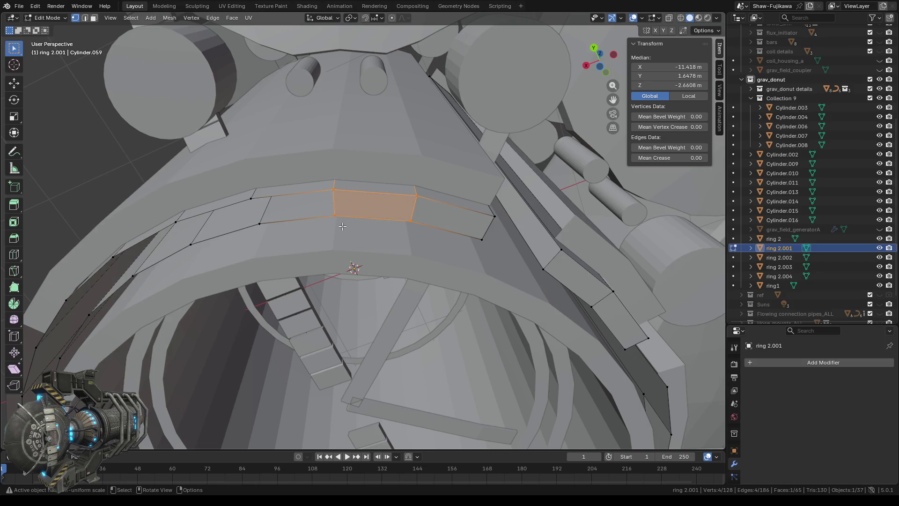
pyautogui.moveTo(343, 226); pyautogui.dragTo(355, 233, button='middle')
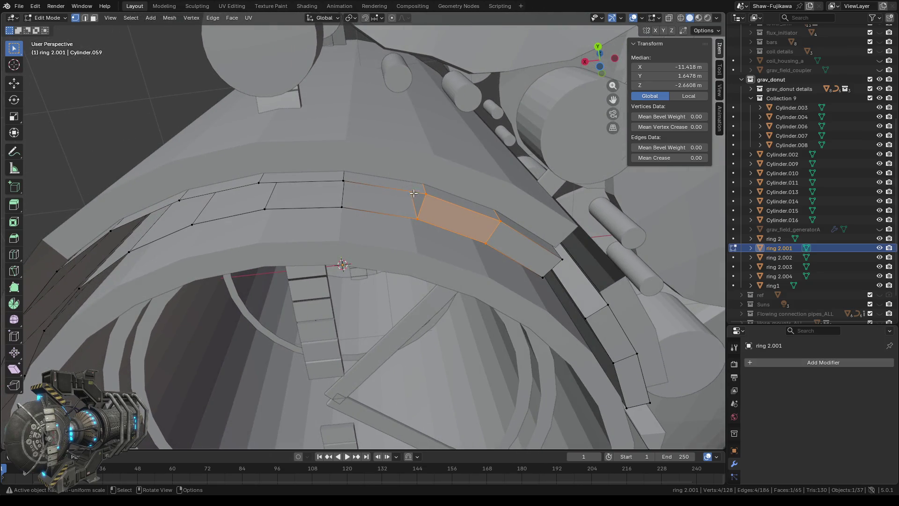
pyautogui.click(419, 202)
pyautogui.keyDown('shift'); pyautogui.click(344, 204); pyautogui.keyUp('shift')
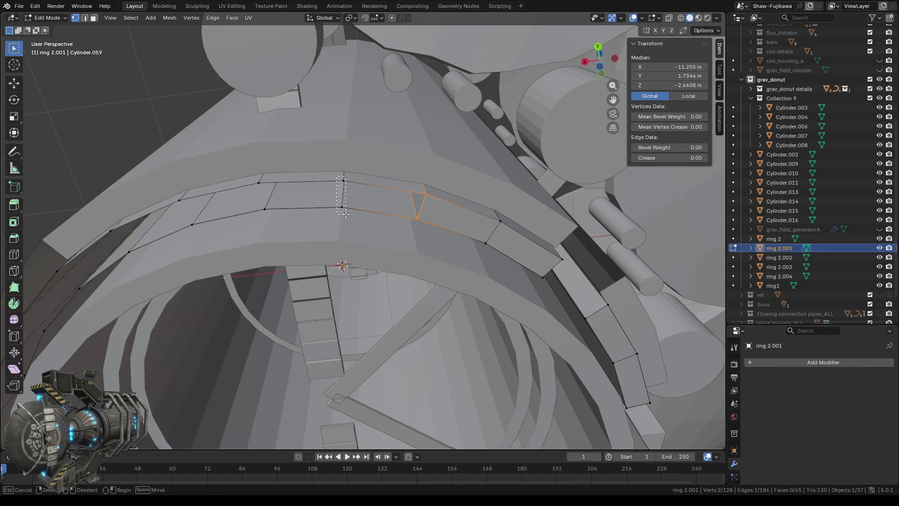
pyautogui.press('f')
# Step: Fill the following two gaps along the ring wall with new faces
pyautogui.moveTo(316, 227); pyautogui.dragTo(351, 211, button='middle')
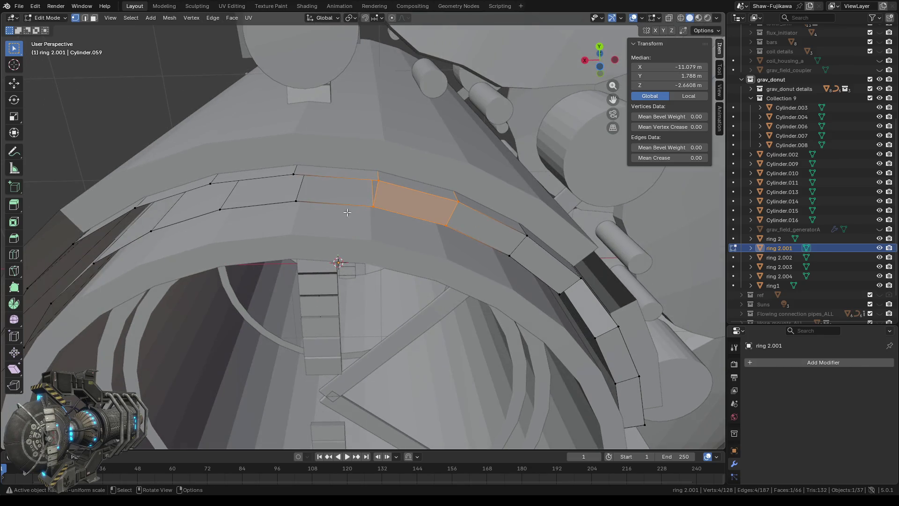
pyautogui.click(382, 209)
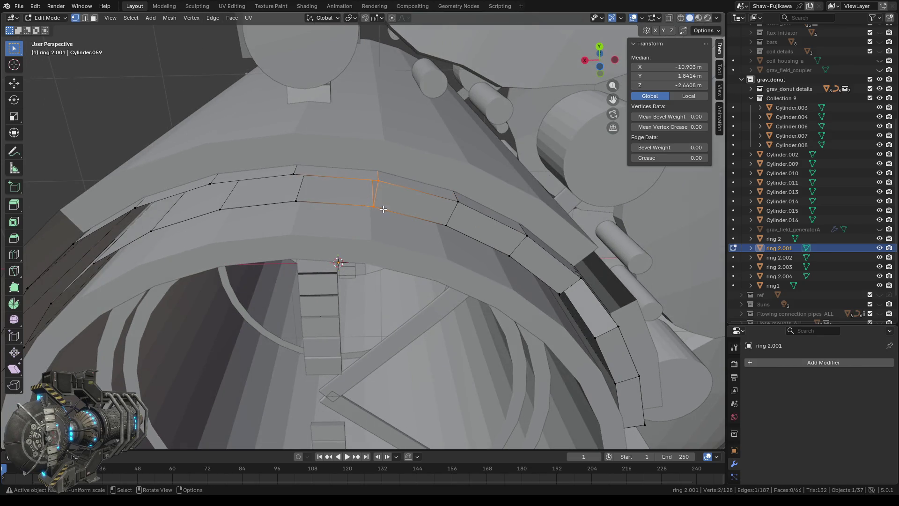
pyautogui.keyDown('shift'); pyautogui.click(299, 204); pyautogui.keyUp('shift')
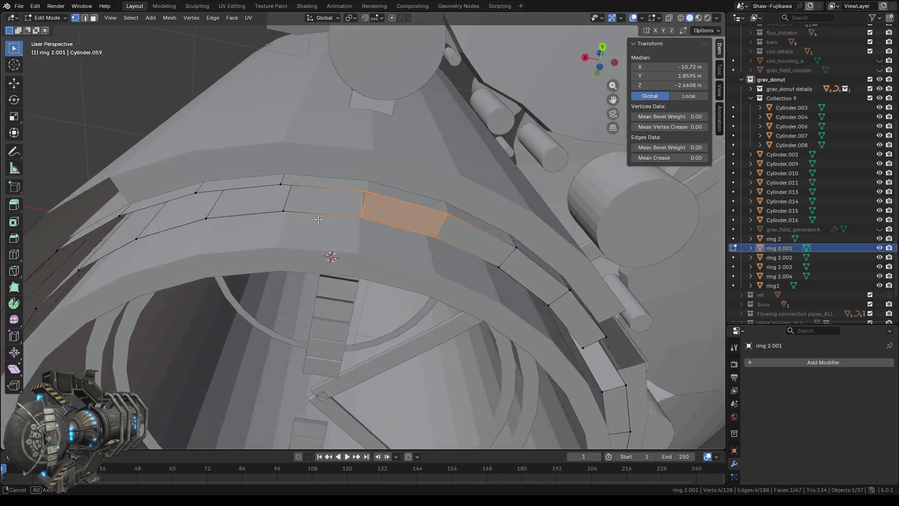
pyautogui.moveTo(307, 217); pyautogui.dragTo(365, 211, button='middle')
pyautogui.click(381, 231)
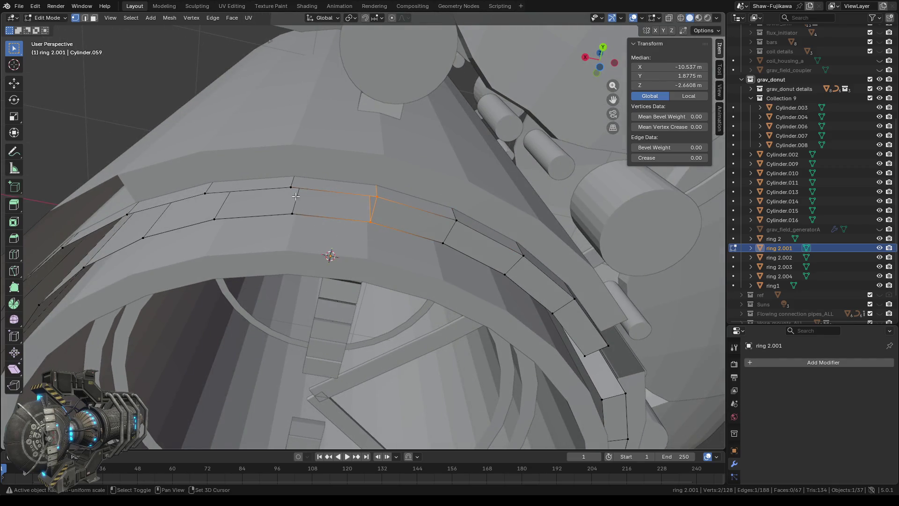
pyautogui.keyDown('shift'); pyautogui.click(295, 218); pyautogui.keyUp('shift')
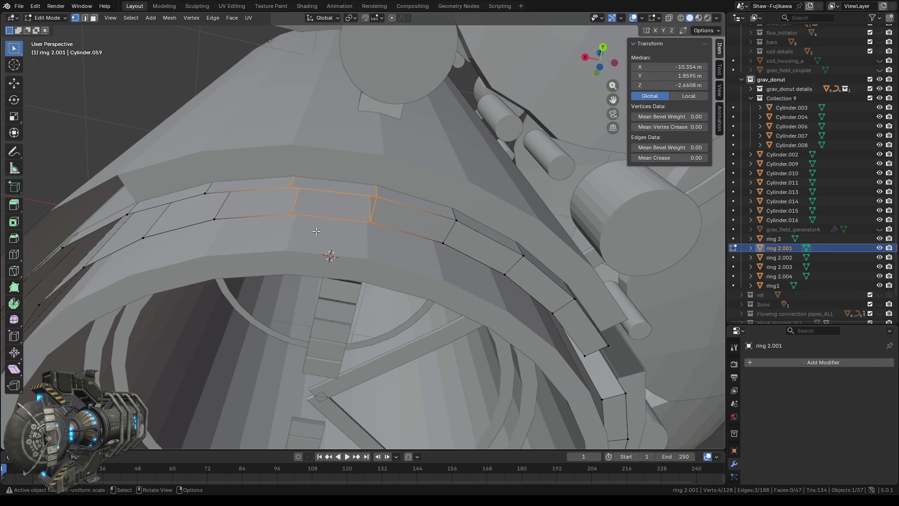
pyautogui.press('f')
# Step: Select the edges on both sides of the next gap ready to bridge it
pyautogui.moveTo(316, 231)
pyautogui.mouseDown(button='middle')
pyautogui.moveTo(294, 222)
pyautogui.moveTo(317, 216)
pyautogui.mouseUp(button='middle')
pyautogui.click(358, 203)
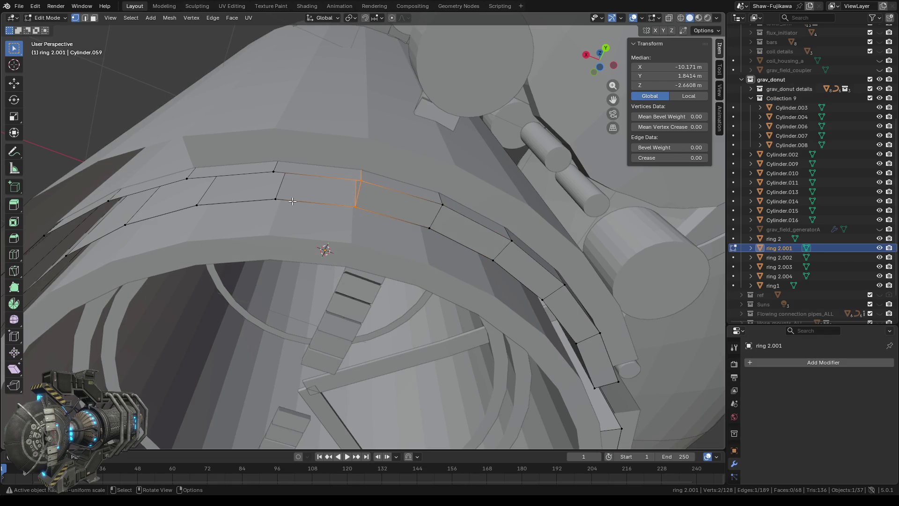
pyautogui.moveTo(279, 209); pyautogui.dragTo(284, 206)
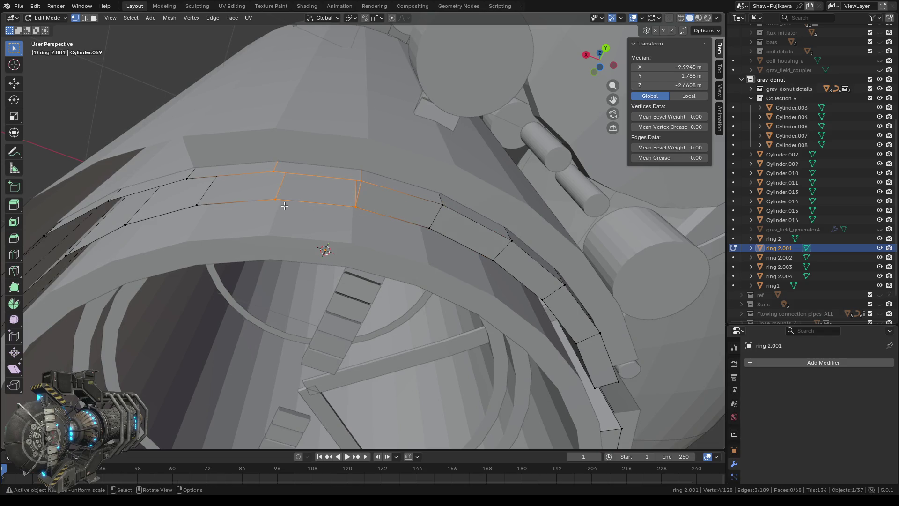
pyautogui.moveTo(285, 206); pyautogui.dragTo(304, 205, button='middle')
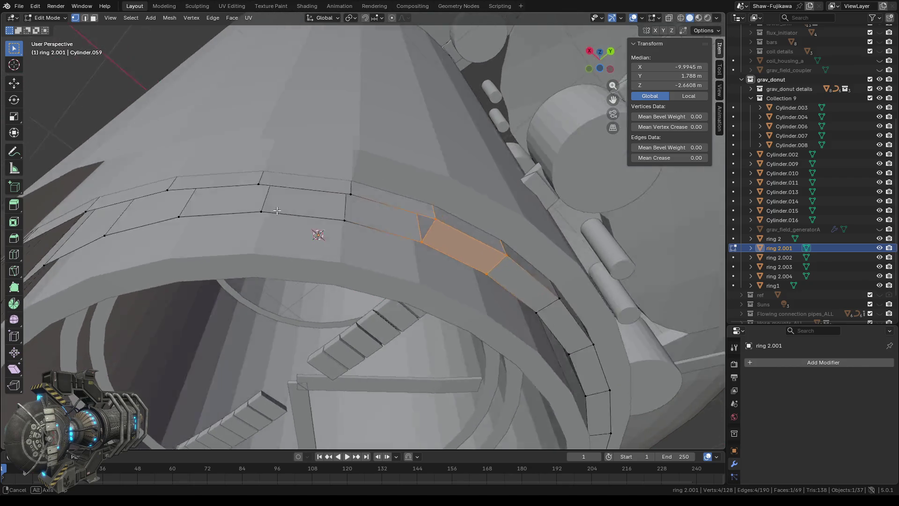
pyautogui.moveTo(350, 181); pyautogui.dragTo(361, 222)
pyautogui.keyDown('shift'); pyautogui.click(277, 210); pyautogui.keyUp('shift')
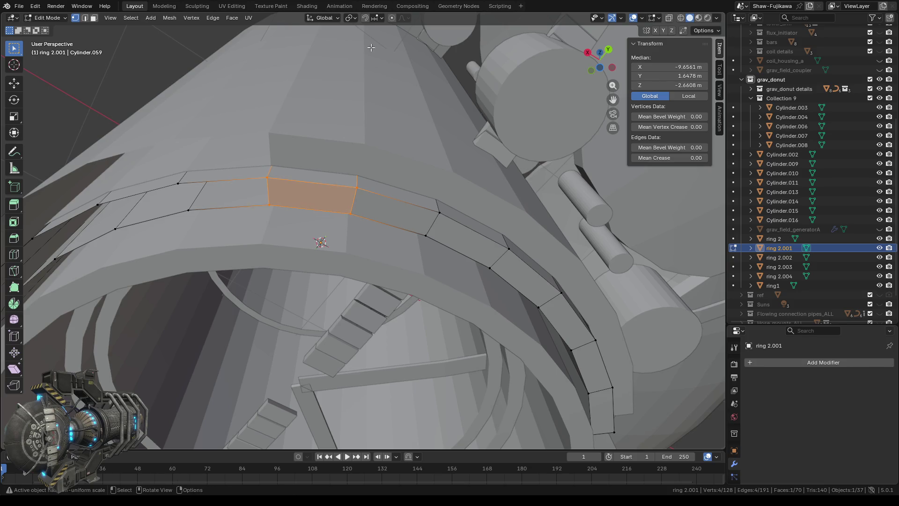
pyautogui.moveTo(371, 47)
pyautogui.mouseDown(button='middle')
pyautogui.moveTo(363, 200)
pyautogui.moveTo(370, 189)
pyautogui.moveTo(317, 184)
pyautogui.moveTo(358, 224)
pyautogui.moveTo(403, 213)
pyautogui.moveTo(525, 232)
pyautogui.moveTo(586, 227)
pyautogui.moveTo(574, 231)
pyautogui.mouseUp(button='middle')
pyautogui.scroll(-5, 317, 184)
pyautogui.scroll(1, 573, 231)
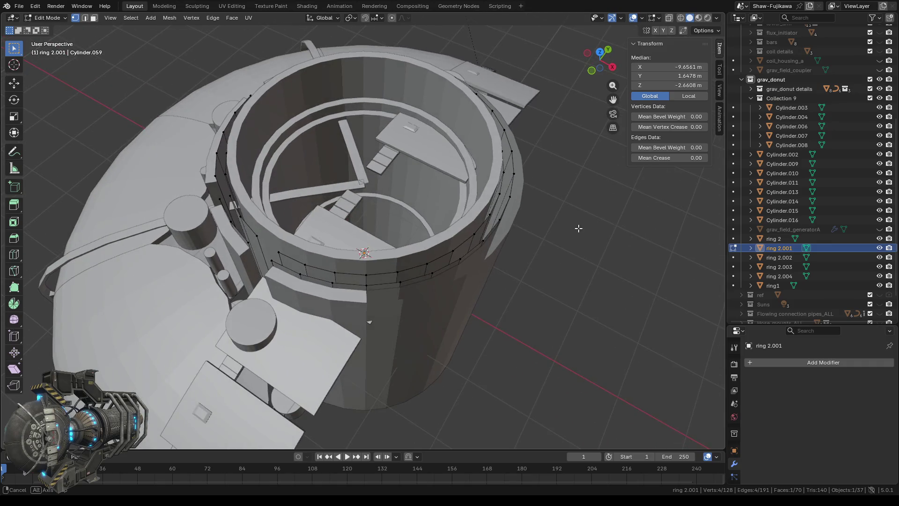
pyautogui.scroll(2, 479, 353)
pyautogui.scroll(2, 398, 281)
pyautogui.moveTo(398, 274)
pyautogui.mouseDown(button='middle')
pyautogui.moveTo(398, 302)
pyautogui.moveTo(397, 266)
pyautogui.mouseUp(button='middle')
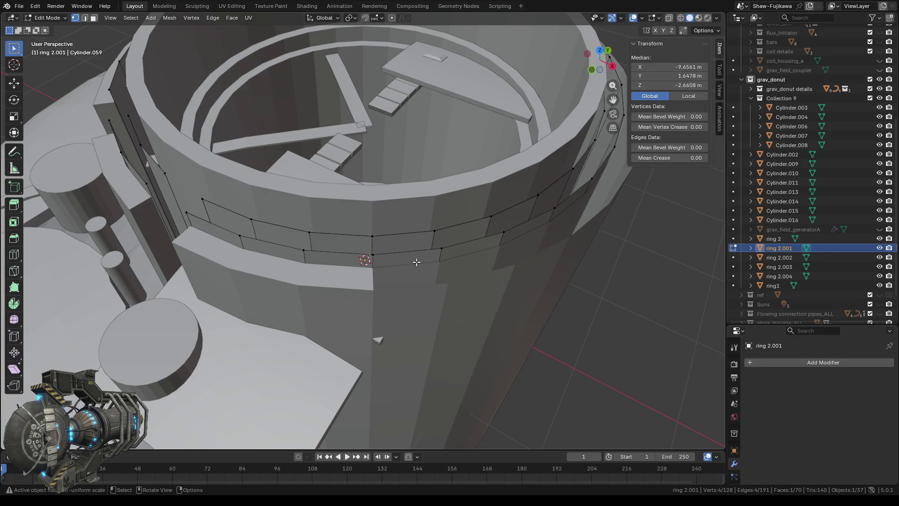
pyautogui.scroll(2, 385, 244)
pyautogui.moveTo(571, 228)
pyautogui.mouseDown(button='middle')
pyautogui.moveTo(573, 215)
pyautogui.moveTo(472, 217)
pyautogui.moveTo(441, 227)
pyautogui.mouseUp(button='middle')
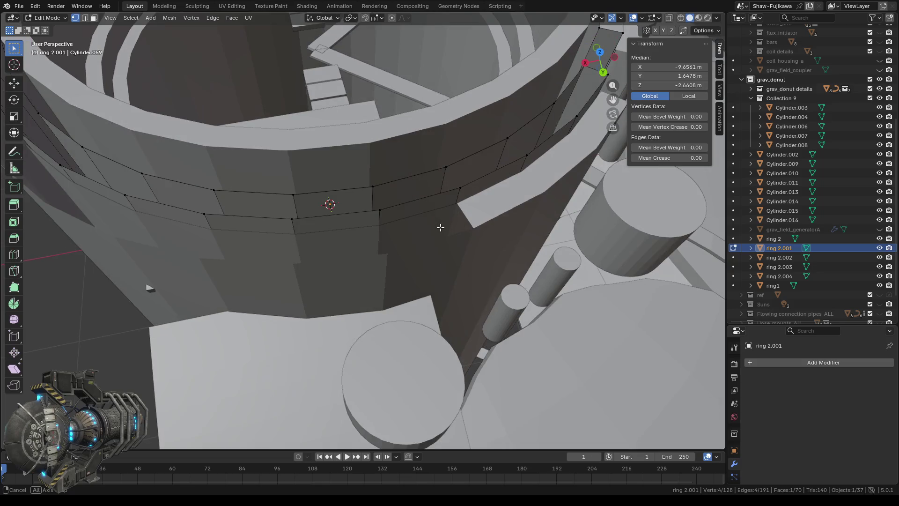
pyautogui.press('Tab')
# Step: Switch to editing ring1 and select the vertices on both sides of its wall gap
pyautogui.moveTo(481, 283); pyautogui.dragTo(397, 262, button='middle')
pyautogui.click(402, 252)
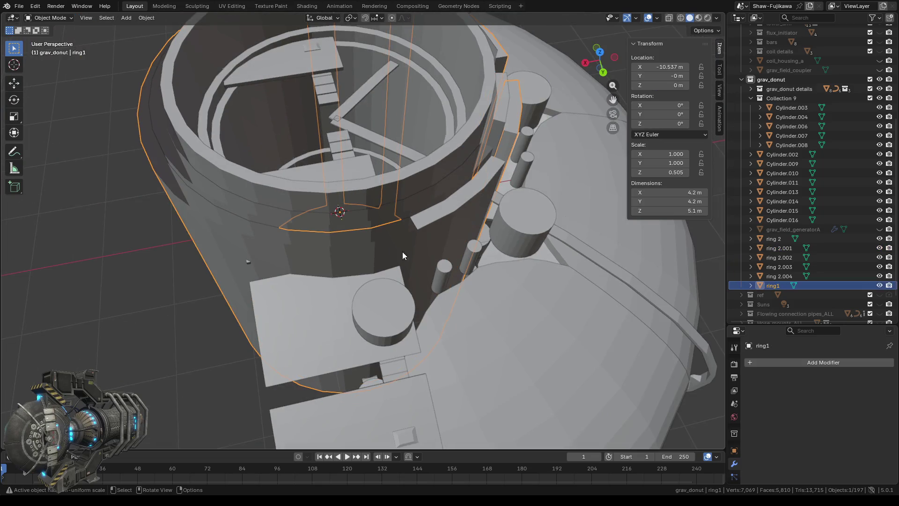
pyautogui.press('Tab')
pyautogui.scroll(1, 406, 274)
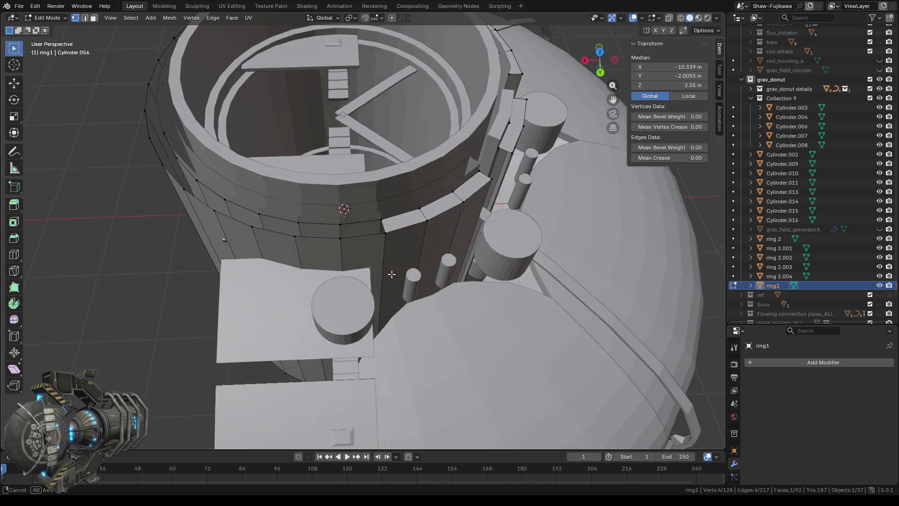
pyautogui.scroll(2, 402, 254)
pyautogui.click(396, 209)
pyautogui.keyDown('shift'); pyautogui.click(404, 237); pyautogui.keyUp('shift')
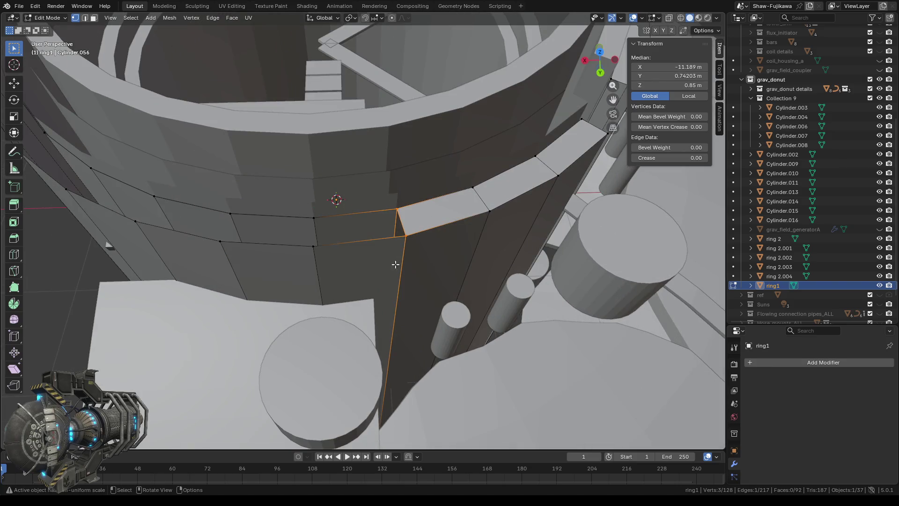
pyautogui.keyDown('shift'); pyautogui.click(310, 216); pyautogui.keyUp('shift')
pyautogui.keyDown('shift'); pyautogui.click(318, 248); pyautogui.keyUp('shift')
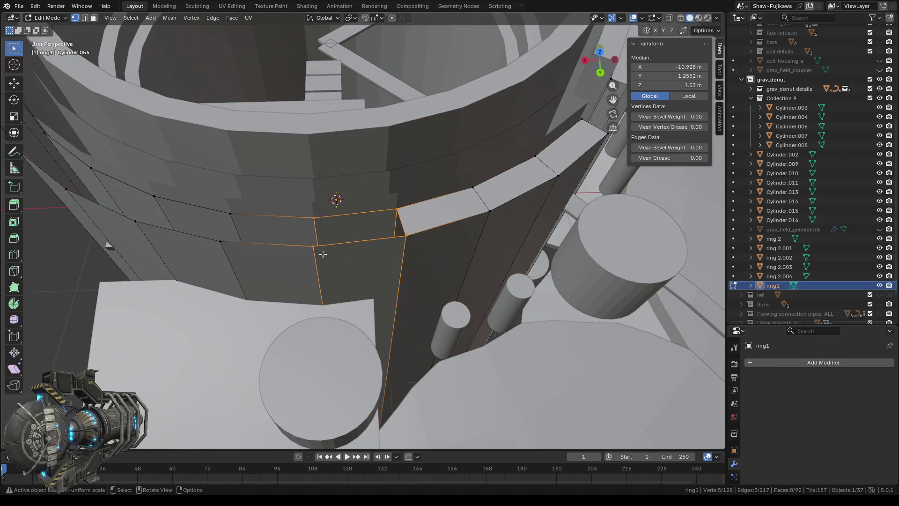
pyautogui.moveTo(323, 253); pyautogui.dragTo(353, 298, button='middle')
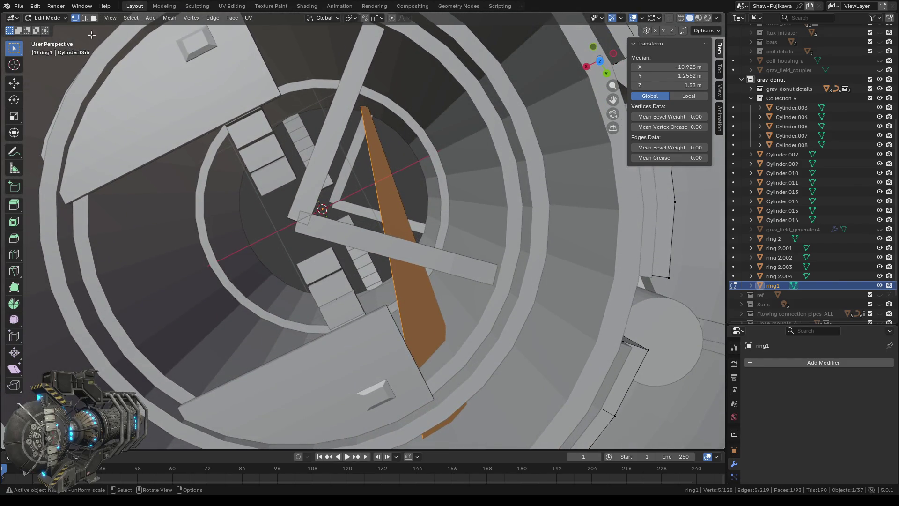
# Step: Delete the stray edge and face crossing the ring, then the remaining stray edge
pyautogui.press('2')
pyautogui.moveTo(367, 167); pyautogui.dragTo(401, 187)
pyautogui.press('x')
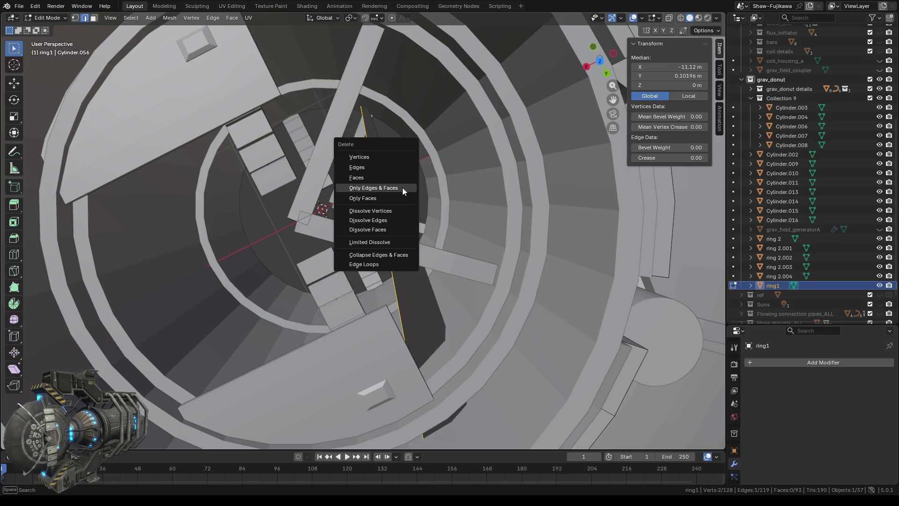
pyautogui.click(401, 187)
pyautogui.moveTo(365, 170)
pyautogui.mouseDown()
pyautogui.moveTo(402, 190)
pyautogui.moveTo(395, 185)
pyautogui.mouseUp()
pyautogui.press('x')
pyautogui.click(385, 185)
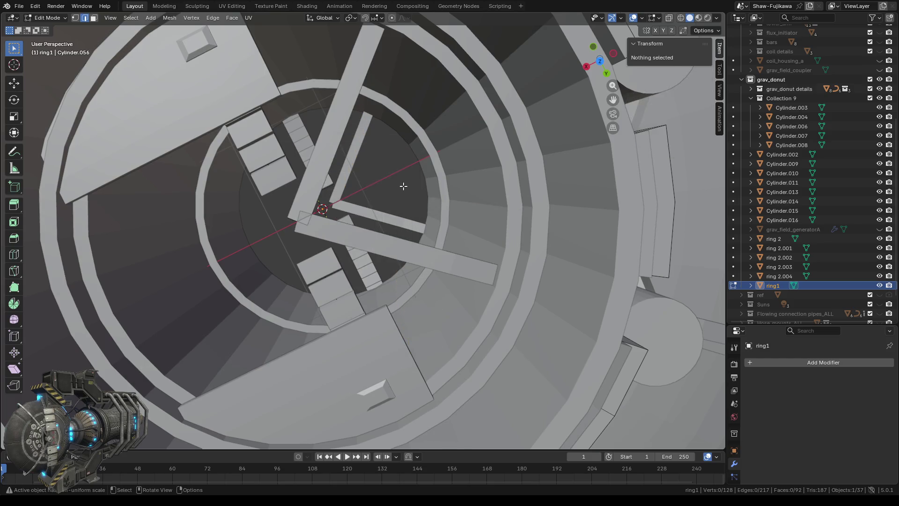
pyautogui.moveTo(401, 185)
pyautogui.mouseDown(button='middle')
pyautogui.moveTo(437, 319)
pyautogui.moveTo(420, 314)
pyautogui.mouseUp(button='middle')
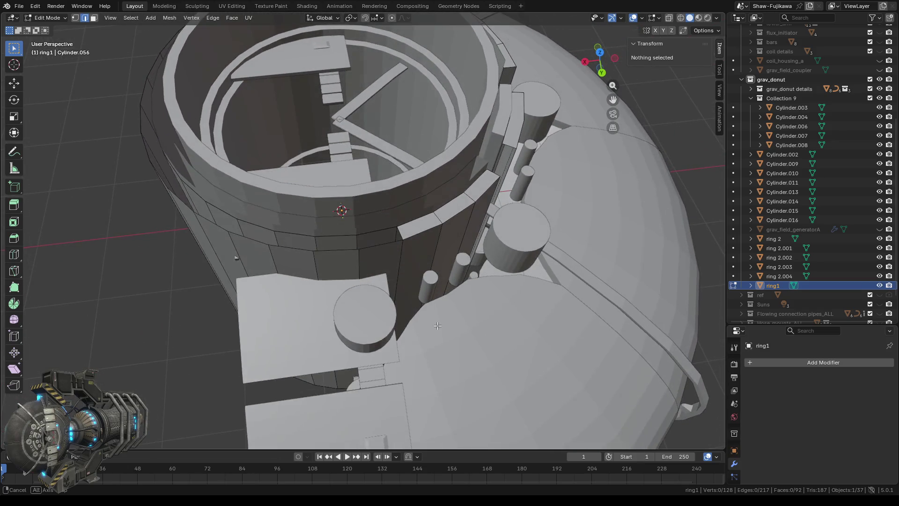
# Step: Box-select the four vertices around the ring1 wall gap and fill it with a face
pyautogui.click(74, 18)
pyautogui.scroll(2, 472, 259)
pyautogui.press('b')
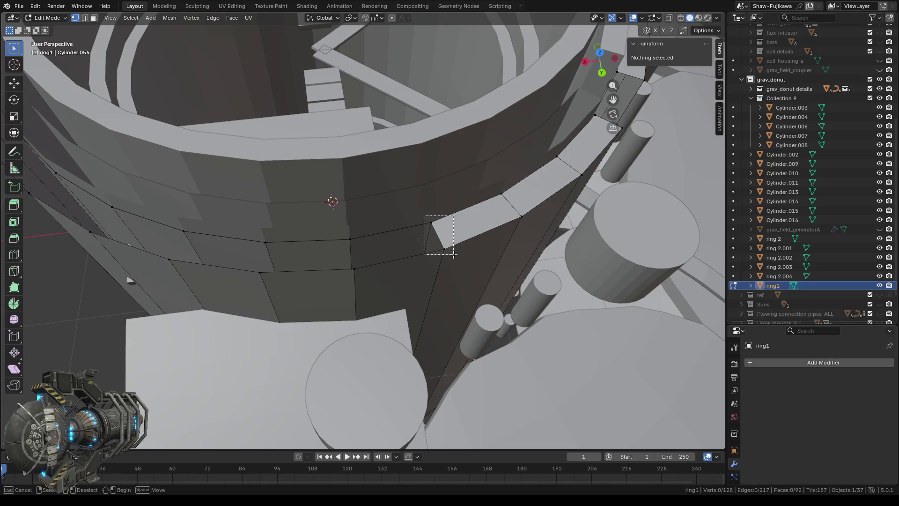
pyautogui.moveTo(425, 215); pyautogui.dragTo(453, 255)
pyautogui.keyDown('shift'); pyautogui.moveTo(341, 236); pyautogui.dragTo(356, 281); pyautogui.keyUp('shift')
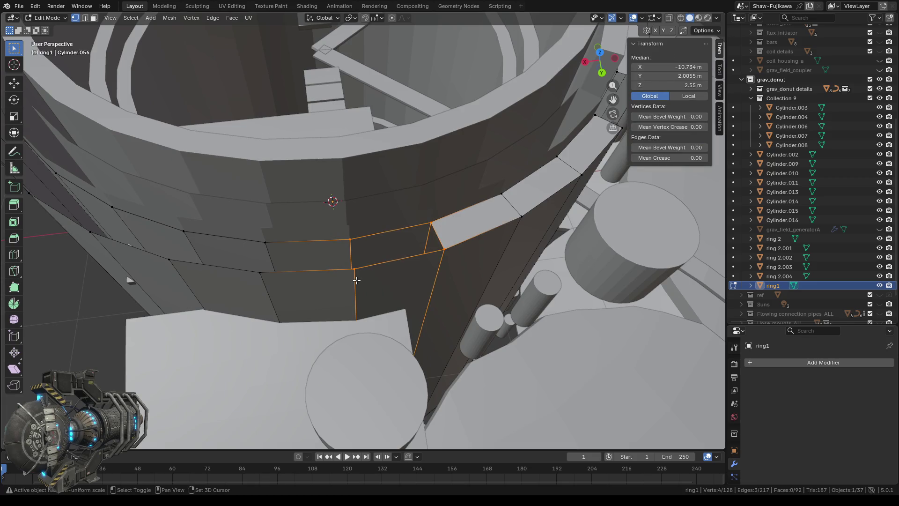
pyautogui.press('f')
pyautogui.moveTo(325, 289); pyautogui.dragTo(398, 290, button='middle')
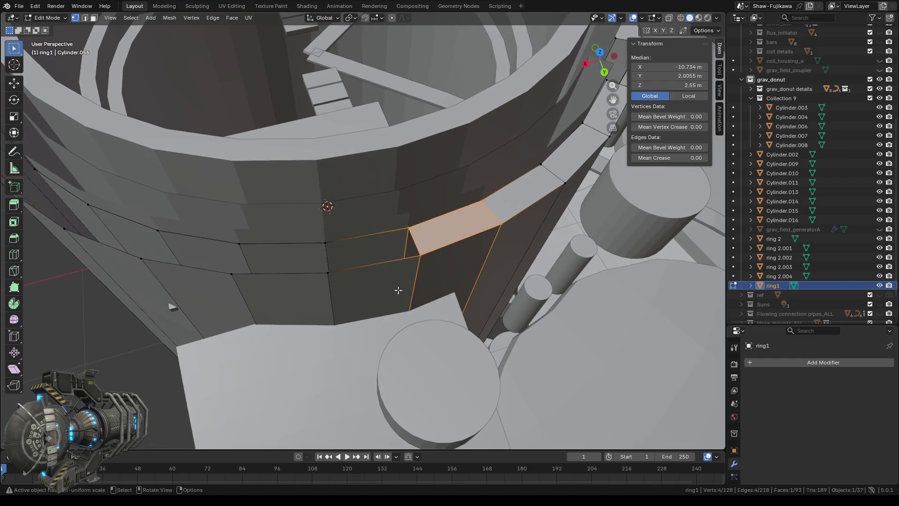
# Step: Select the vertices of the next gap beside the vertical bar
pyautogui.keyDown('shift'); pyautogui.click(420, 256); pyautogui.keyUp('shift')
pyautogui.keyDown('shift'); pyautogui.click(326, 242); pyautogui.keyUp('shift')
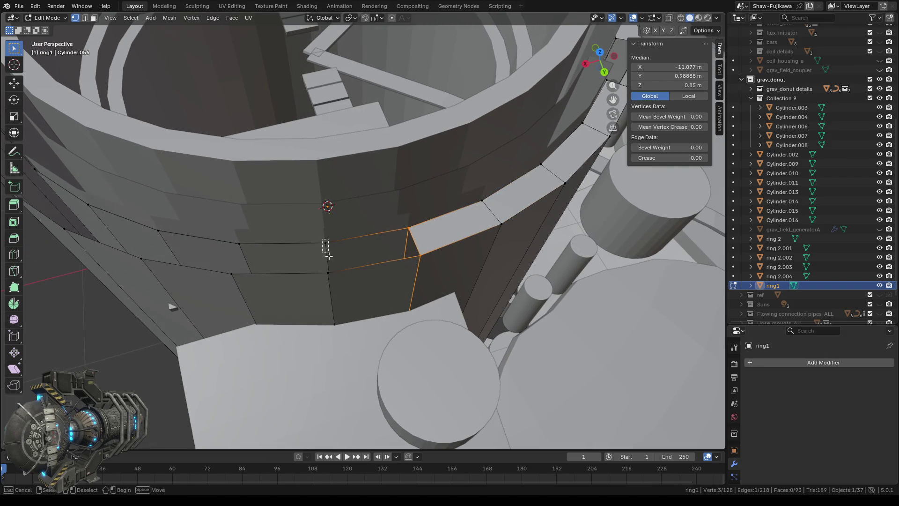
pyautogui.keyDown('shift'); pyautogui.click(328, 274); pyautogui.keyUp('shift')
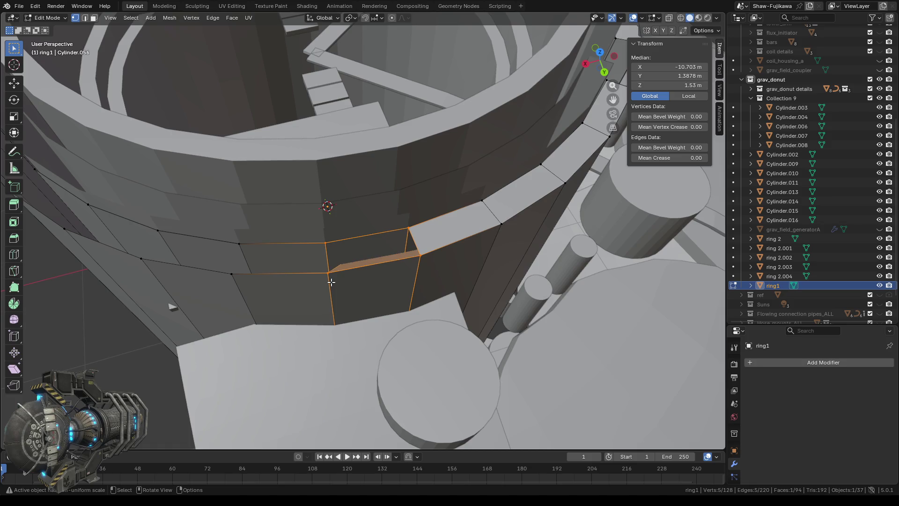
pyautogui.moveTo(332, 270); pyautogui.dragTo(334, 318, button='middle')
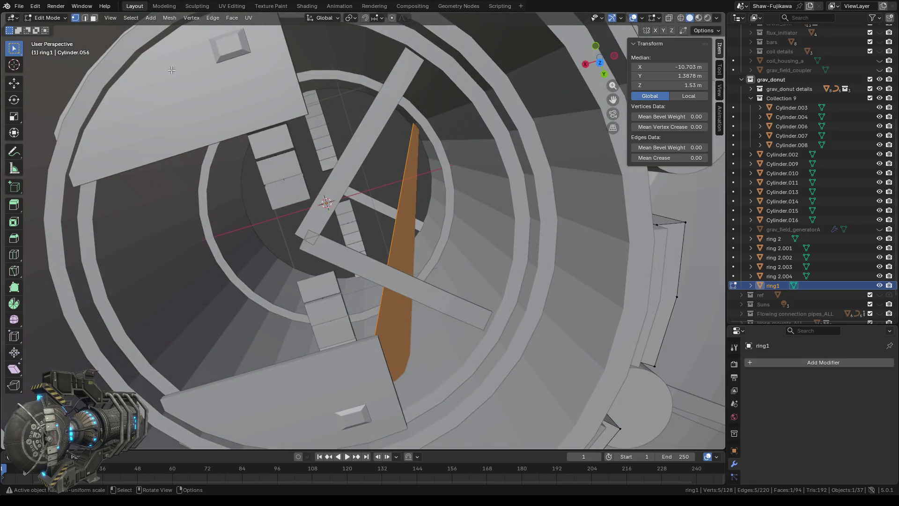
# Step: Delete the stray face crossing the ring and its leftover edge
pyautogui.moveTo(391, 169); pyautogui.dragTo(423, 190)
pyautogui.press('x')
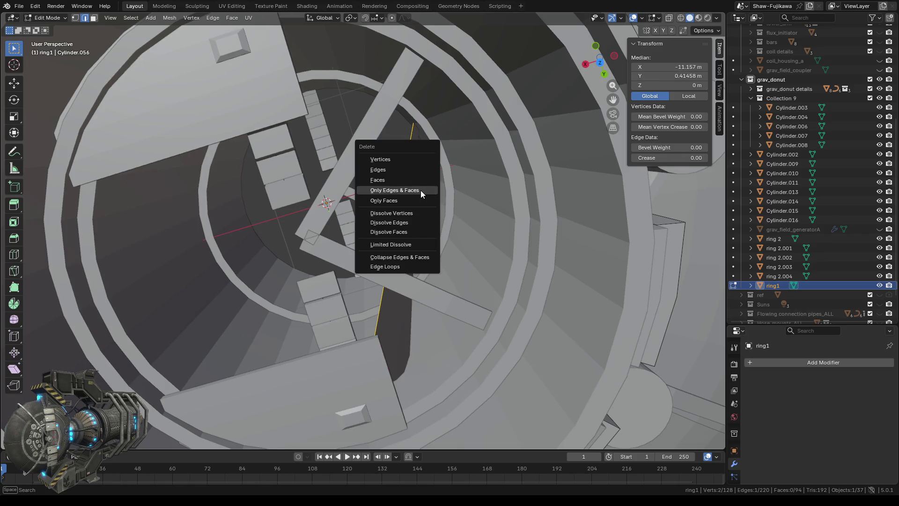
pyautogui.click(420, 191)
pyautogui.click(406, 176)
pyautogui.press('x')
pyautogui.click(413, 187)
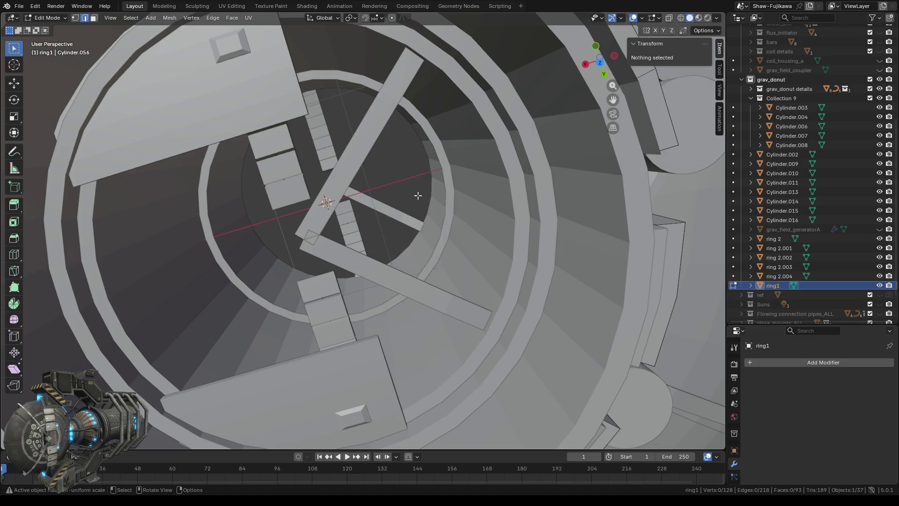
pyautogui.moveTo(403, 294); pyautogui.dragTo(146, 61, button='middle')
# Step: Select the four vertices around the gap and fill it with a new face (94 faces, 219 edges)
pyautogui.click(75, 17)
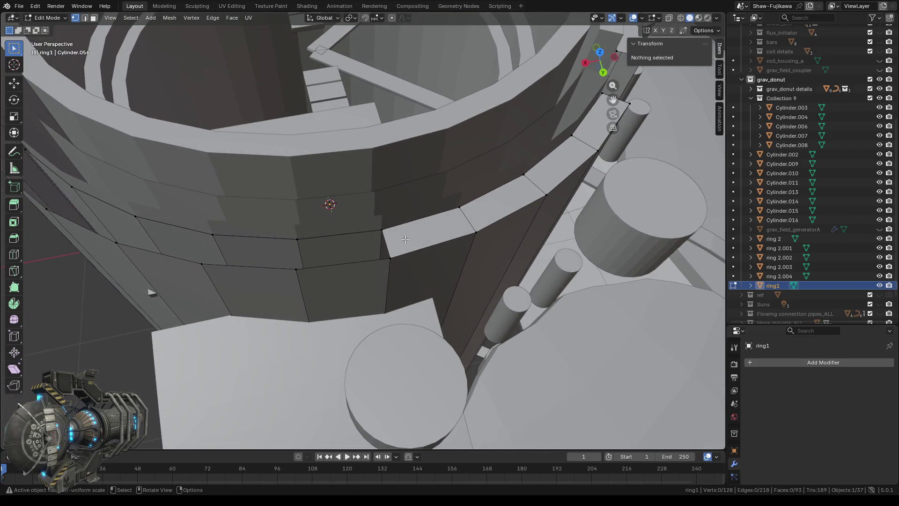
pyautogui.click(381, 229)
pyautogui.keyDown('shift'); pyautogui.click(392, 258); pyautogui.keyUp('shift')
pyautogui.moveTo(291, 238); pyautogui.dragTo(302, 278)
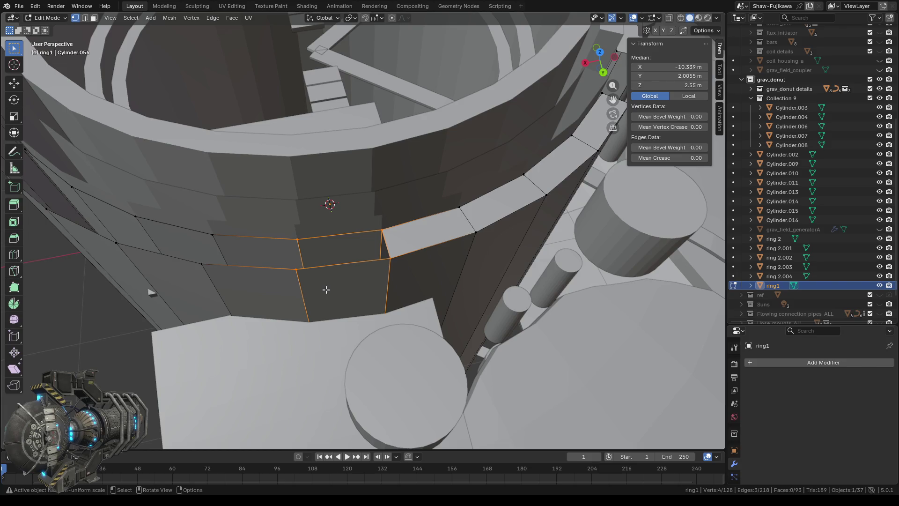
pyautogui.press('f')
pyautogui.scroll(-3, 300, 304)
pyautogui.scroll(-3, 351, 301)
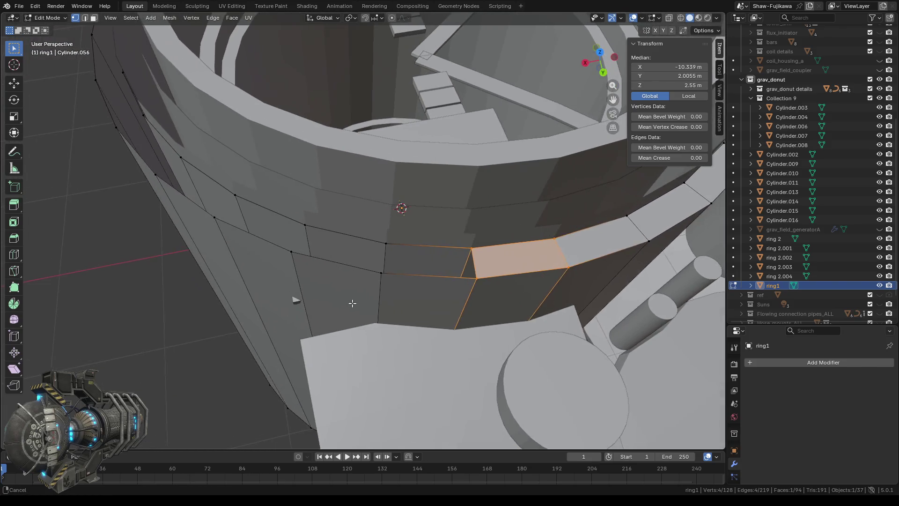
pyautogui.scroll(-3, 356, 306)
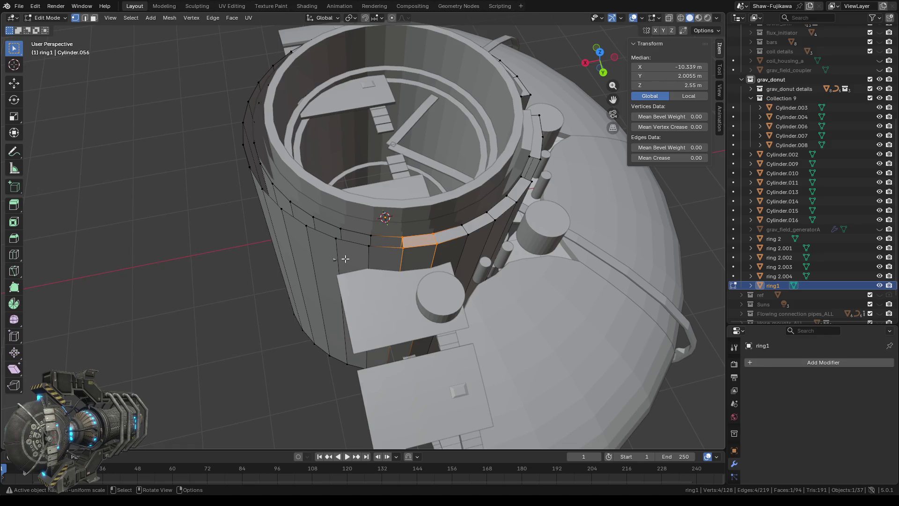
pyautogui.click(600, 53)
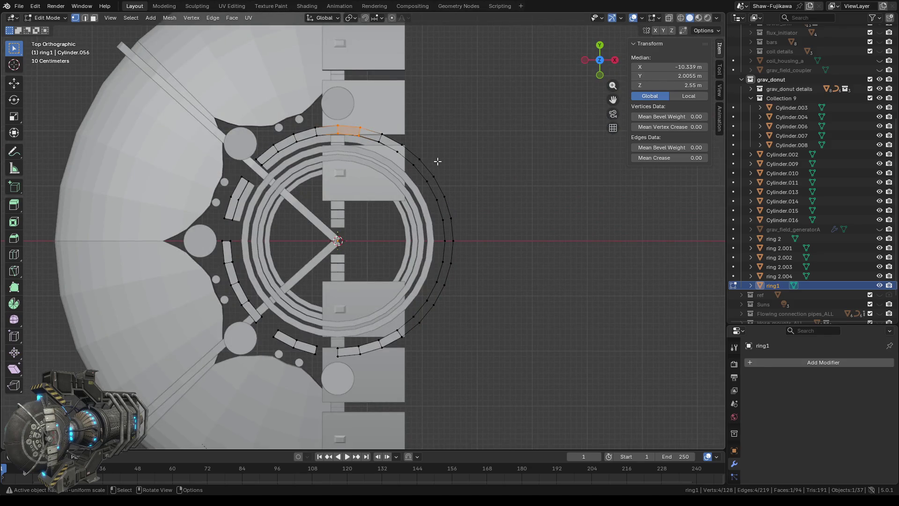
pyautogui.scroll(2, 438, 161)
pyautogui.scroll(2, 348, 178)
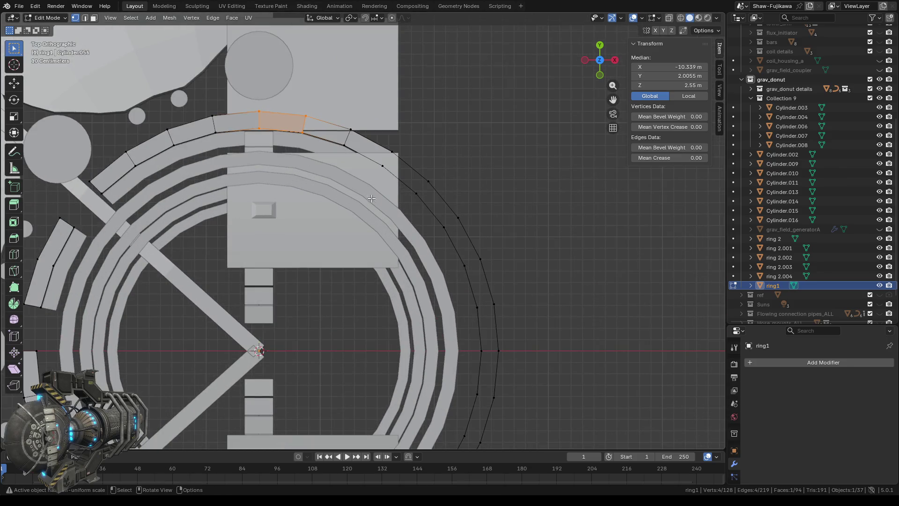
# Step: Fill a new face between the edge beside the last face and the left vertical edge
pyautogui.moveTo(400, 210)
pyautogui.mouseDown(button='middle')
pyautogui.moveTo(439, 274)
pyautogui.moveTo(396, 216)
pyautogui.mouseUp(button='middle')
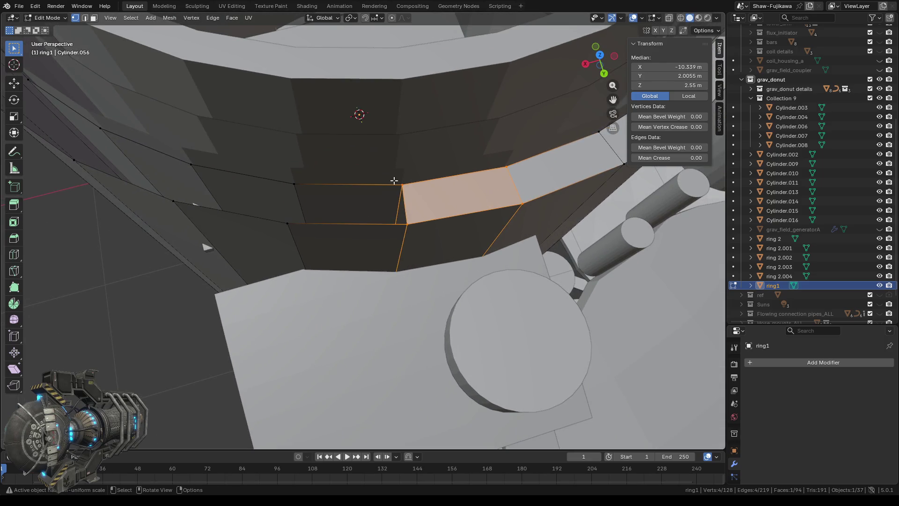
pyautogui.click(397, 240)
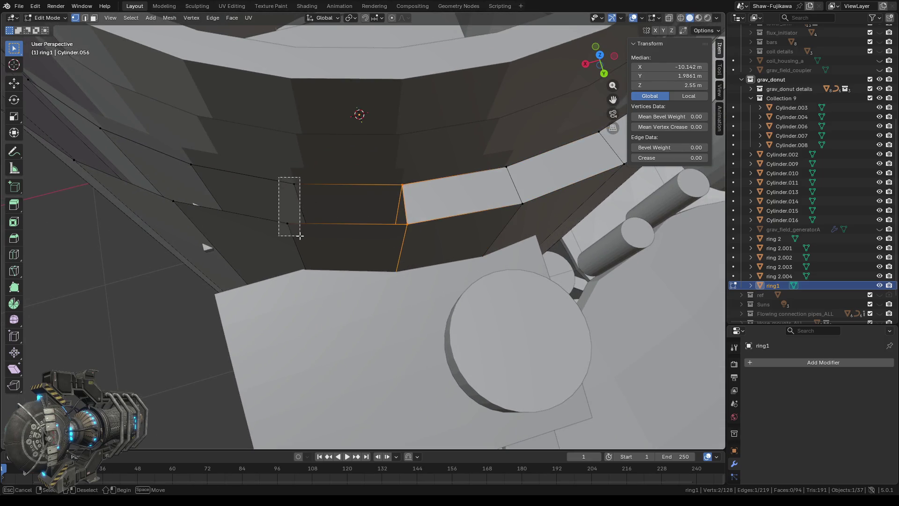
pyautogui.keyDown('shift'); pyautogui.moveTo(279, 176); pyautogui.dragTo(301, 234); pyautogui.keyUp('shift')
pyautogui.press('f')
pyautogui.moveTo(363, 164); pyautogui.dragTo(357, 242, button='middle')
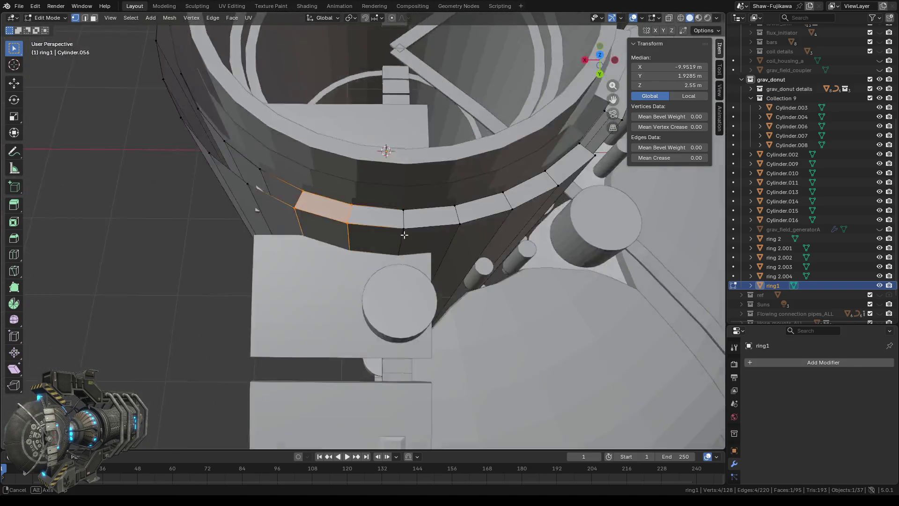
pyautogui.scroll(2, 358, 242)
pyautogui.scroll(3, 358, 242)
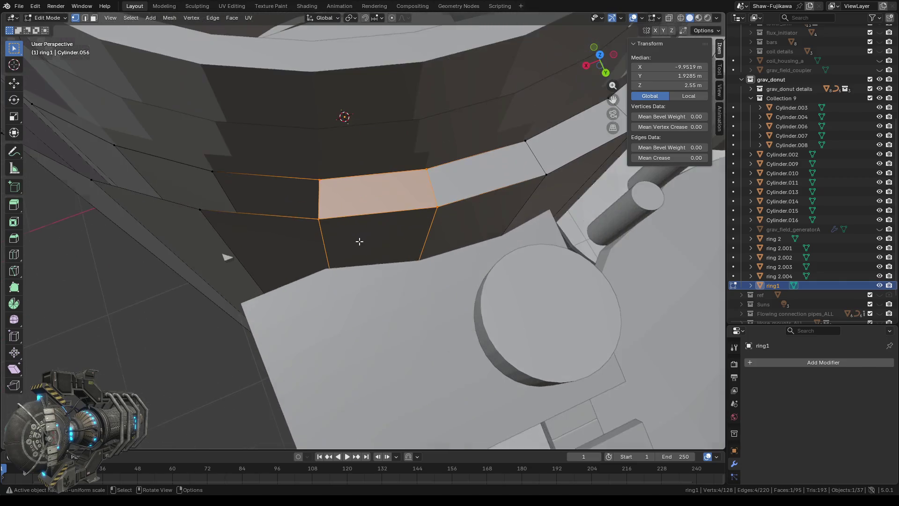
# Step: Fill the next gap beside the vertical bar with another face, bringing ring1 to 96 faces
pyautogui.moveTo(358, 240)
pyautogui.mouseDown(button='middle')
pyautogui.moveTo(387, 265)
pyautogui.moveTo(491, 279)
pyautogui.mouseUp(button='middle')
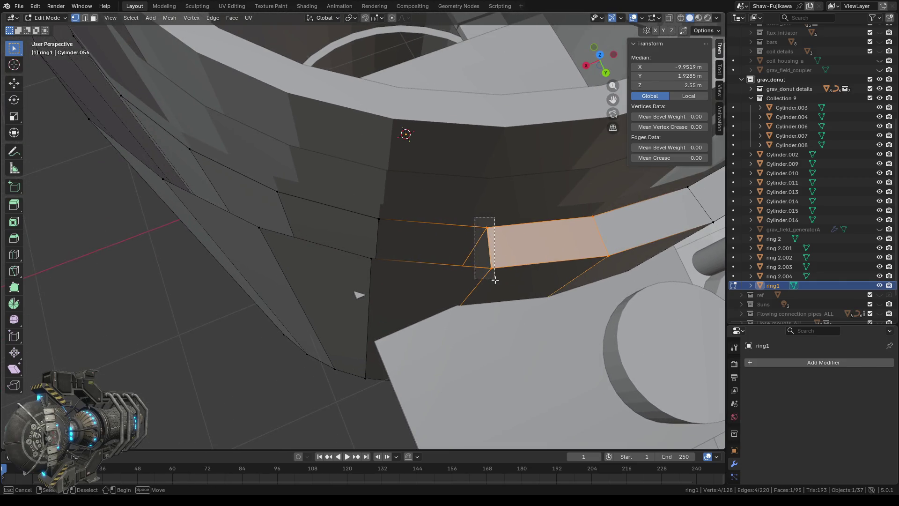
pyautogui.click(494, 280)
pyautogui.keyDown('shift'); pyautogui.click(384, 267); pyautogui.keyUp('shift')
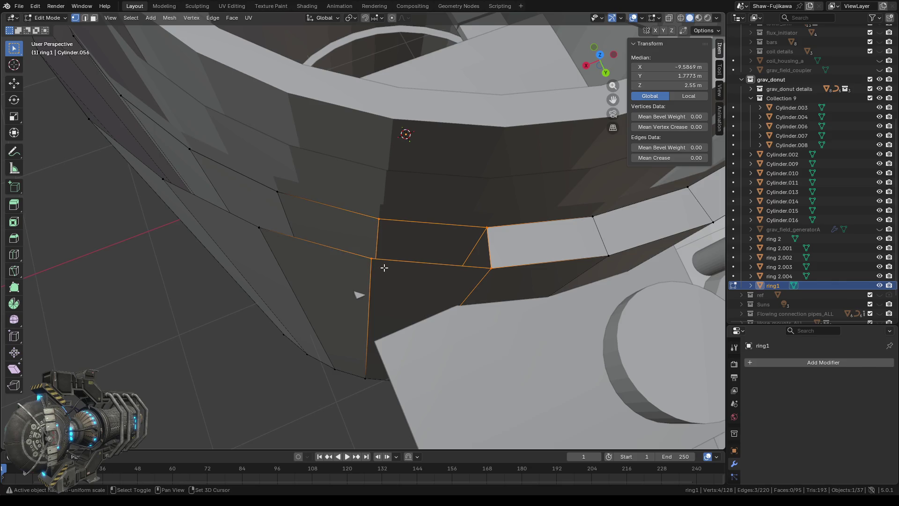
pyautogui.press('f')
pyautogui.moveTo(385, 266); pyautogui.dragTo(536, 285, button='middle')
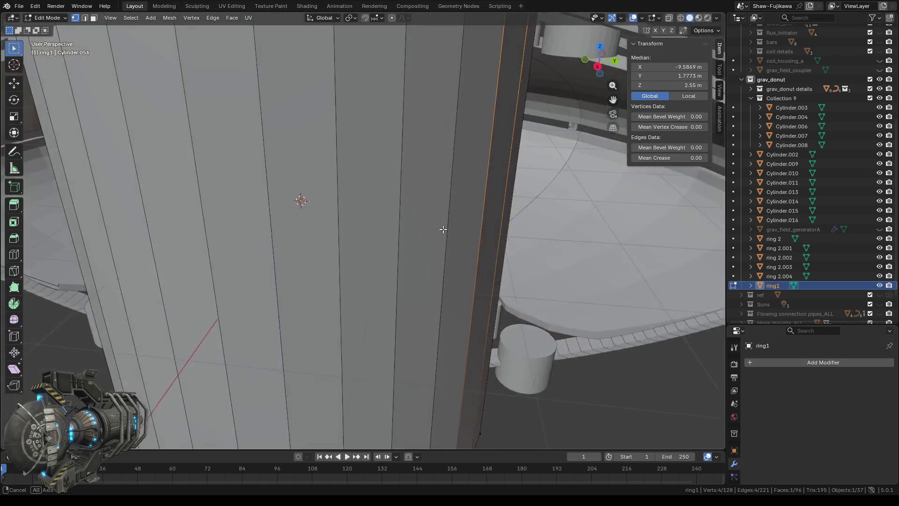
pyautogui.moveTo(535, 285)
pyautogui.mouseDown(button='middle')
pyautogui.moveTo(433, 241)
pyautogui.moveTo(363, 313)
pyautogui.mouseUp(button='middle')
pyautogui.scroll(-2, 436, 242)
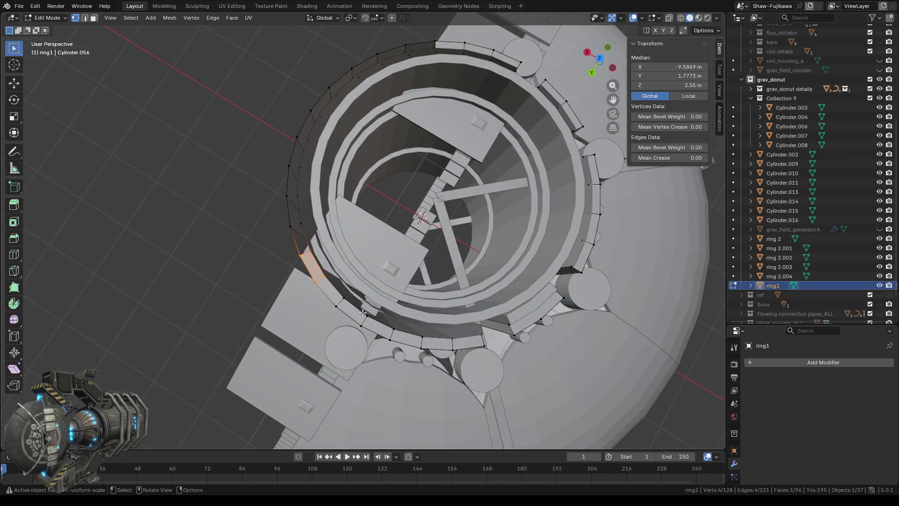
# Step: Check the ring from above and leave mesh editing on ring1
pyautogui.click(598, 60)
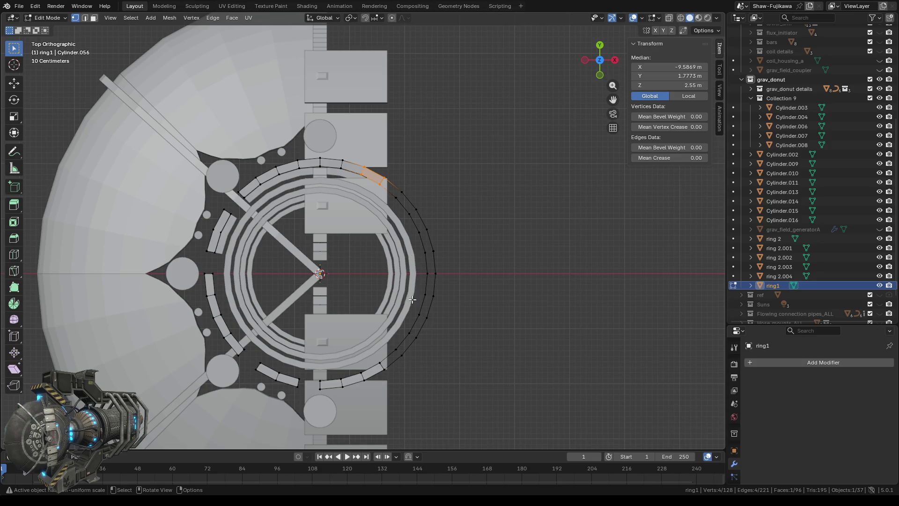
pyautogui.moveTo(412, 299)
pyautogui.mouseDown(button='middle')
pyautogui.moveTo(373, 353)
pyautogui.moveTo(353, 346)
pyautogui.mouseUp(button='middle')
pyautogui.press('Tab')
pyautogui.scroll(3, 353, 345)
# Step: Enter editing on ring 2.001 and fill a gap in its wall with a new face
pyautogui.click(351, 209)
pyautogui.press('Tab')
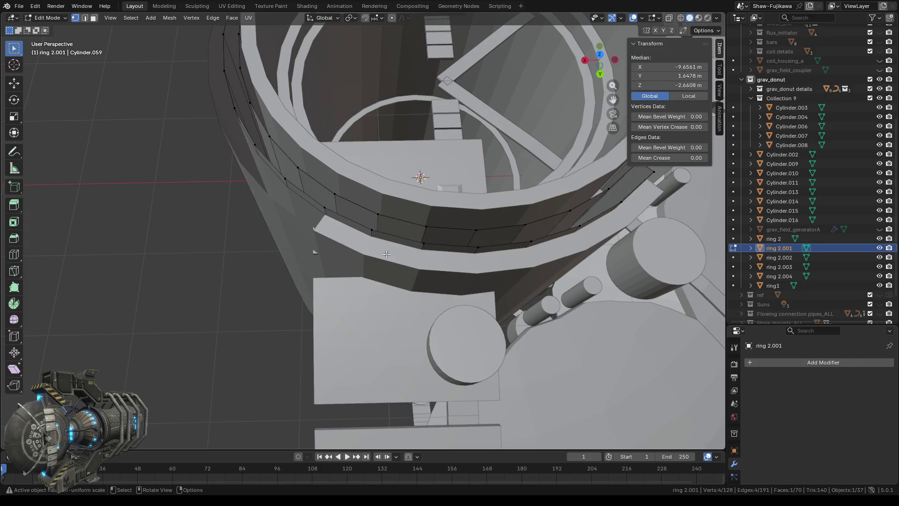
pyautogui.moveTo(464, 314)
pyautogui.mouseDown(button='middle')
pyautogui.moveTo(443, 266)
pyautogui.moveTo(356, 279)
pyautogui.moveTo(493, 278)
pyautogui.mouseUp(button='middle')
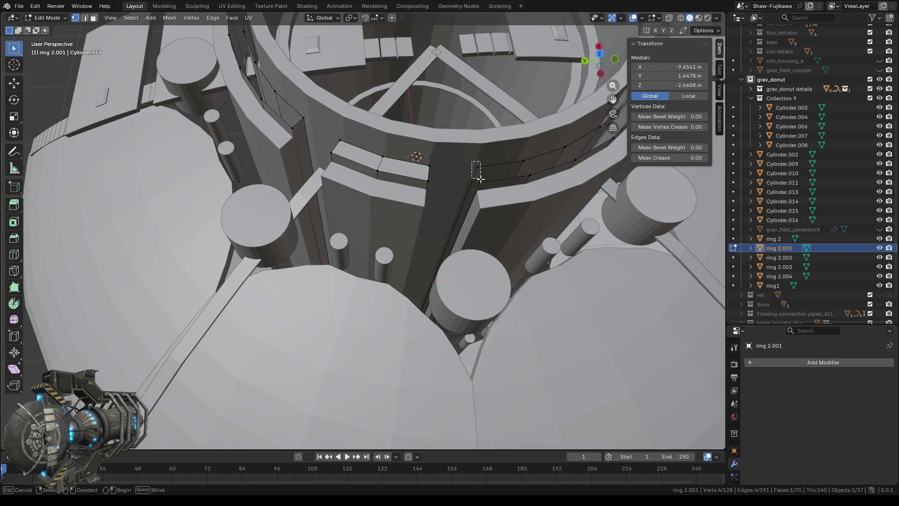
pyautogui.moveTo(478, 178); pyautogui.dragTo(486, 184)
pyautogui.moveTo(486, 184); pyautogui.dragTo(446, 200, button='middle')
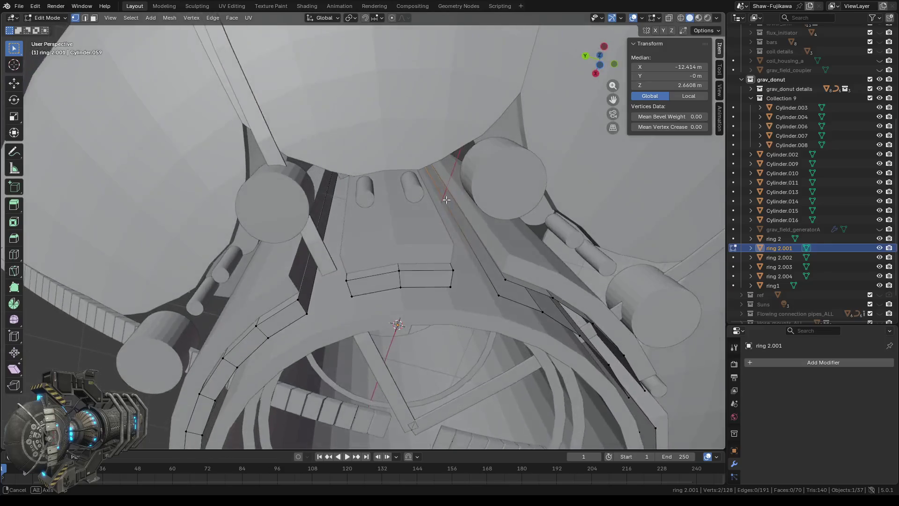
pyautogui.keyDown('shift'); pyautogui.click(507, 298); pyautogui.keyUp('shift')
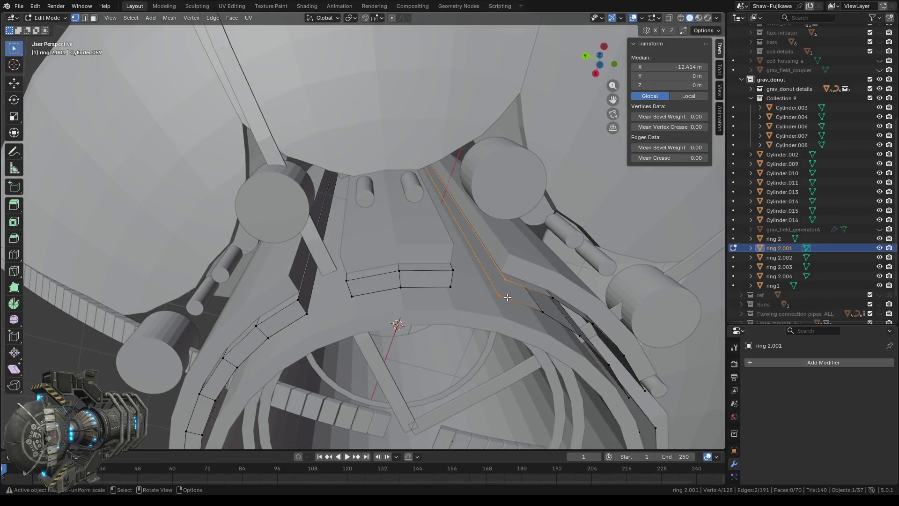
pyautogui.press('f')
pyautogui.moveTo(507, 298)
pyautogui.mouseDown(button='middle')
pyautogui.moveTo(430, 250)
pyautogui.moveTo(441, 222)
pyautogui.moveTo(389, 359)
pyautogui.mouseUp(button='middle')
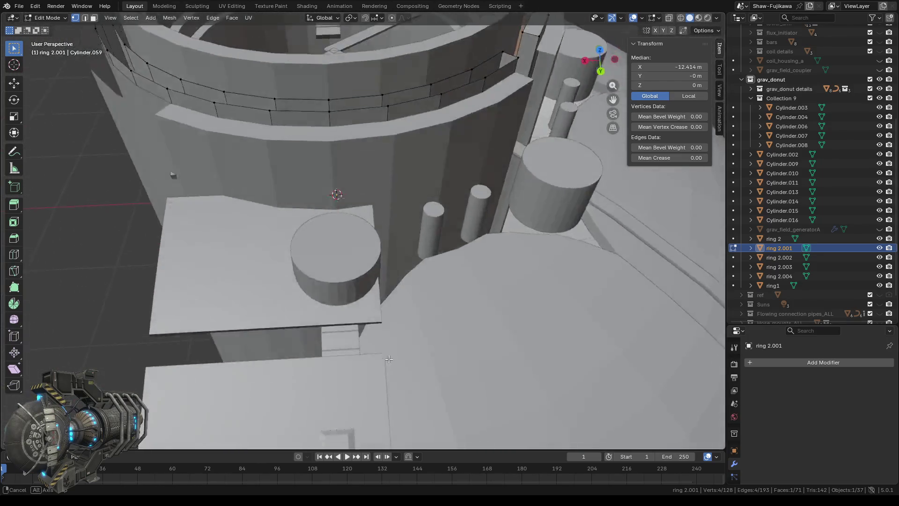
# Step: Select the stray long edge inside the ring in edge mode and bring up the delete options
pyautogui.moveTo(389, 359)
pyautogui.mouseDown(button='middle')
pyautogui.moveTo(410, 378)
pyautogui.moveTo(438, 345)
pyautogui.mouseUp(button='middle')
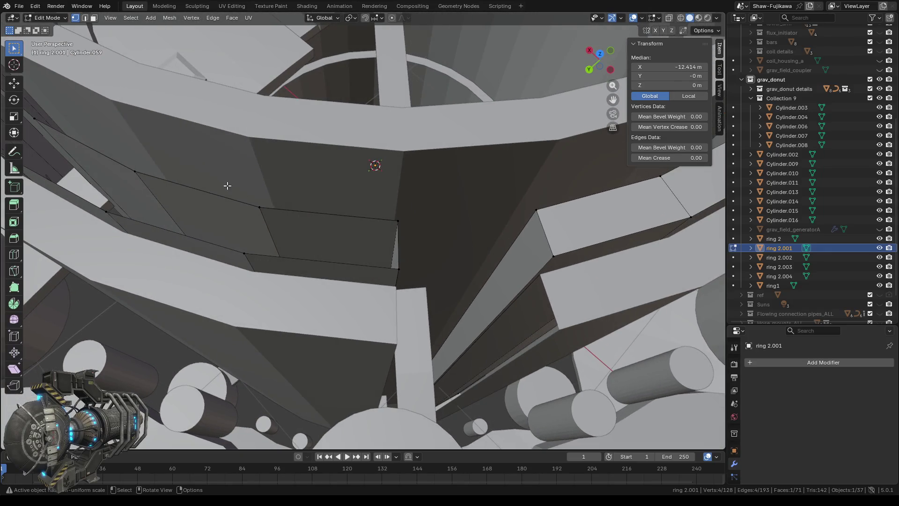
pyautogui.moveTo(228, 186); pyautogui.dragTo(413, 276)
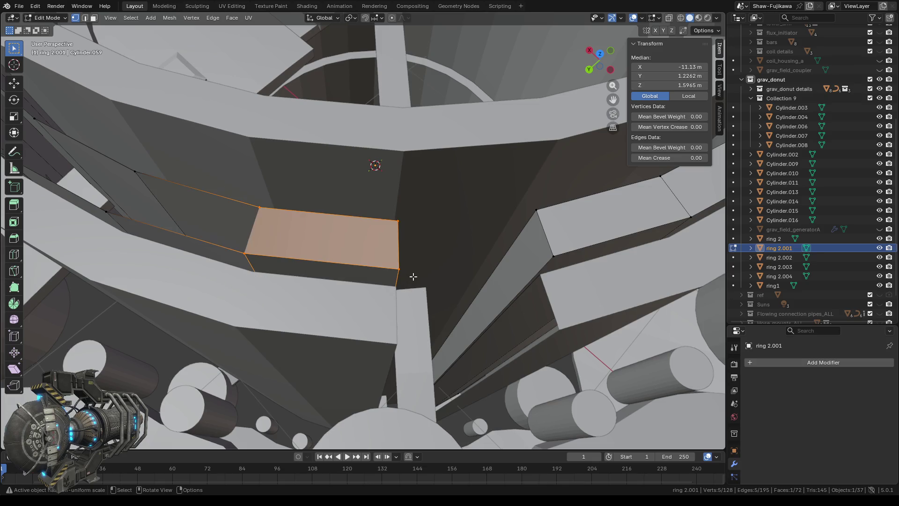
pyautogui.moveTo(359, 280); pyautogui.dragTo(80, 198, button='middle')
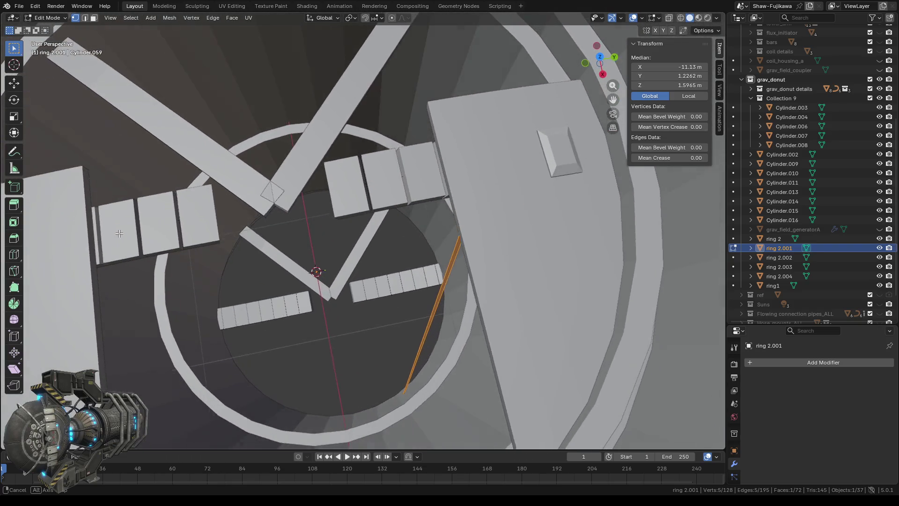
pyautogui.click(85, 18)
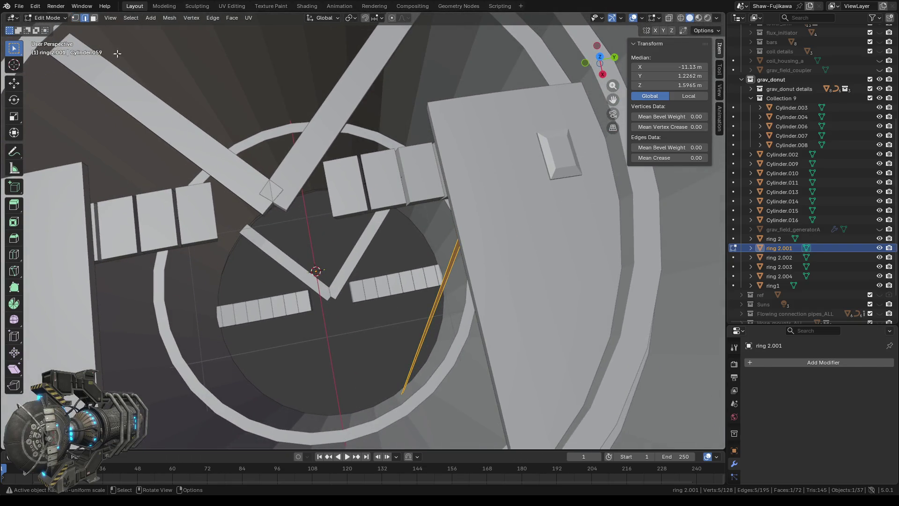
pyautogui.click(429, 351)
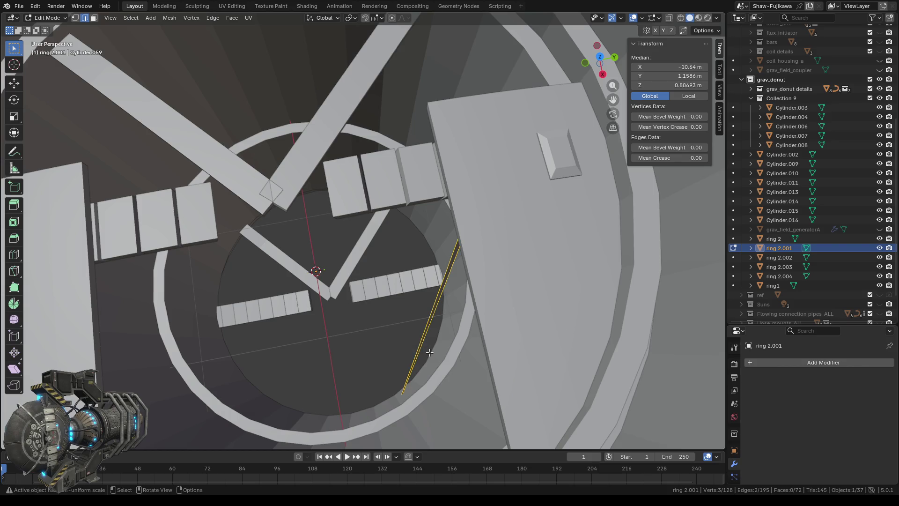
pyautogui.press('x')
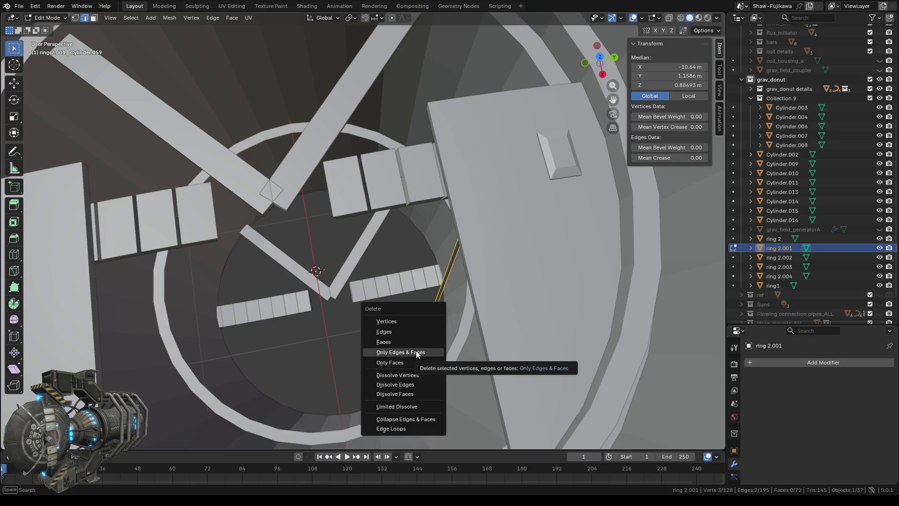
# Step: Delete the stray edge with Only Edges & Faces
pyautogui.click(417, 350)
pyautogui.moveTo(400, 341)
pyautogui.mouseDown(button='middle')
pyautogui.moveTo(424, 331)
pyautogui.moveTo(419, 347)
pyautogui.mouseUp(button='middle')
pyautogui.scroll(3, 420, 346)
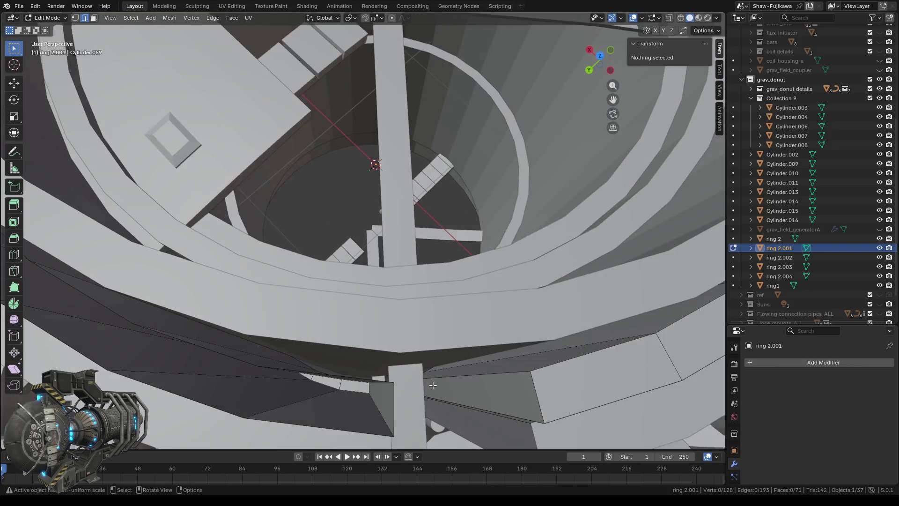
pyautogui.scroll(3, 429, 358)
pyautogui.scroll(-2, 437, 375)
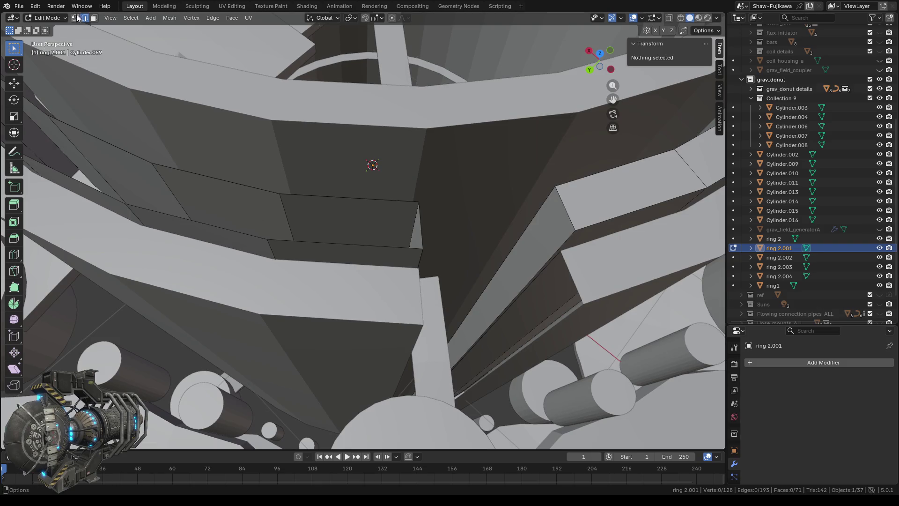
# Step: Fill the remaining gap in the ring 2.001 wall with a new face, keeping 72 faces
pyautogui.moveTo(245, 174); pyautogui.dragTo(452, 259)
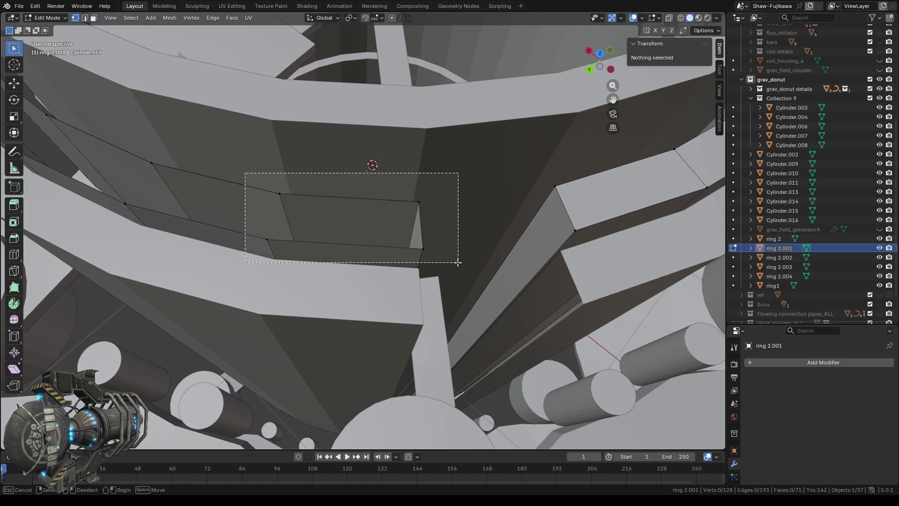
pyautogui.press('f')
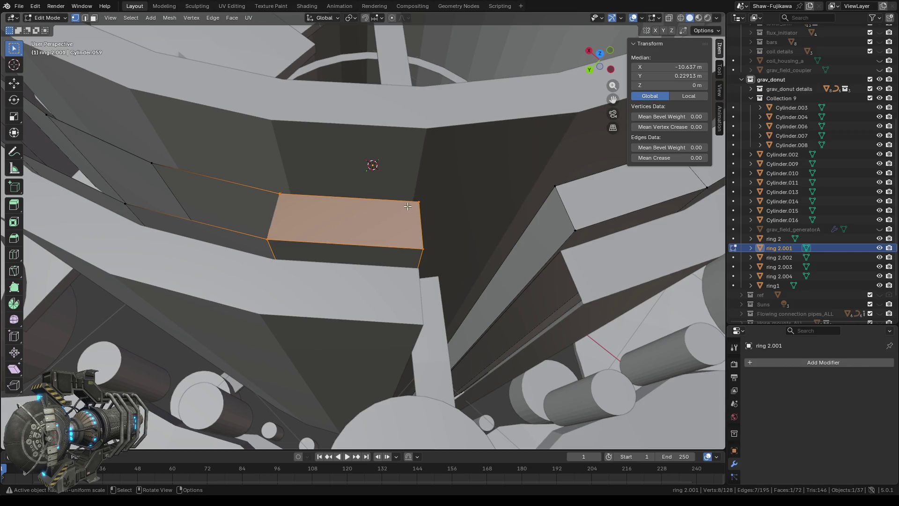
pyautogui.moveTo(408, 205); pyautogui.dragTo(271, 224, button='middle')
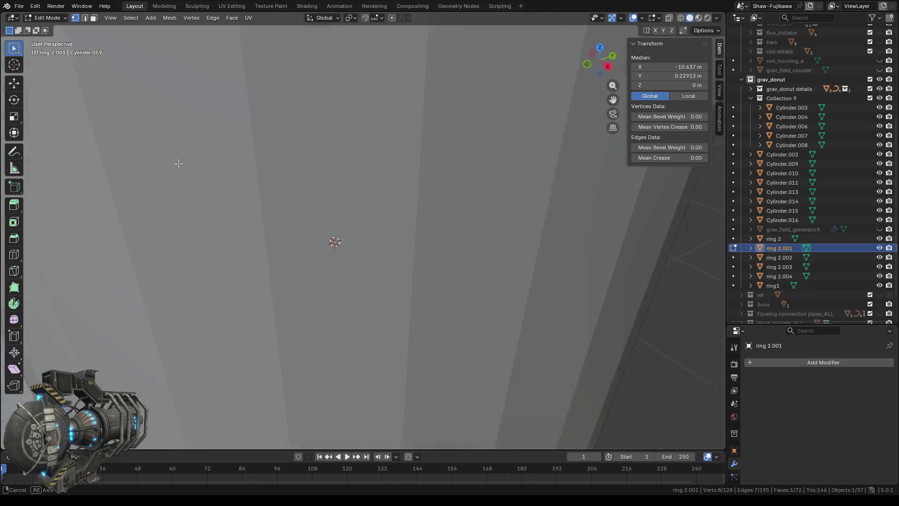
pyautogui.moveTo(271, 224); pyautogui.dragTo(421, 263, button='middle')
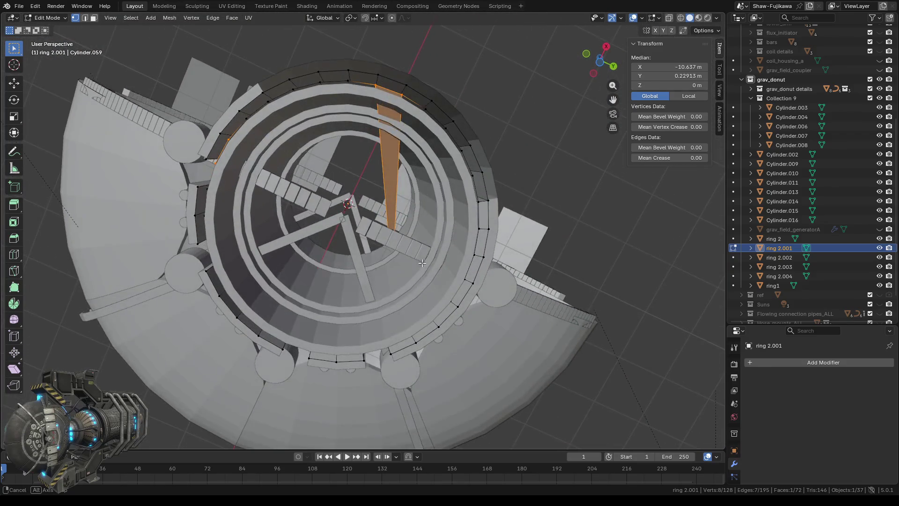
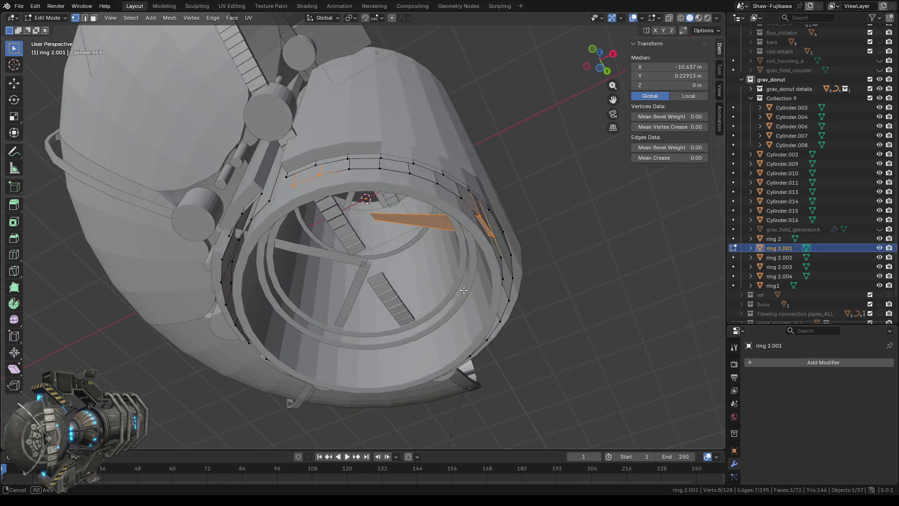
# Step: Delete the stray diagonal edges and face cutting across ring 2.001's interior
pyautogui.moveTo(422, 262)
pyautogui.mouseDown(button='middle')
pyautogui.moveTo(465, 289)
pyautogui.moveTo(434, 272)
pyautogui.moveTo(427, 278)
pyautogui.moveTo(432, 254)
pyautogui.moveTo(416, 224)
pyautogui.mouseUp(button='middle')
pyautogui.scroll(3, 436, 239)
pyautogui.scroll(2, 438, 225)
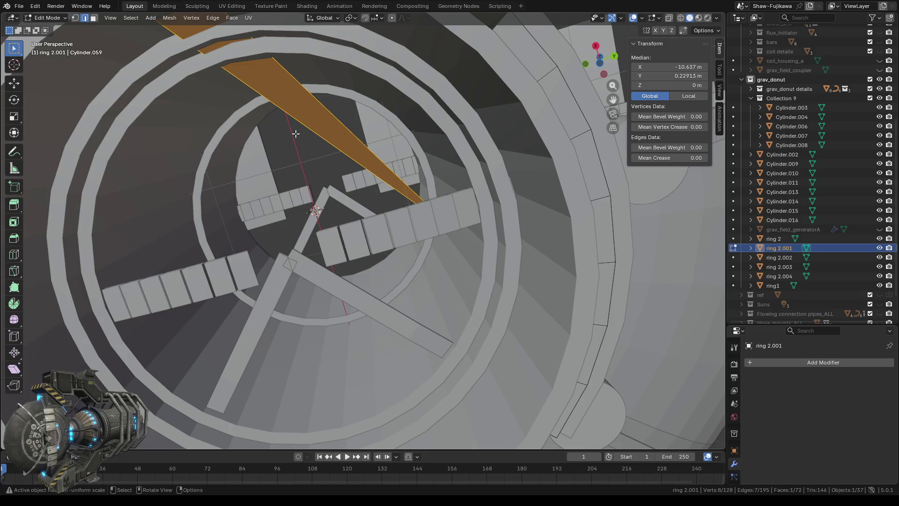
pyautogui.moveTo(347, 124); pyautogui.dragTo(347, 118)
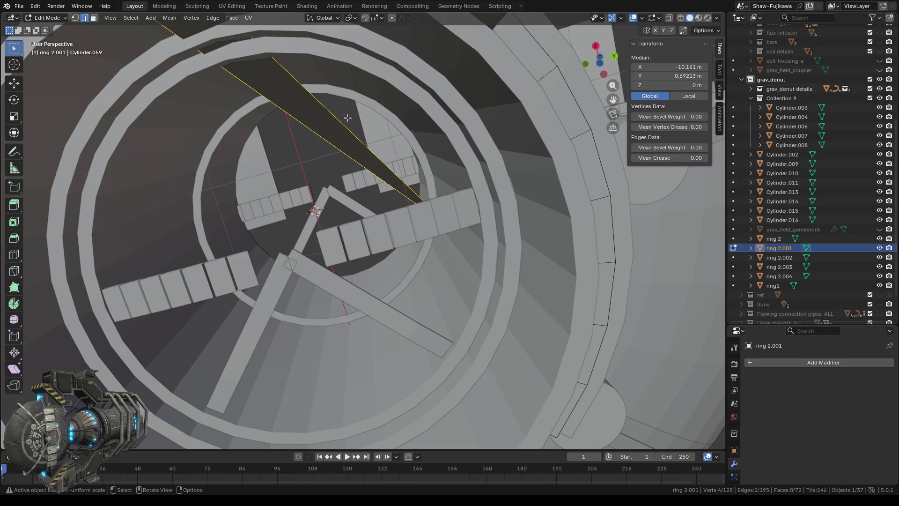
pyautogui.press('x')
pyautogui.click(348, 119)
pyautogui.moveTo(348, 119)
pyautogui.mouseDown(button='middle')
pyautogui.moveTo(390, 135)
pyautogui.moveTo(456, 110)
pyautogui.moveTo(280, 259)
pyautogui.moveTo(299, 197)
pyautogui.mouseUp(button='middle')
pyautogui.scroll(3, 299, 196)
pyautogui.moveTo(338, 146); pyautogui.dragTo(365, 245, button='middle')
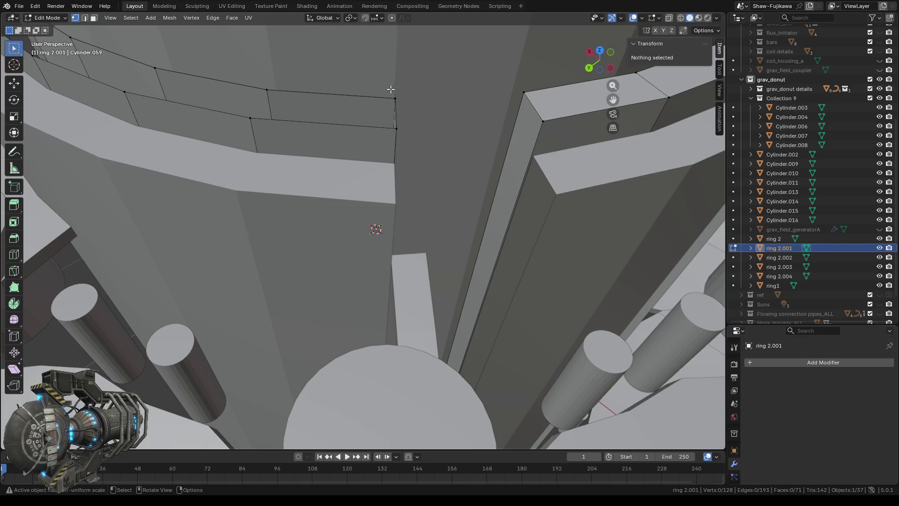
# Step: Extrude the open edge of the wall band into a new face spanning the first gap
pyautogui.moveTo(409, 99); pyautogui.dragTo(408, 99)
pyautogui.keyDown('shift'); pyautogui.click(395, 127); pyautogui.keyUp('shift')
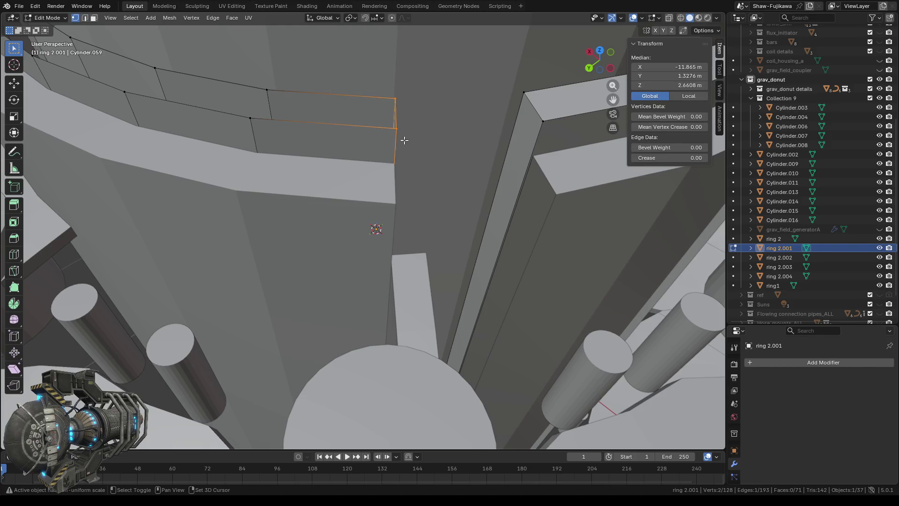
pyautogui.moveTo(347, 145); pyautogui.dragTo(326, 152, button='middle')
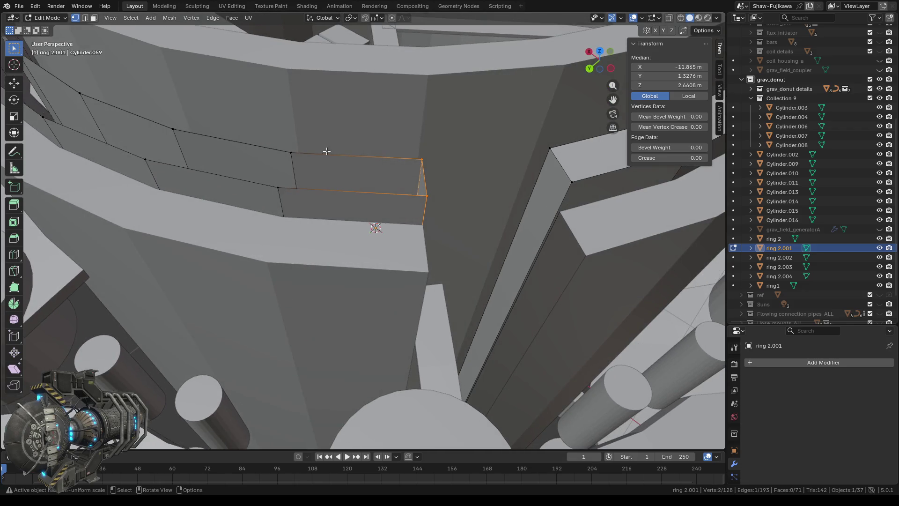
pyautogui.keyDown('shift'); pyautogui.click(278, 187); pyautogui.keyUp('shift')
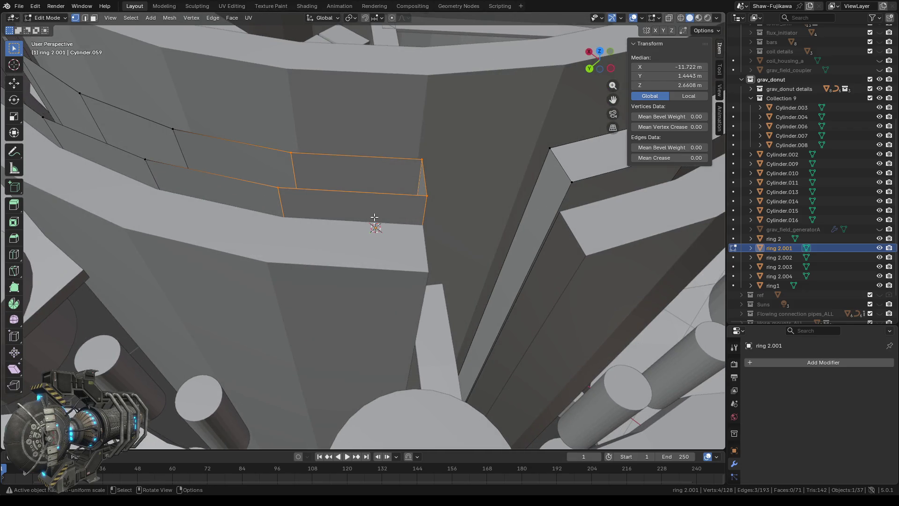
pyautogui.scroll(-8, 375, 218)
pyautogui.moveTo(375, 218)
pyautogui.mouseDown(button='middle')
pyautogui.moveTo(482, 167)
pyautogui.moveTo(459, 142)
pyautogui.mouseUp(button='middle')
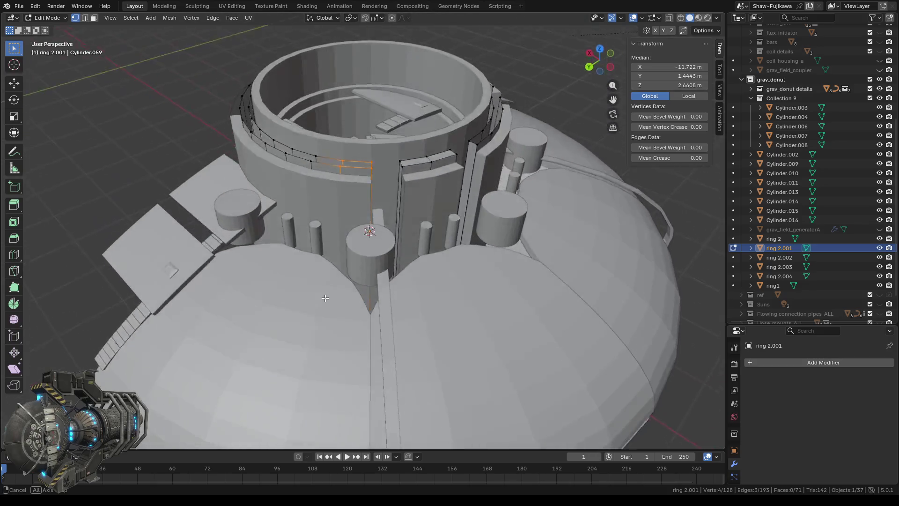
pyautogui.moveTo(460, 141); pyautogui.dragTo(326, 316, button='middle')
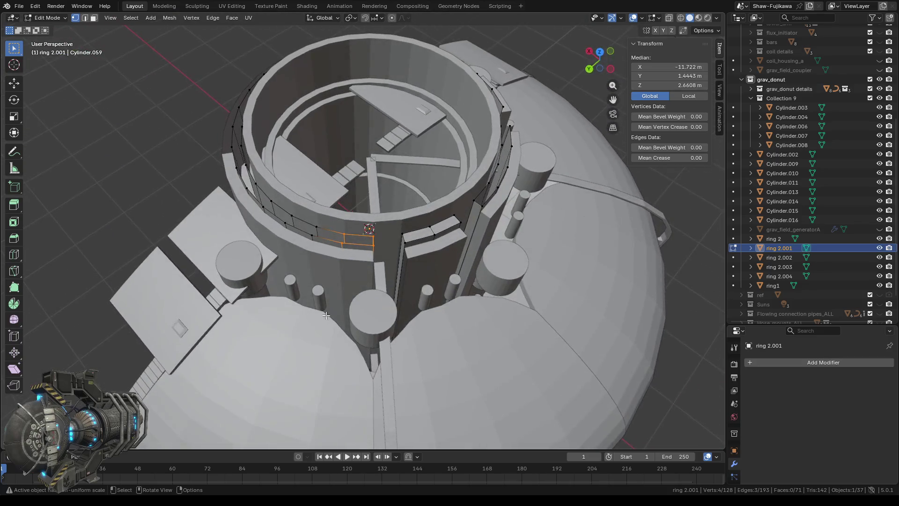
pyautogui.scroll(5, 367, 277)
pyautogui.press('e')
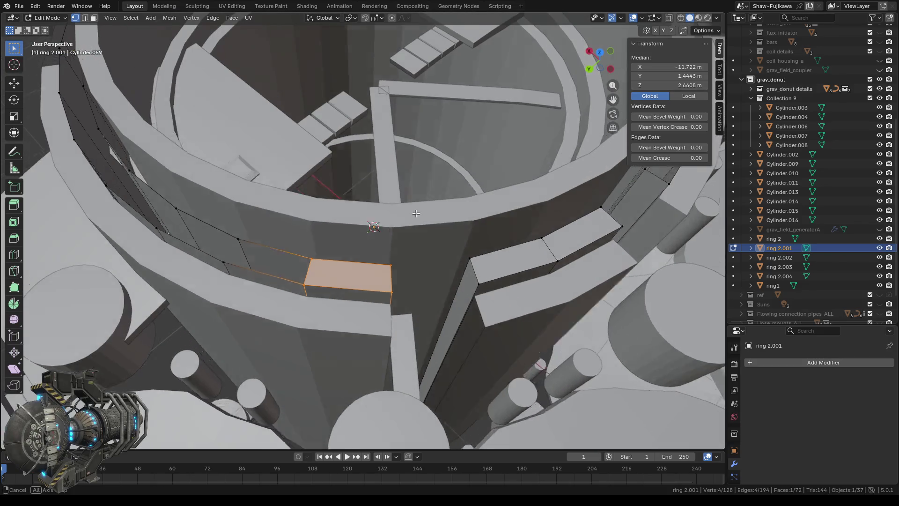
pyautogui.moveTo(368, 279); pyautogui.dragTo(428, 207, button='middle')
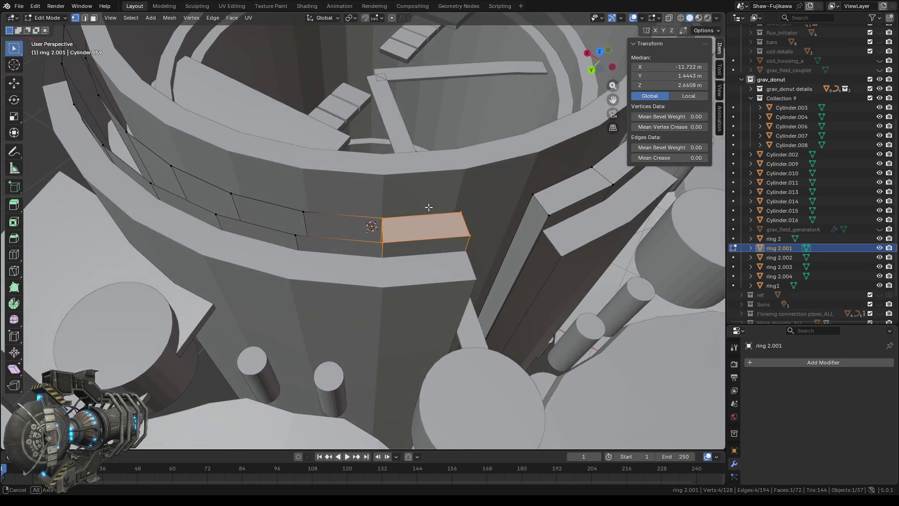
# Step: Fill two more panel faces between neighbouring vertical edges along the band
pyautogui.moveTo(387, 250); pyautogui.dragTo(387, 250)
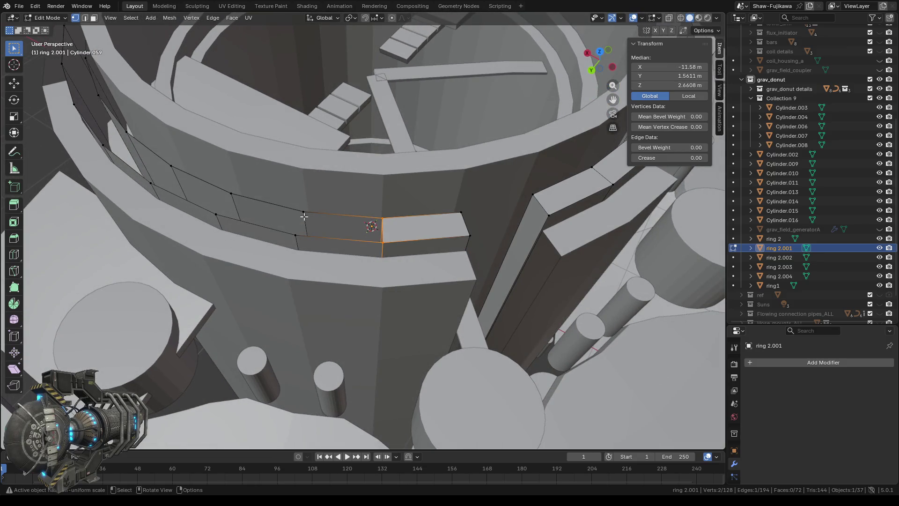
pyautogui.keyDown('shift'); pyautogui.moveTo(306, 236); pyautogui.dragTo(313, 248); pyautogui.keyUp('shift')
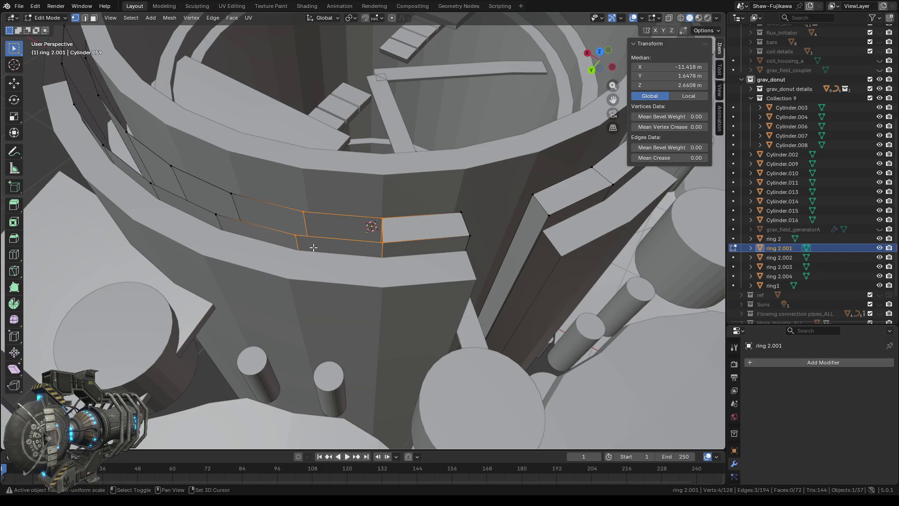
pyautogui.press('f')
pyautogui.moveTo(313, 247); pyautogui.dragTo(341, 241, button='middle')
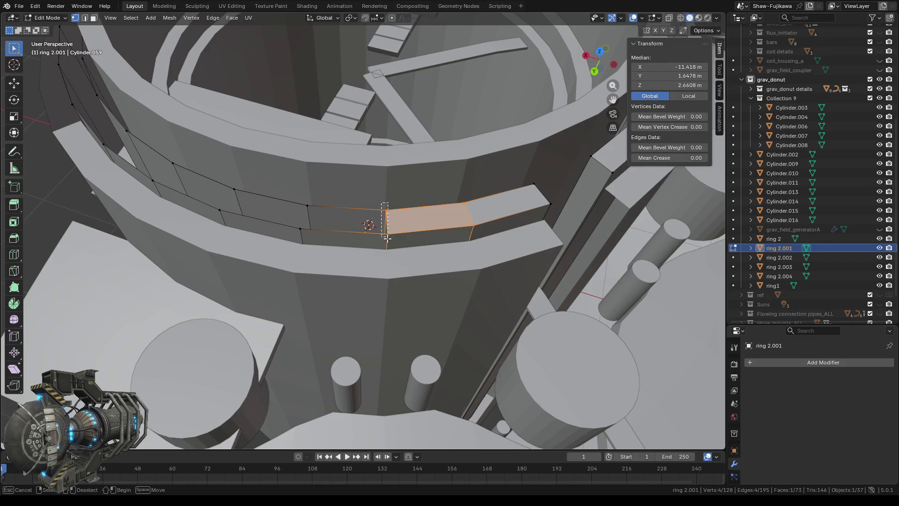
pyautogui.moveTo(387, 238); pyautogui.dragTo(392, 239)
pyautogui.moveTo(297, 202); pyautogui.dragTo(309, 232)
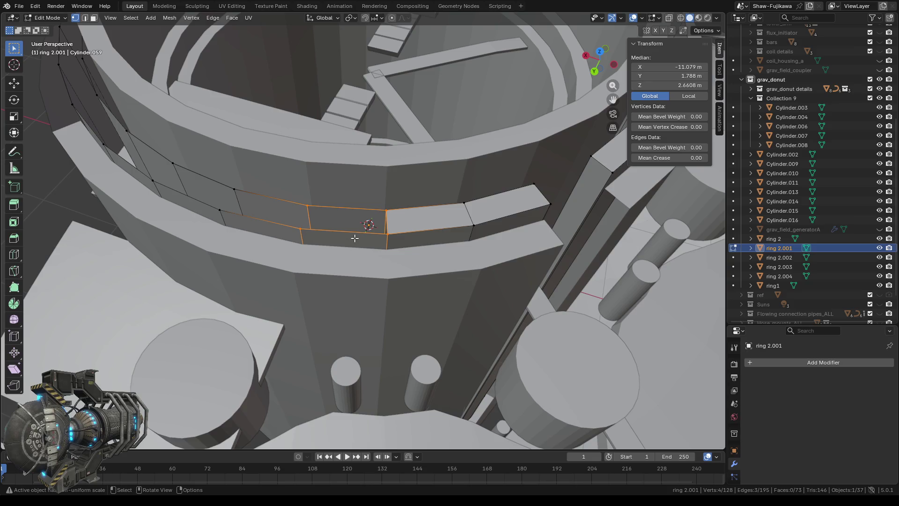
pyautogui.press('f')
pyautogui.moveTo(328, 244); pyautogui.dragTo(385, 219, button='middle')
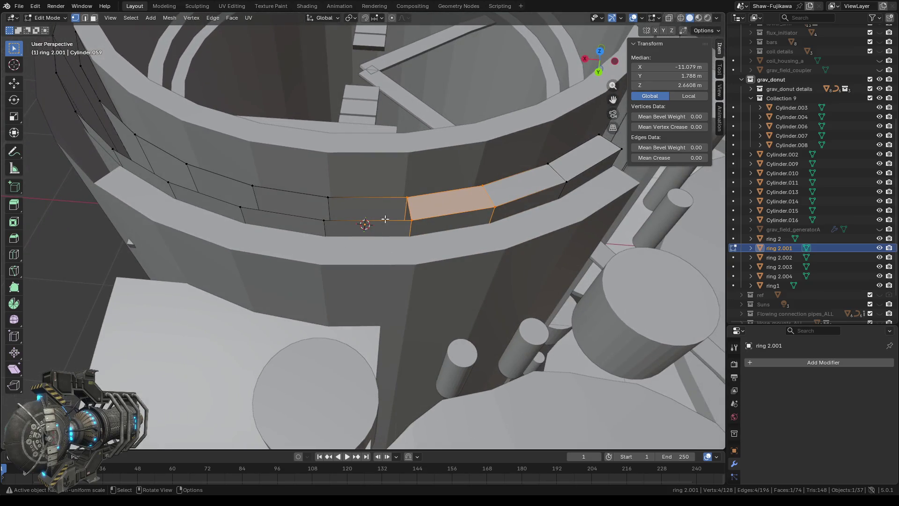
# Step: Fill two further panel faces across the remaining gaps in the band
pyautogui.click(408, 213)
pyautogui.keyDown('ctrl'); pyautogui.click(329, 224); pyautogui.keyUp('ctrl')
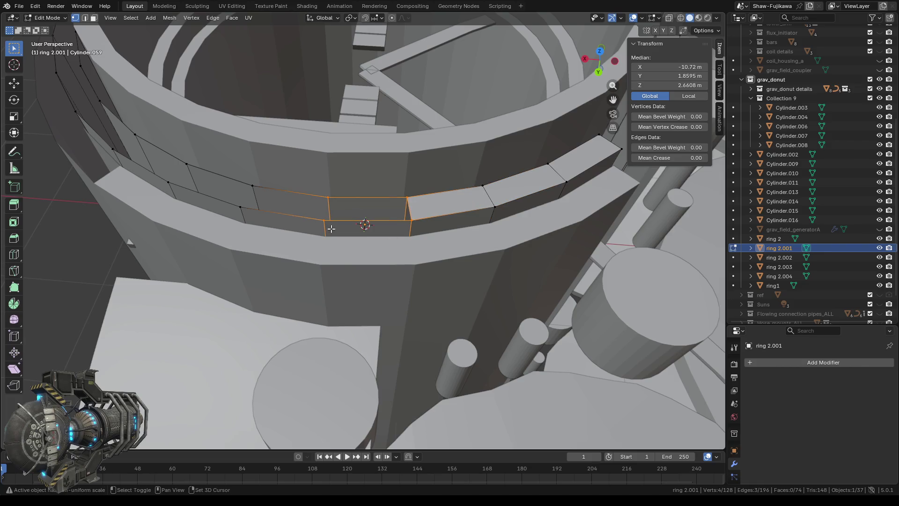
pyautogui.press('f')
pyautogui.moveTo(332, 228); pyautogui.dragTo(325, 238, button='middle')
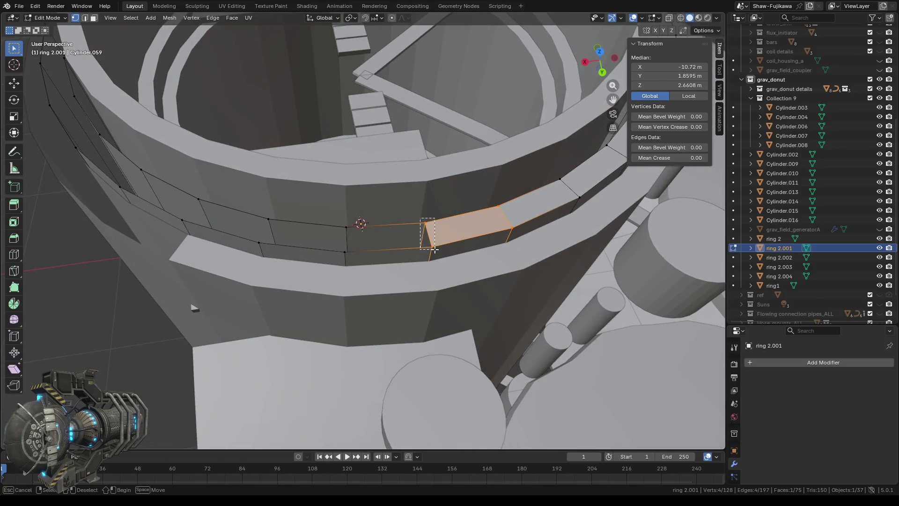
pyautogui.moveTo(435, 249); pyautogui.dragTo(436, 249)
pyautogui.moveTo(337, 224); pyautogui.dragTo(348, 254)
pyautogui.press('f')
pyautogui.moveTo(372, 264); pyautogui.dragTo(334, 279, button='middle')
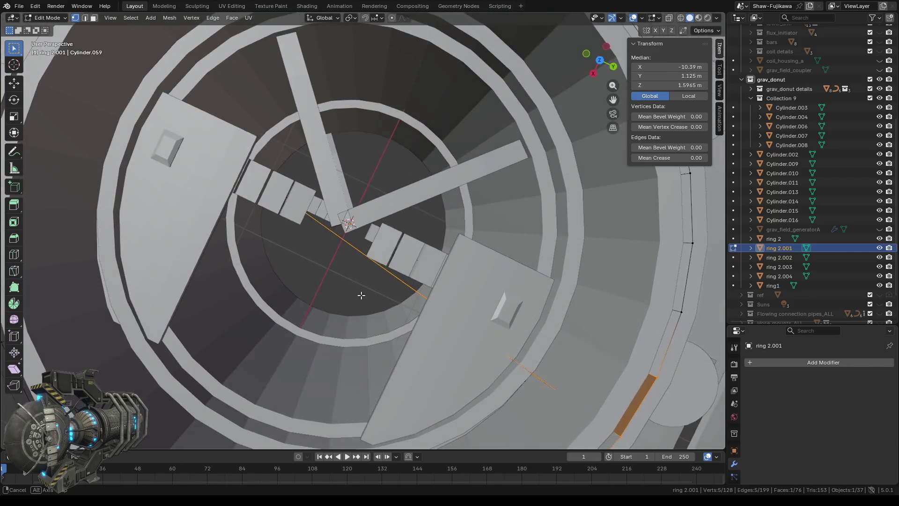
# Step: Delete only the stray edges crossing ring 2.001's interior, keeping the faces intact
pyautogui.moveTo(334, 280); pyautogui.dragTo(357, 290, button='middle')
pyautogui.scroll(2, 356, 291)
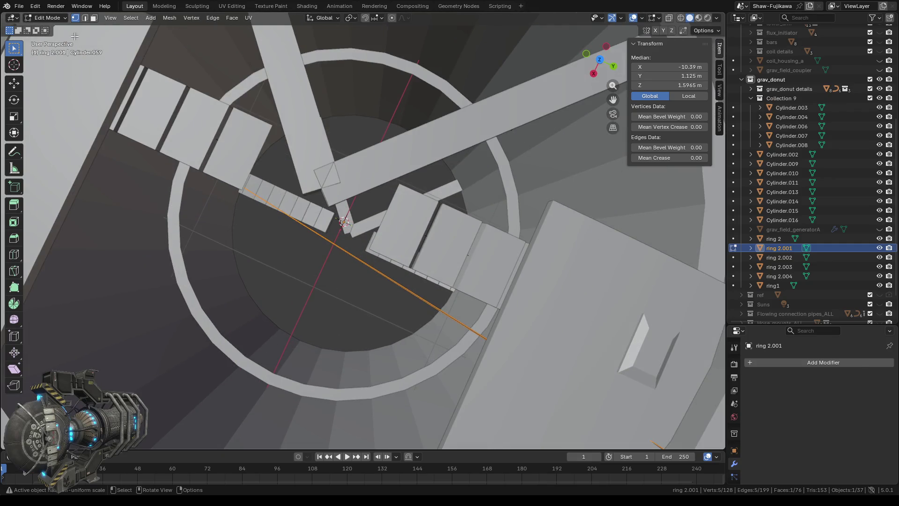
pyautogui.moveTo(352, 290); pyautogui.dragTo(360, 253)
pyautogui.rightClick(360, 253)
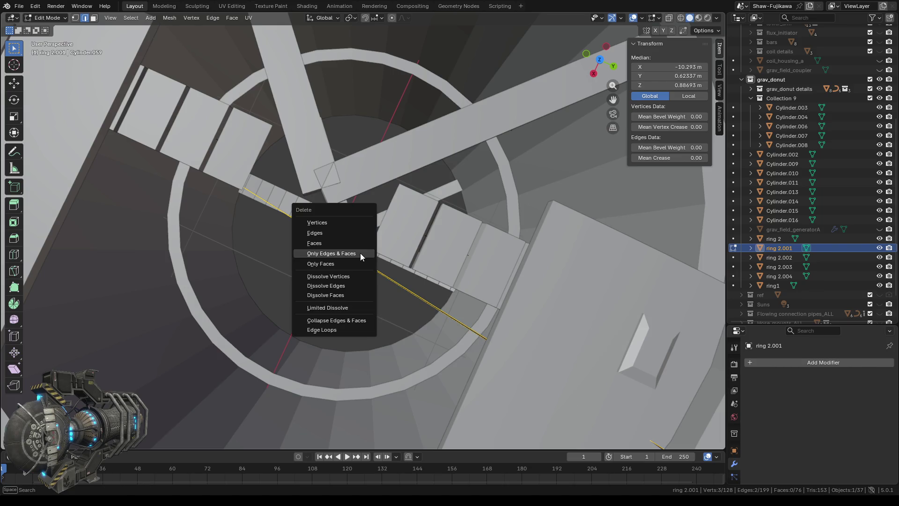
pyautogui.click(358, 253)
pyautogui.scroll(-2, 359, 300)
pyautogui.scroll(-2, 360, 301)
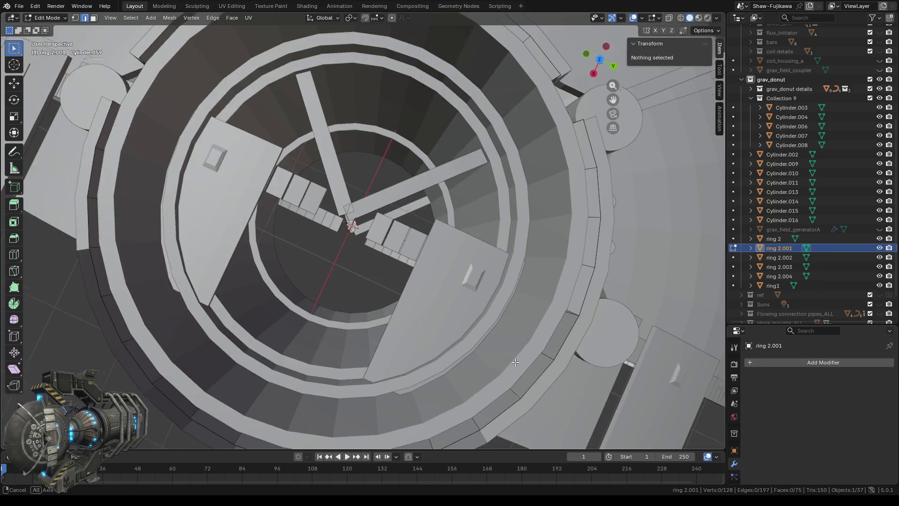
pyautogui.moveTo(360, 301); pyautogui.dragTo(420, 275, button='middle')
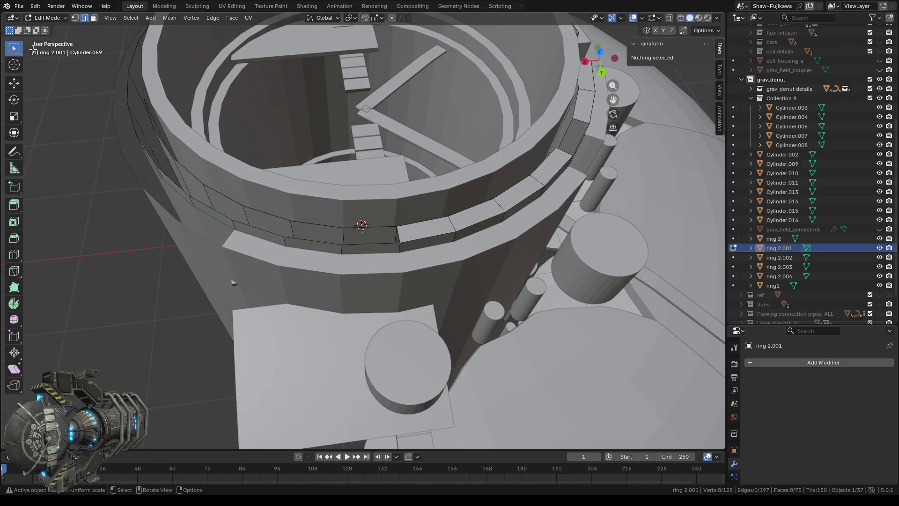
pyautogui.scroll(5, 303, 200)
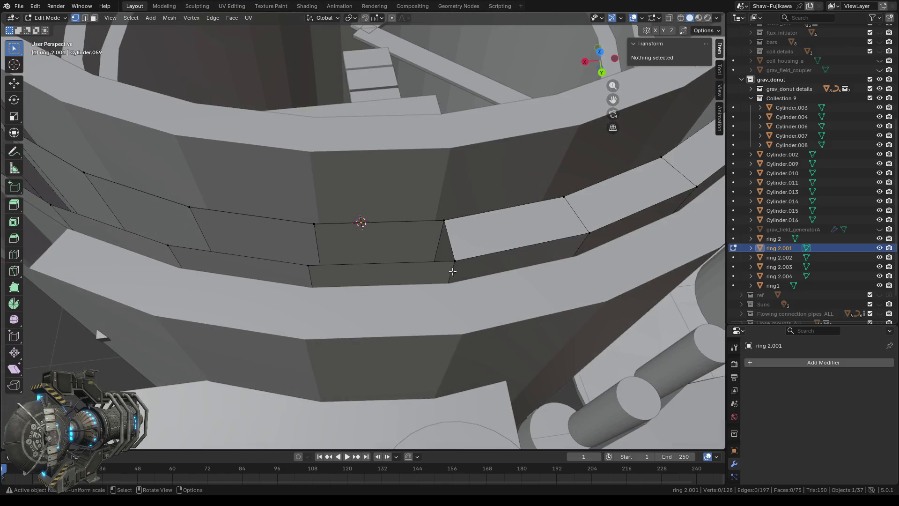
# Step: Fill two panel faces across gaps in the wall band beside the existing panels
pyautogui.click(445, 216)
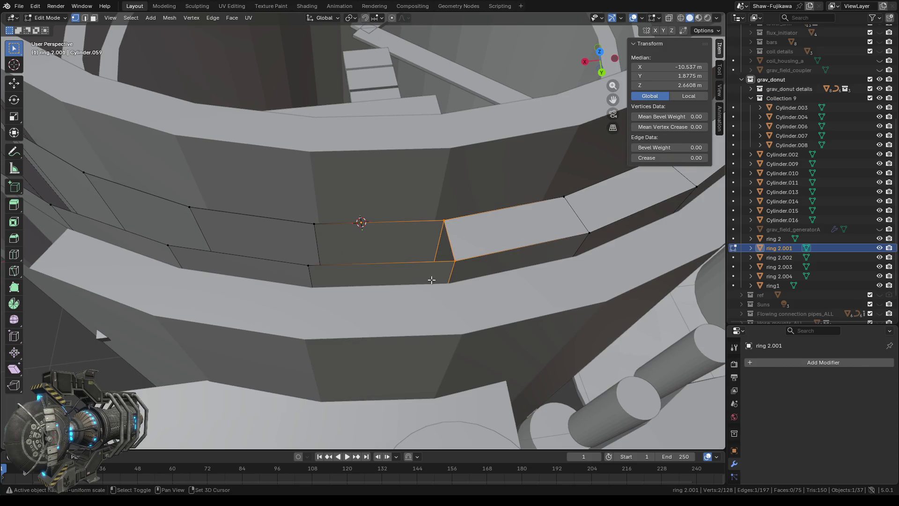
pyautogui.keyDown('shift'); pyautogui.click(302, 261); pyautogui.keyUp('shift')
pyautogui.keyDown('shift'); pyautogui.click(313, 221); pyautogui.keyUp('shift')
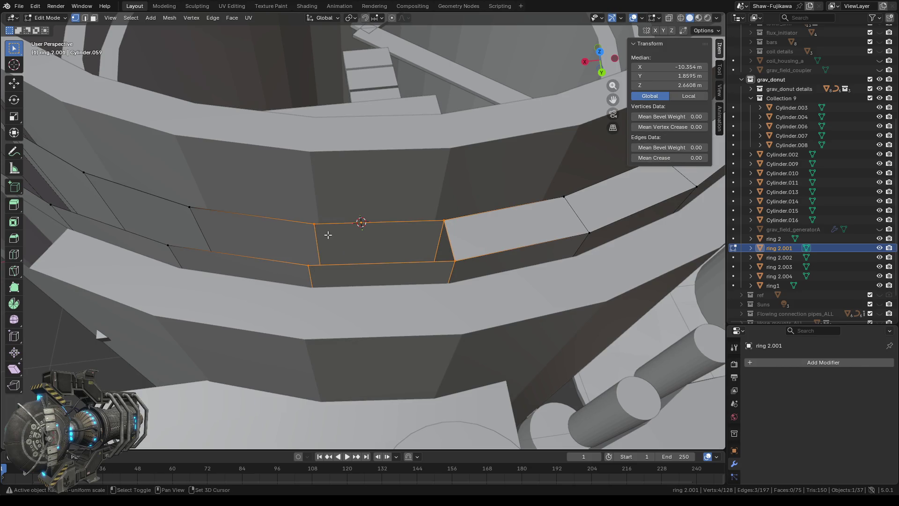
pyautogui.press('f')
pyautogui.moveTo(328, 234)
pyautogui.mouseDown(button='middle')
pyautogui.moveTo(404, 232)
pyautogui.moveTo(338, 225)
pyautogui.moveTo(361, 225)
pyautogui.moveTo(336, 204)
pyautogui.mouseUp(button='middle')
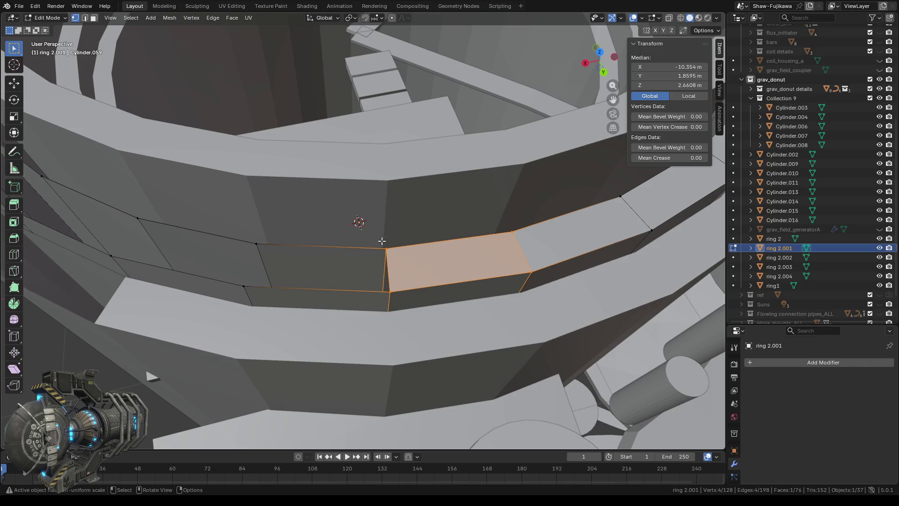
pyautogui.moveTo(382, 241); pyautogui.dragTo(391, 299)
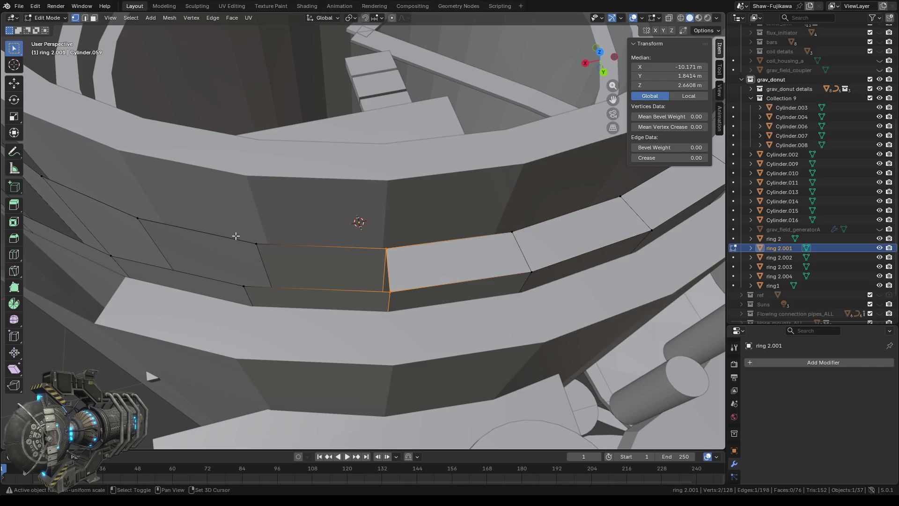
pyautogui.moveTo(236, 236)
pyautogui.mouseDown()
pyautogui.moveTo(266, 282)
pyautogui.moveTo(260, 288)
pyautogui.mouseUp()
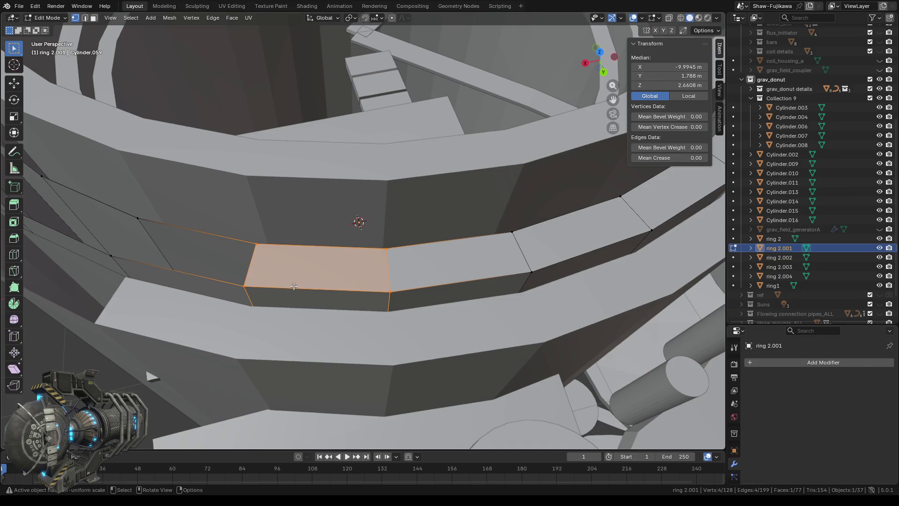
pyautogui.moveTo(293, 285)
pyautogui.mouseDown(button='middle')
pyautogui.moveTo(271, 268)
pyautogui.moveTo(365, 231)
pyautogui.mouseUp(button='middle')
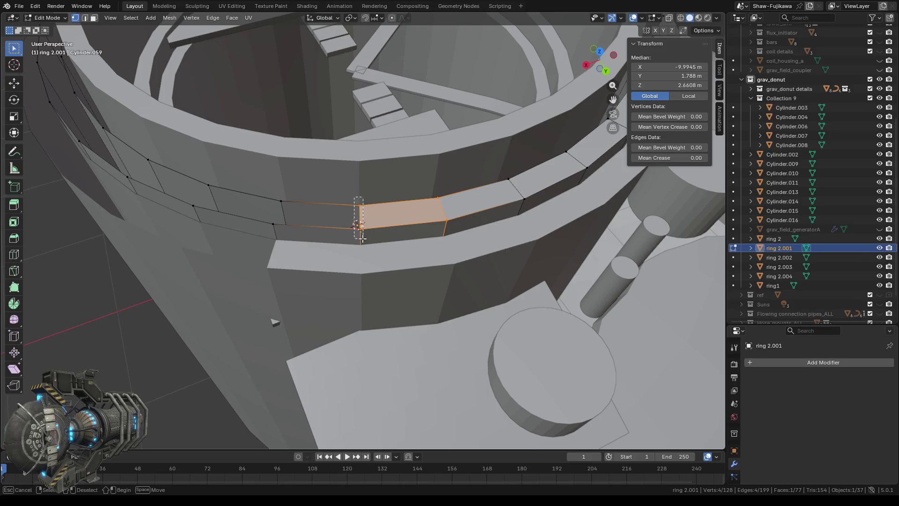
pyautogui.moveTo(361, 238); pyautogui.dragTo(360, 238)
pyautogui.moveTo(361, 238); pyautogui.dragTo(341, 232, button='middle')
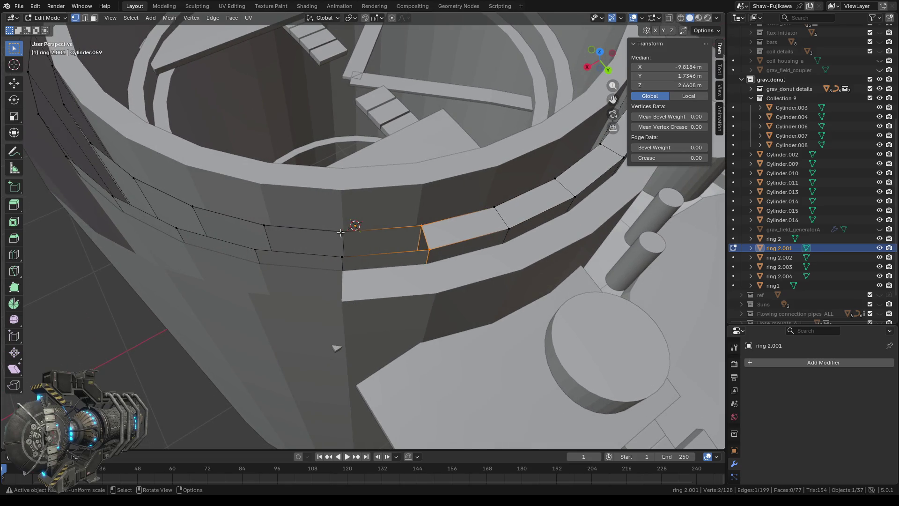
pyautogui.moveTo(340, 233); pyautogui.dragTo(342, 260)
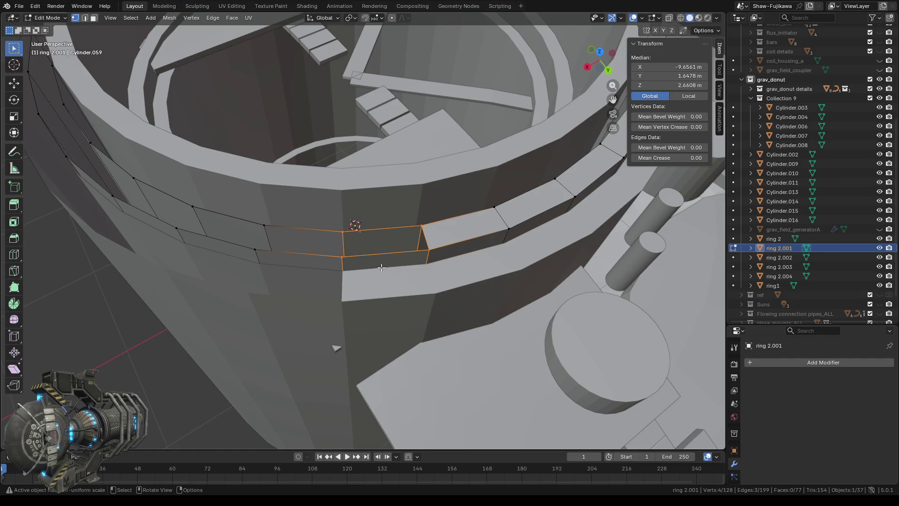
pyautogui.press('f')
pyautogui.moveTo(380, 268)
pyautogui.mouseDown(button='middle')
pyautogui.moveTo(496, 257)
pyautogui.moveTo(524, 289)
pyautogui.moveTo(364, 249)
pyautogui.moveTo(360, 262)
pyautogui.mouseUp(button='middle')
pyautogui.scroll(5, 363, 248)
pyautogui.scroll(-3, 363, 249)
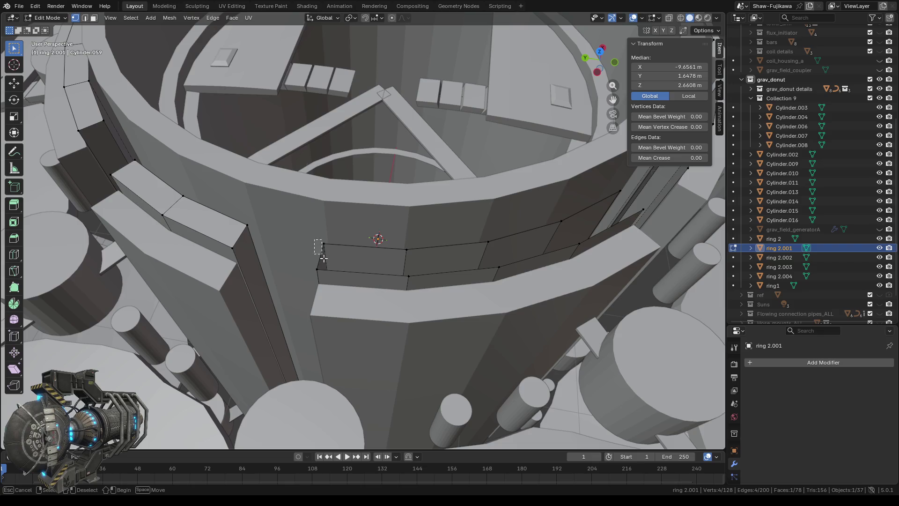
# Step: Select the vertical edges bordering the next gap and fill it with a new face
pyautogui.moveTo(314, 239); pyautogui.dragTo(326, 268)
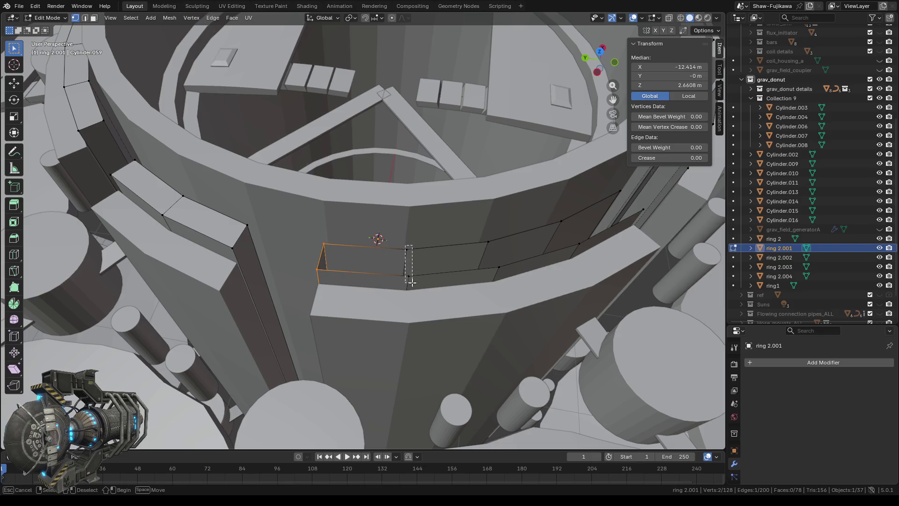
pyautogui.keyDown('shift'); pyautogui.moveTo(408, 244); pyautogui.dragTo(411, 282); pyautogui.keyUp('shift')
pyautogui.moveTo(413, 269)
pyautogui.mouseDown(button='middle')
pyautogui.moveTo(404, 270)
pyautogui.moveTo(414, 272)
pyautogui.mouseUp(button='middle')
pyautogui.scroll(2, 414, 273)
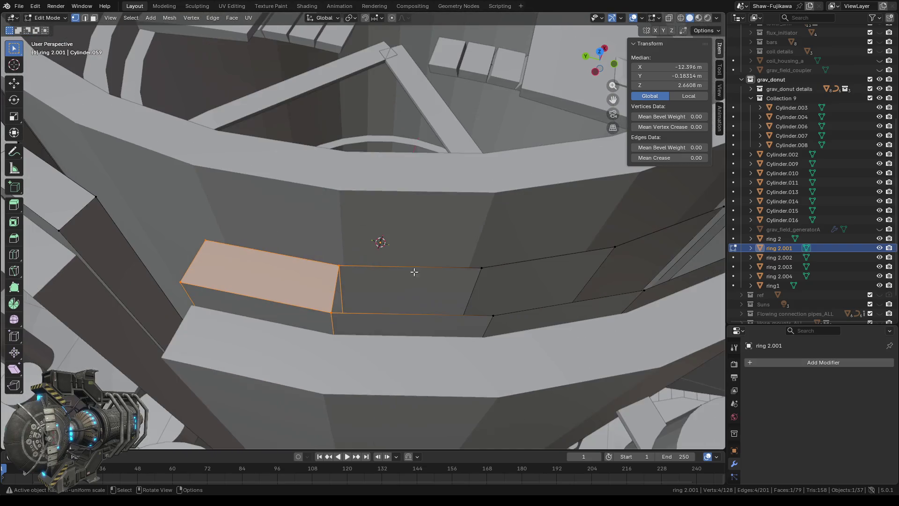
pyautogui.moveTo(468, 259)
pyautogui.keyDown('shift'); pyautogui.mouseDown()
pyautogui.moveTo(494, 329)
pyautogui.moveTo(498, 321)
pyautogui.mouseUp(); pyautogui.keyUp('shift')
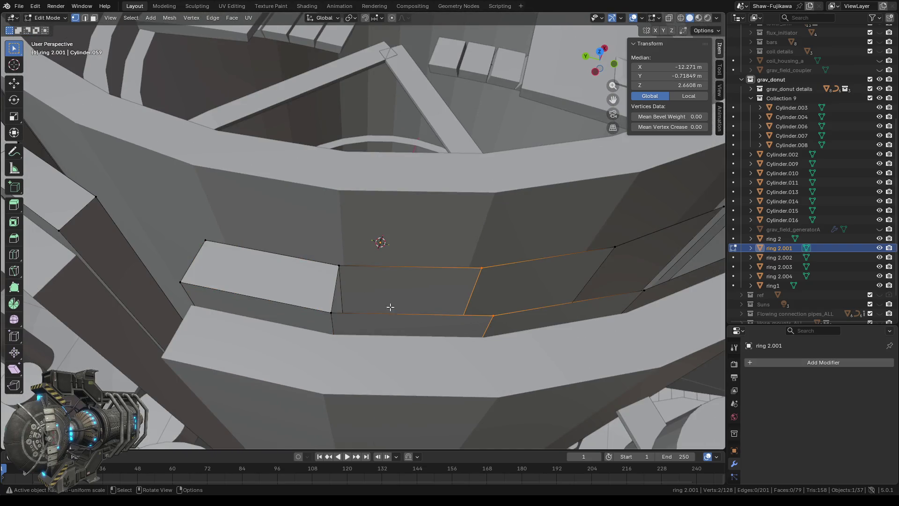
pyautogui.keyDown('shift'); pyautogui.moveTo(345, 321); pyautogui.dragTo(343, 321); pyautogui.keyUp('shift')
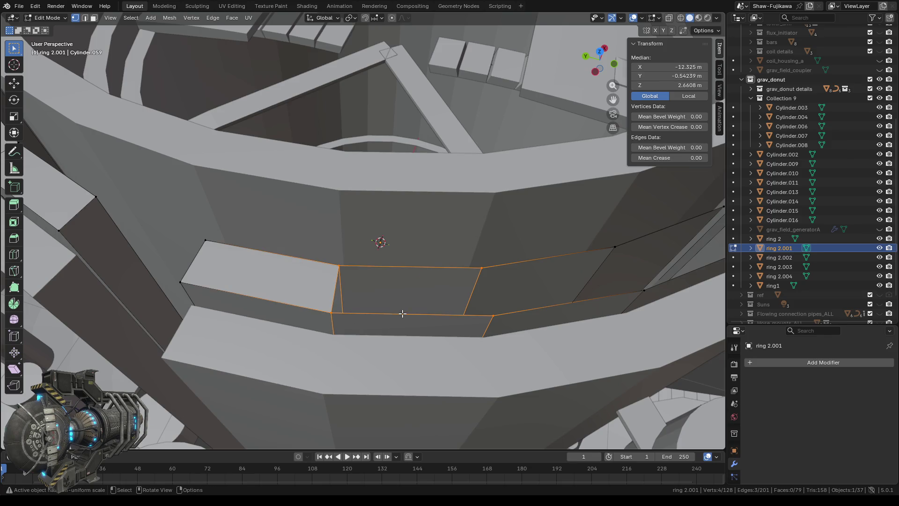
pyautogui.scroll(-10, 403, 314)
pyautogui.moveTo(402, 314)
pyautogui.mouseDown(button='middle')
pyautogui.moveTo(292, 225)
pyautogui.moveTo(466, 343)
pyautogui.mouseUp(button='middle')
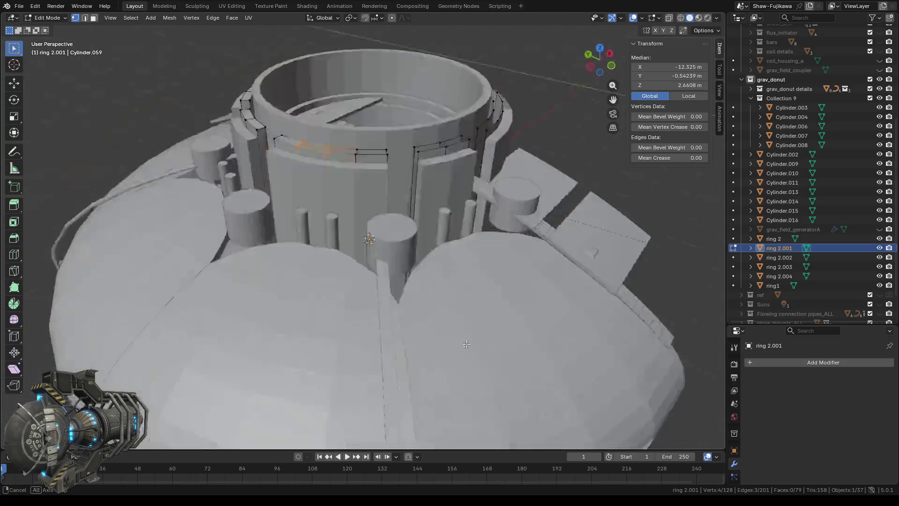
pyautogui.moveTo(467, 344)
pyautogui.mouseDown(button='middle')
pyautogui.moveTo(504, 296)
pyautogui.moveTo(441, 338)
pyautogui.moveTo(359, 298)
pyautogui.mouseUp(button='middle')
pyautogui.scroll(4, 504, 295)
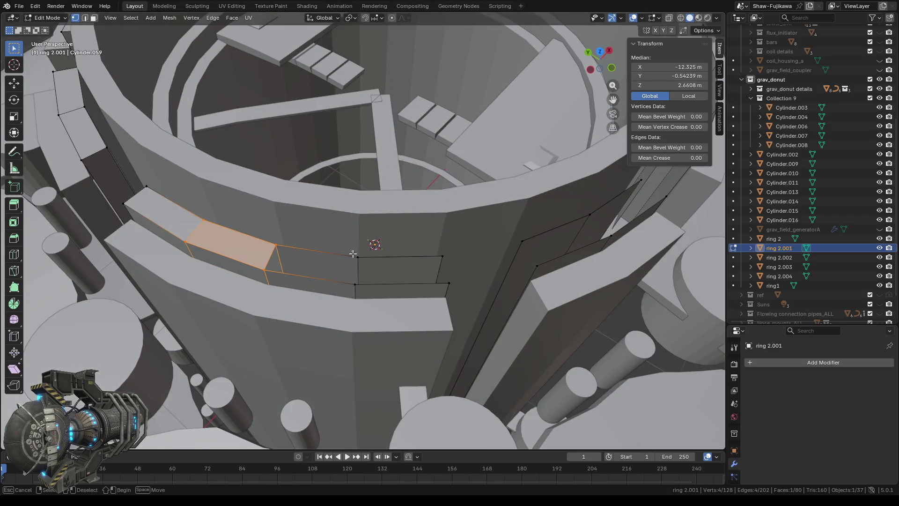
pyautogui.moveTo(357, 288); pyautogui.dragTo(357, 290)
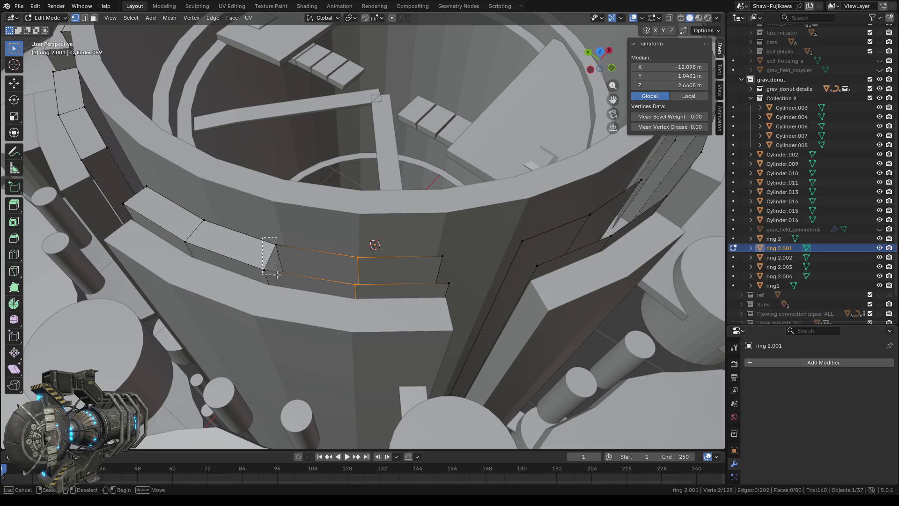
pyautogui.keyDown('shift'); pyautogui.moveTo(262, 238); pyautogui.dragTo(276, 276); pyautogui.keyUp('shift')
pyautogui.press('f')
pyautogui.moveTo(309, 281); pyautogui.dragTo(317, 279, button='middle')
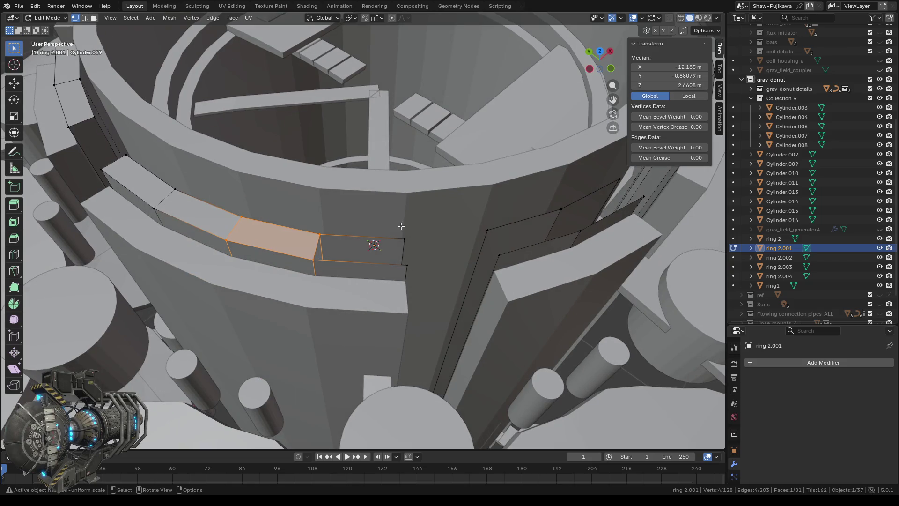
# Step: In edge mode, delete the stray strip of edges inside the ring, then return to vertex mode
pyautogui.click(405, 266)
pyautogui.keyDown('shift'); pyautogui.click(329, 268); pyautogui.keyUp('shift')
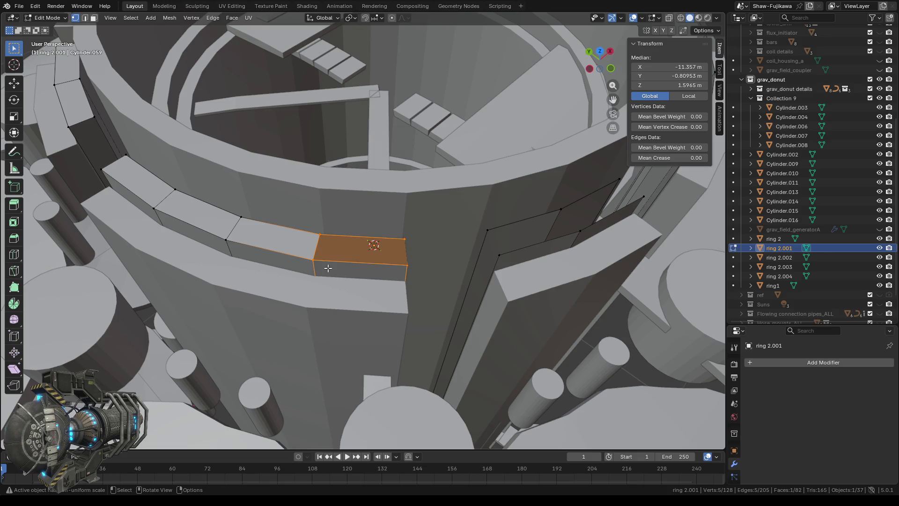
pyautogui.moveTo(425, 291); pyautogui.dragTo(348, 318, button='middle')
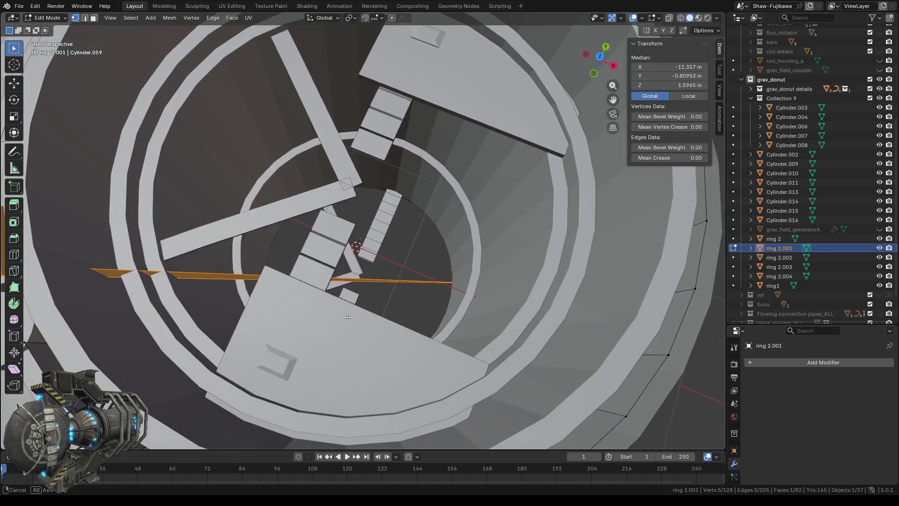
pyautogui.click(86, 19)
pyautogui.click(400, 263)
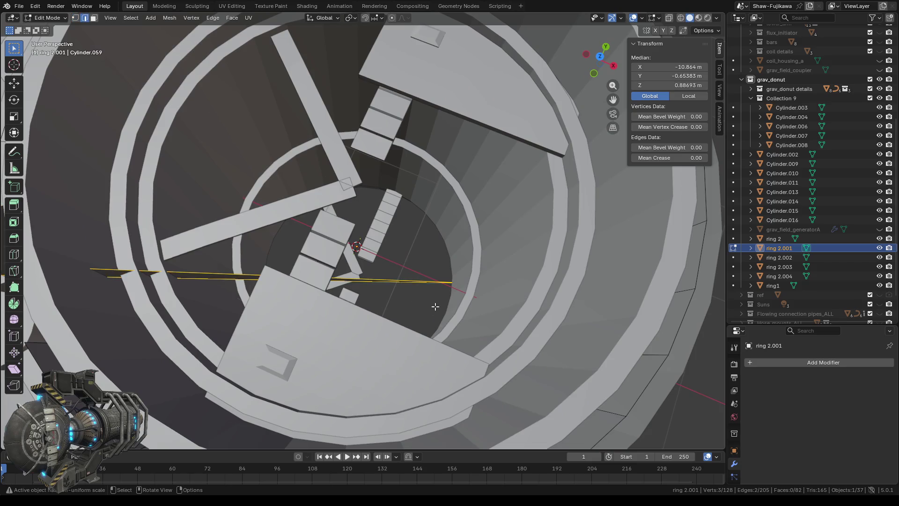
pyautogui.press('x')
pyautogui.click(426, 306)
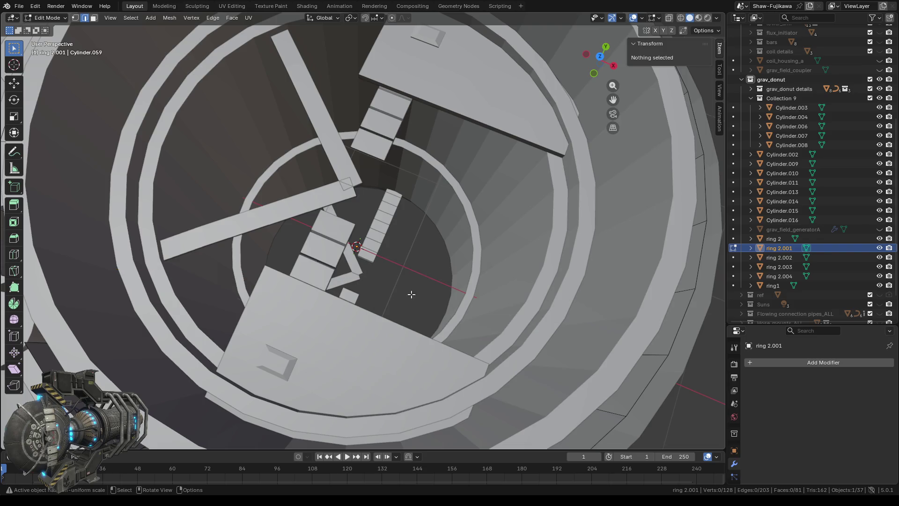
pyautogui.moveTo(218, 312); pyautogui.dragTo(320, 290, button='middle')
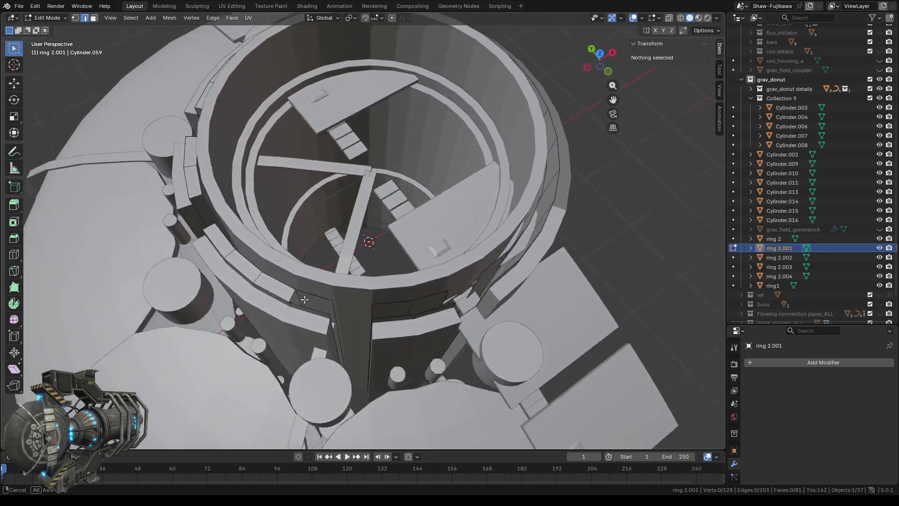
pyautogui.scroll(3, 356, 293)
pyautogui.click(75, 17)
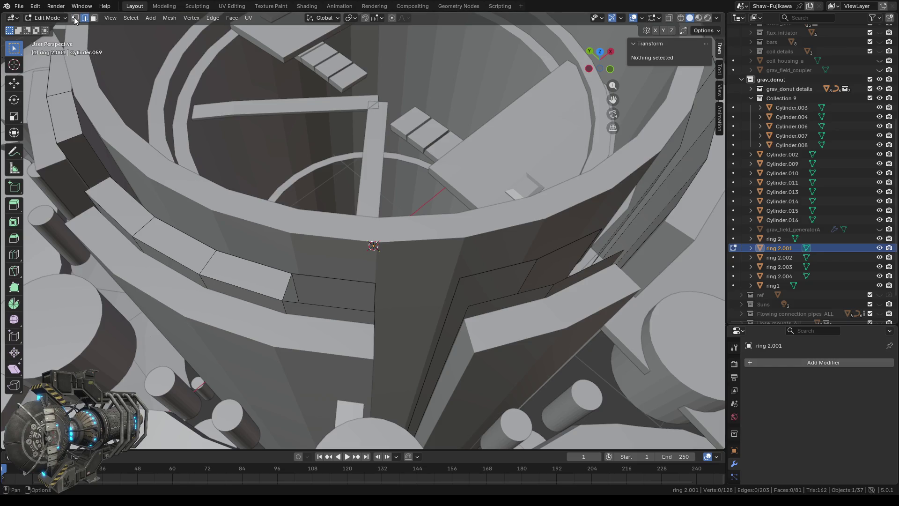
# Step: Select the four corner vertices of the next gap in the wall band
pyautogui.click(288, 272)
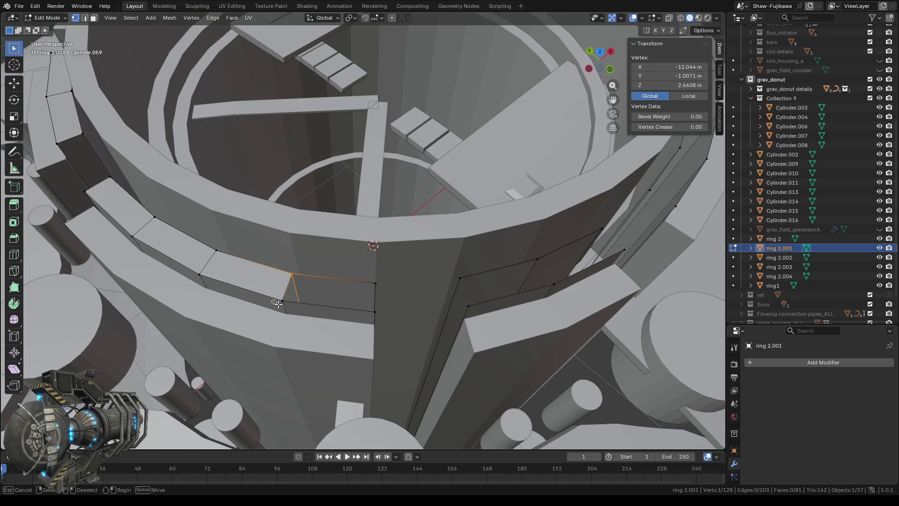
pyautogui.keyDown('shift'); pyautogui.click(299, 309); pyautogui.keyUp('shift')
pyautogui.keyDown('shift'); pyautogui.click(372, 286); pyautogui.keyUp('shift')
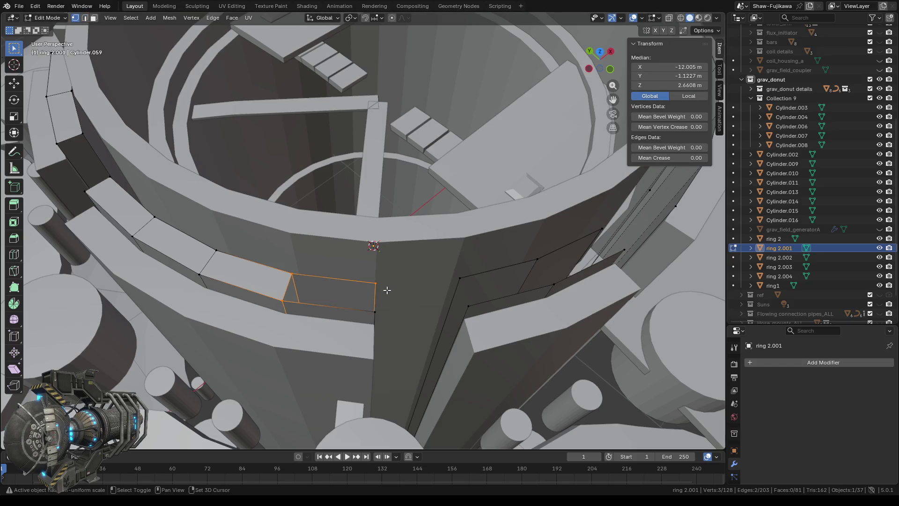
pyautogui.keyDown('shift'); pyautogui.click(370, 315); pyautogui.keyUp('shift')
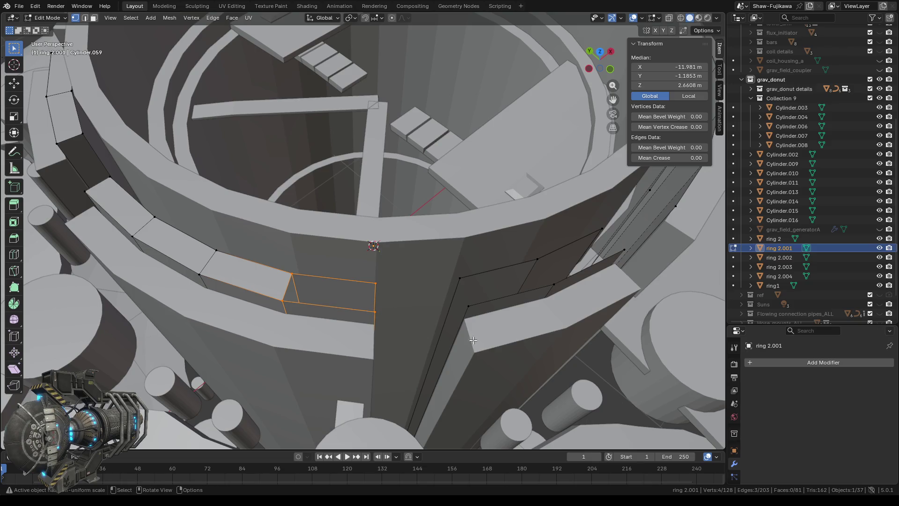
pyautogui.moveTo(420, 294)
pyautogui.mouseDown(button='middle')
pyautogui.moveTo(312, 180)
pyautogui.moveTo(435, 274)
pyautogui.moveTo(483, 326)
pyautogui.moveTo(484, 305)
pyautogui.mouseUp(button='middle')
pyautogui.scroll(3, 482, 327)
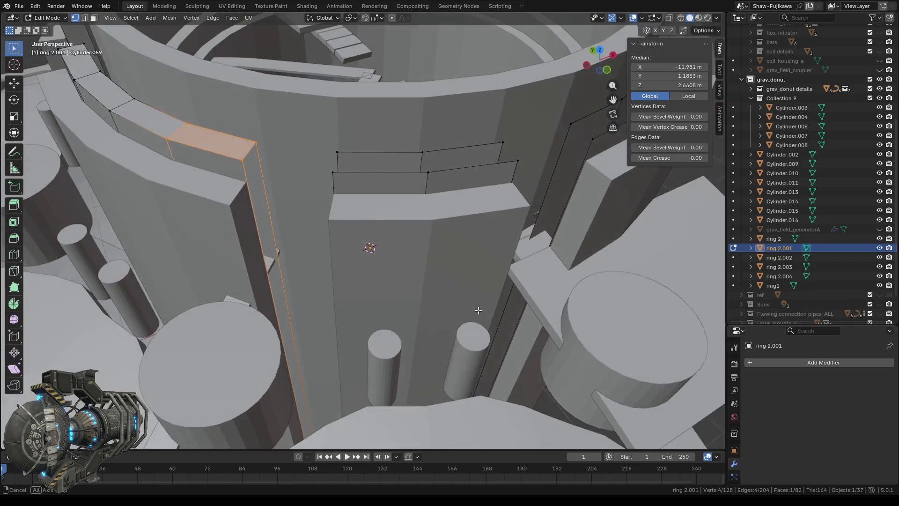
pyautogui.moveTo(478, 309); pyautogui.dragTo(477, 312, button='middle')
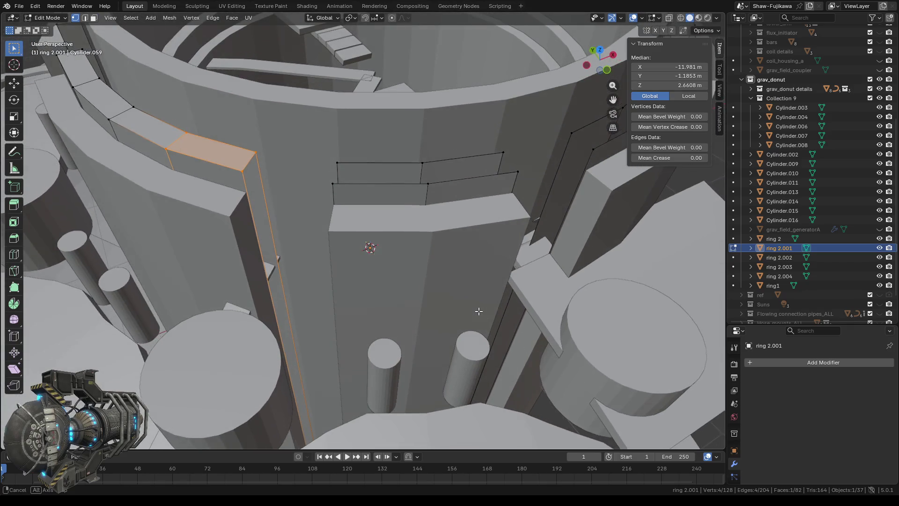
# Step: Fill a new panel face from the four corner vertices of the gap beside the pillar
pyautogui.click(255, 162)
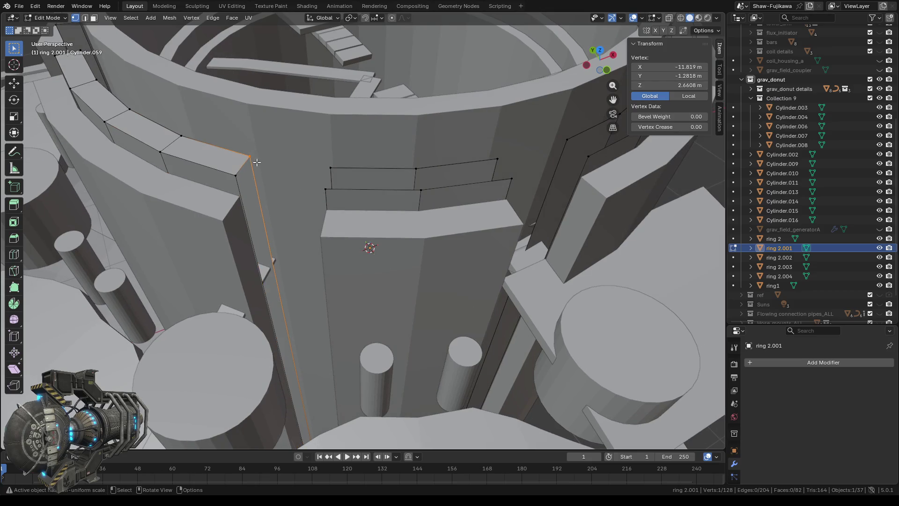
pyautogui.click(243, 184)
pyautogui.moveTo(303, 230)
pyautogui.mouseDown(button='middle')
pyautogui.moveTo(351, 223)
pyautogui.moveTo(283, 185)
pyautogui.mouseUp(button='middle')
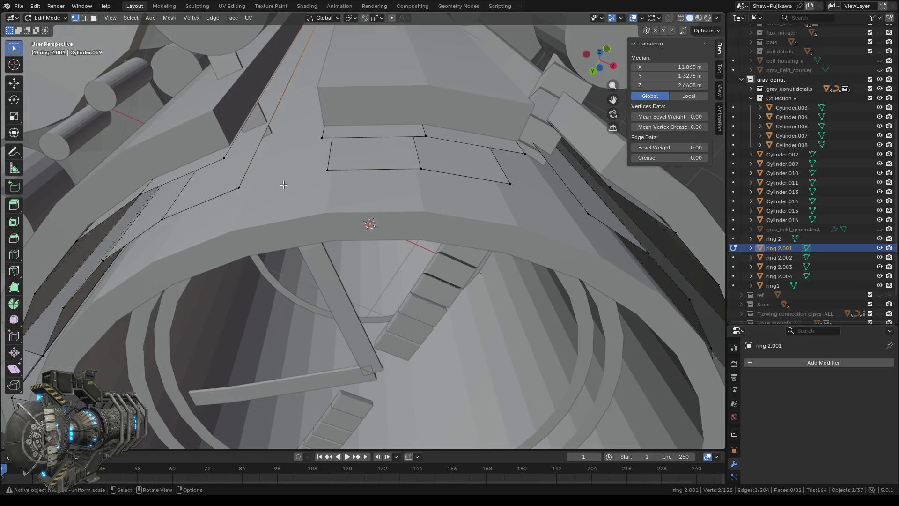
pyautogui.keyDown('shift'); pyautogui.click(243, 189); pyautogui.keyUp('shift')
pyautogui.keyDown('shift'); pyautogui.click(224, 158); pyautogui.keyUp('shift')
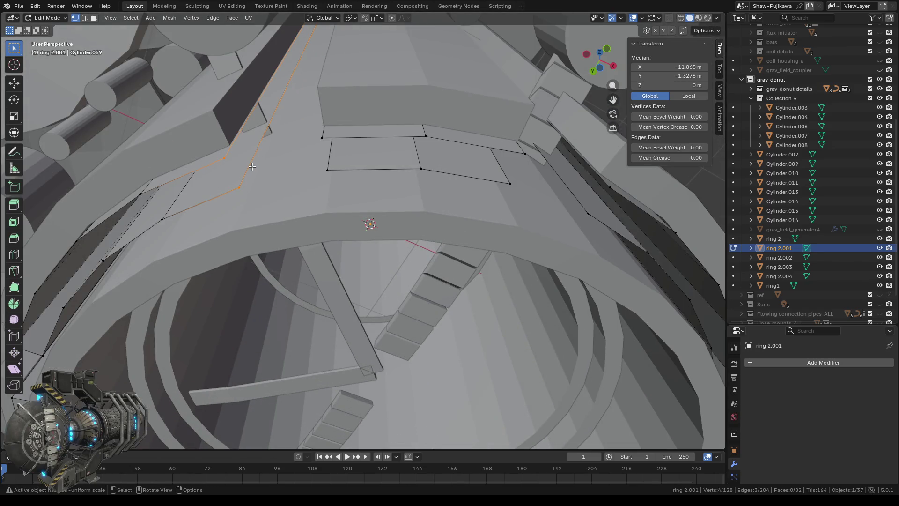
pyautogui.press('f')
pyautogui.scroll(-3, 266, 180)
# Step: Fill a panel face across a gap in the band on the ring's upper arc
pyautogui.moveTo(277, 204); pyautogui.dragTo(388, 160, button='middle')
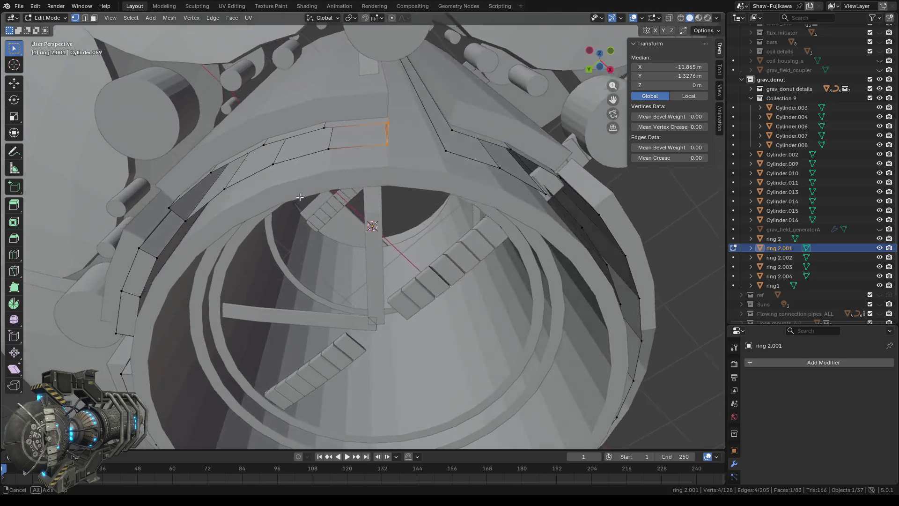
pyautogui.moveTo(388, 123); pyautogui.dragTo(398, 154)
pyautogui.keyDown('shift'); pyautogui.click(337, 158); pyautogui.keyUp('shift')
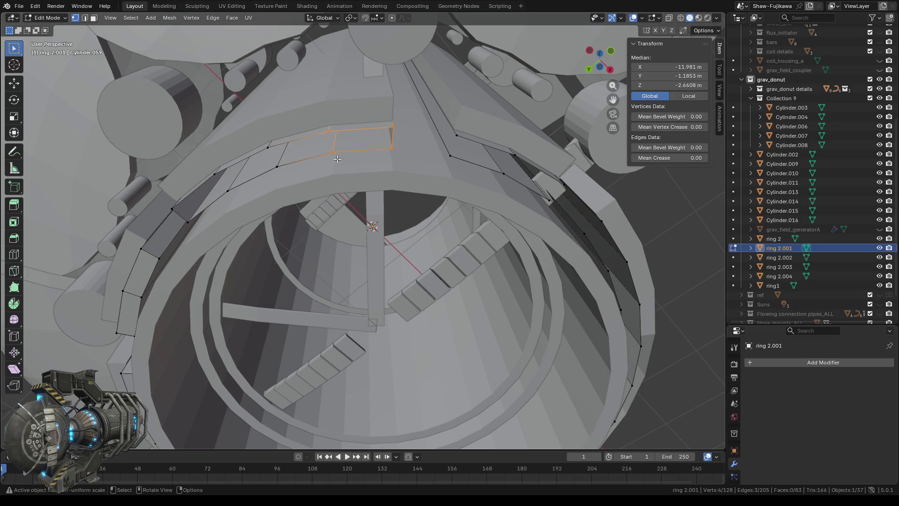
pyautogui.press('f')
pyautogui.moveTo(337, 159); pyautogui.dragTo(362, 171, button='middle')
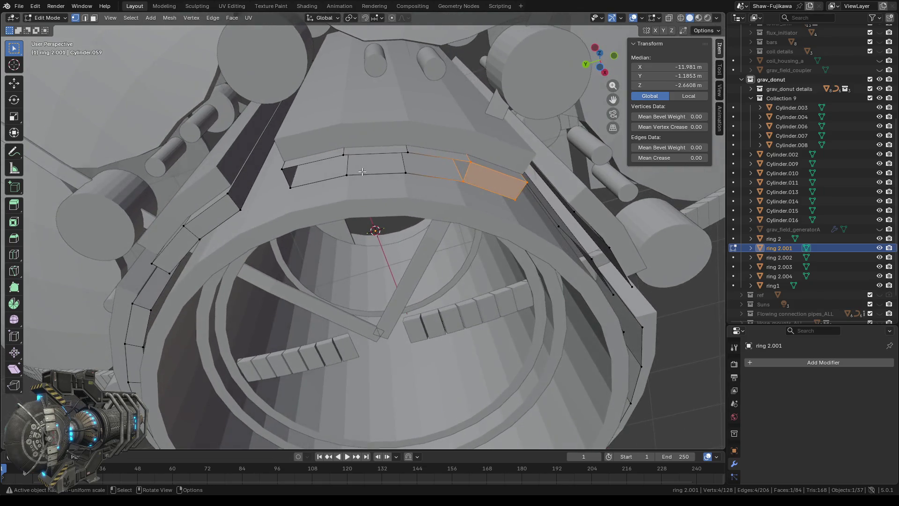
# Step: Select the edges outlining the next gaps along the upper arc toward the other pillar
pyautogui.click(470, 185)
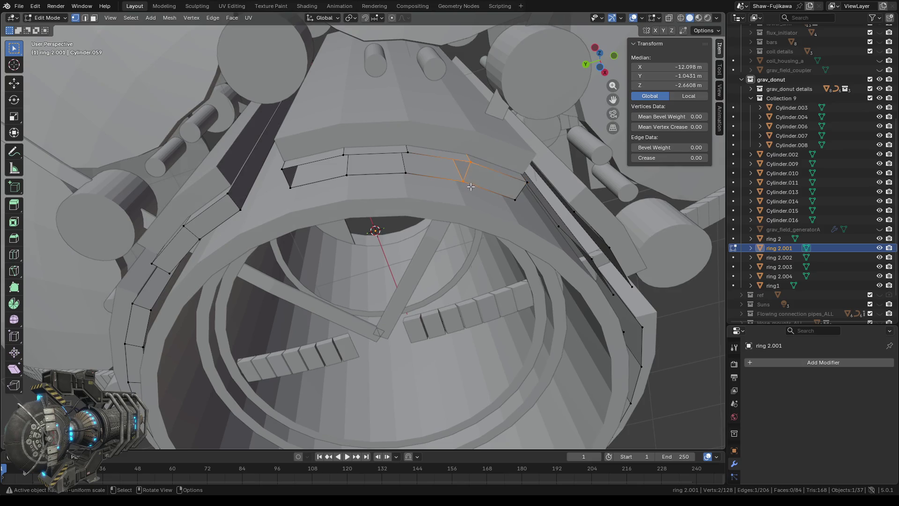
pyautogui.keyDown('shift'); pyautogui.click(410, 152); pyautogui.keyUp('shift')
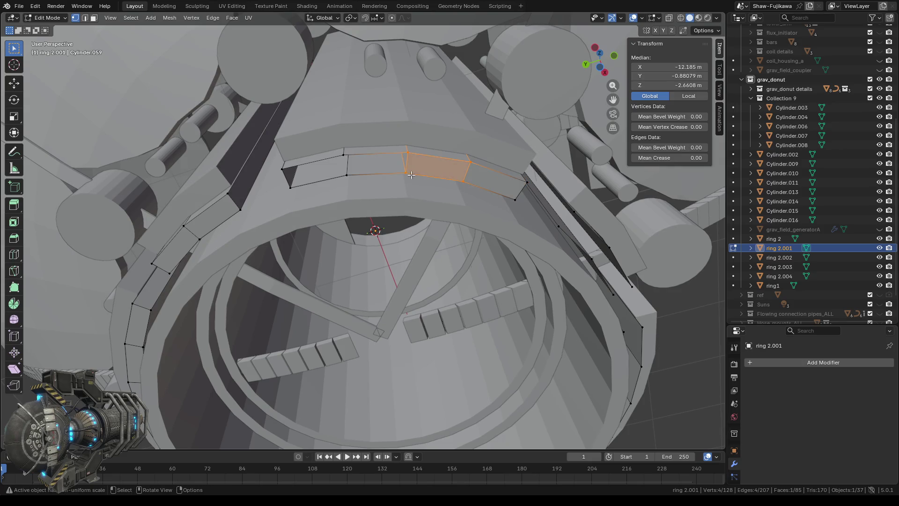
pyautogui.click(376, 154)
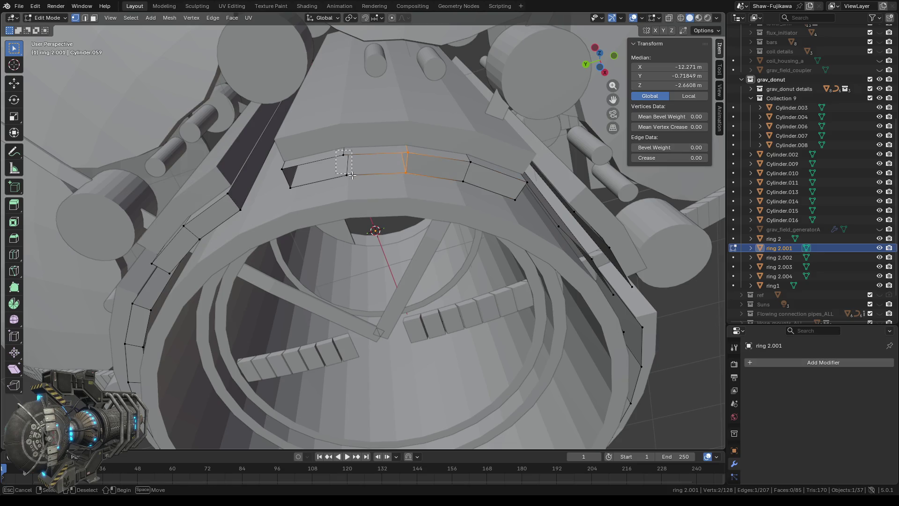
pyautogui.keyDown('shift'); pyautogui.click(352, 175); pyautogui.keyUp('shift')
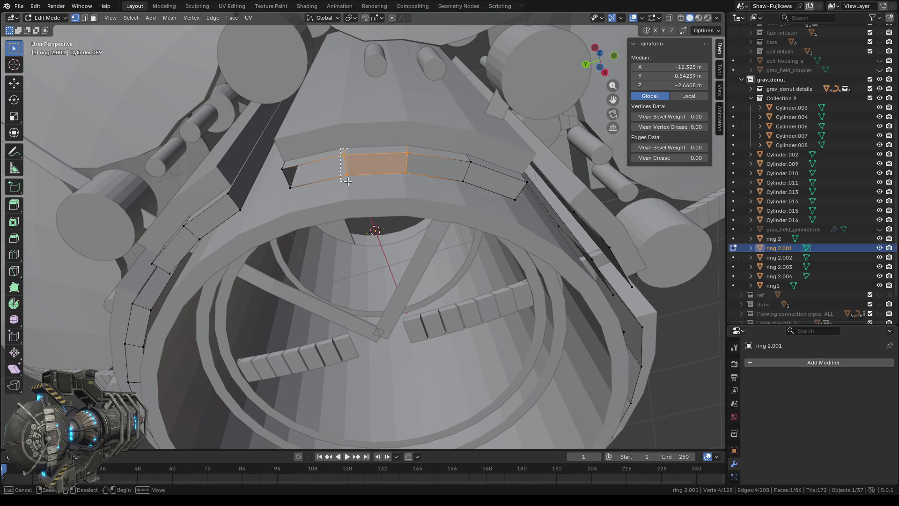
pyautogui.click(346, 167)
pyautogui.keyDown('shift'); pyautogui.click(281, 165); pyautogui.keyUp('shift')
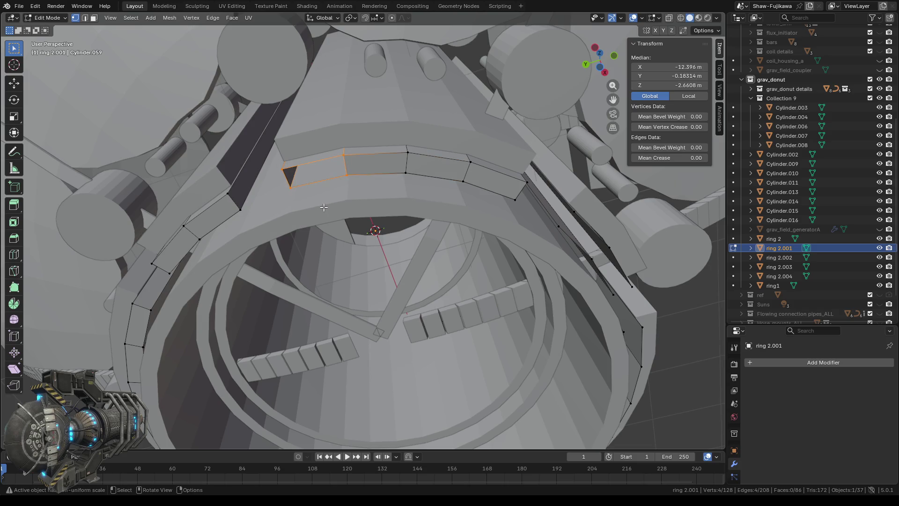
pyautogui.scroll(-5, 323, 206)
pyautogui.moveTo(323, 206)
pyautogui.mouseDown(button='middle')
pyautogui.moveTo(387, 263)
pyautogui.moveTo(371, 230)
pyautogui.mouseUp(button='middle')
pyautogui.scroll(2, 386, 262)
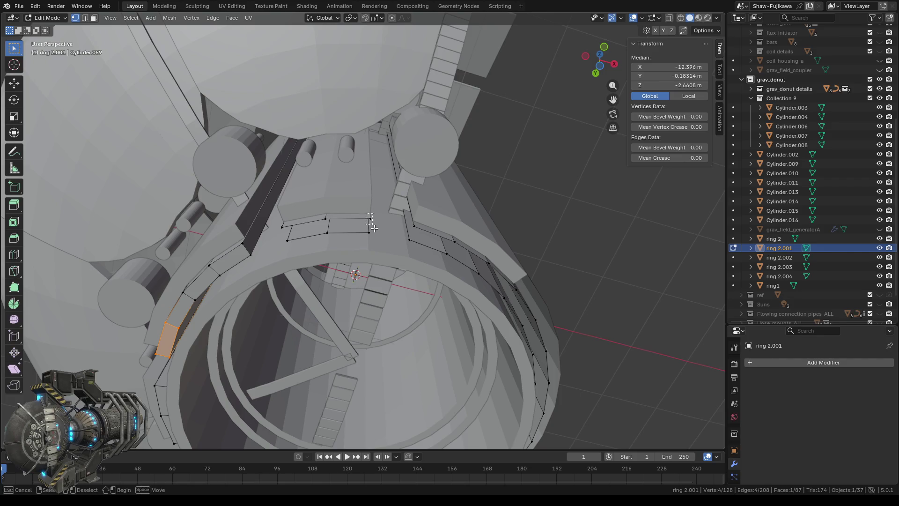
pyautogui.click(369, 221)
pyautogui.moveTo(392, 186)
pyautogui.mouseDown(button='middle')
pyautogui.moveTo(391, 283)
pyautogui.moveTo(393, 270)
pyautogui.mouseUp(button='middle')
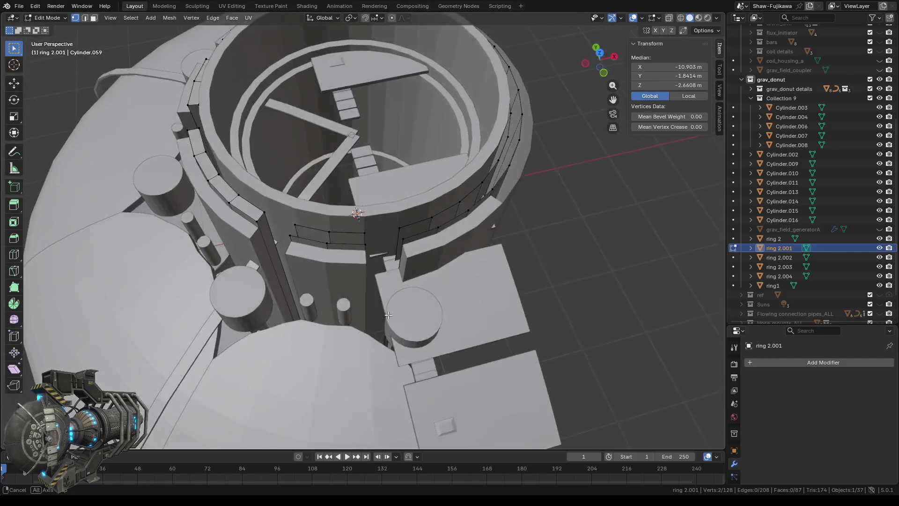
pyautogui.scroll(2, 392, 270)
# Step: Fill a panel face into the wall-band gap running along the vertical pillar
pyautogui.keyDown('shift'); pyautogui.click(368, 243); pyautogui.keyUp('shift')
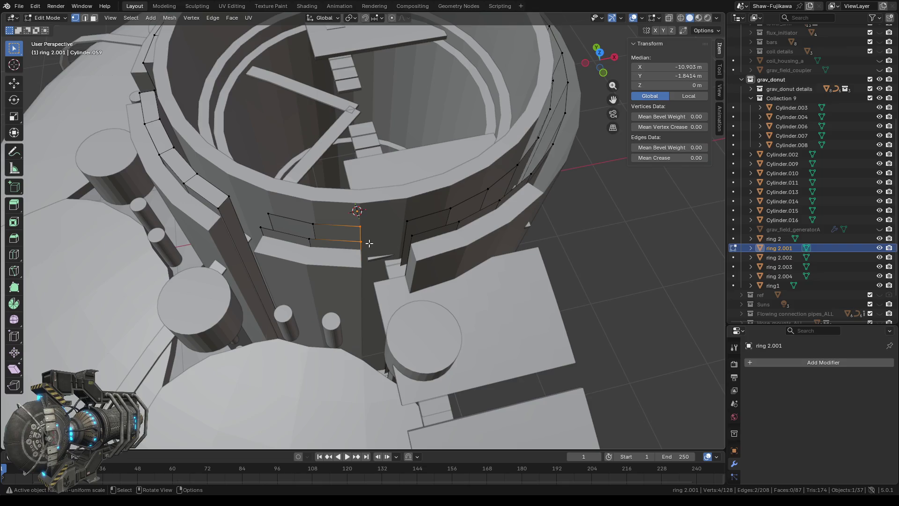
pyautogui.moveTo(359, 267); pyautogui.dragTo(375, 271, button='middle')
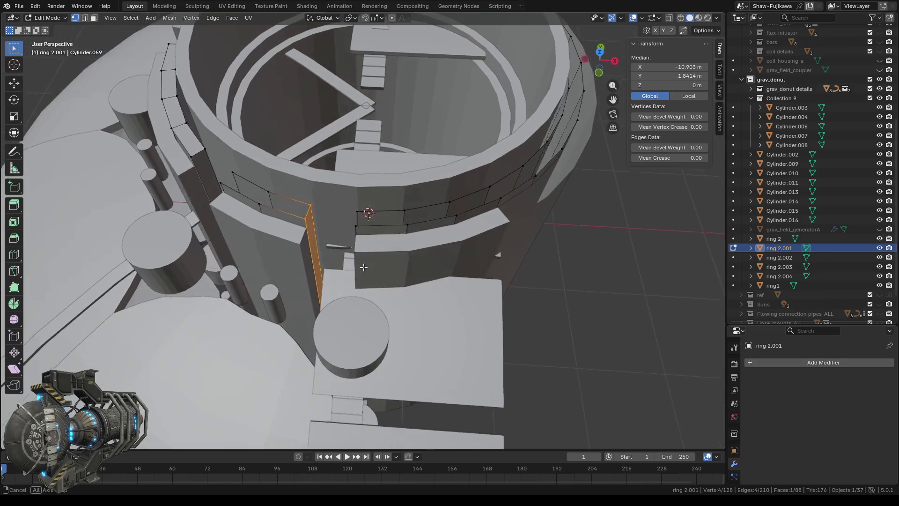
pyautogui.scroll(1, 376, 271)
pyautogui.moveTo(338, 228); pyautogui.dragTo(352, 257)
pyautogui.keyDown('shift'); pyautogui.moveTo(268, 219); pyautogui.dragTo(286, 248); pyautogui.keyUp('shift')
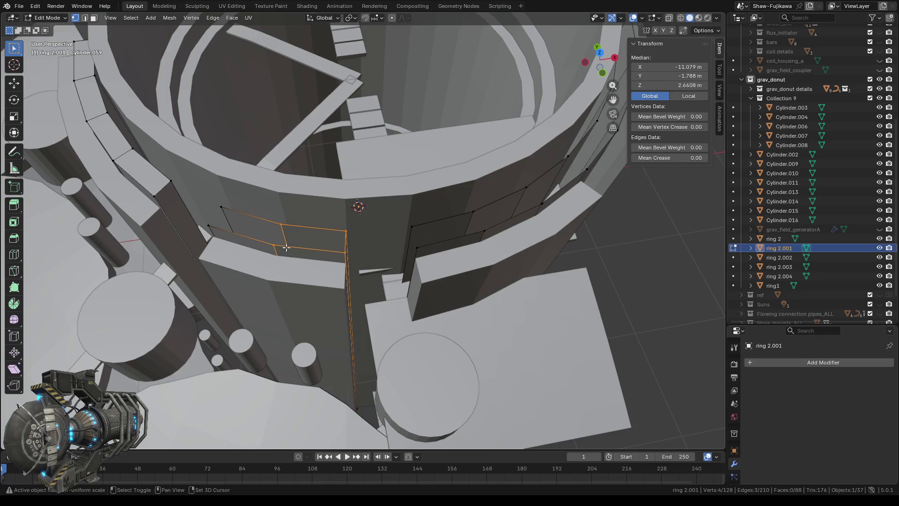
pyautogui.press('f')
pyautogui.moveTo(286, 247)
pyautogui.mouseDown(button='middle')
pyautogui.moveTo(325, 215)
pyautogui.moveTo(301, 216)
pyautogui.mouseUp(button='middle')
# Step: Fill the next gap beside the pillar with a face and select the following gap's edge
pyautogui.click(310, 234)
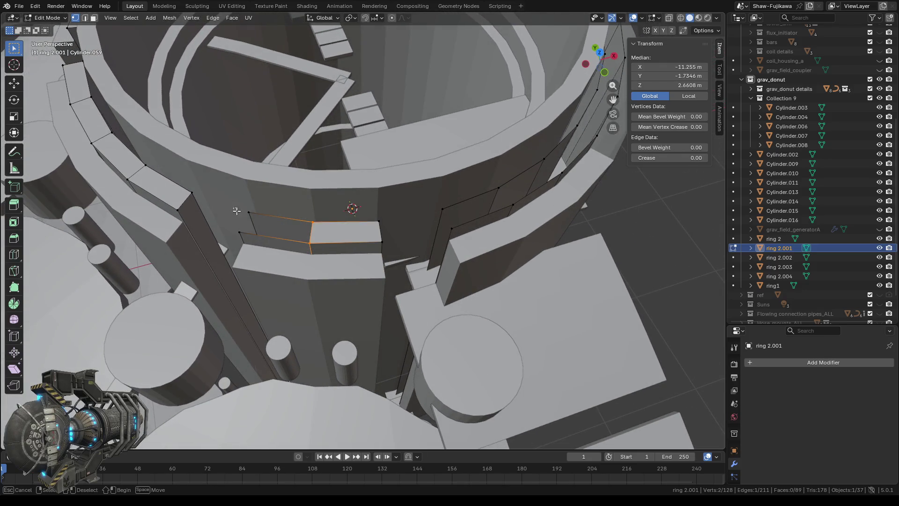
pyautogui.moveTo(255, 235); pyautogui.dragTo(255, 236)
pyautogui.press('f')
pyautogui.moveTo(256, 236)
pyautogui.mouseDown(button='middle')
pyautogui.moveTo(293, 257)
pyautogui.moveTo(312, 234)
pyautogui.mouseUp(button='middle')
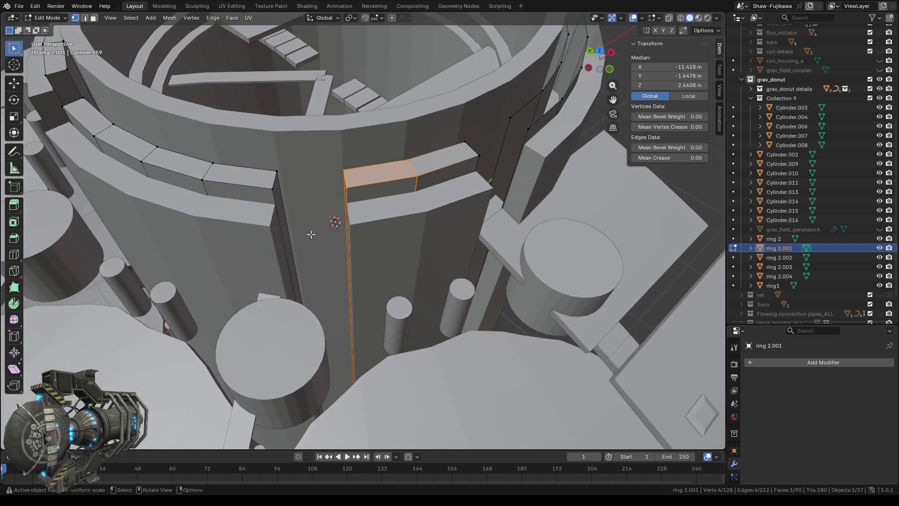
pyautogui.click(349, 196)
pyautogui.moveTo(350, 195)
pyautogui.mouseDown(button='middle')
pyautogui.moveTo(364, 183)
pyautogui.moveTo(386, 204)
pyautogui.mouseUp(button='middle')
# Step: Fill two openings in the band under the ring where it meets the pillar
pyautogui.moveTo(386, 204); pyautogui.dragTo(411, 256)
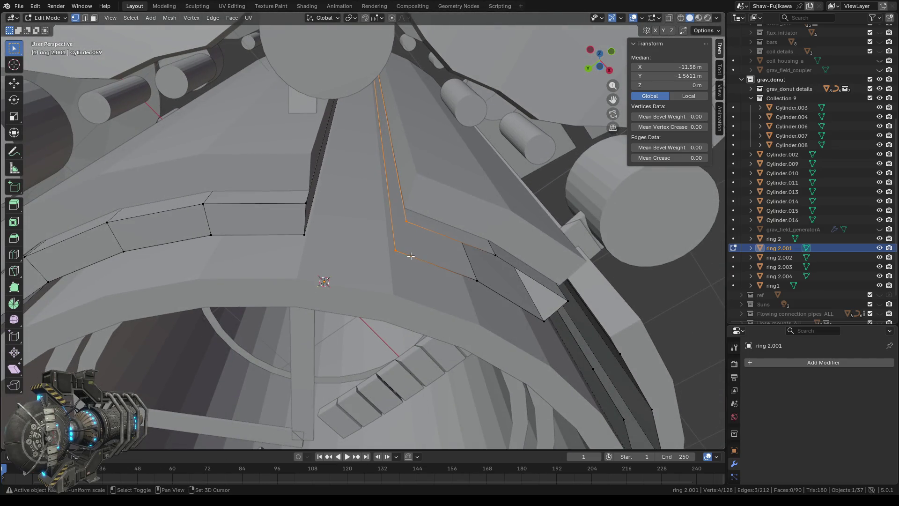
pyautogui.press('f')
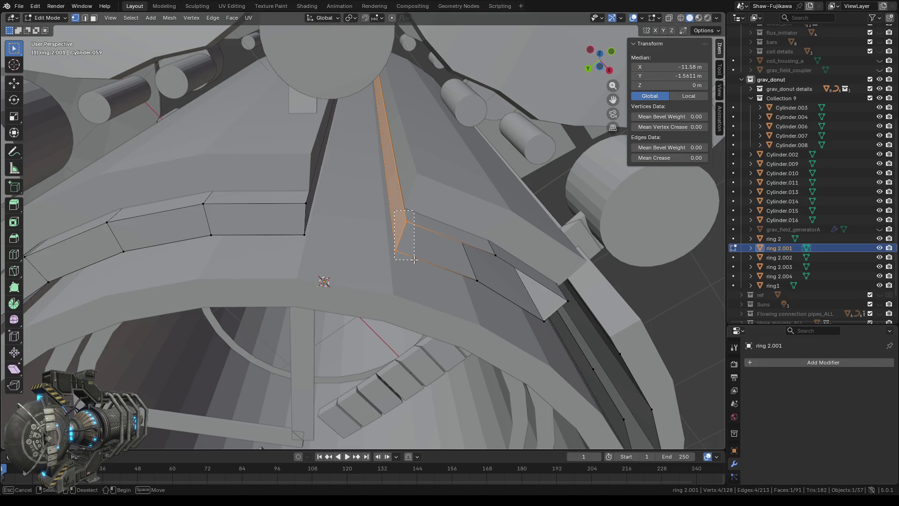
pyautogui.click(423, 263)
pyautogui.moveTo(497, 280); pyautogui.dragTo(482, 249)
pyautogui.moveTo(497, 289); pyautogui.dragTo(495, 290)
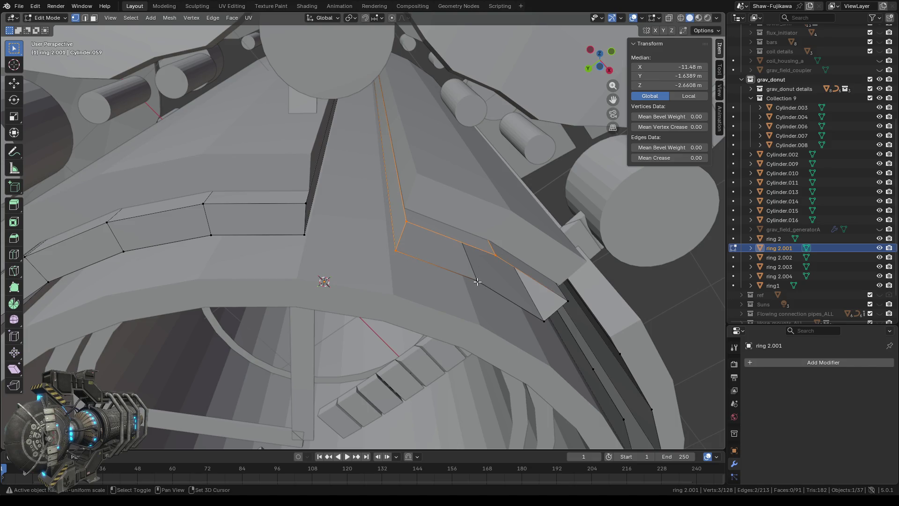
pyautogui.press('f')
# Step: Fill the third opening beside the pillar and start selecting the next gap
pyautogui.moveTo(488, 293); pyautogui.dragTo(371, 222, button='middle')
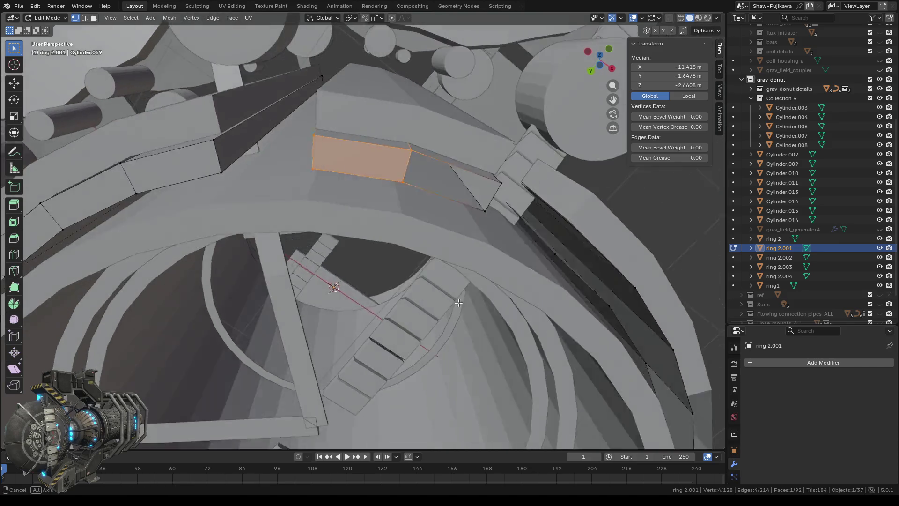
pyautogui.moveTo(351, 192); pyautogui.dragTo(360, 239)
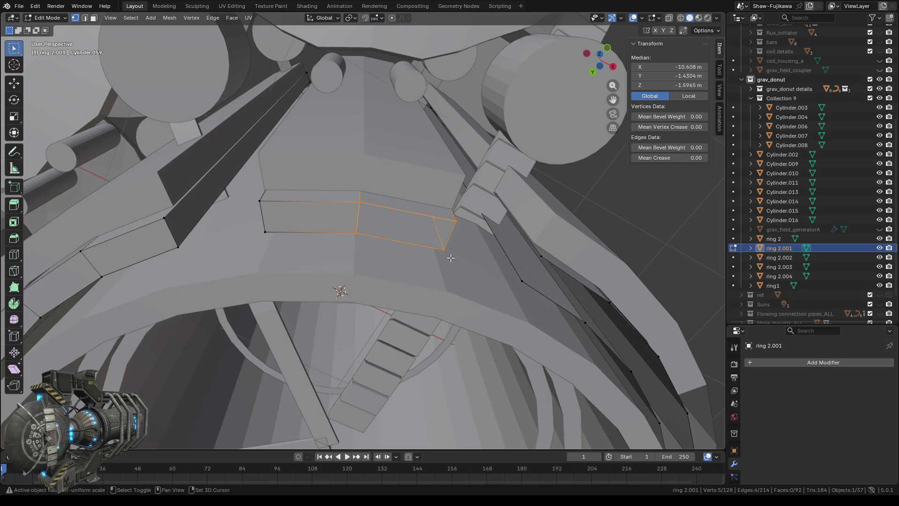
pyautogui.press('f')
pyautogui.moveTo(379, 256)
pyautogui.mouseDown(button='middle')
pyautogui.moveTo(370, 264)
pyautogui.moveTo(349, 182)
pyautogui.moveTo(365, 171)
pyautogui.moveTo(414, 269)
pyautogui.mouseUp(button='middle')
pyautogui.scroll(3, 349, 181)
pyautogui.click(364, 171)
# Step: Fill the remaining wall-band gap beside the front pillar and inspect the ring interior
pyautogui.keyDown('shift'); pyautogui.click(393, 246); pyautogui.keyUp('shift')
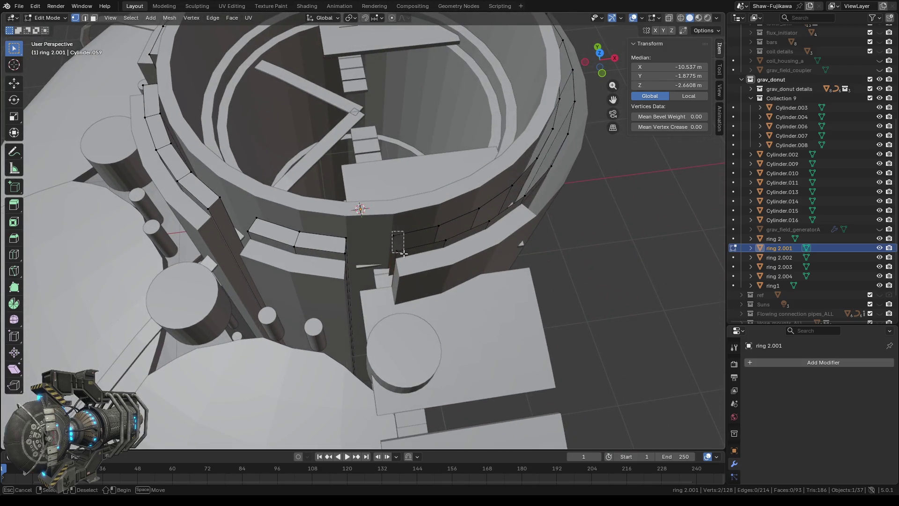
pyautogui.moveTo(431, 259); pyautogui.dragTo(432, 261, button='middle')
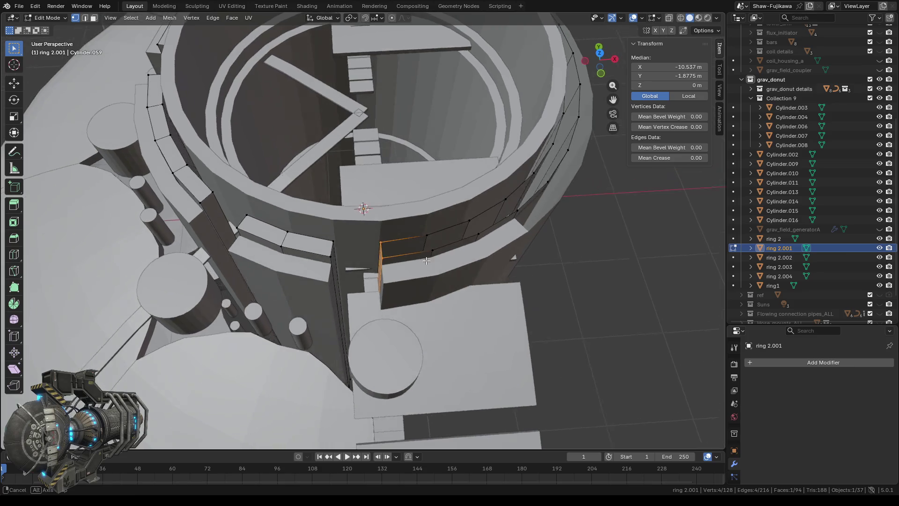
pyautogui.keyDown('shift'); pyautogui.click(432, 260); pyautogui.keyUp('shift')
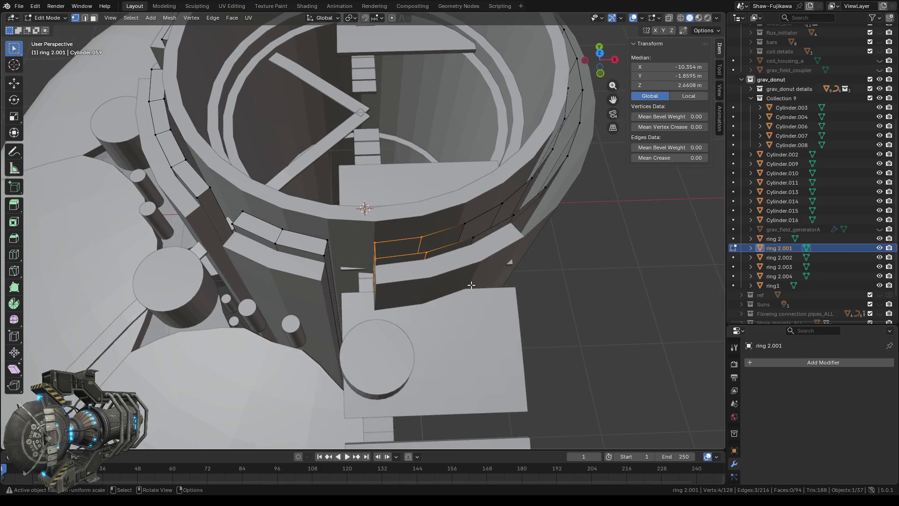
pyautogui.moveTo(473, 284); pyautogui.dragTo(436, 277, button='middle')
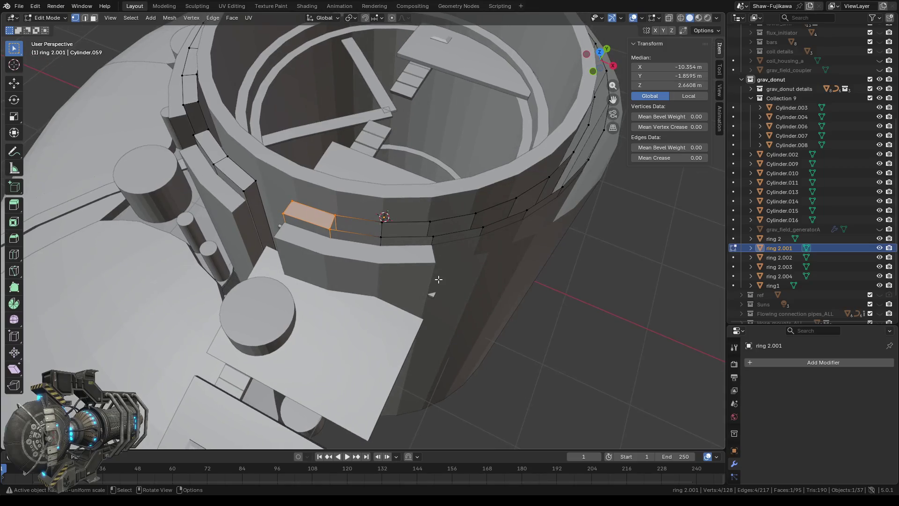
pyautogui.keyDown('alt'); pyautogui.click(358, 237); pyautogui.keyUp('alt')
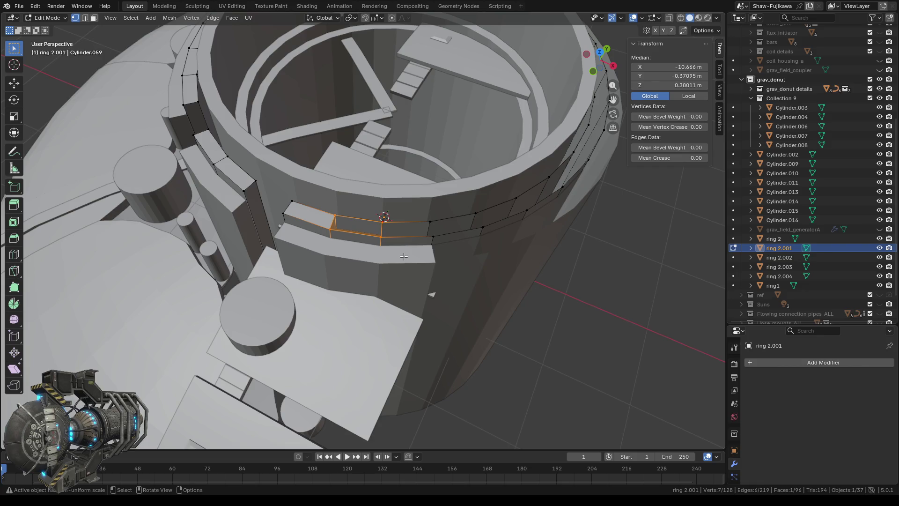
pyautogui.moveTo(405, 256)
pyautogui.mouseDown(button='middle')
pyautogui.moveTo(383, 272)
pyautogui.moveTo(309, 261)
pyautogui.moveTo(337, 249)
pyautogui.moveTo(376, 273)
pyautogui.mouseUp(button='middle')
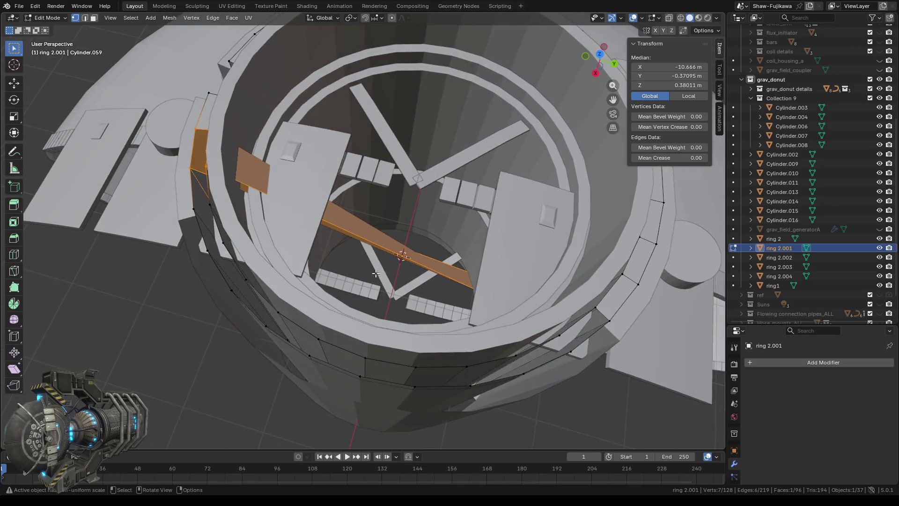
pyautogui.scroll(4, 376, 274)
pyautogui.moveTo(345, 291); pyautogui.dragTo(330, 293, button='middle')
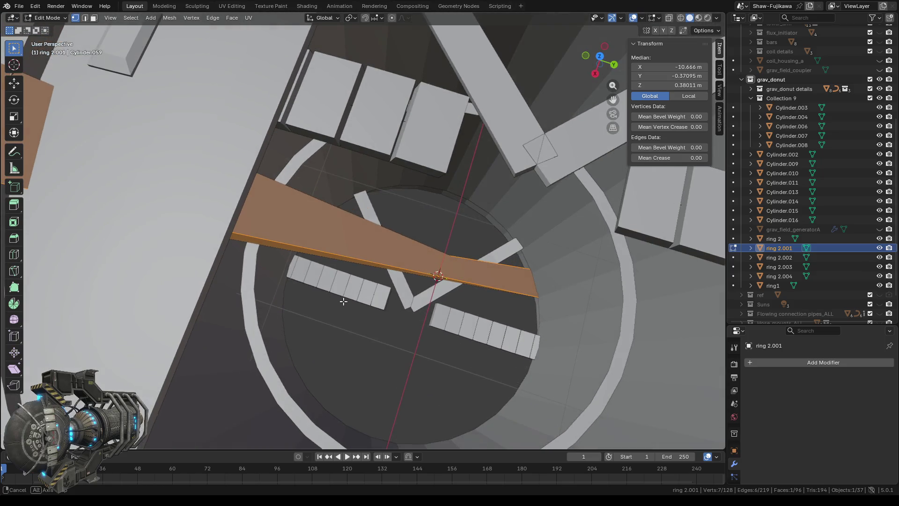